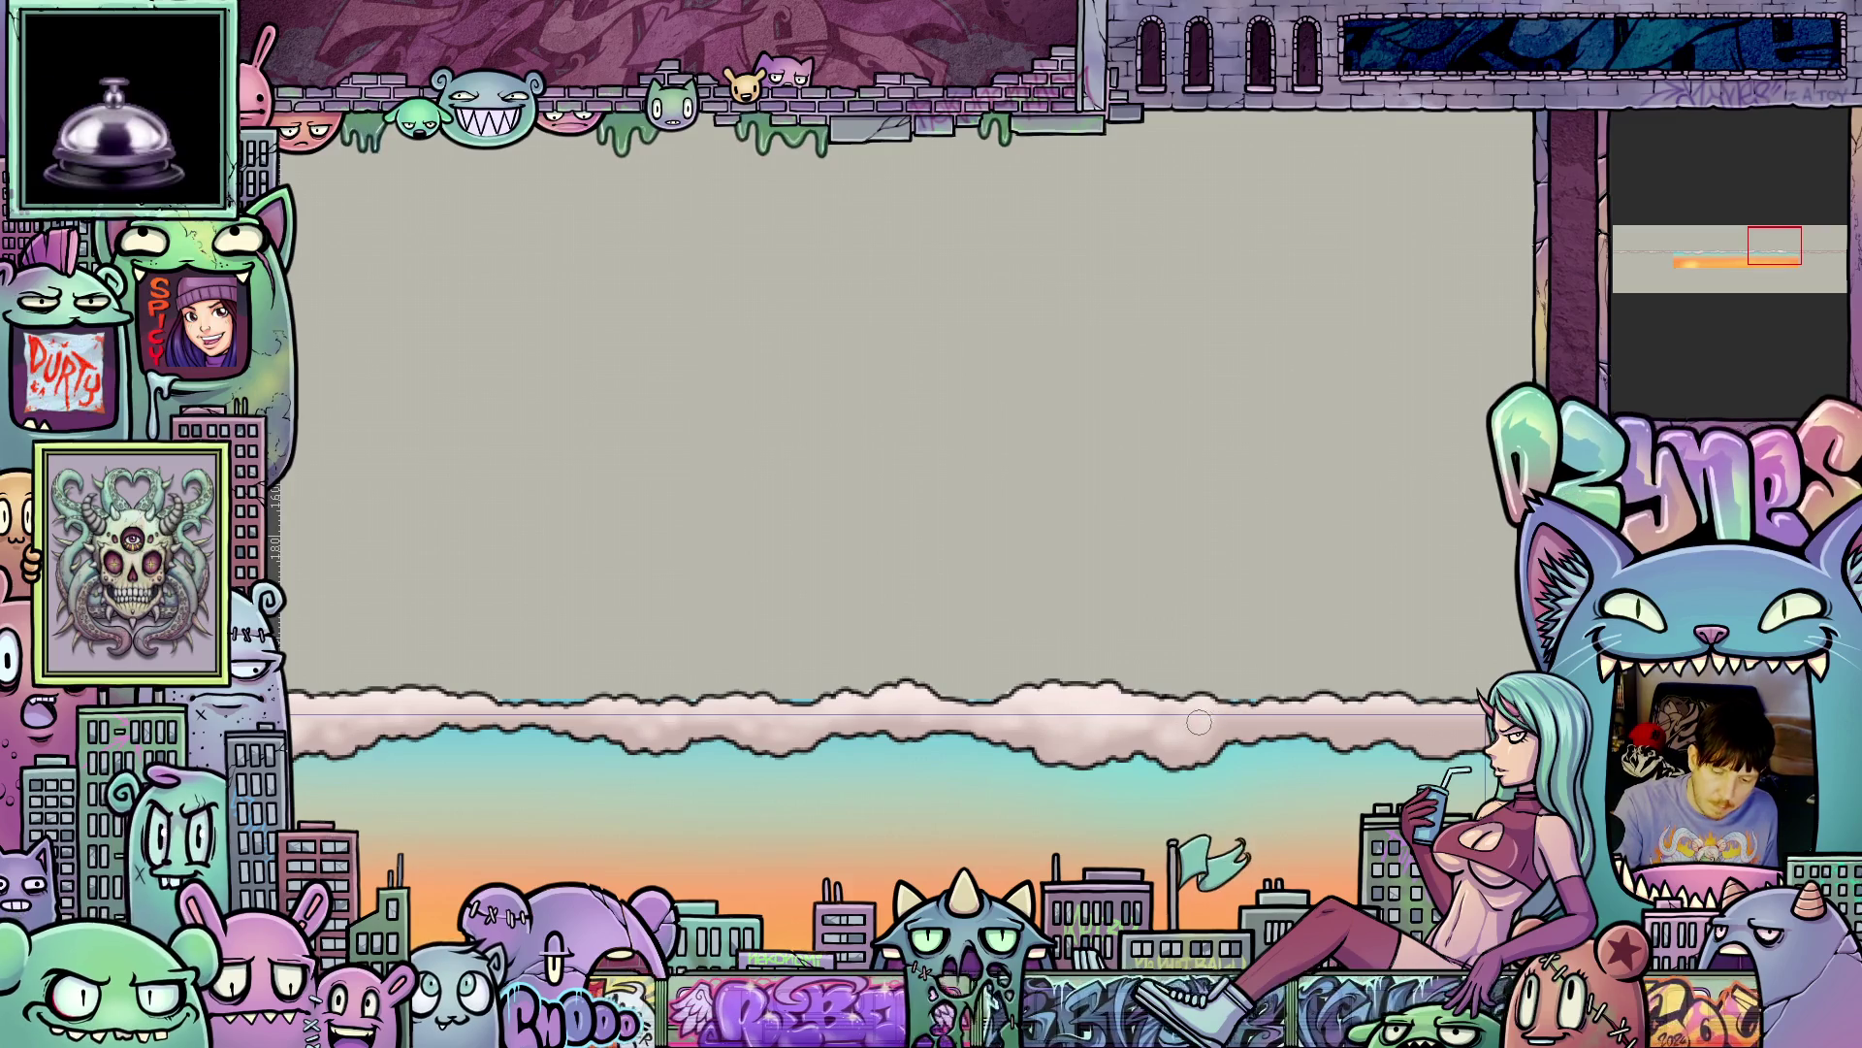
# - Pan and zoom along the cloud band past the gradient's end, then back to the image's left edge
pyautogui.moveTo(1198, 722); pyautogui.dragTo(1158, 811)
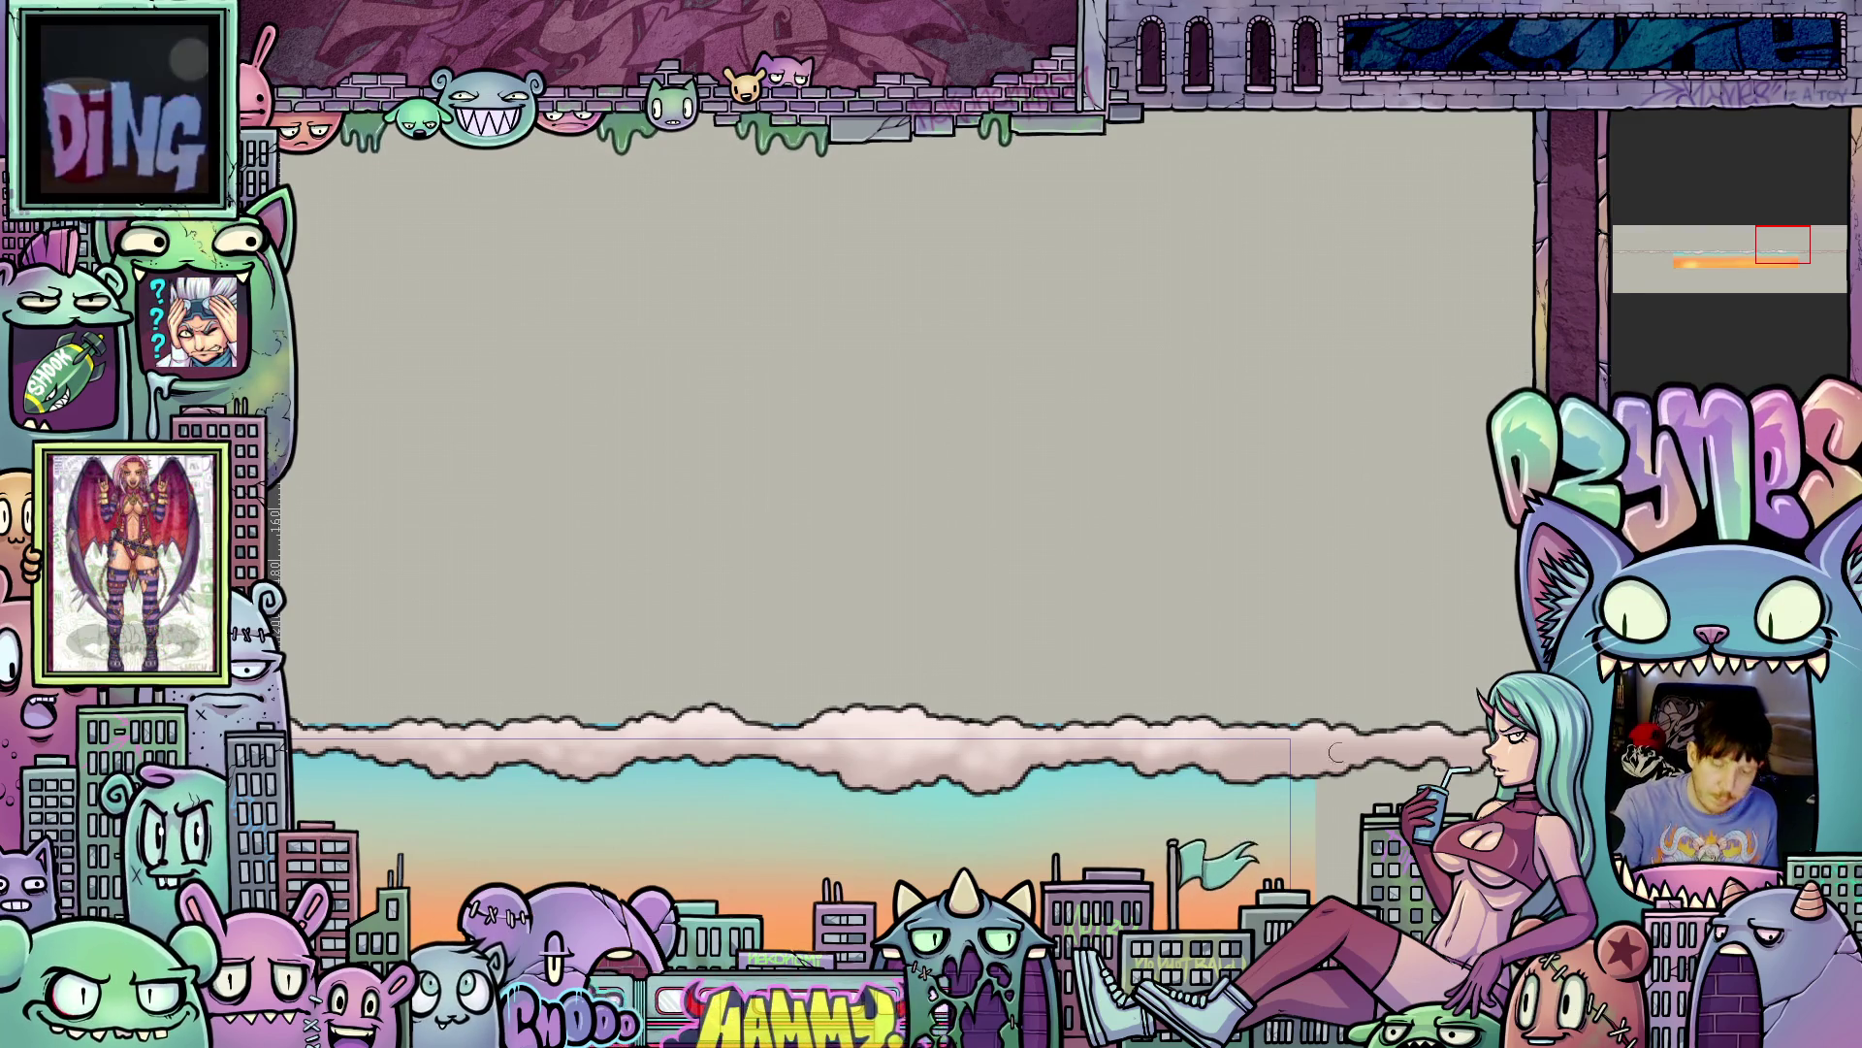
pyautogui.scroll(-2, 1336, 753)
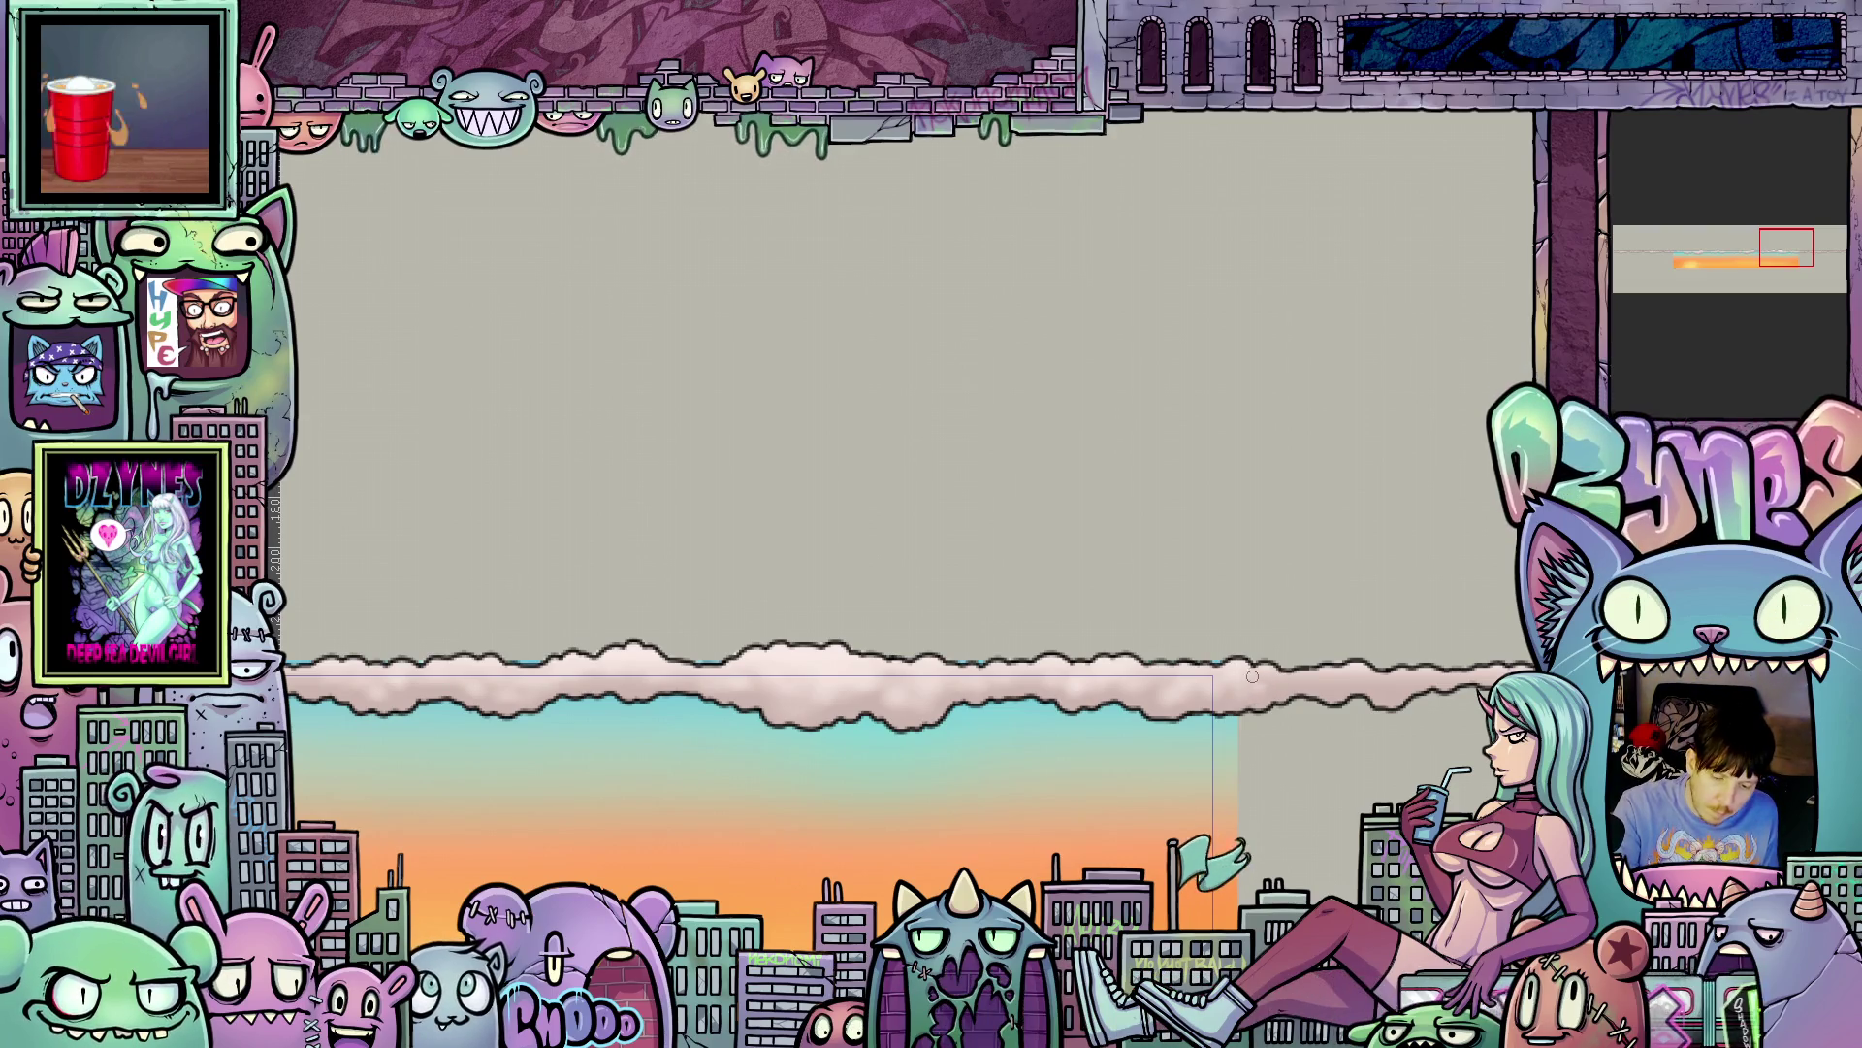
pyautogui.moveTo(1308, 676); pyautogui.dragTo(1167, 774)
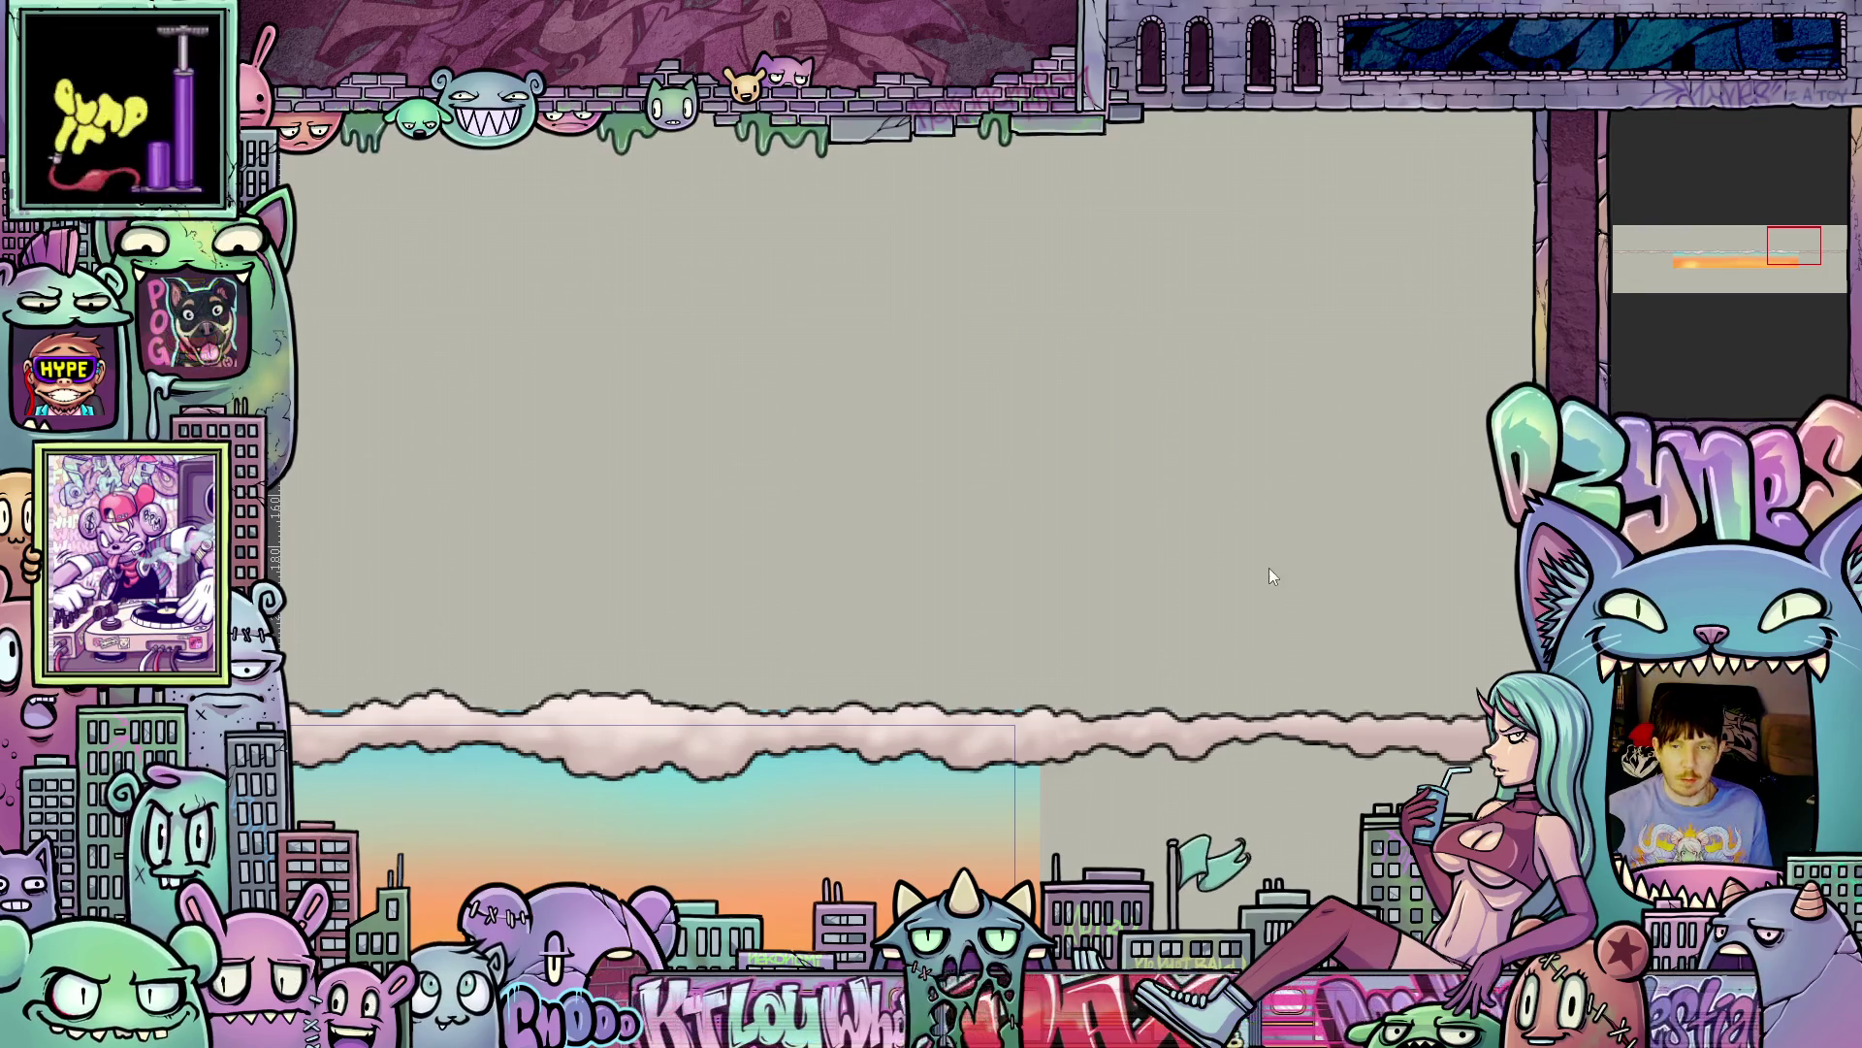
pyautogui.moveTo(1358, 782)
pyautogui.mouseDown()
pyautogui.moveTo(1076, 713)
pyautogui.moveTo(1115, 684)
pyautogui.mouseUp()
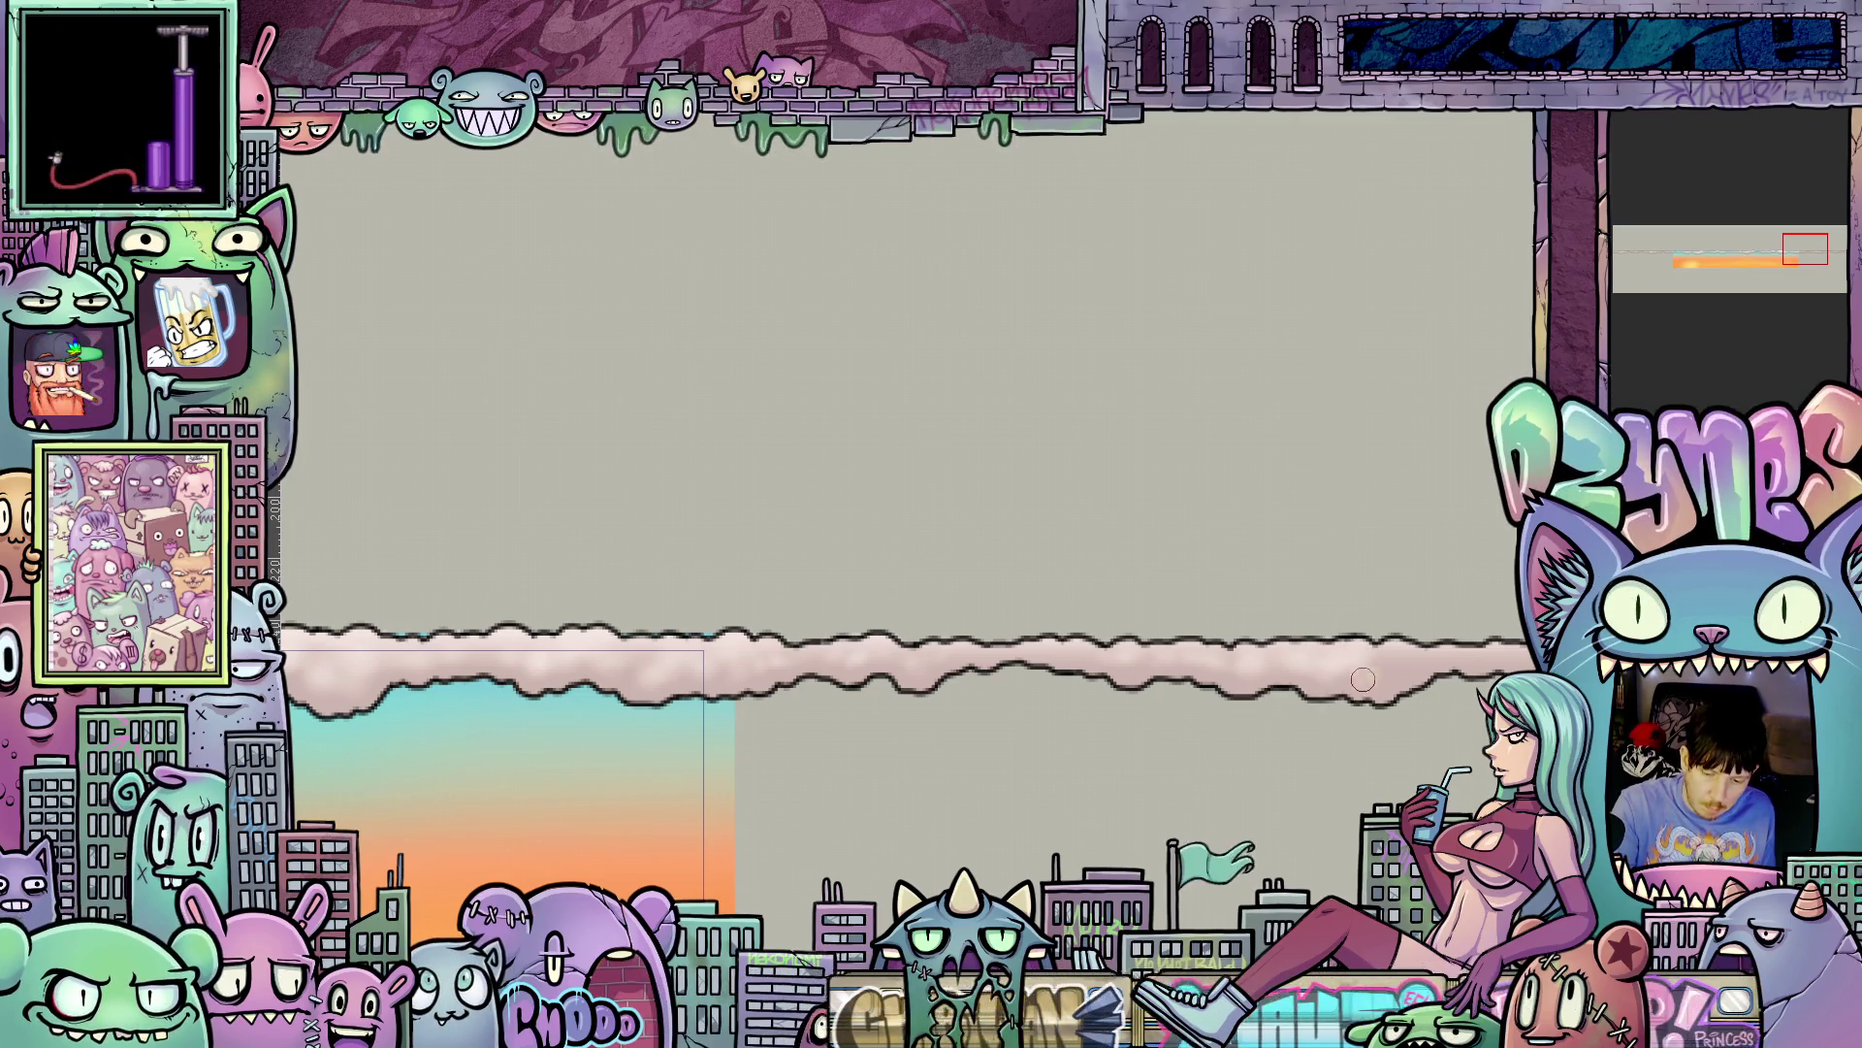
pyautogui.moveTo(1407, 656); pyautogui.dragTo(1133, 707)
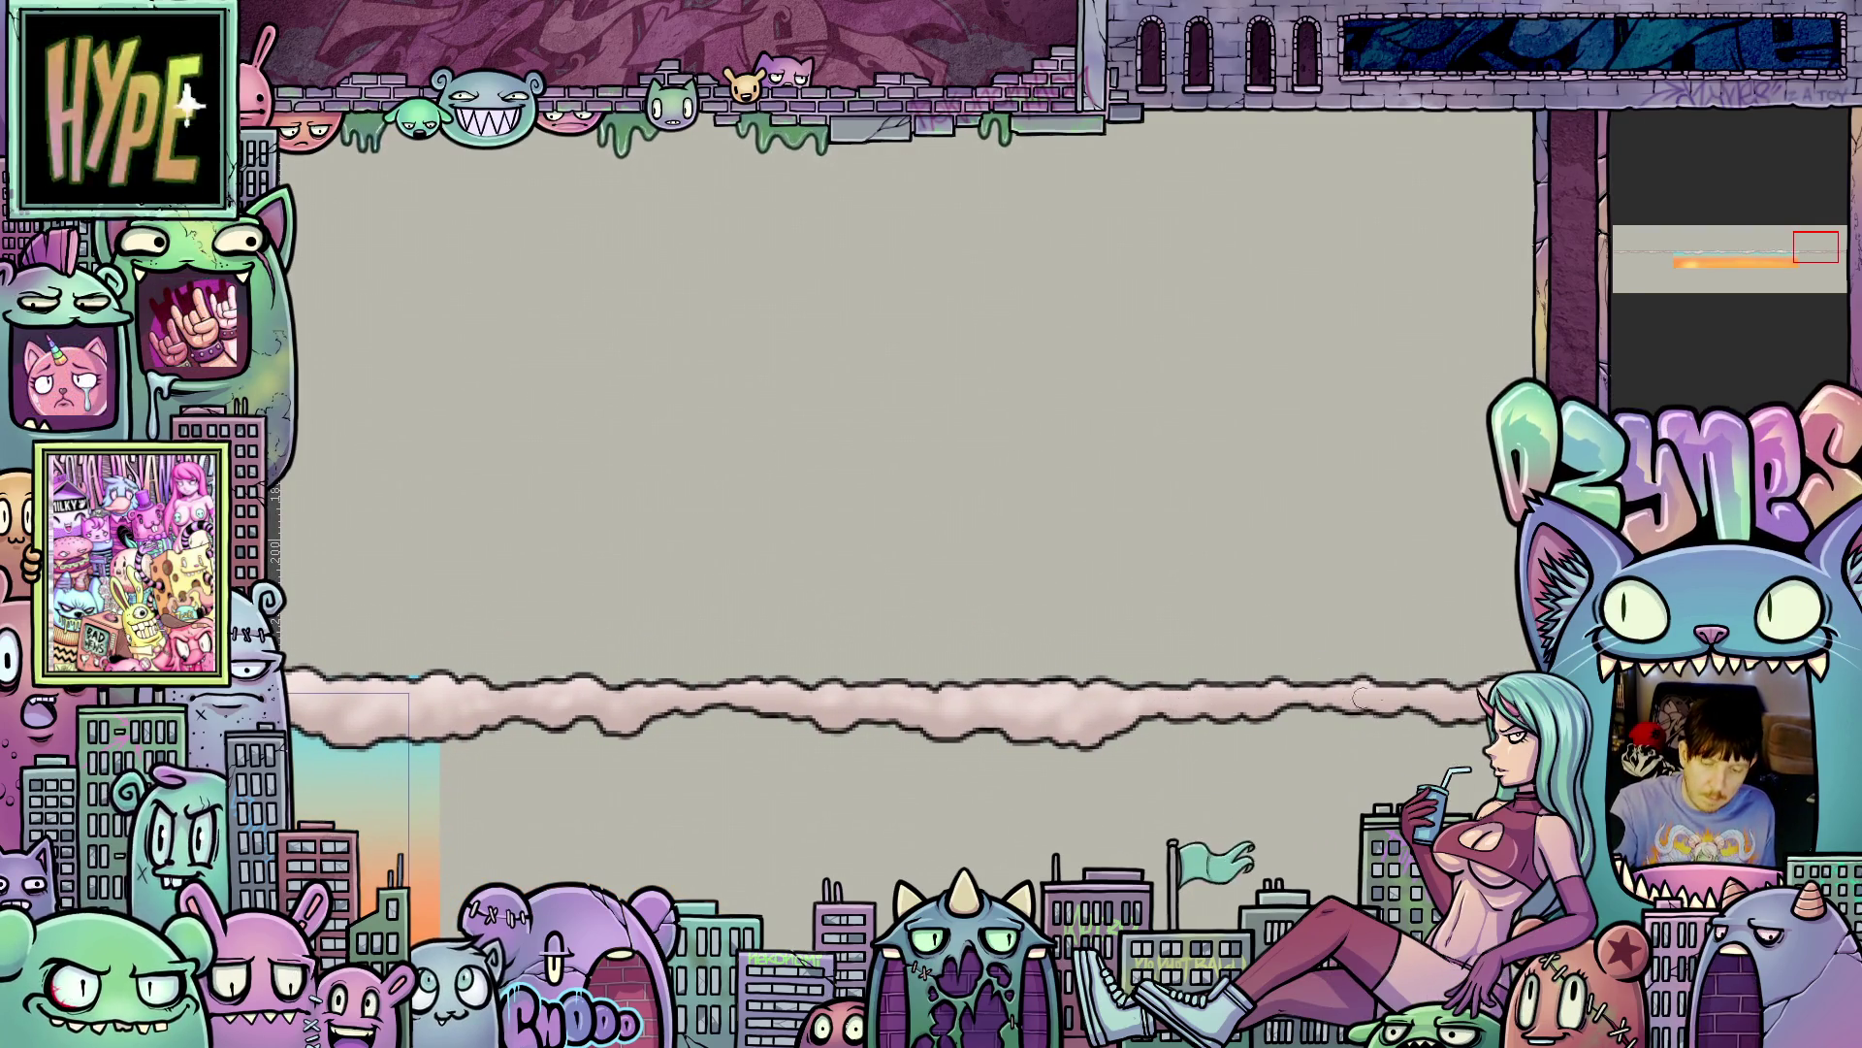
pyautogui.moveTo(1362, 698); pyautogui.dragTo(1201, 830)
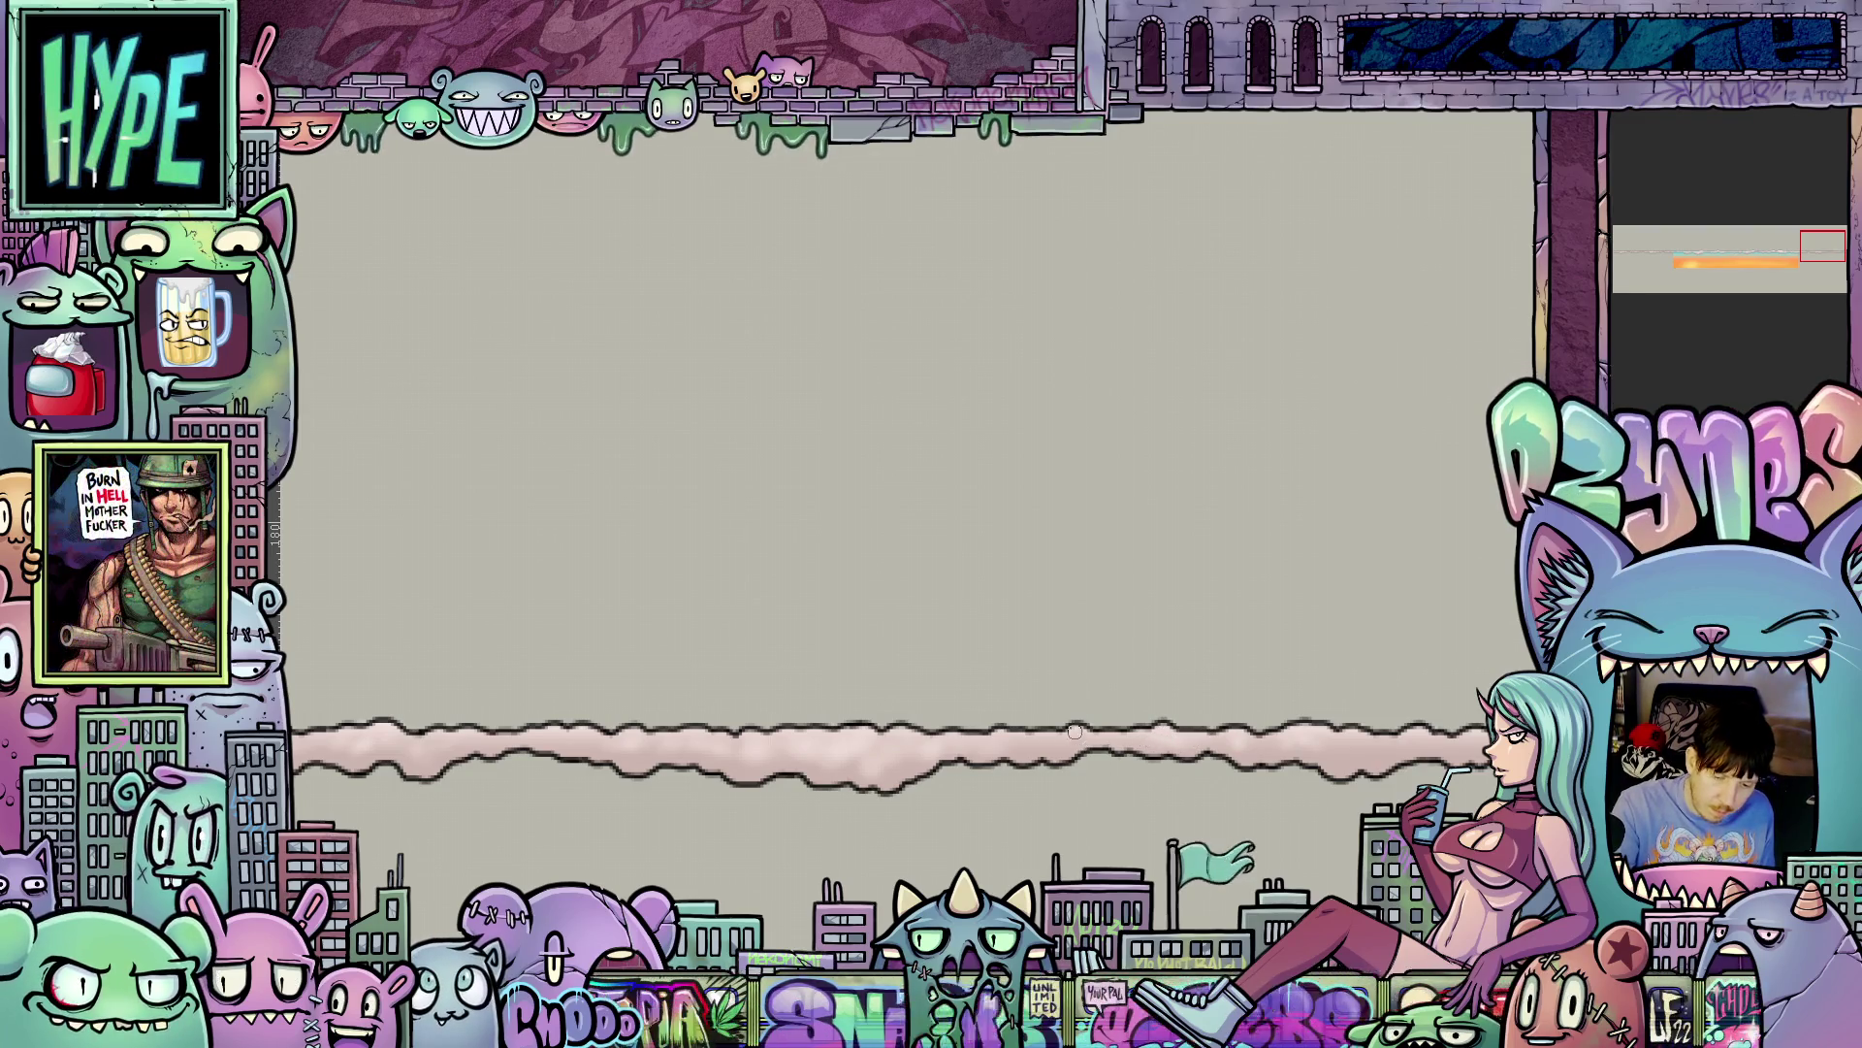
pyautogui.scroll(-2, 1039, 741)
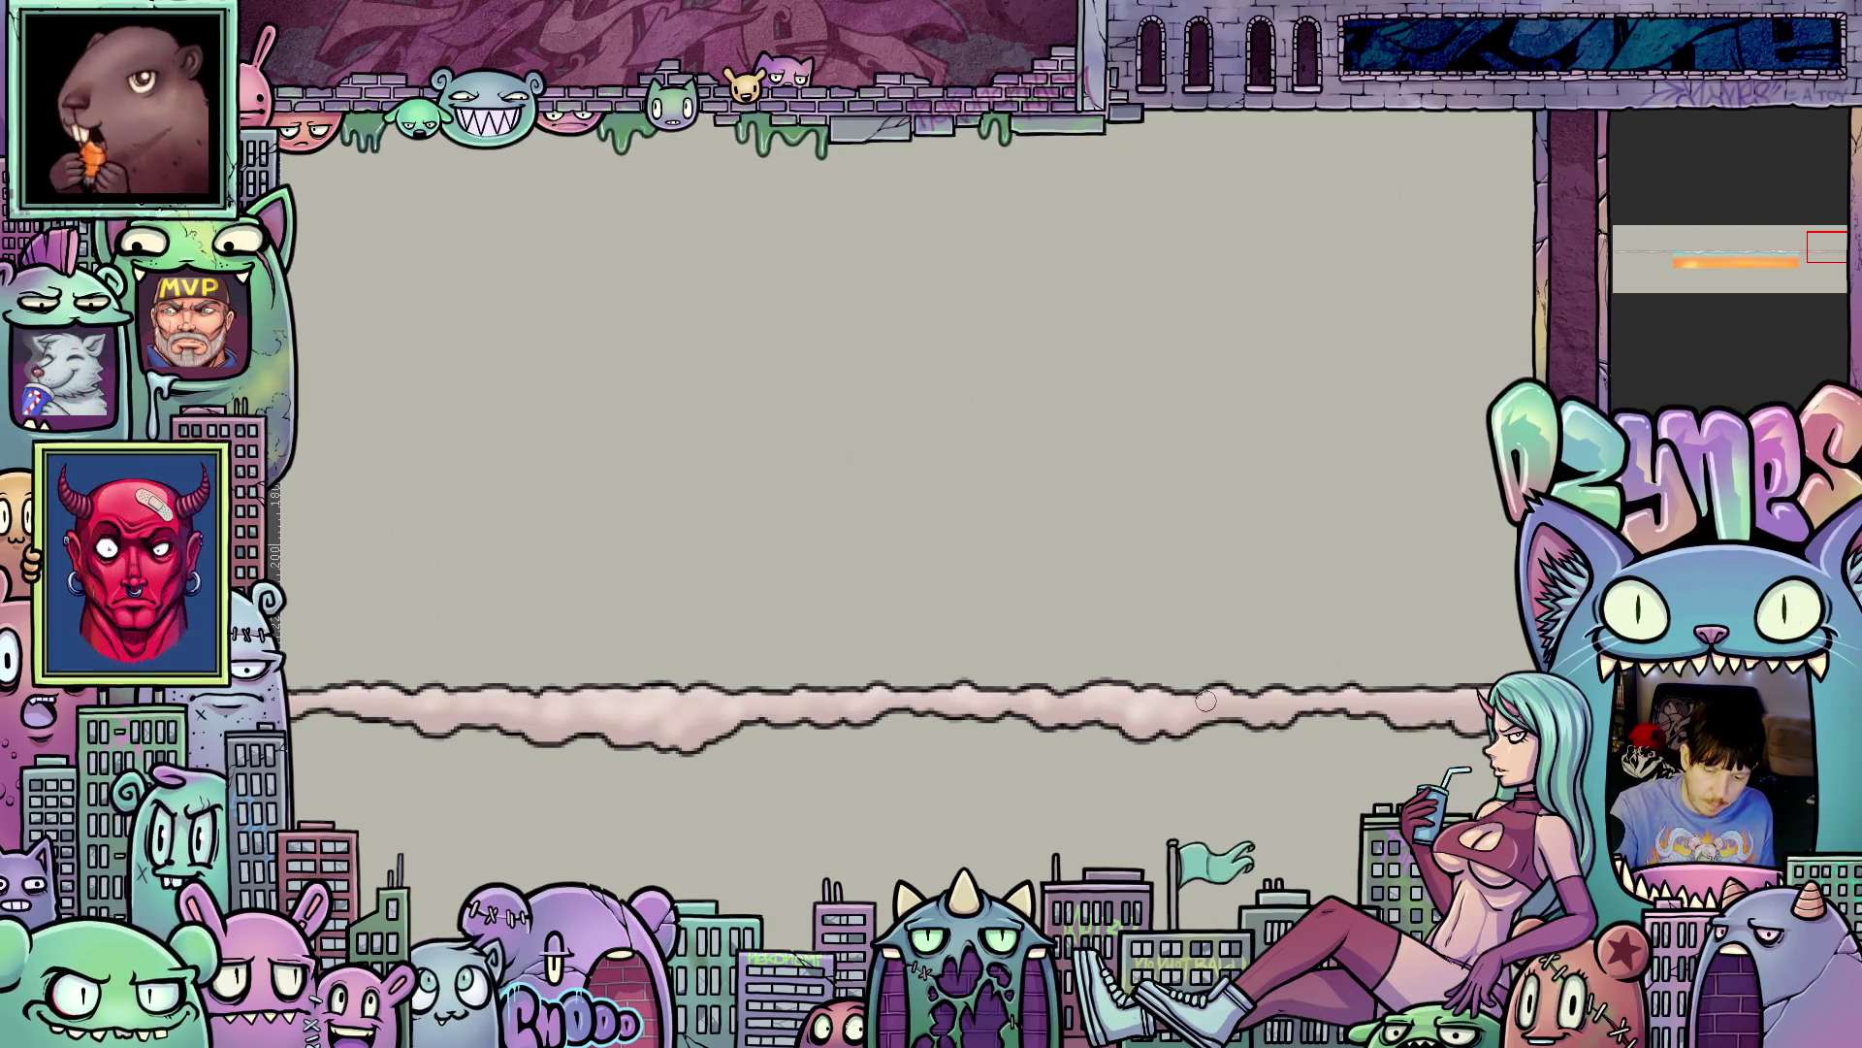
pyautogui.hscroll(5, 1321, 714)
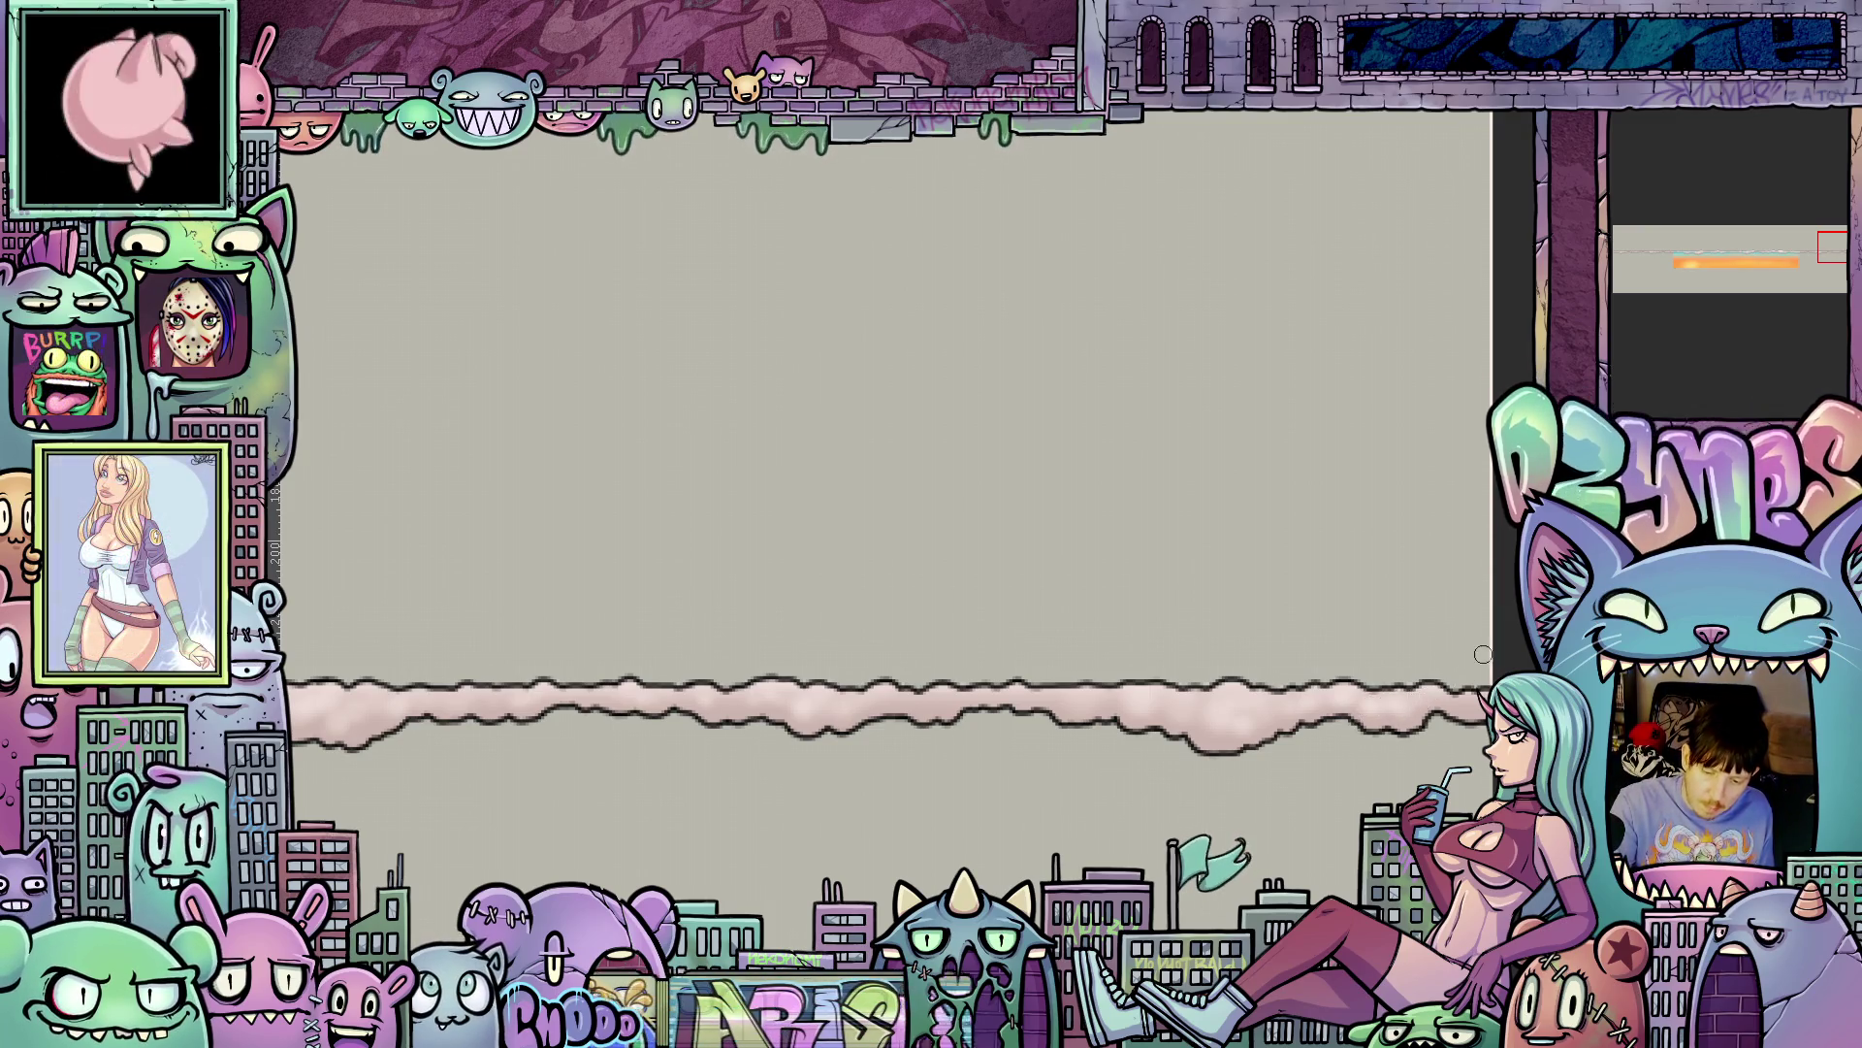
pyautogui.scroll(-2, 1124, 574)
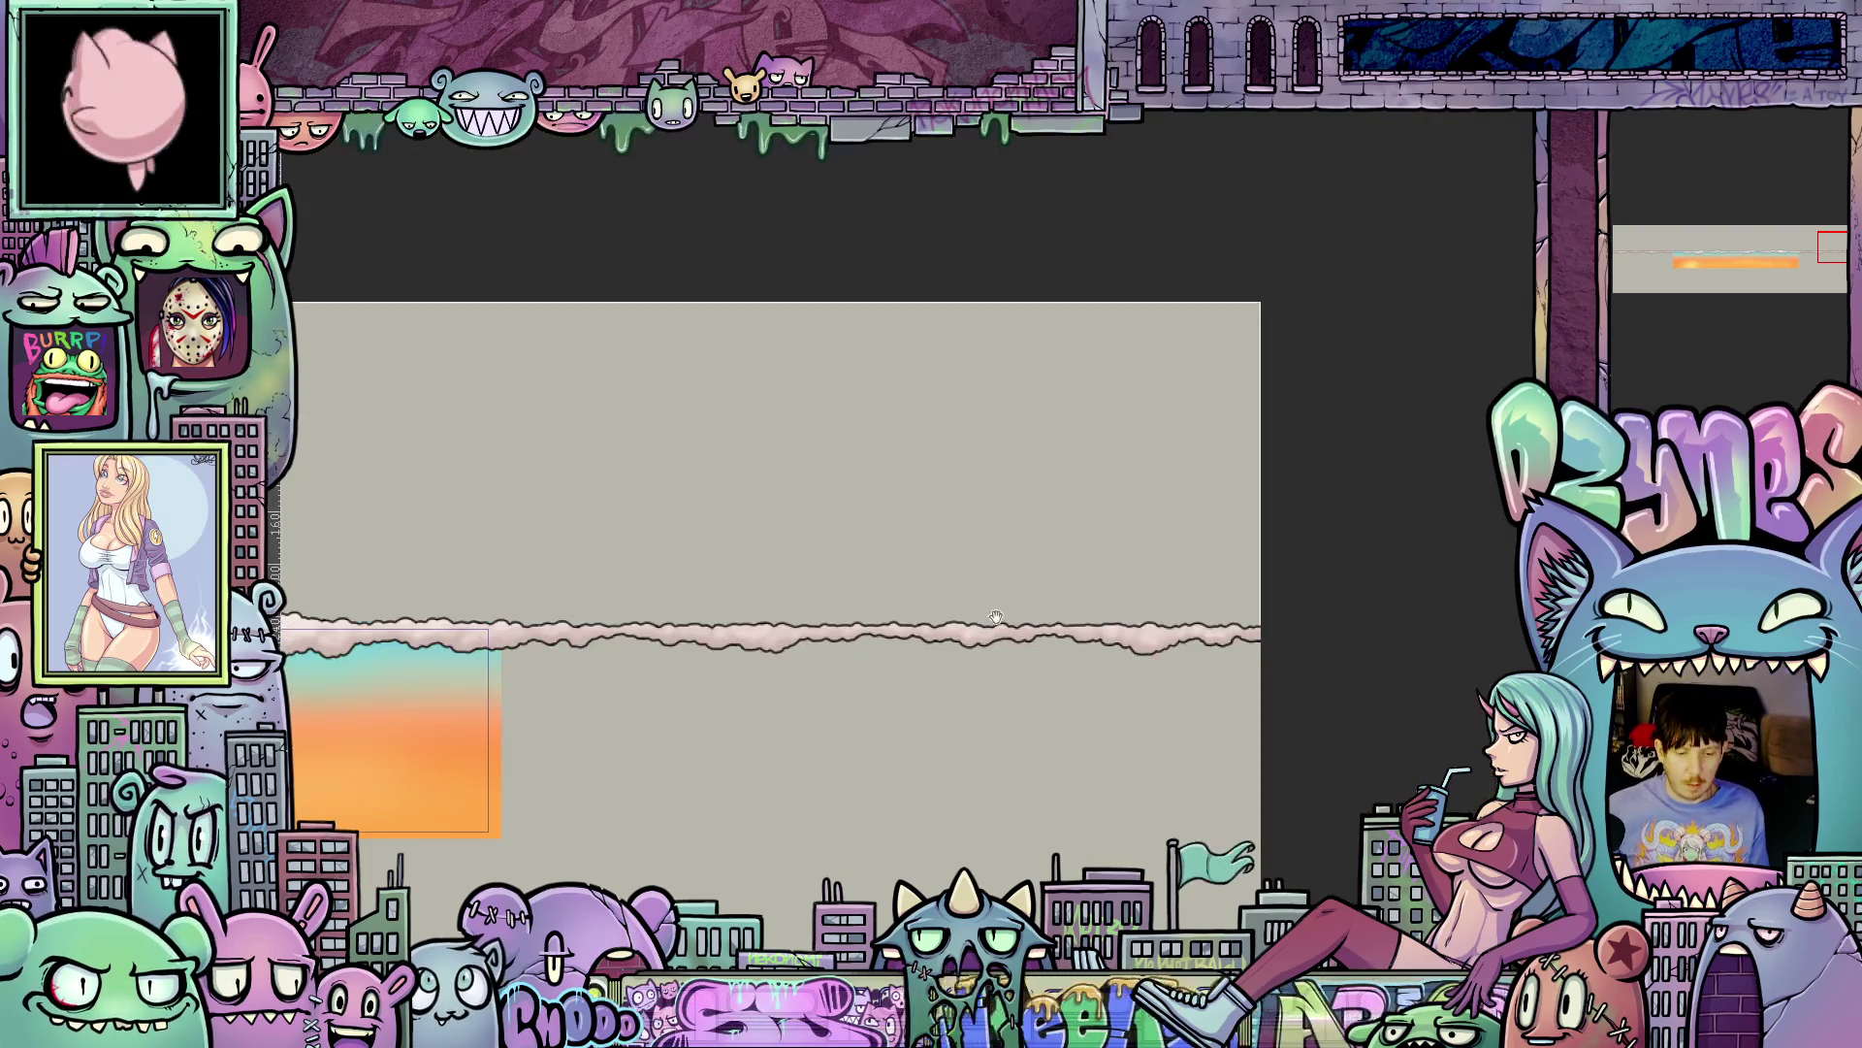
pyautogui.moveTo(820, 529)
pyautogui.mouseDown()
pyautogui.moveTo(1268, 507)
pyautogui.moveTo(780, 506)
pyautogui.mouseUp()
pyautogui.scroll(3, 781, 506)
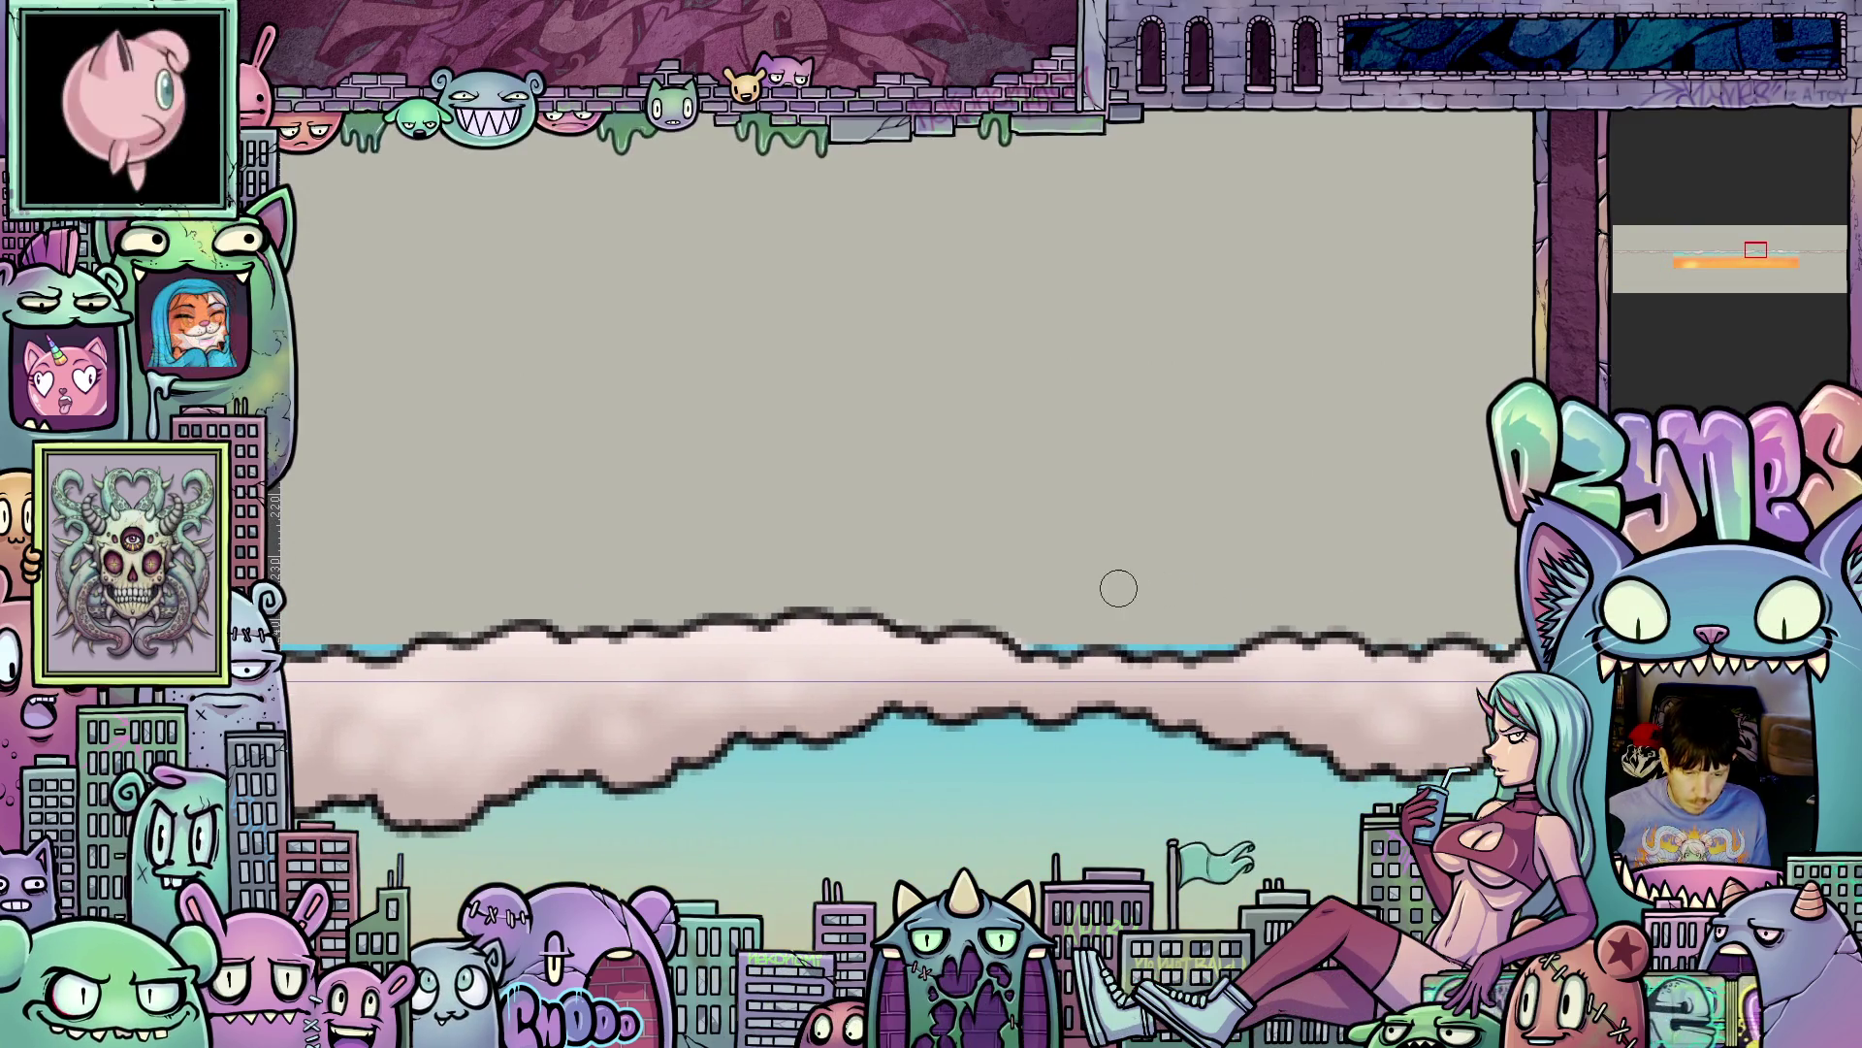
pyautogui.scroll(2, 1073, 585)
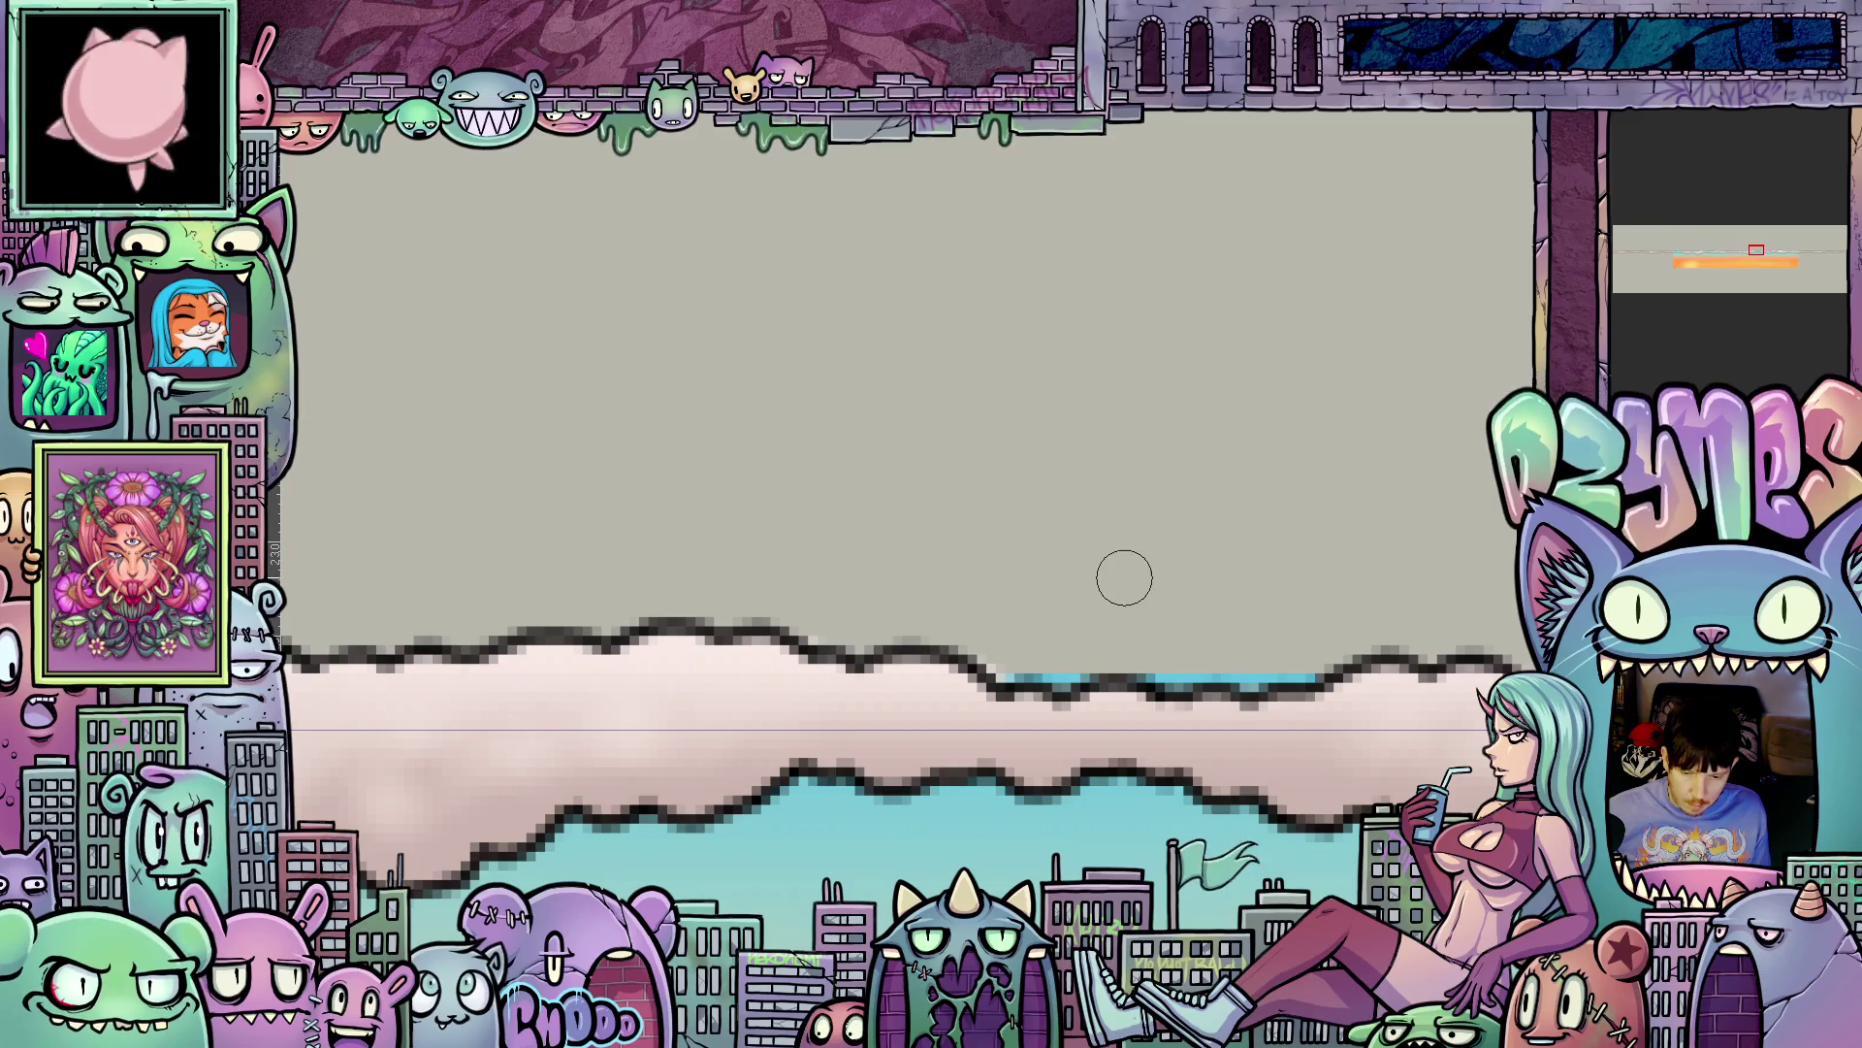
pyautogui.scroll(-3, 1125, 577)
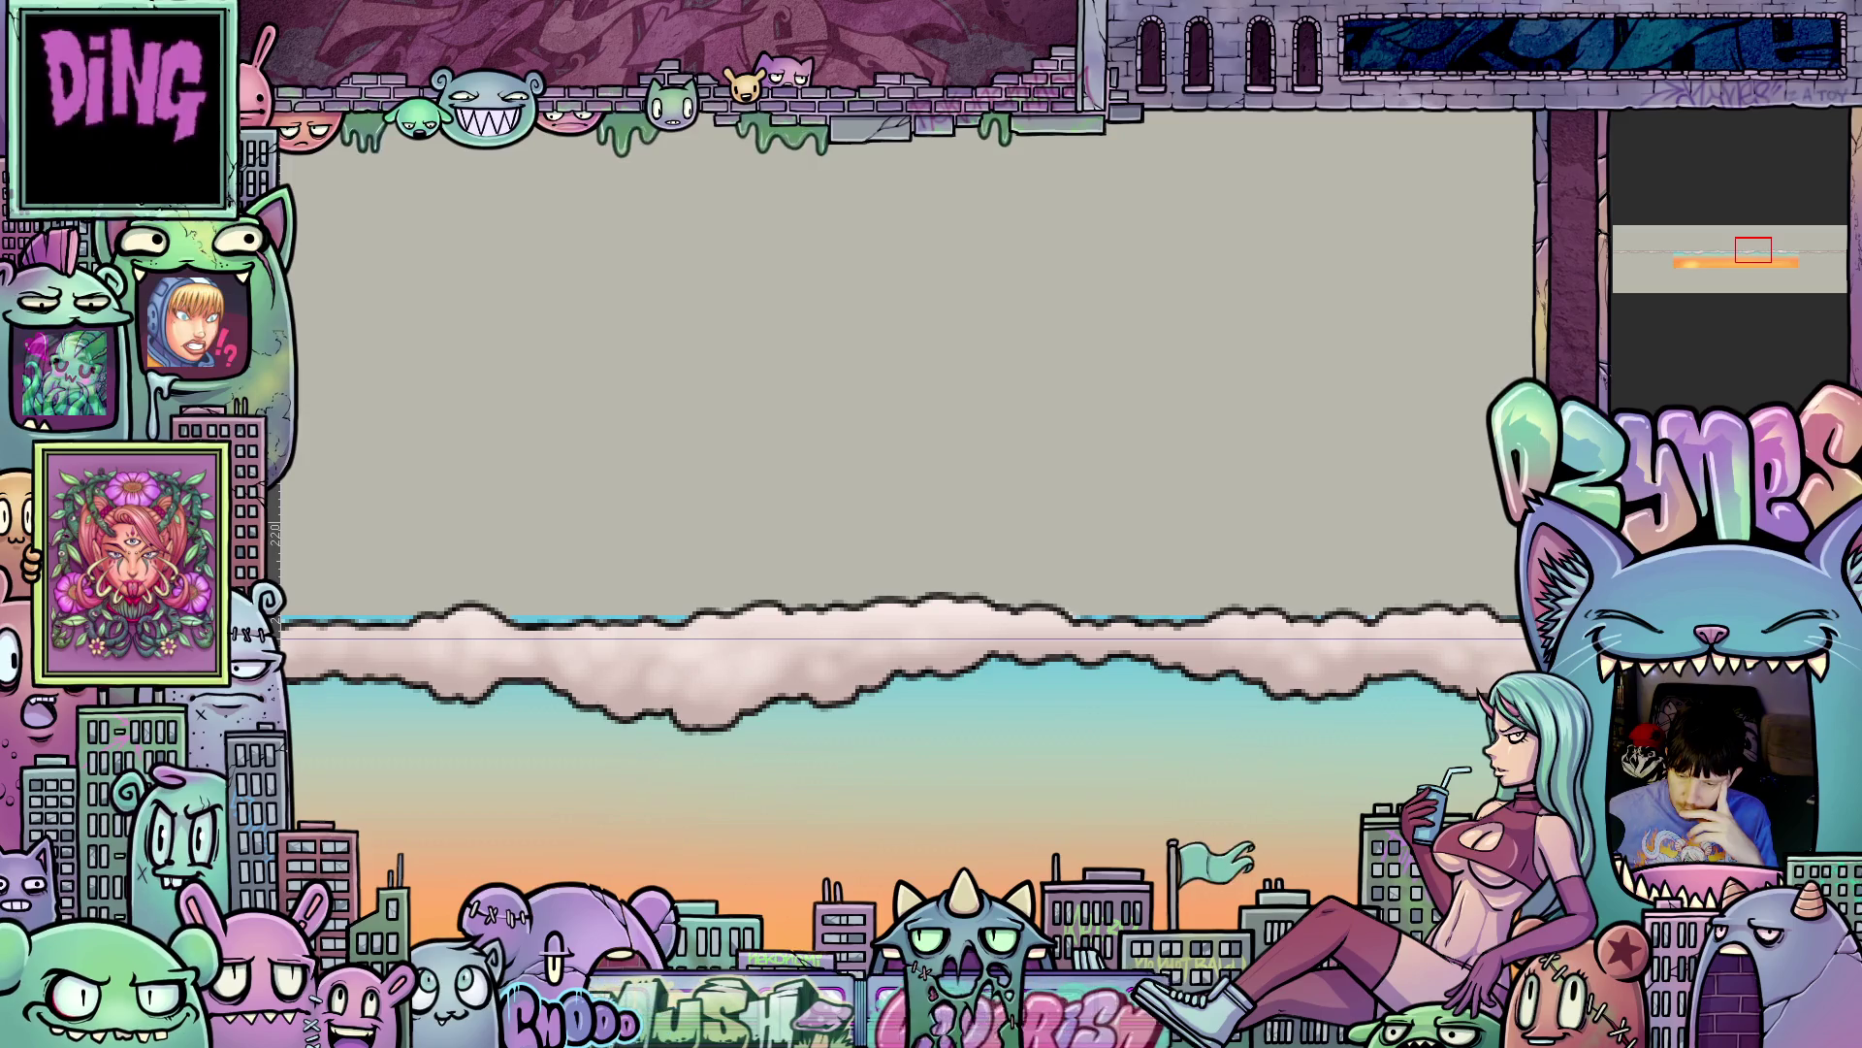
pyautogui.scroll(-1, 1387, 706)
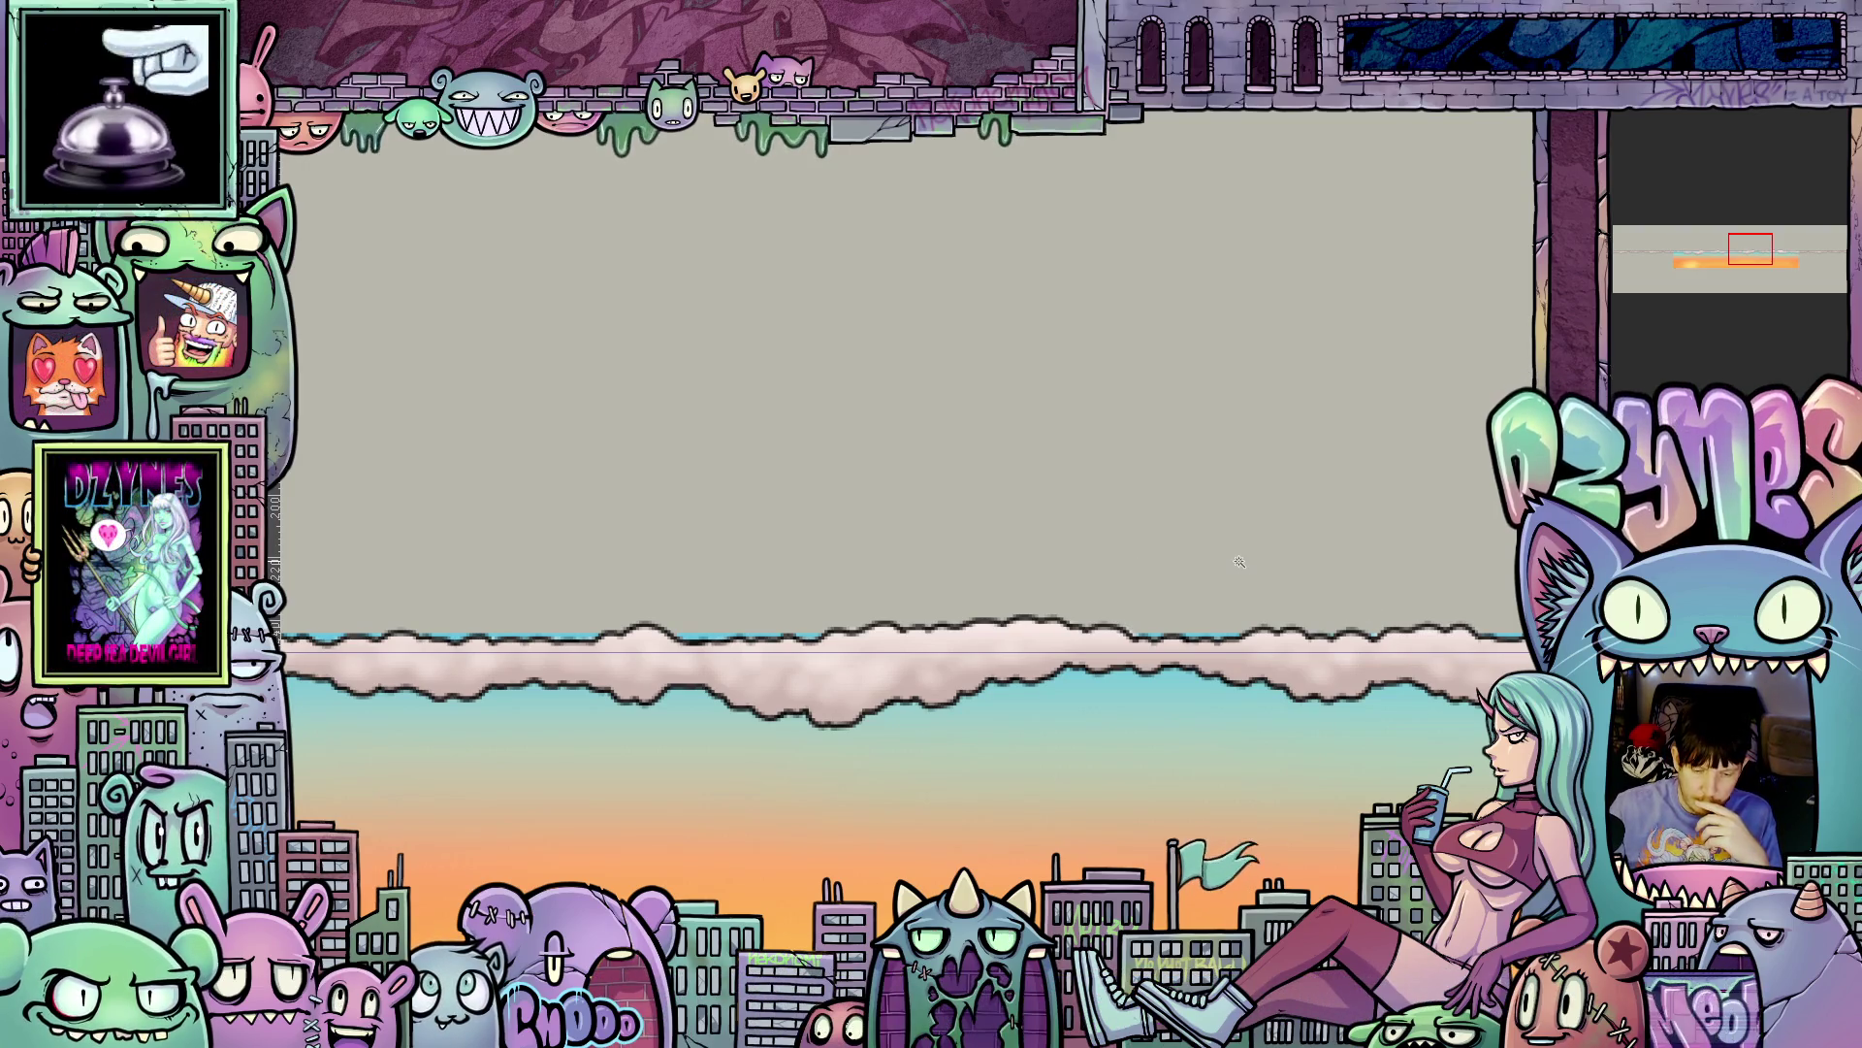
# - Deselect the area around the cloud with Ctrl+D and pan right to the strip's end
pyautogui.click(1240, 563)
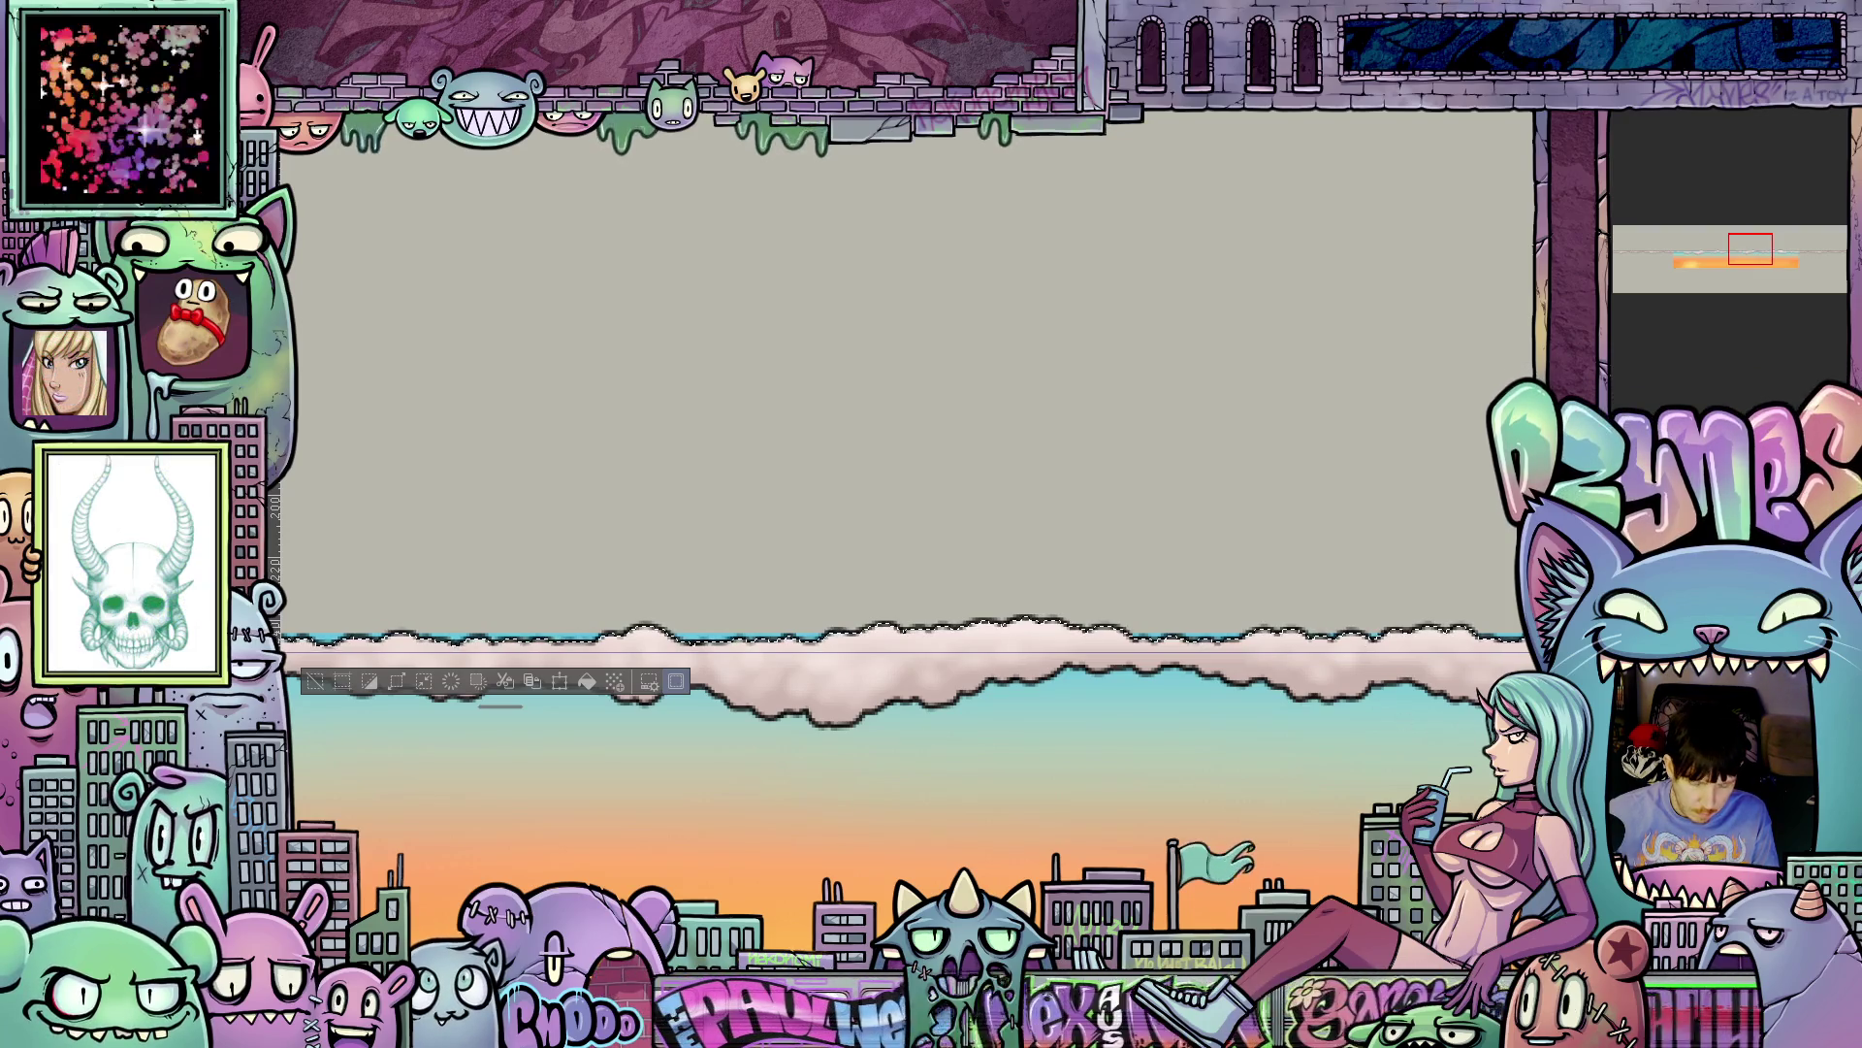
pyautogui.hotkey('ctrl', 'd')
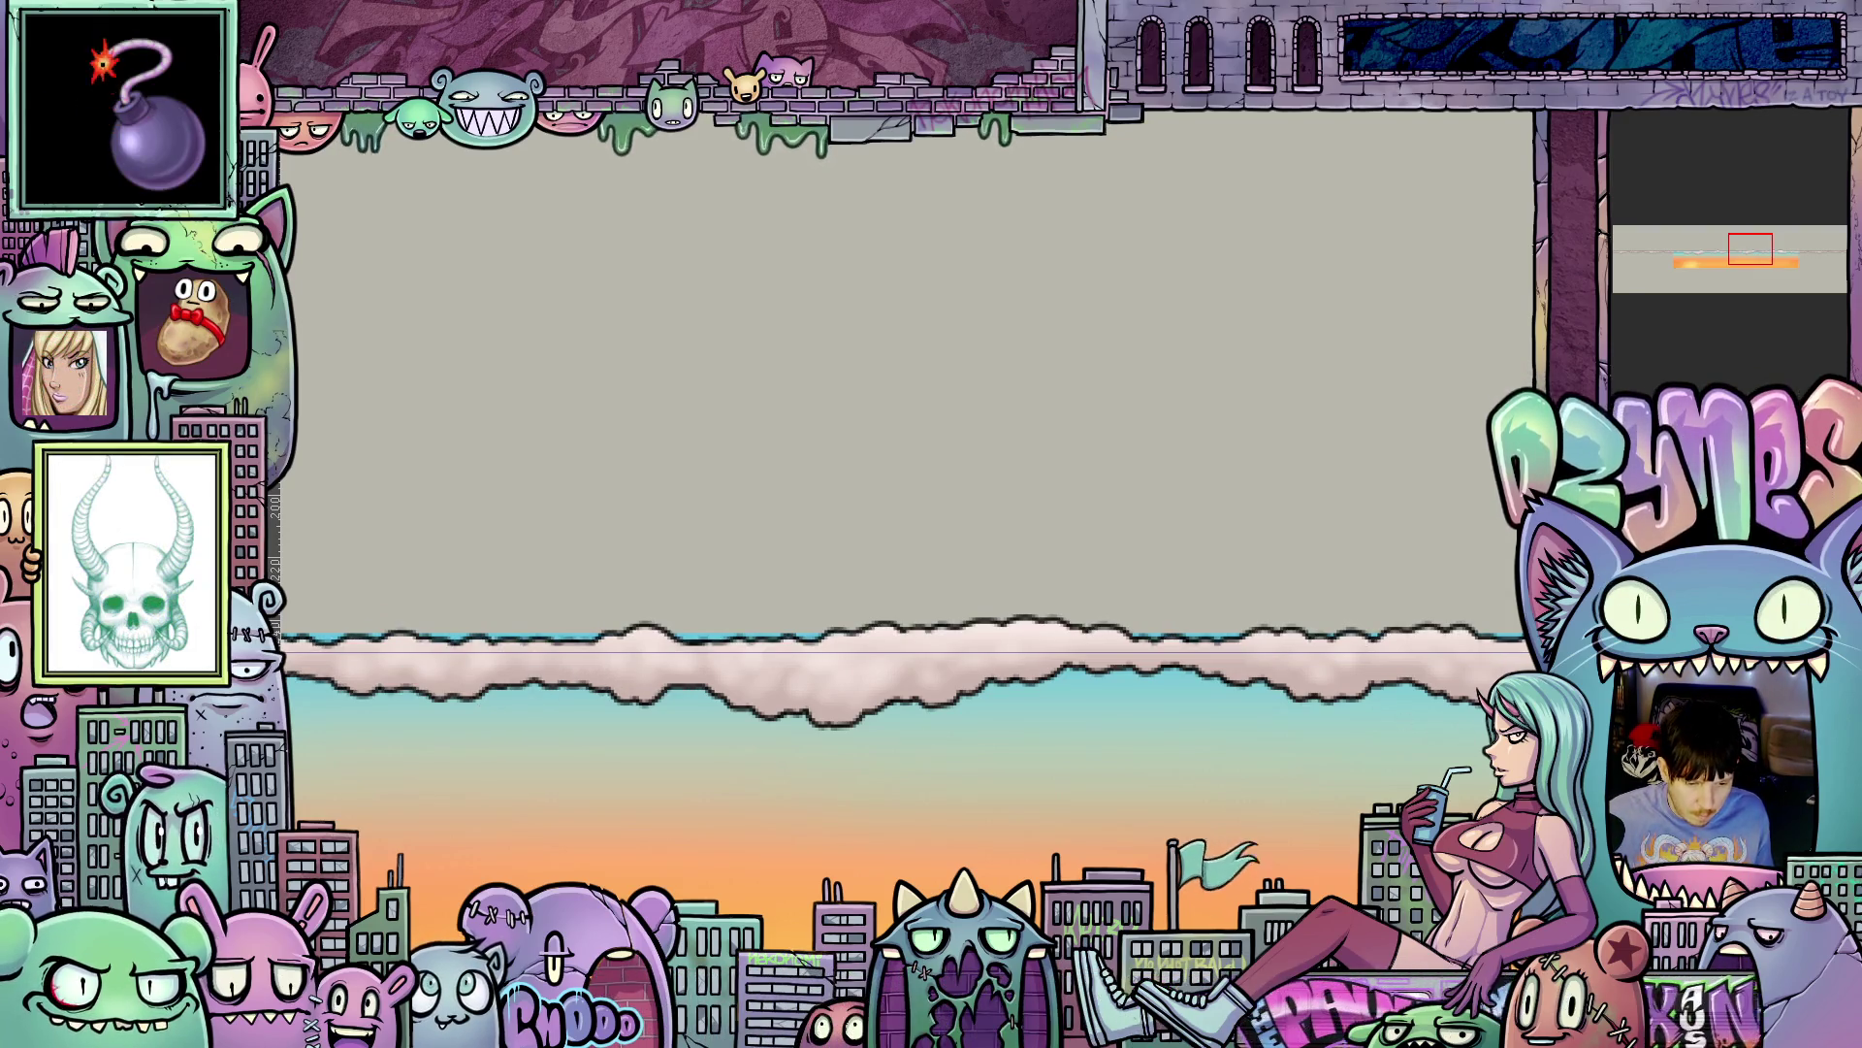
pyautogui.press('space')
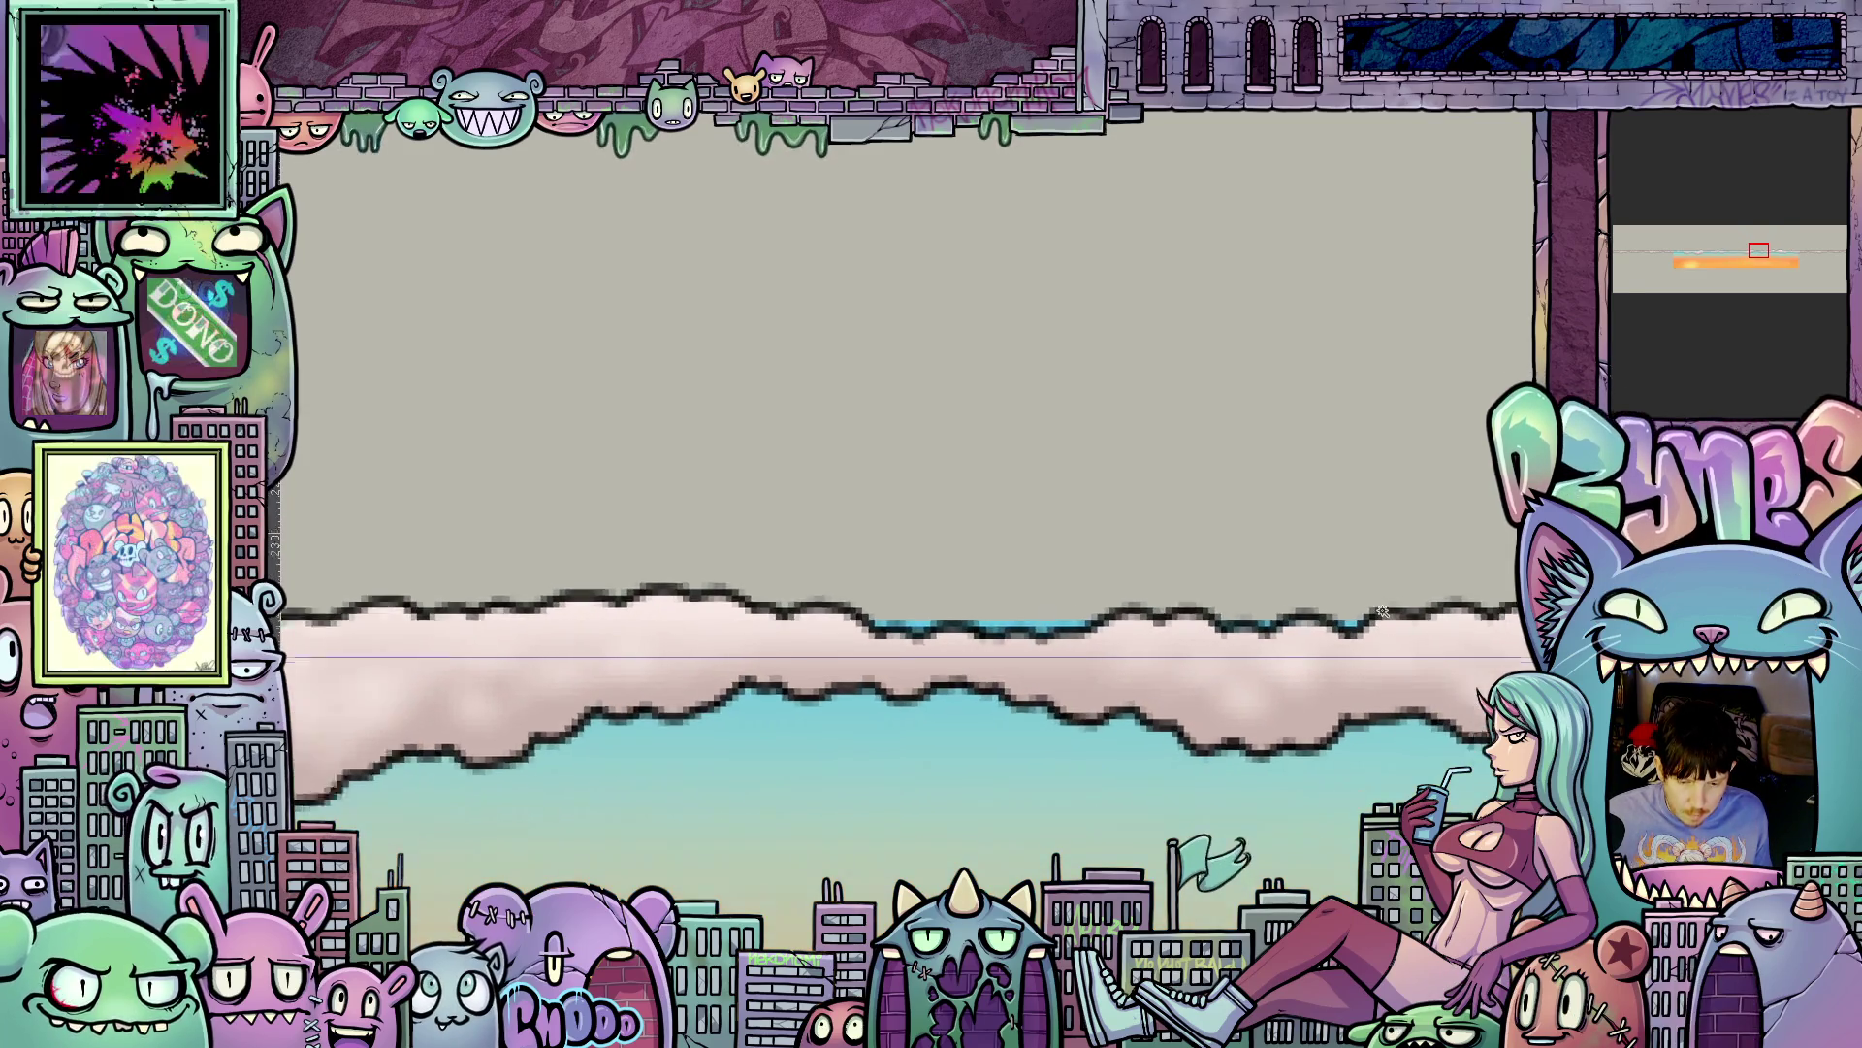
pyautogui.moveTo(1407, 588)
pyautogui.mouseDown()
pyautogui.moveTo(727, 572)
pyautogui.moveTo(890, 605)
pyautogui.moveTo(534, 601)
pyautogui.mouseUp()
pyautogui.moveTo(1513, 669); pyautogui.dragTo(1153, 671)
pyautogui.moveTo(1513, 679); pyautogui.dragTo(1067, 684)
pyautogui.moveTo(1455, 698); pyautogui.dragTo(1187, 710)
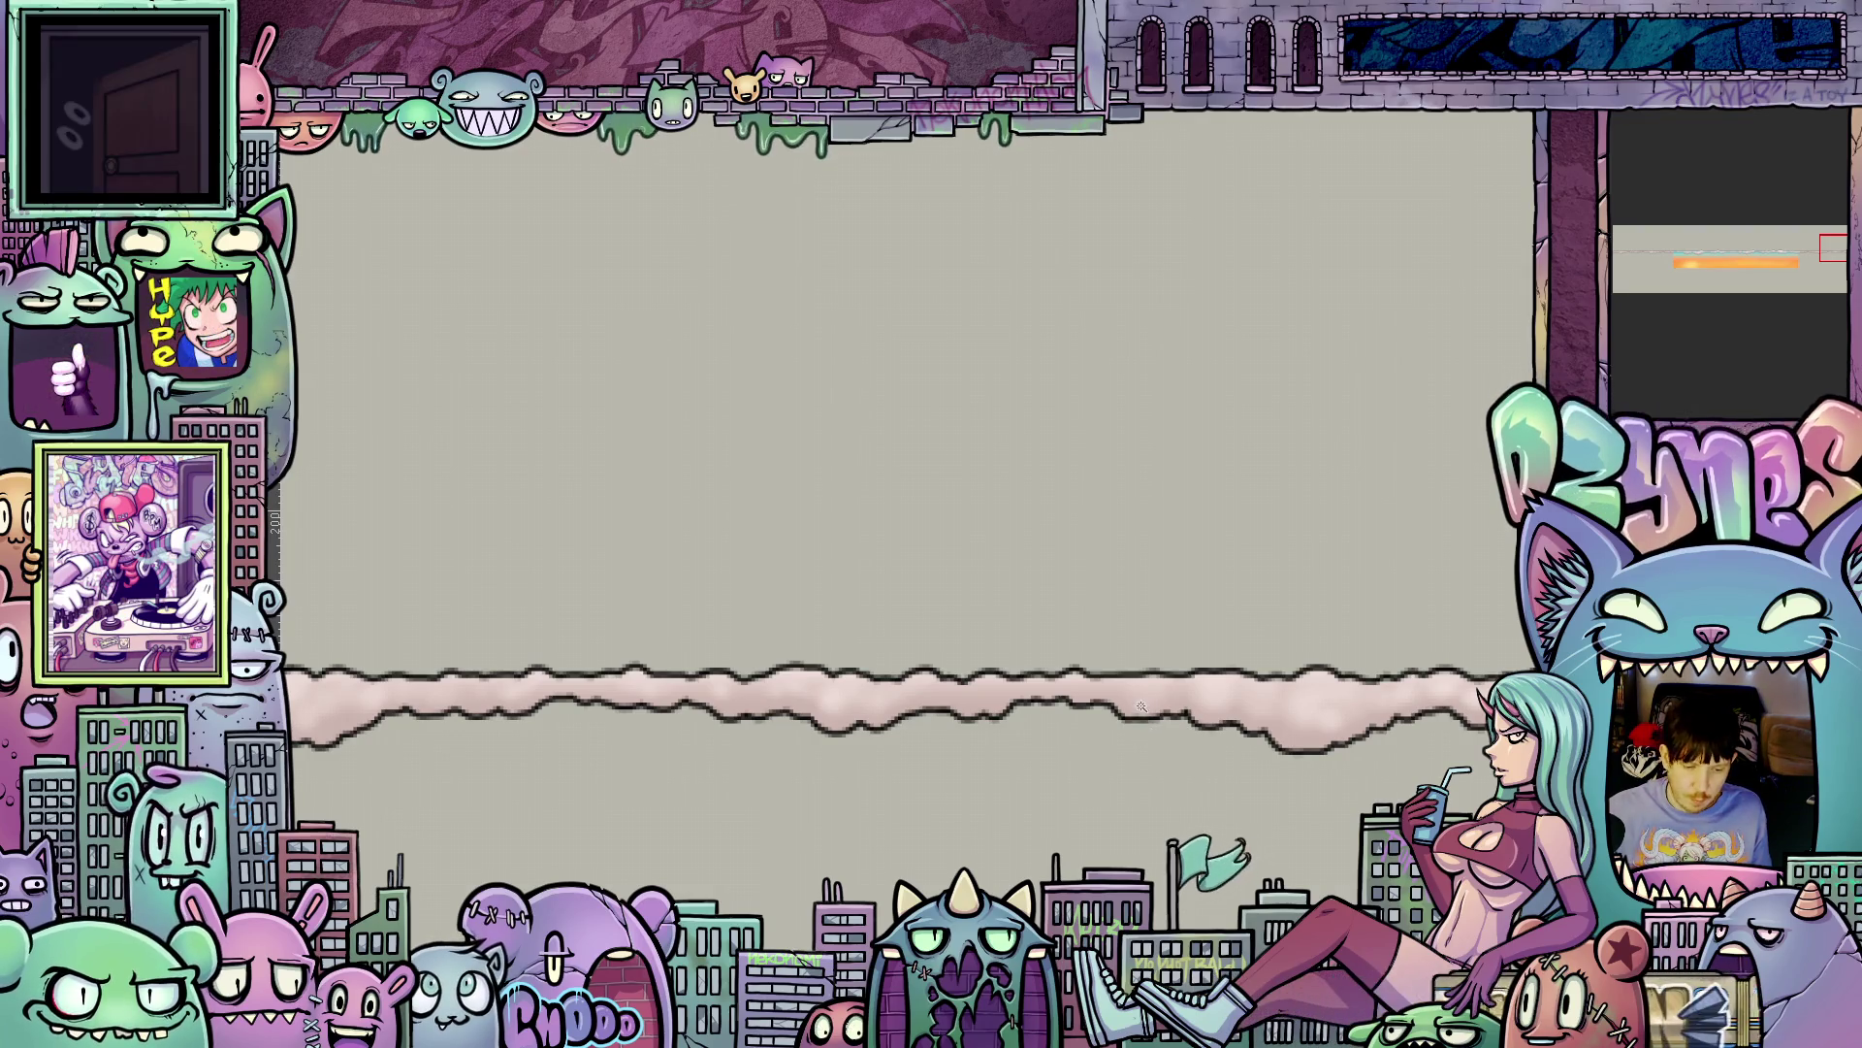
pyautogui.scroll(-2, 1142, 707)
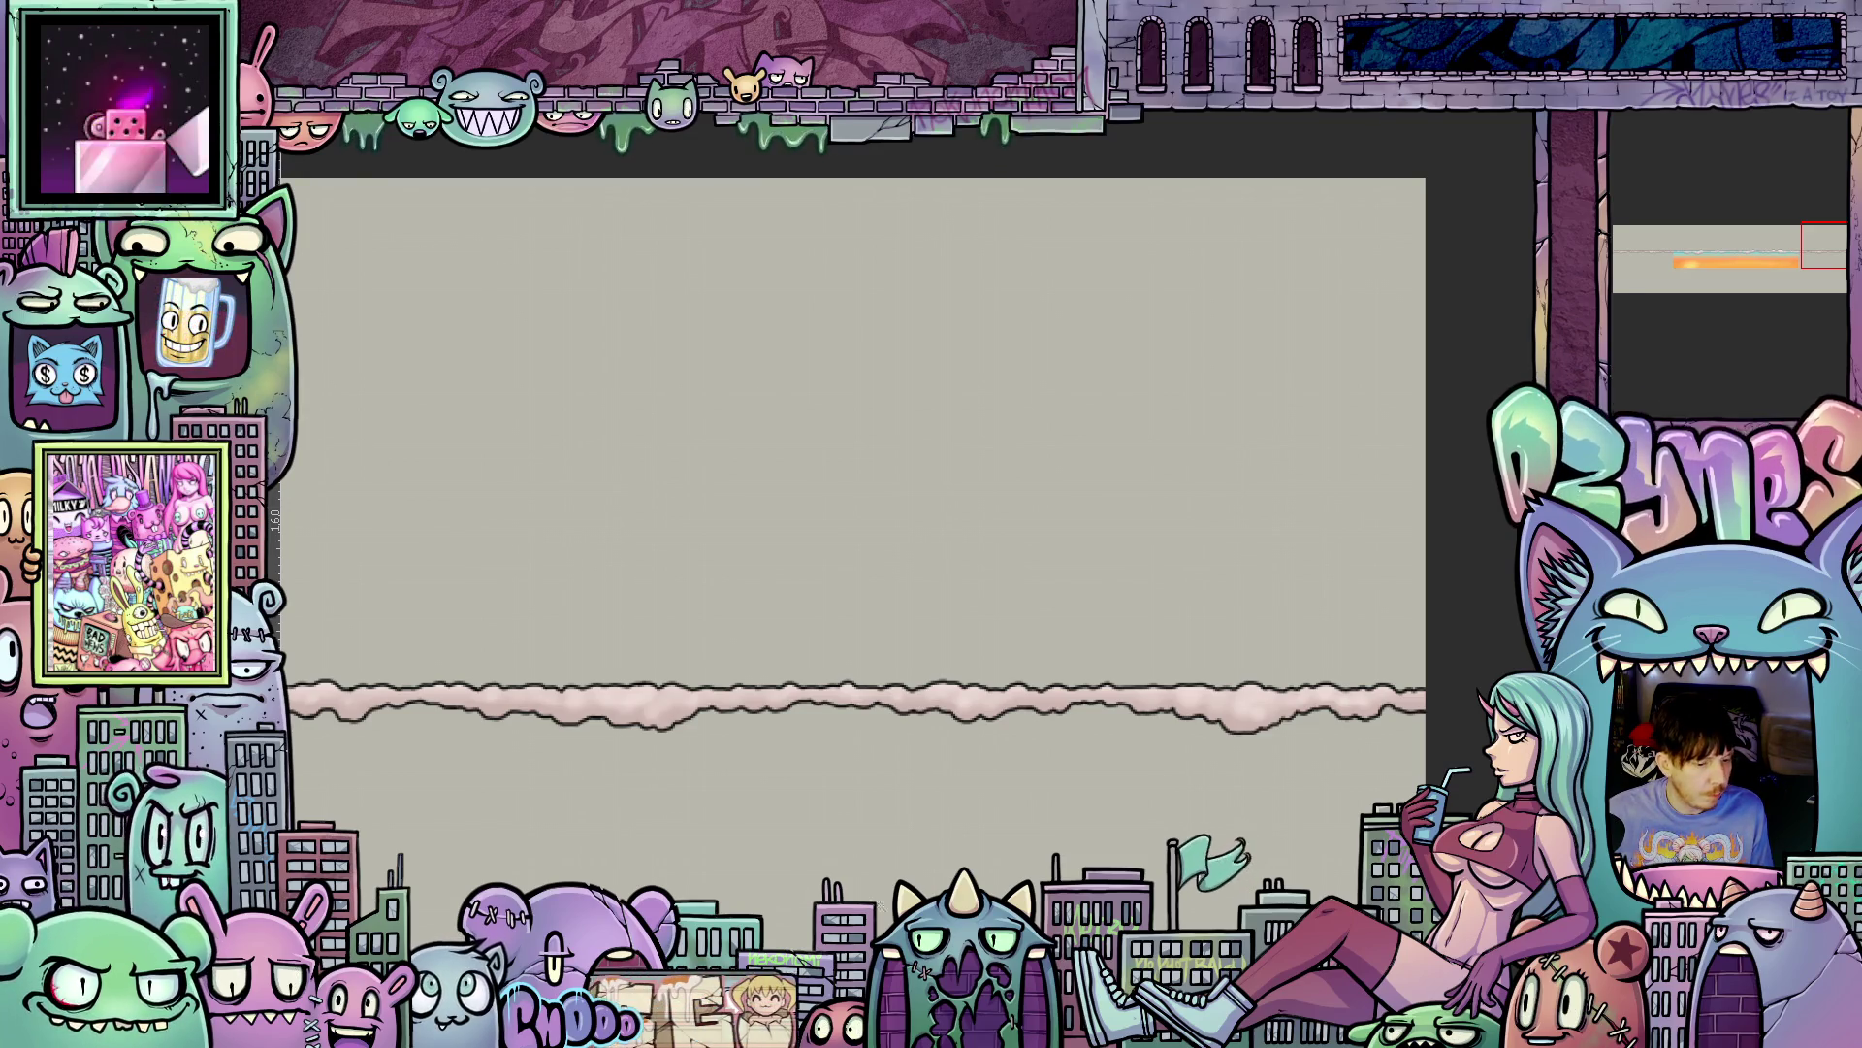
pyautogui.scroll(-3, 1004, 876)
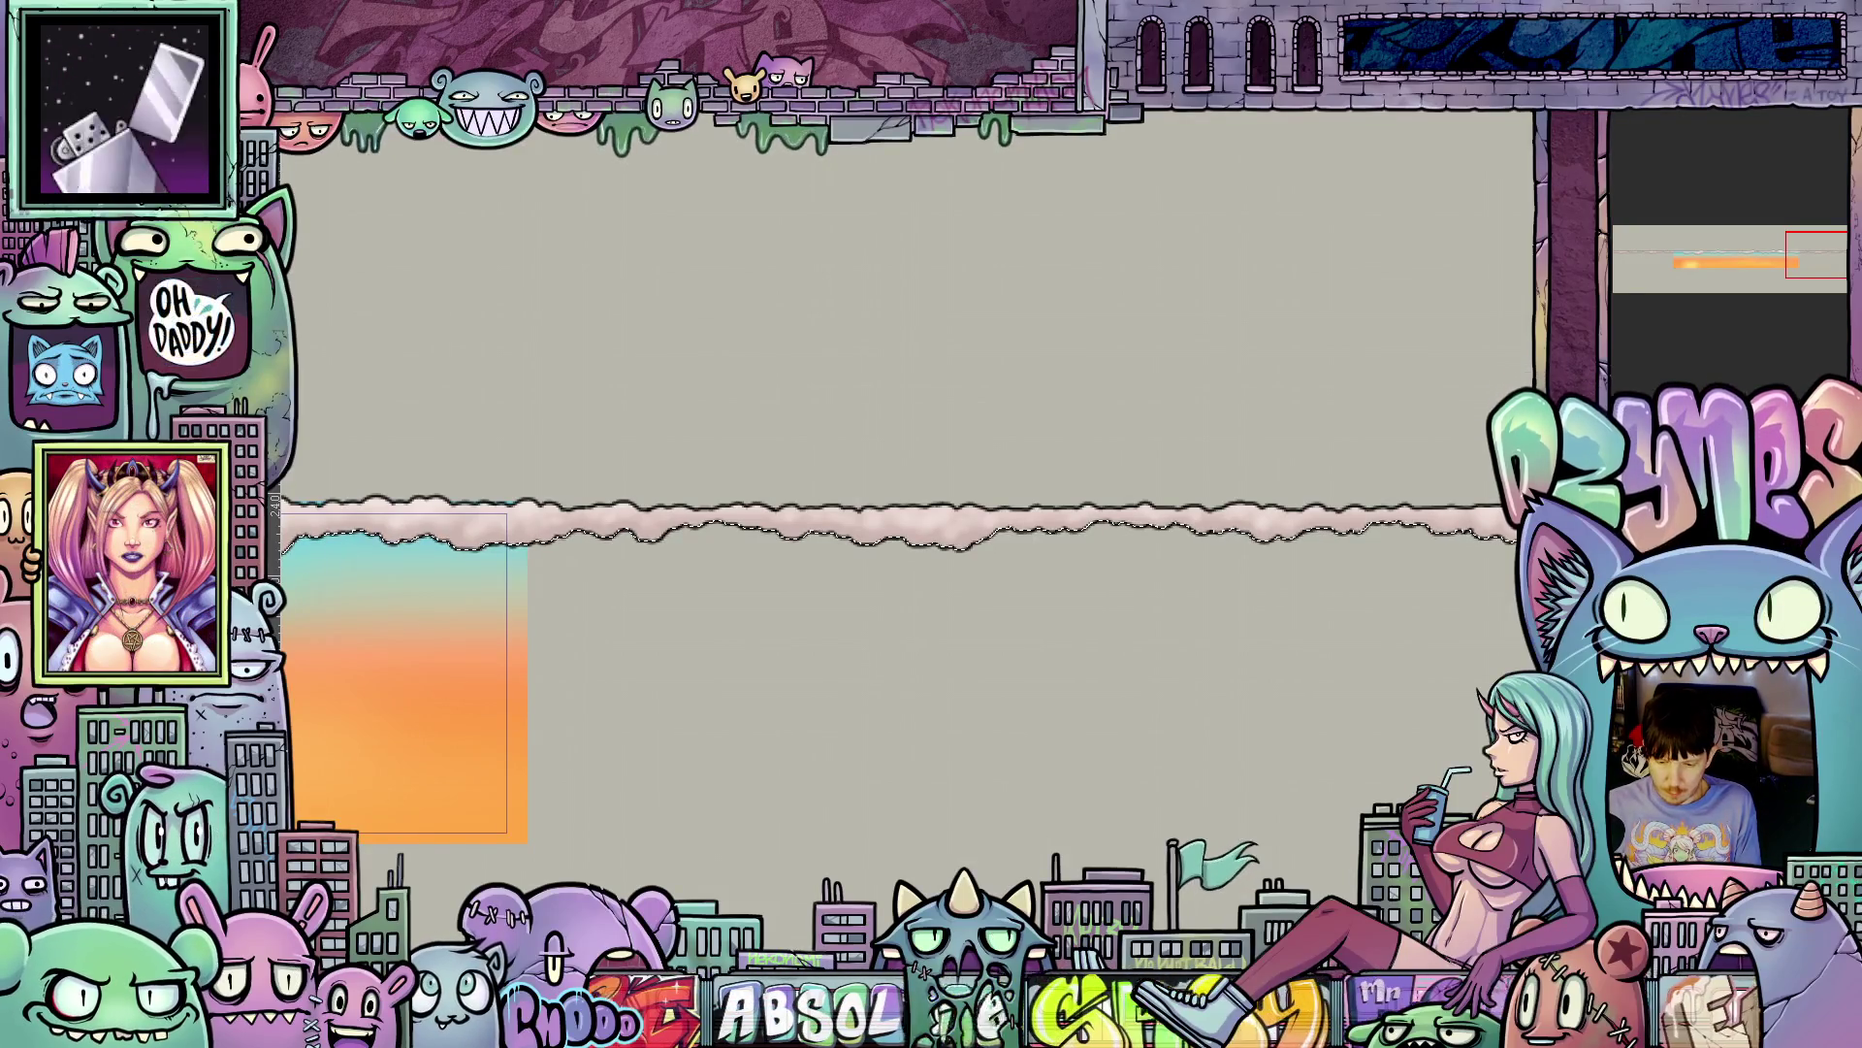
# - Clear the selection along the cloud's lower edge and rotate the view about 45°
pyautogui.hotkey('ctrl', 'shift', 'a')
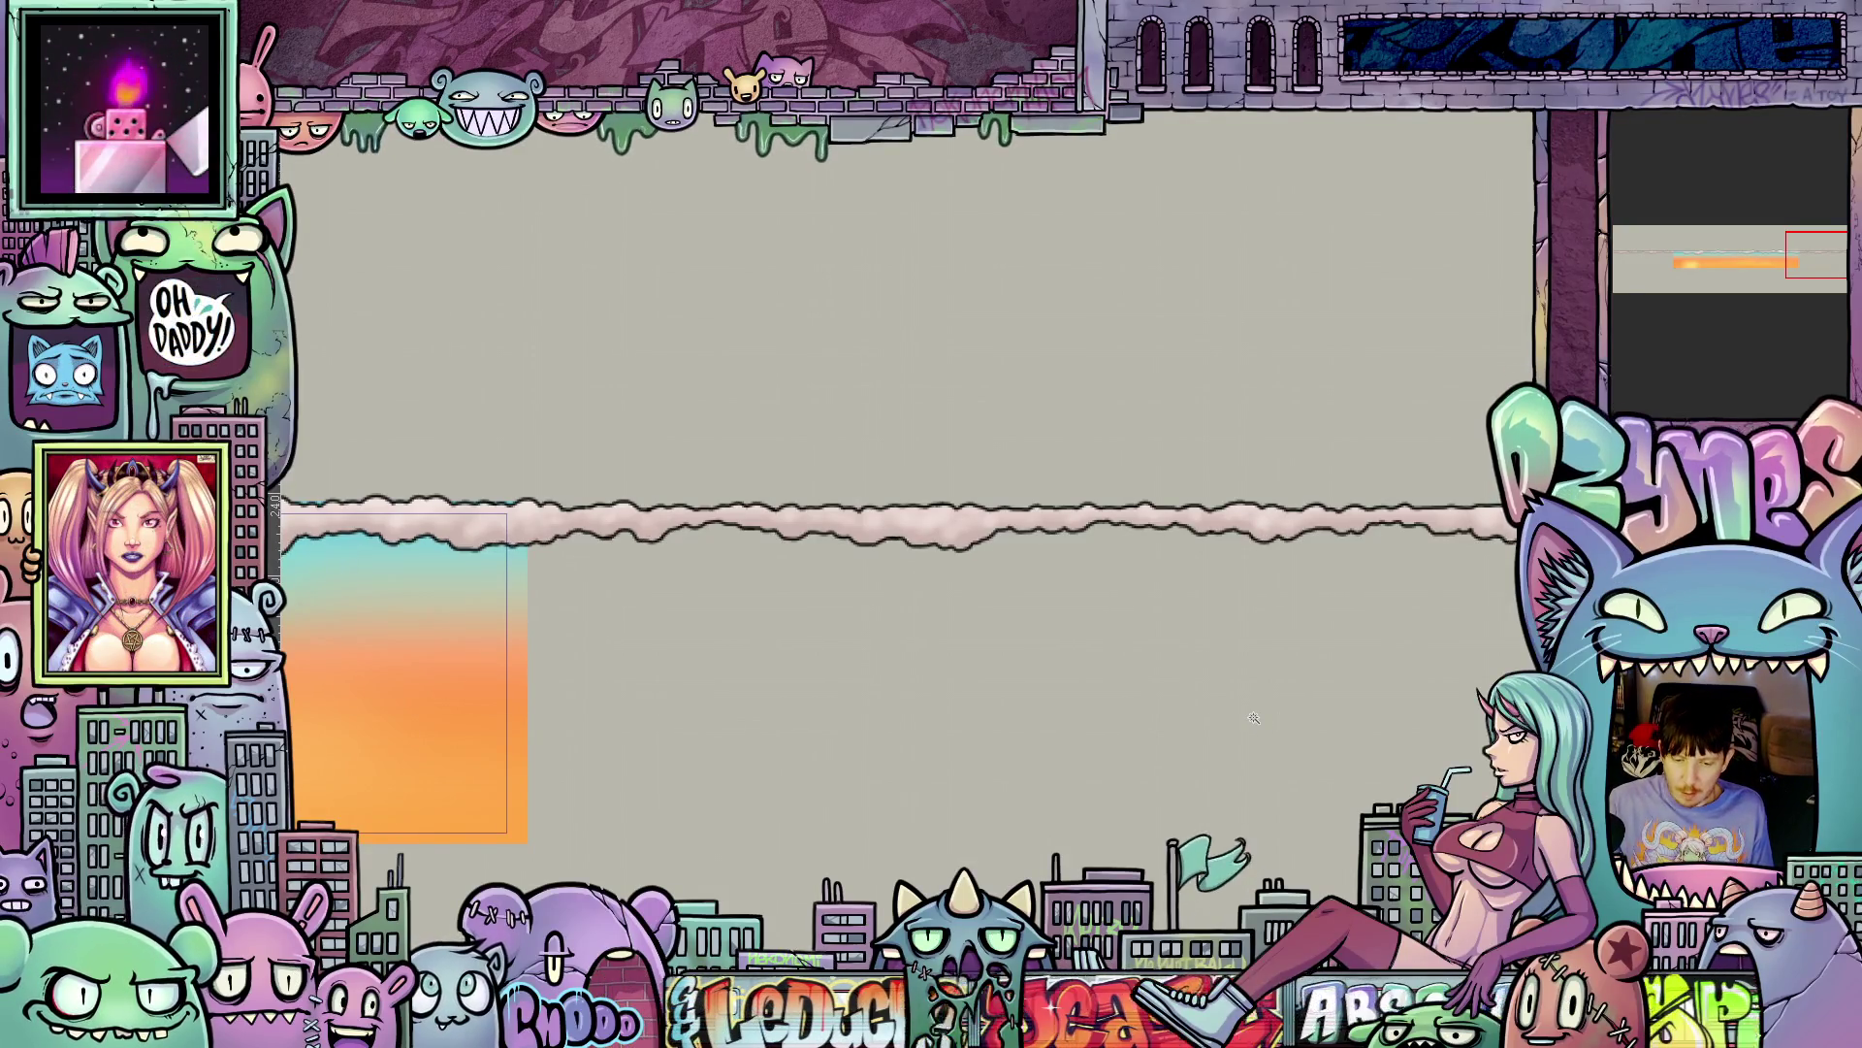
pyautogui.scroll(2, 1310, 713)
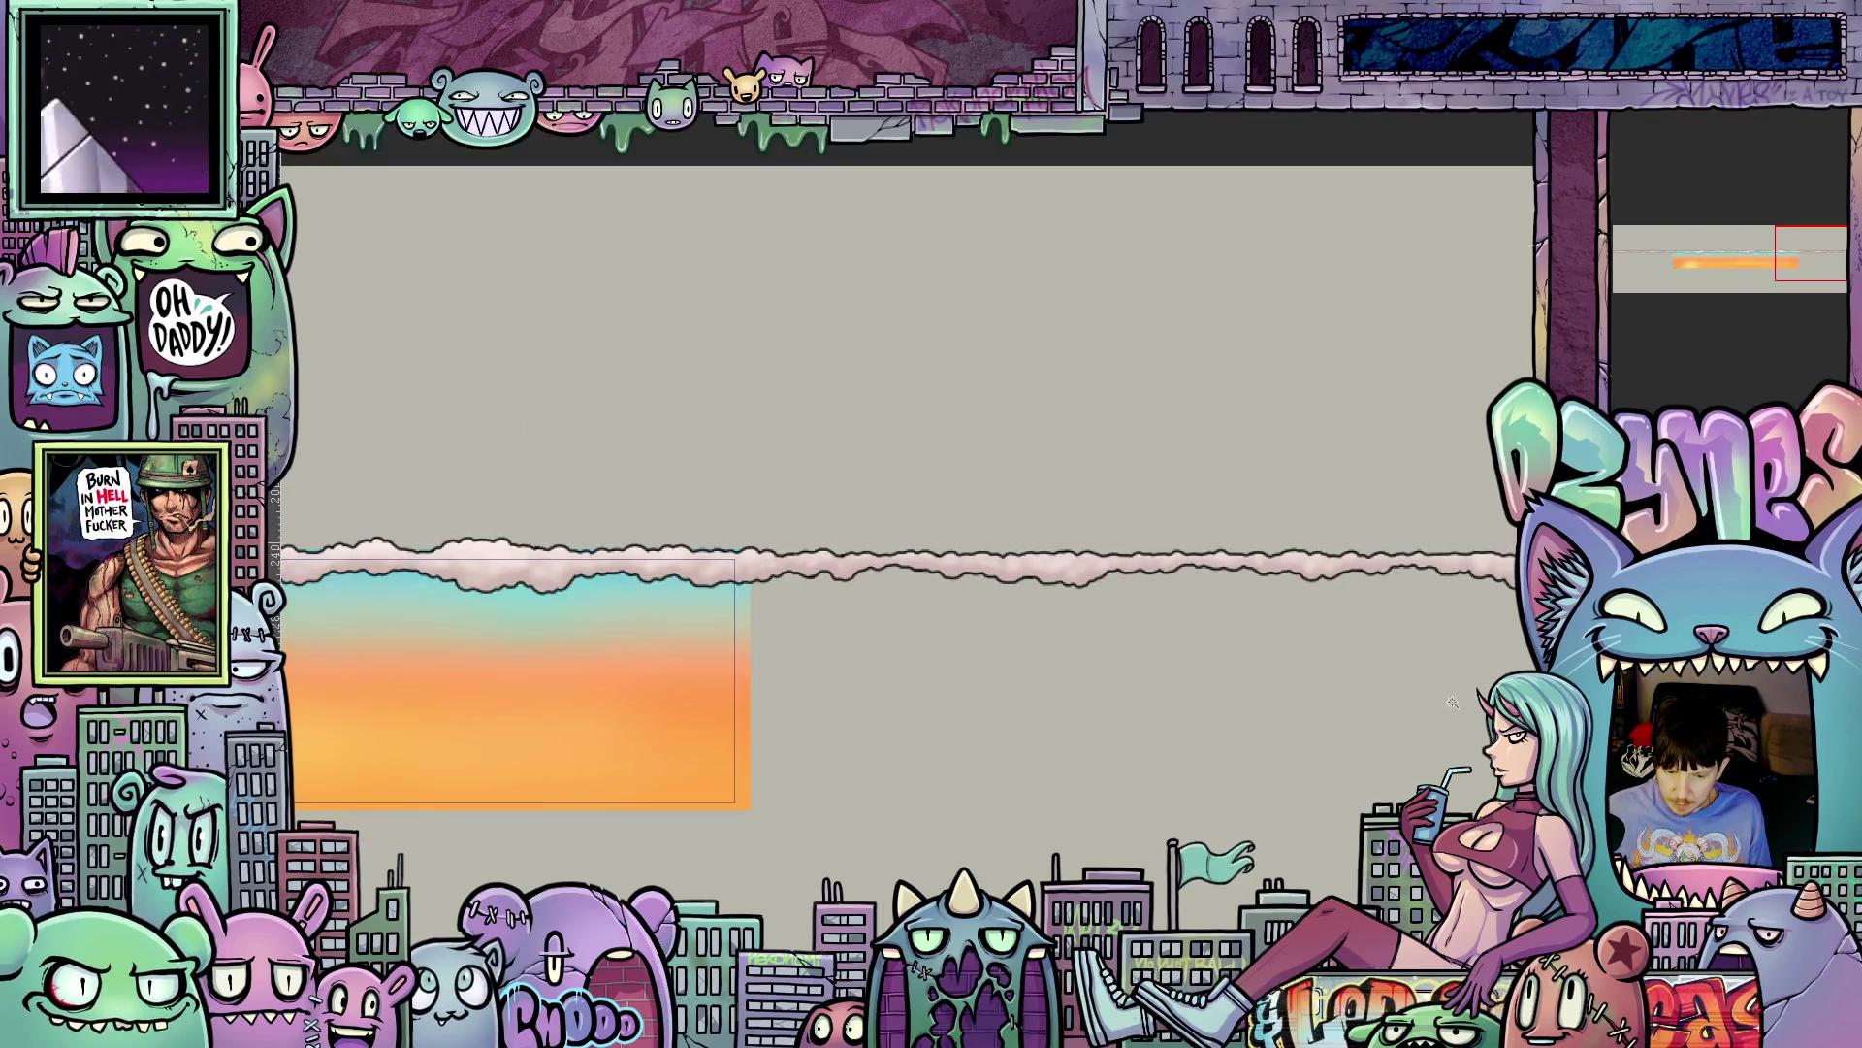
pyautogui.scroll(2, 1380, 711)
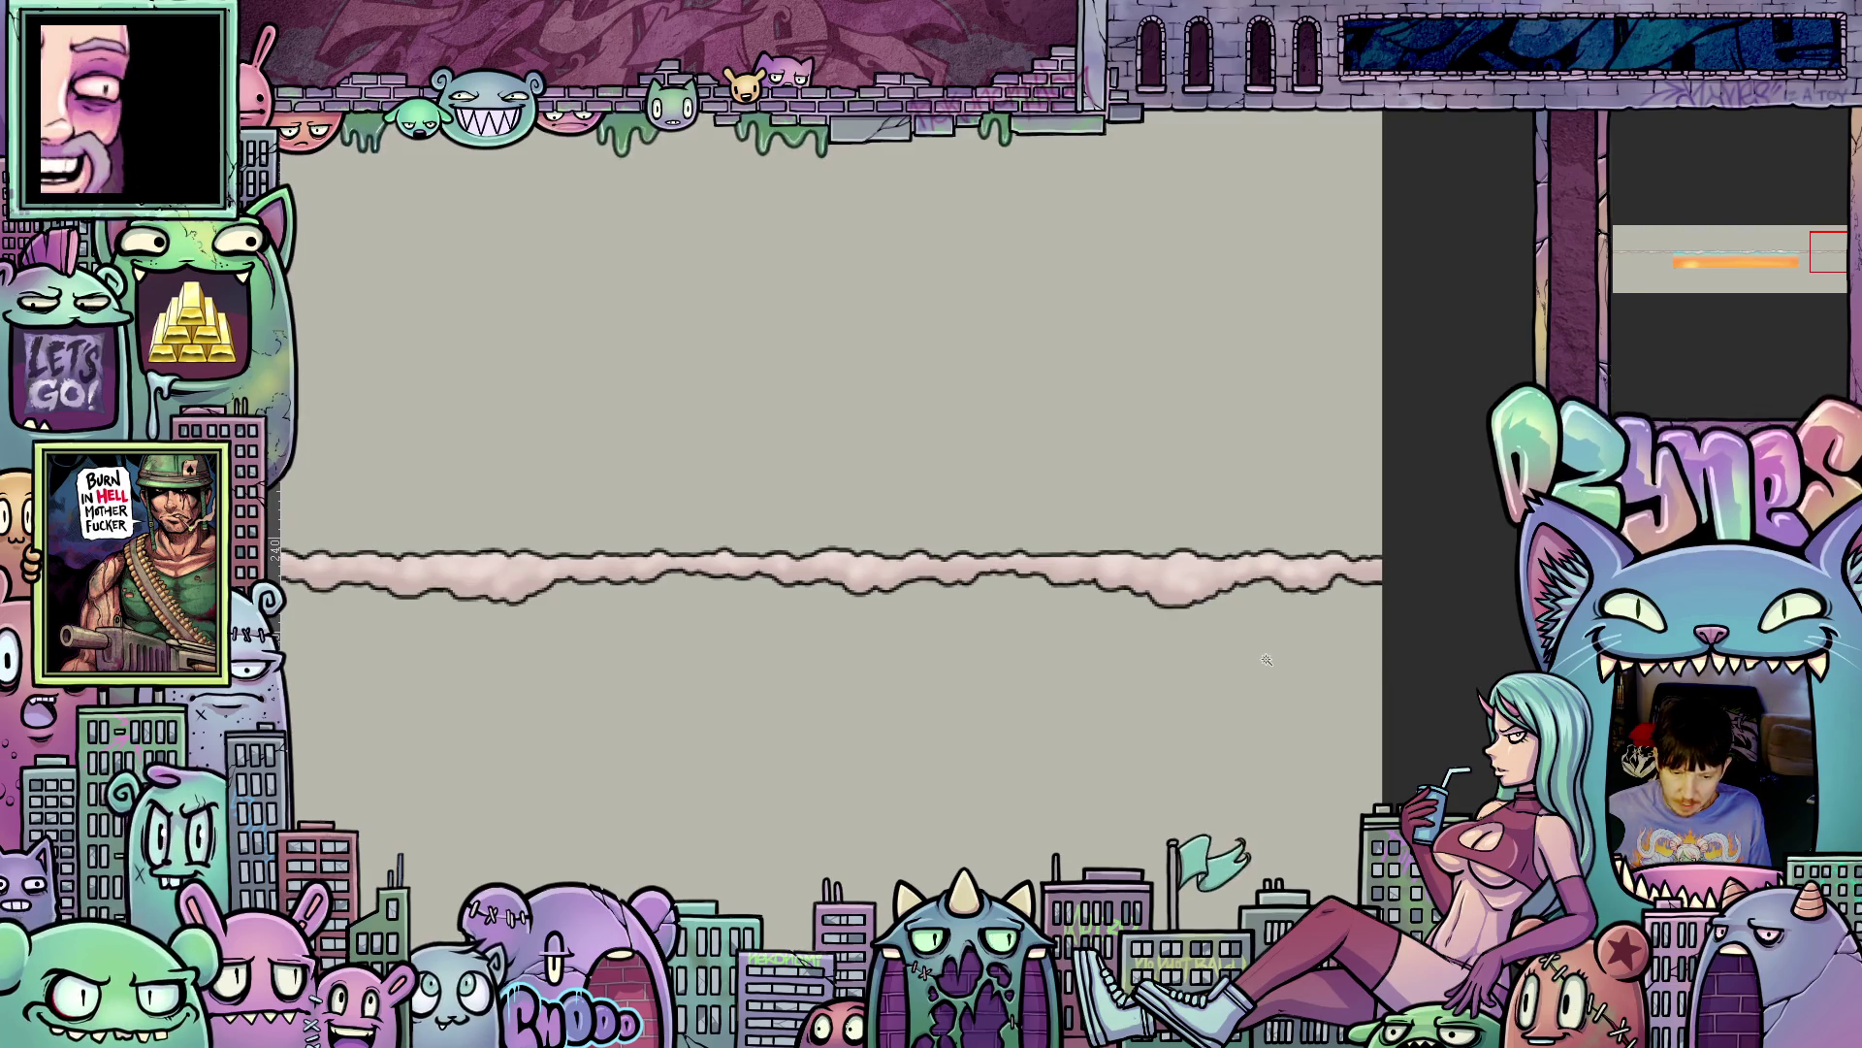
pyautogui.scroll(1, 955, 673)
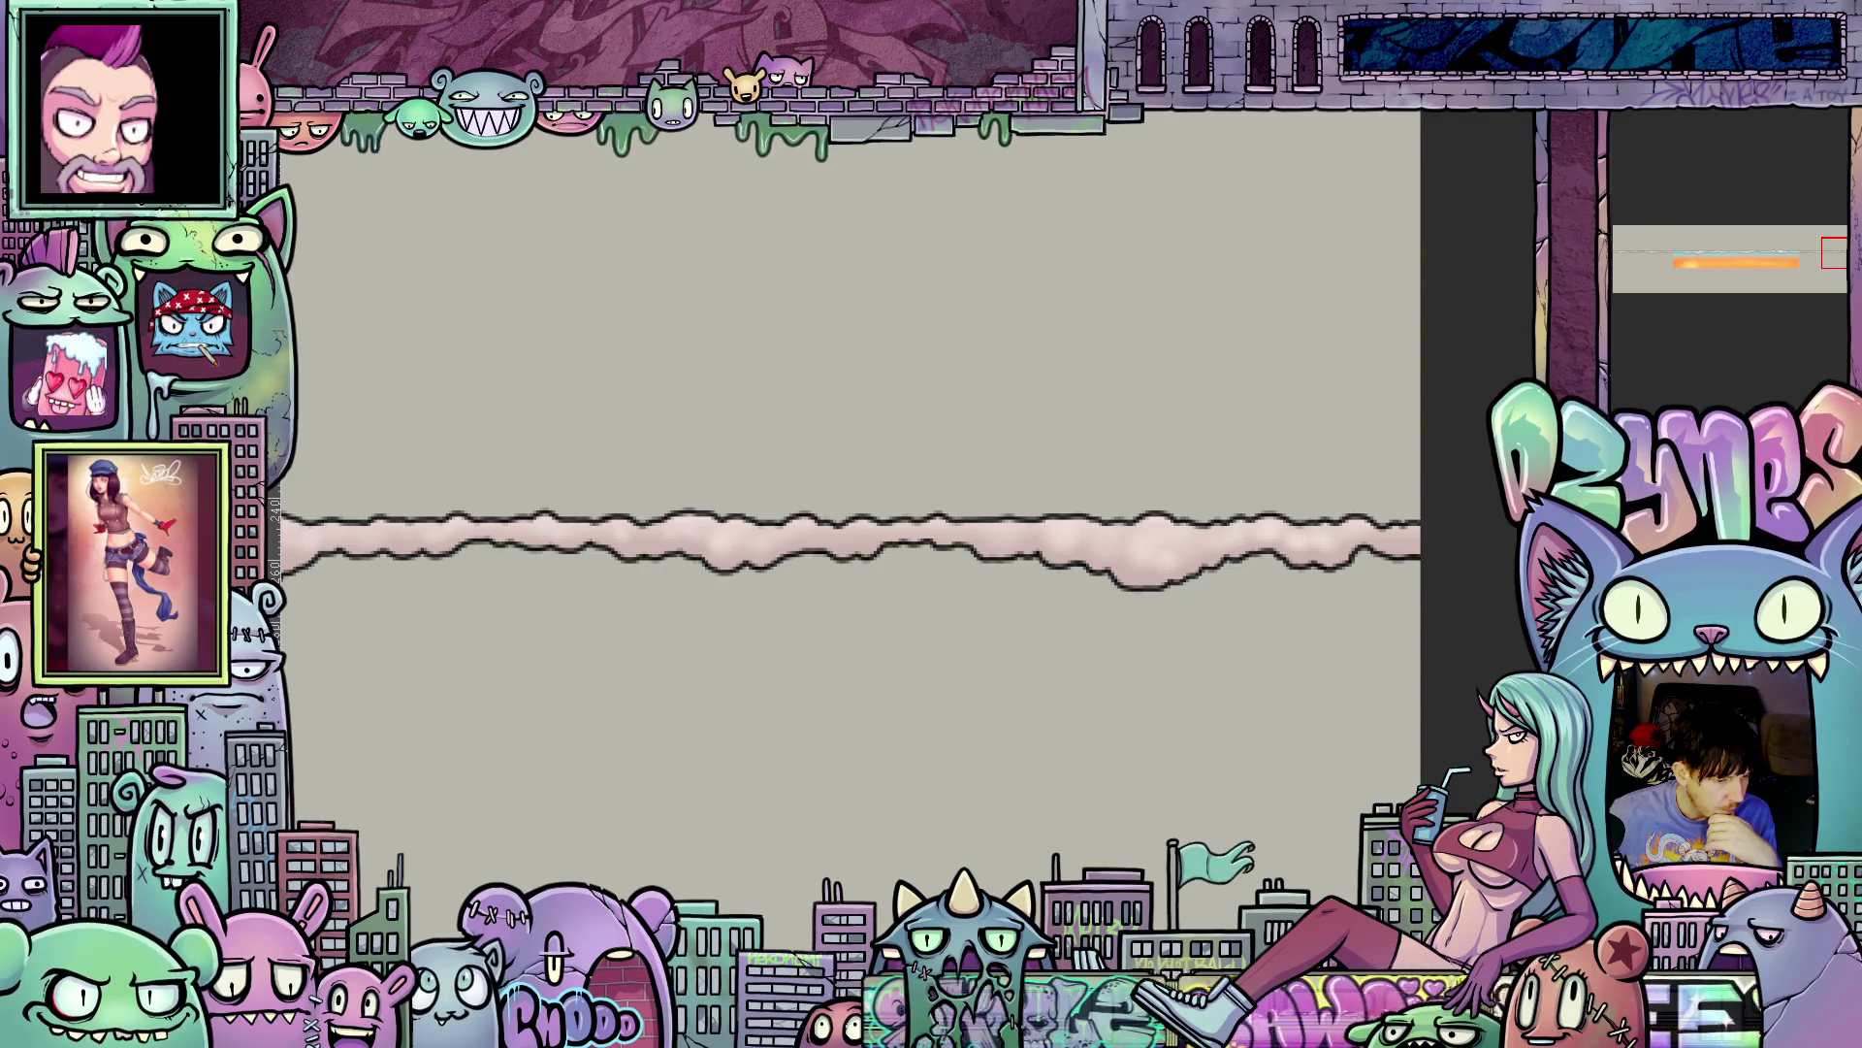
pyautogui.scroll(-1, 999, 663)
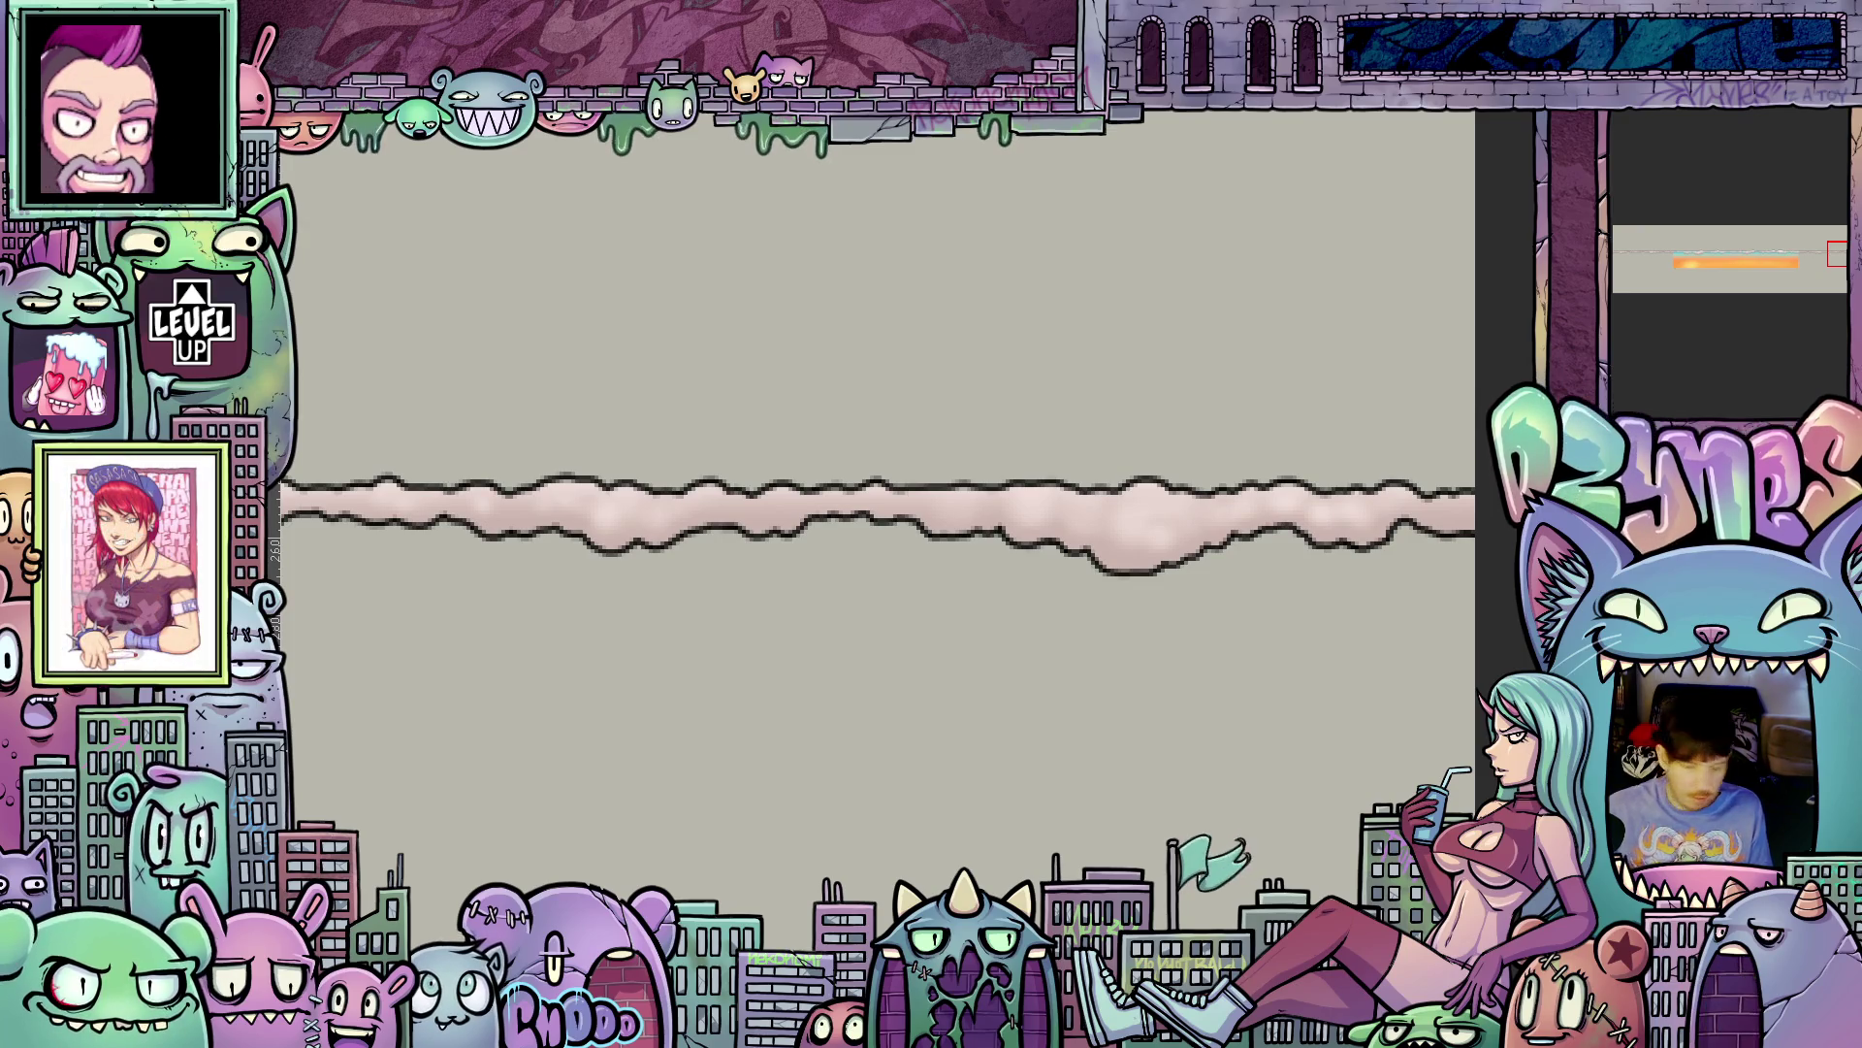
pyautogui.press('4')
pyautogui.press('4')
pyautogui.press('4')
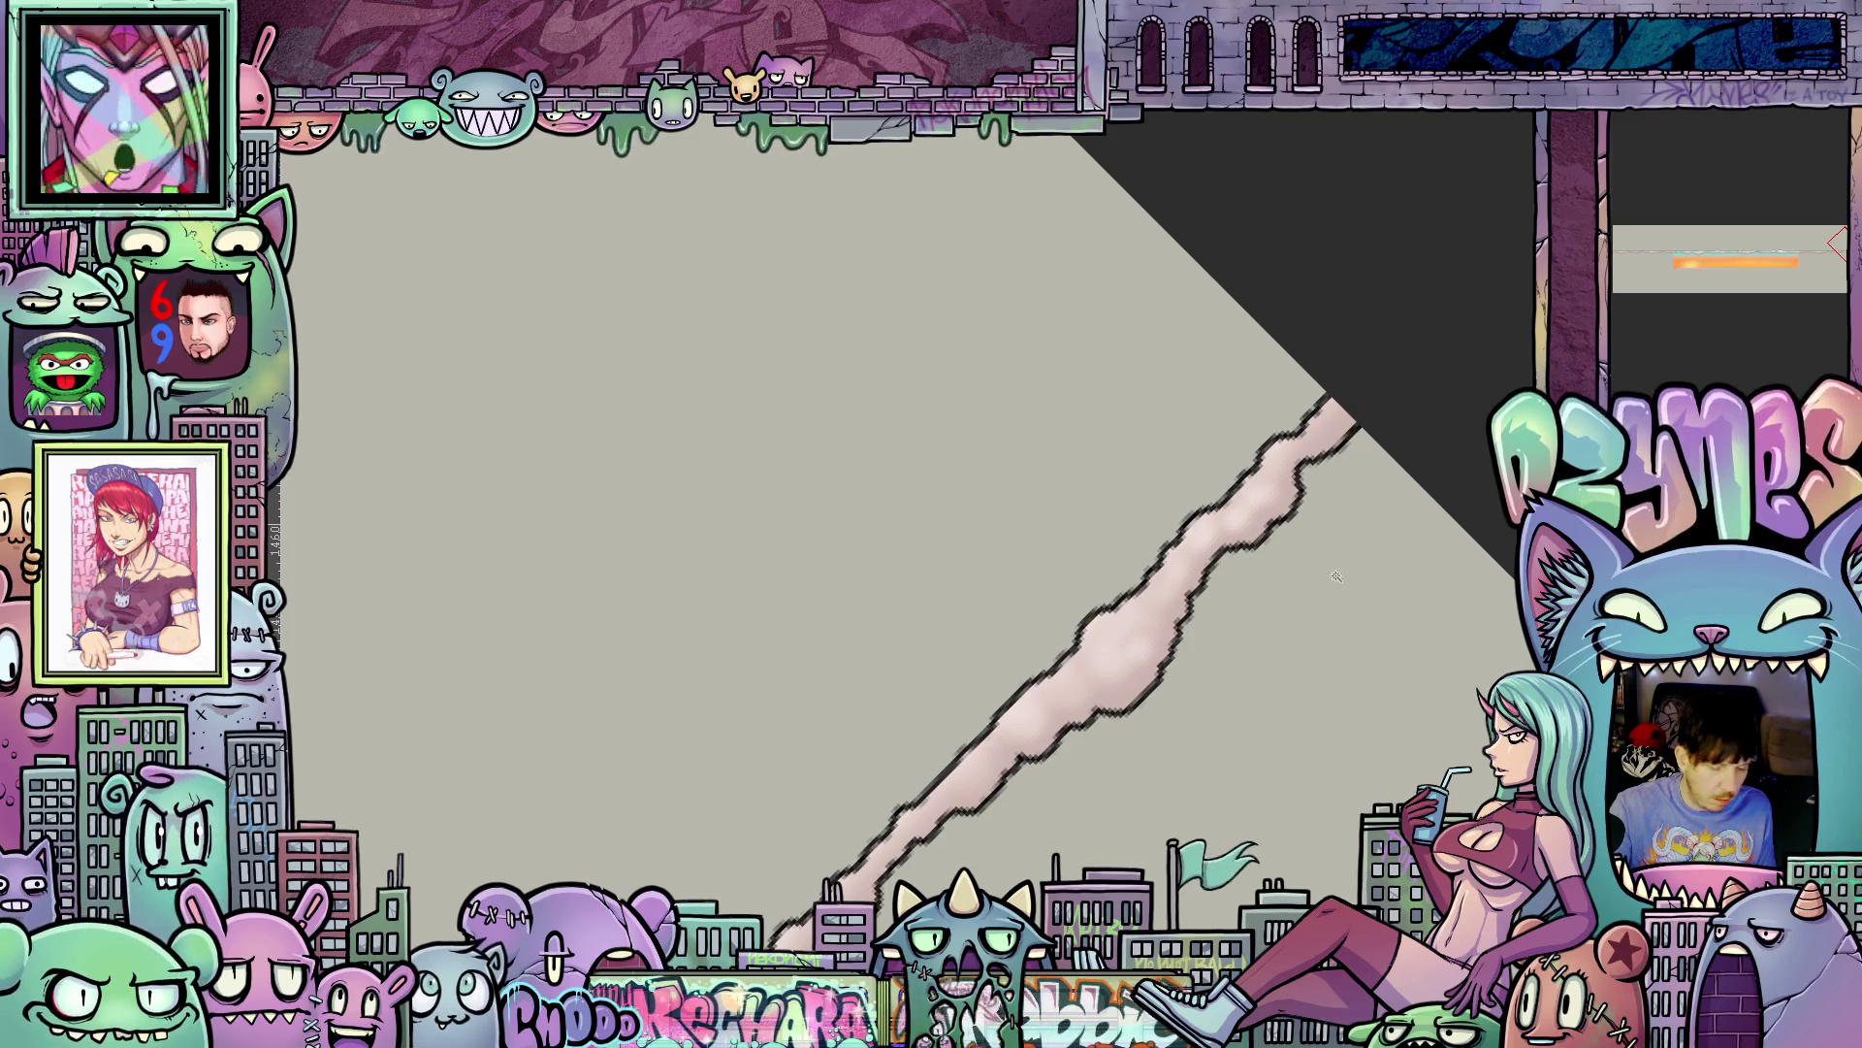
# - Paint a pinkish-red shade along the cloud's edge and paste in the turquoise-to-orange gradient block
pyautogui.moveTo(1333, 457)
pyautogui.mouseDown()
pyautogui.moveTo(1356, 424)
pyautogui.moveTo(1269, 540)
pyautogui.moveTo(966, 808)
pyautogui.mouseUp()
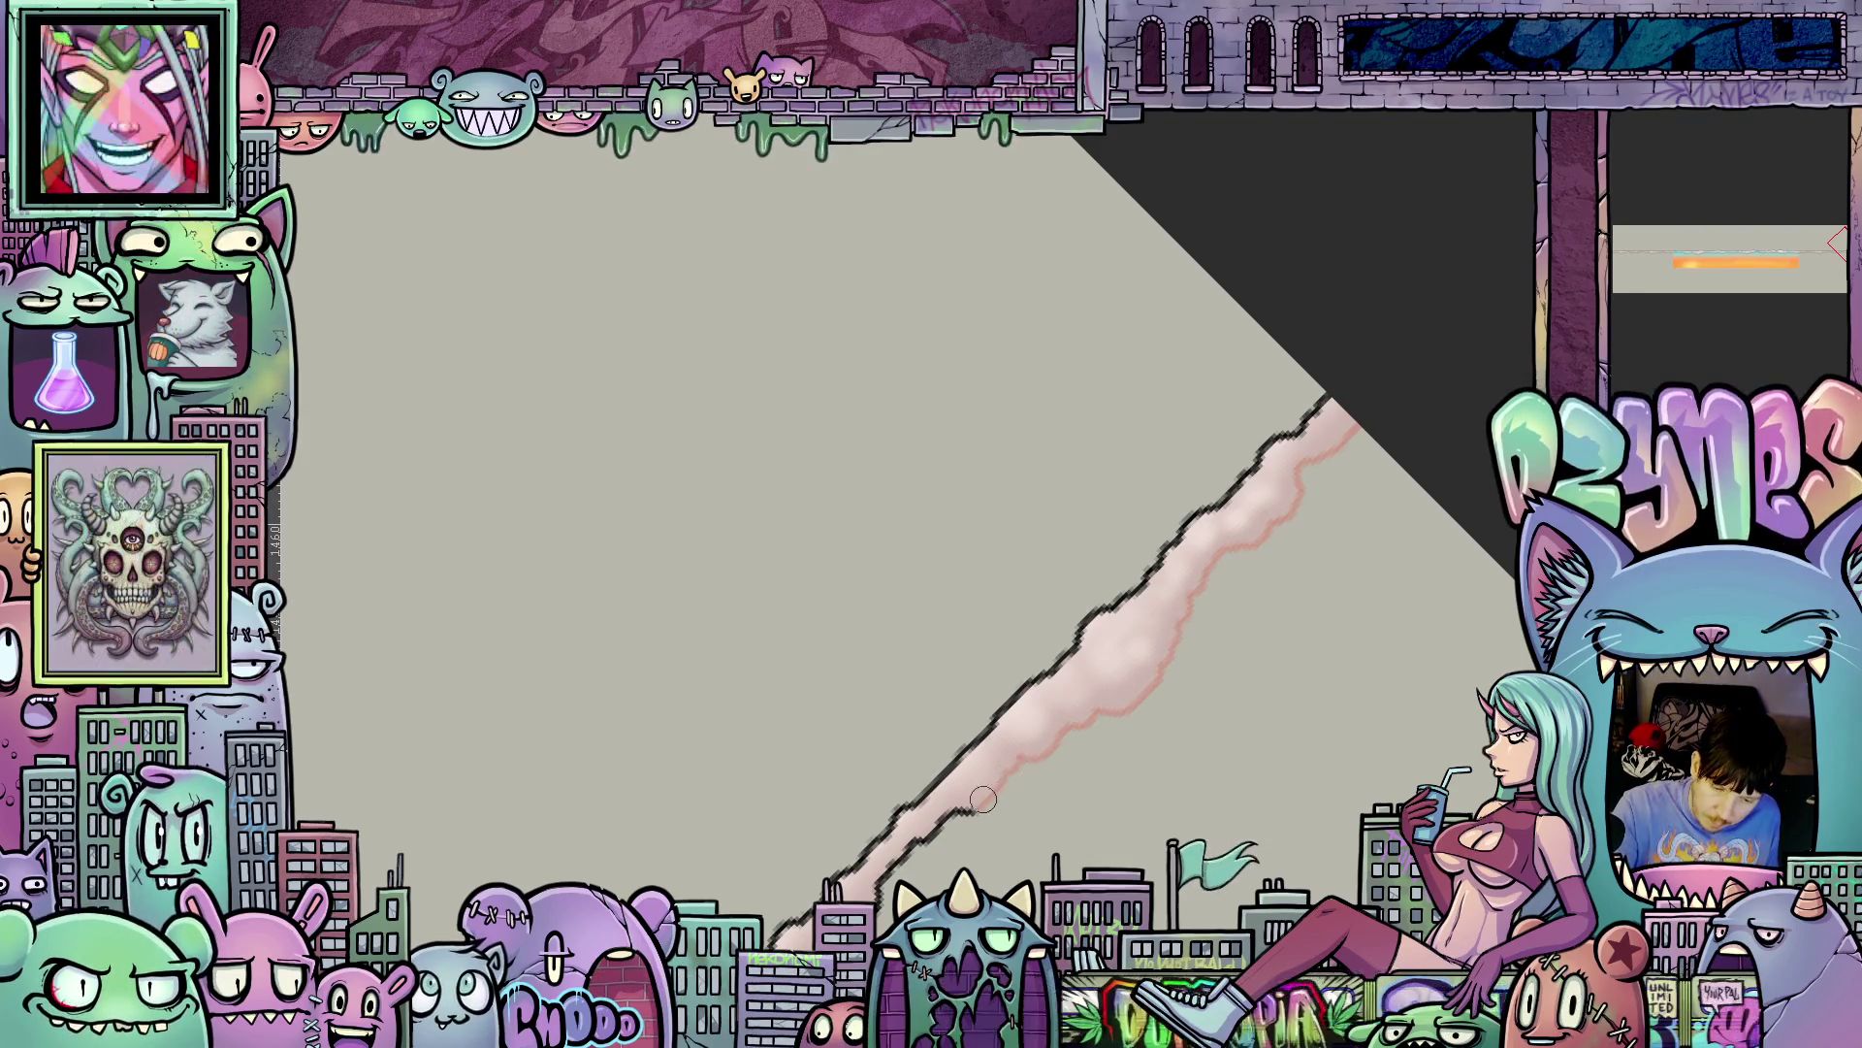
pyautogui.scroll(-3, 1103, 735)
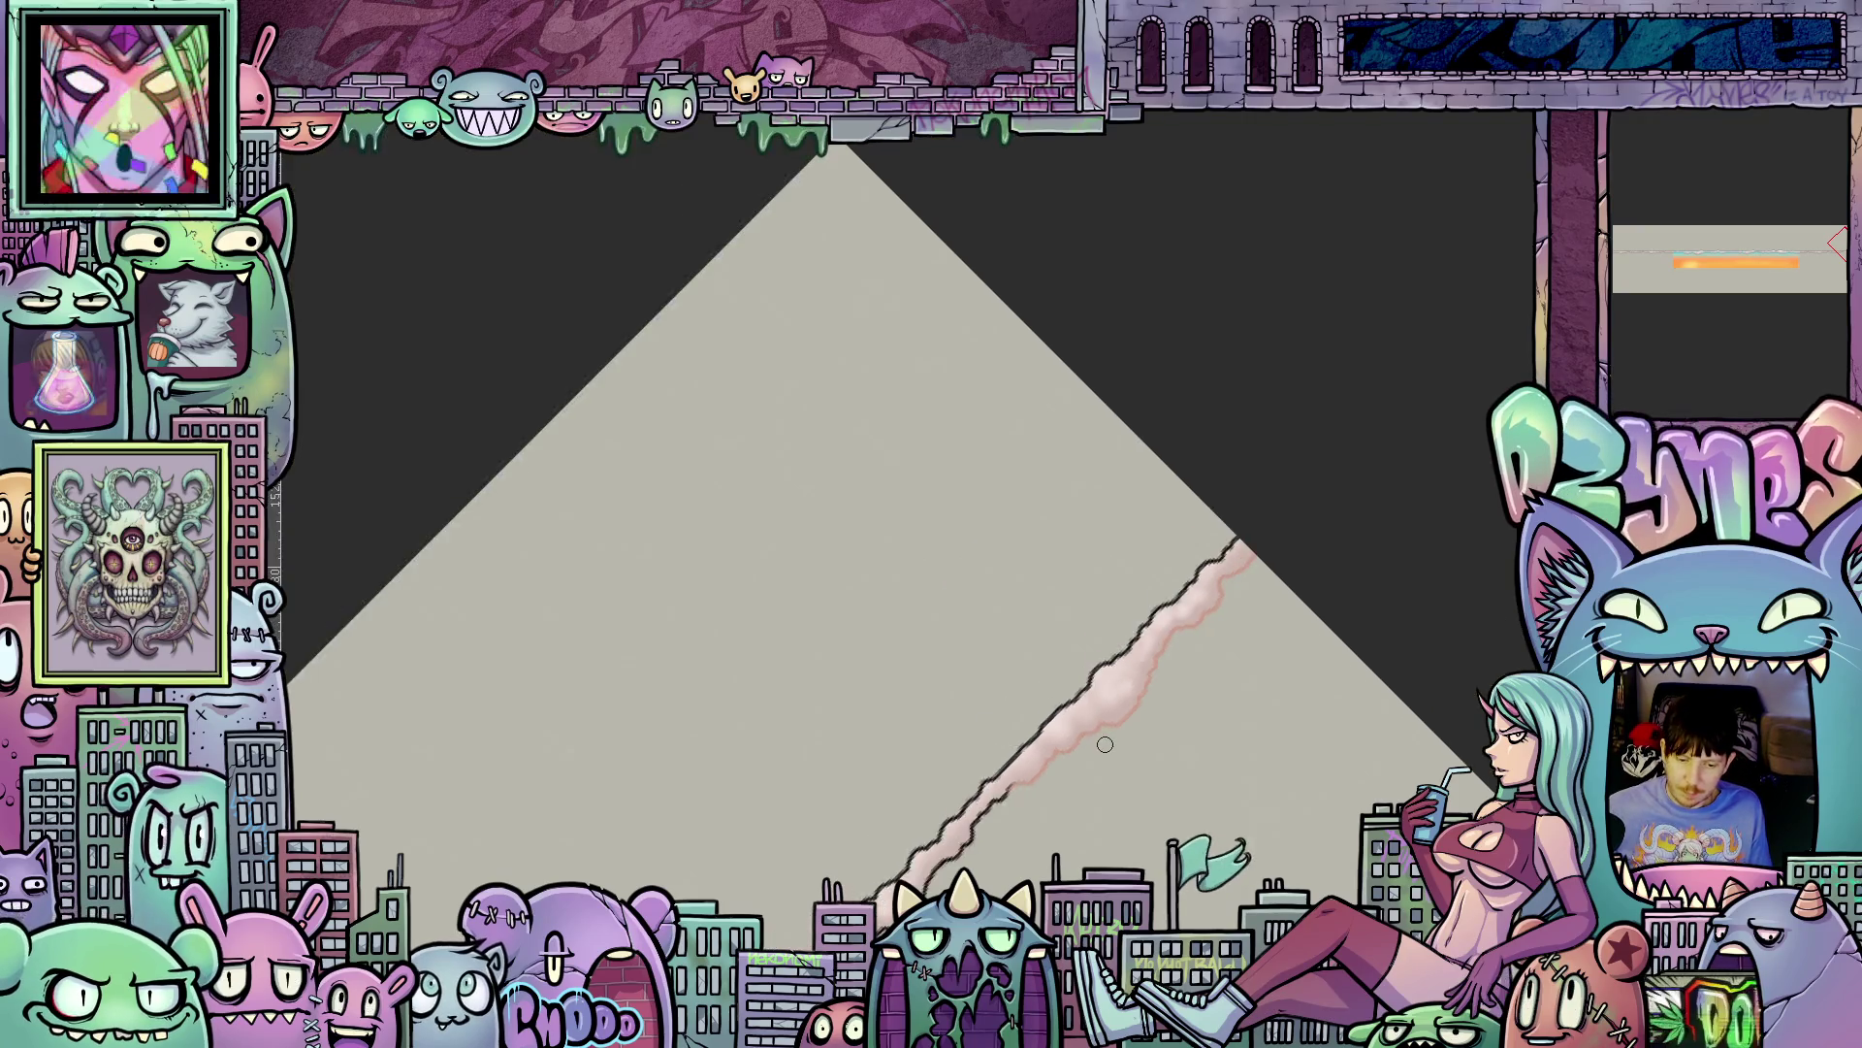
pyautogui.scroll(3, 832, 698)
pyautogui.hotkey('ctrl', 'v')
pyautogui.scroll(3, 1067, 497)
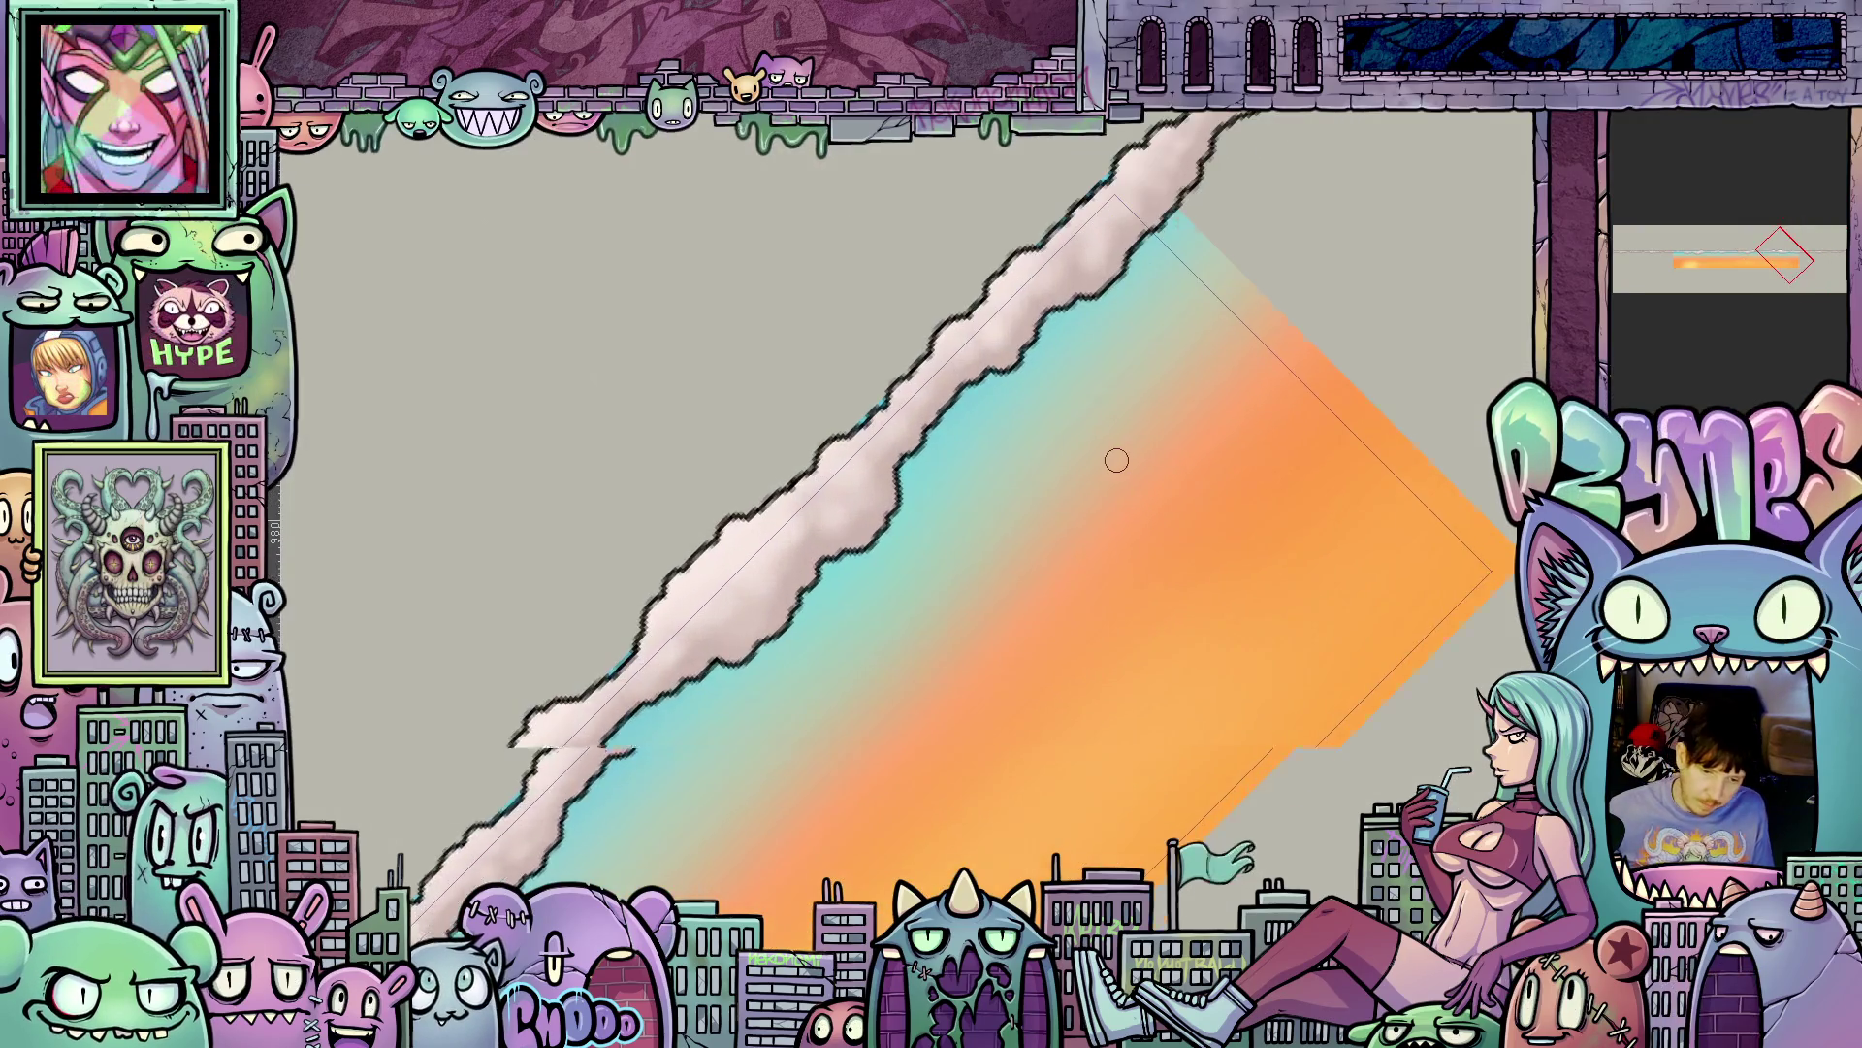
# - Brush white cloud along the band's lower edge, then open and dismiss the Edit menu
pyautogui.moveTo(1054, 318)
pyautogui.mouseDown()
pyautogui.moveTo(893, 485)
pyautogui.moveTo(914, 500)
pyautogui.mouseUp()
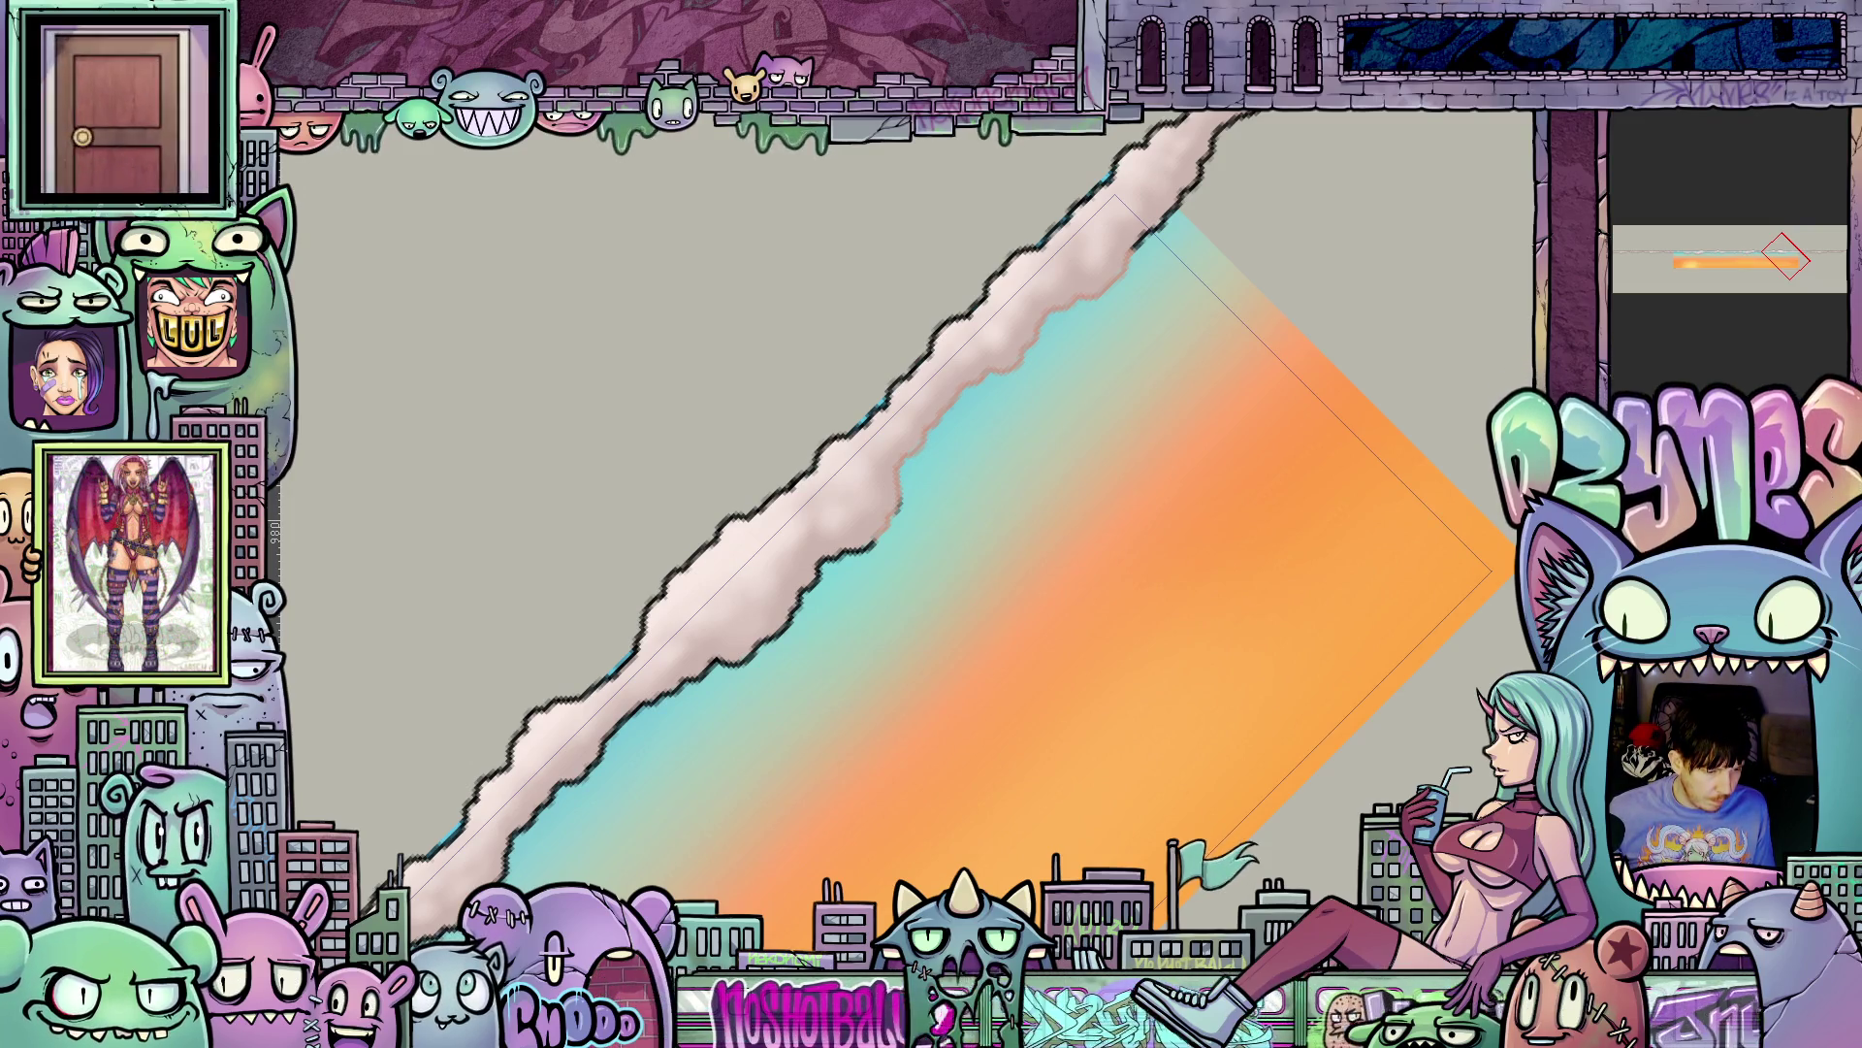
pyautogui.click(117, 136)
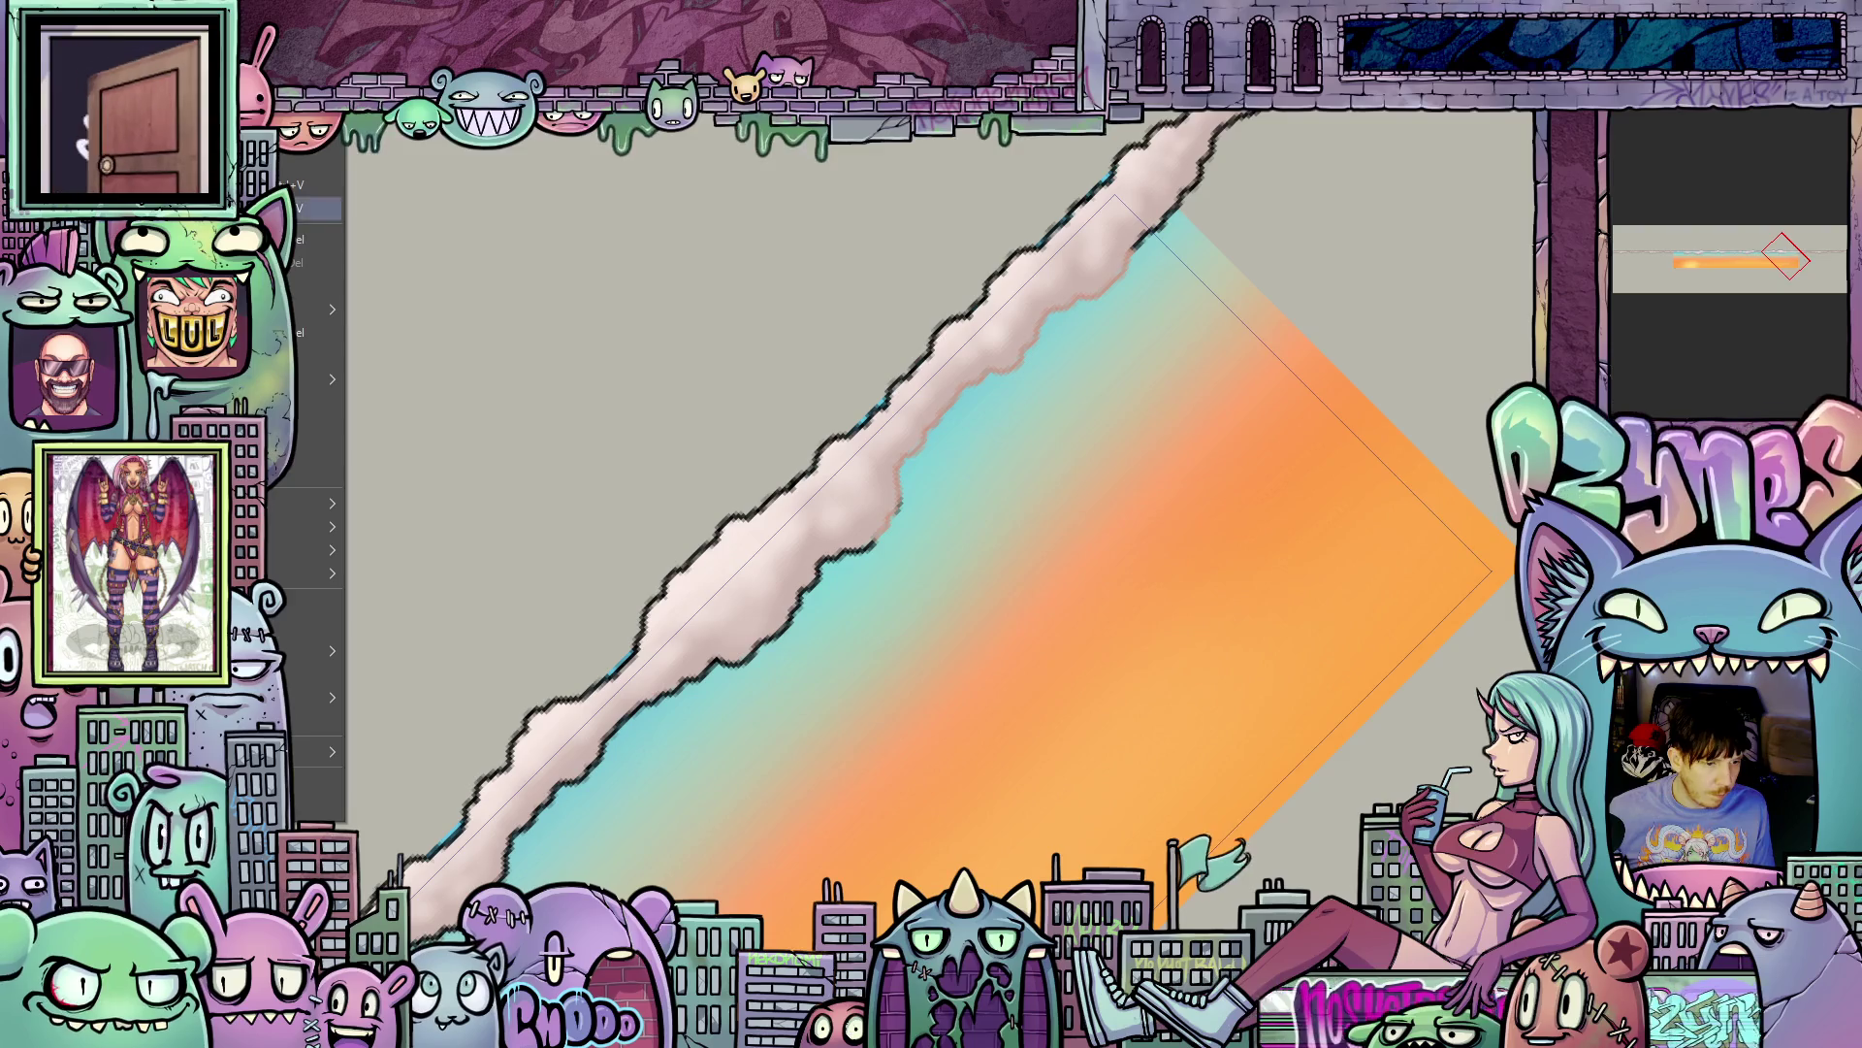
pyautogui.press('Return')
pyautogui.moveTo(1087, 413)
pyautogui.mouseDown()
pyautogui.moveTo(965, 644)
pyautogui.moveTo(998, 632)
pyautogui.mouseUp()
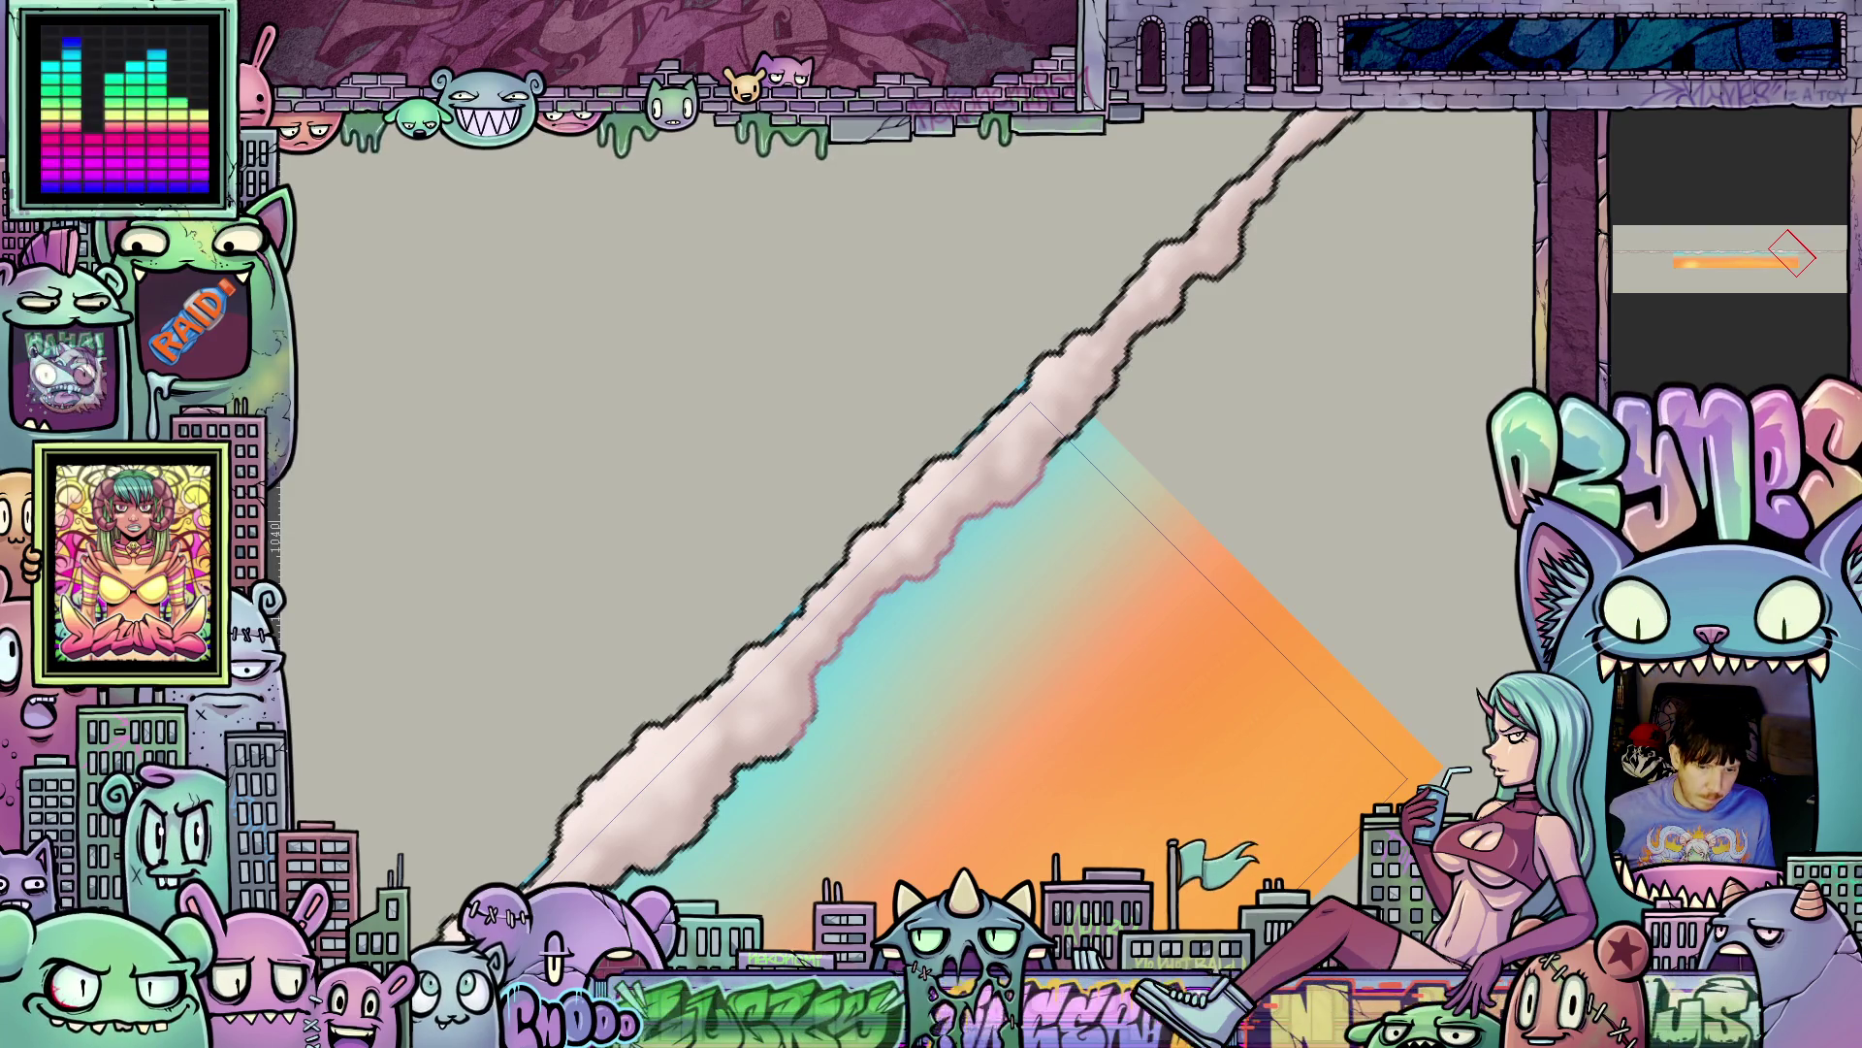
pyautogui.moveTo(1148, 573); pyautogui.dragTo(965, 684)
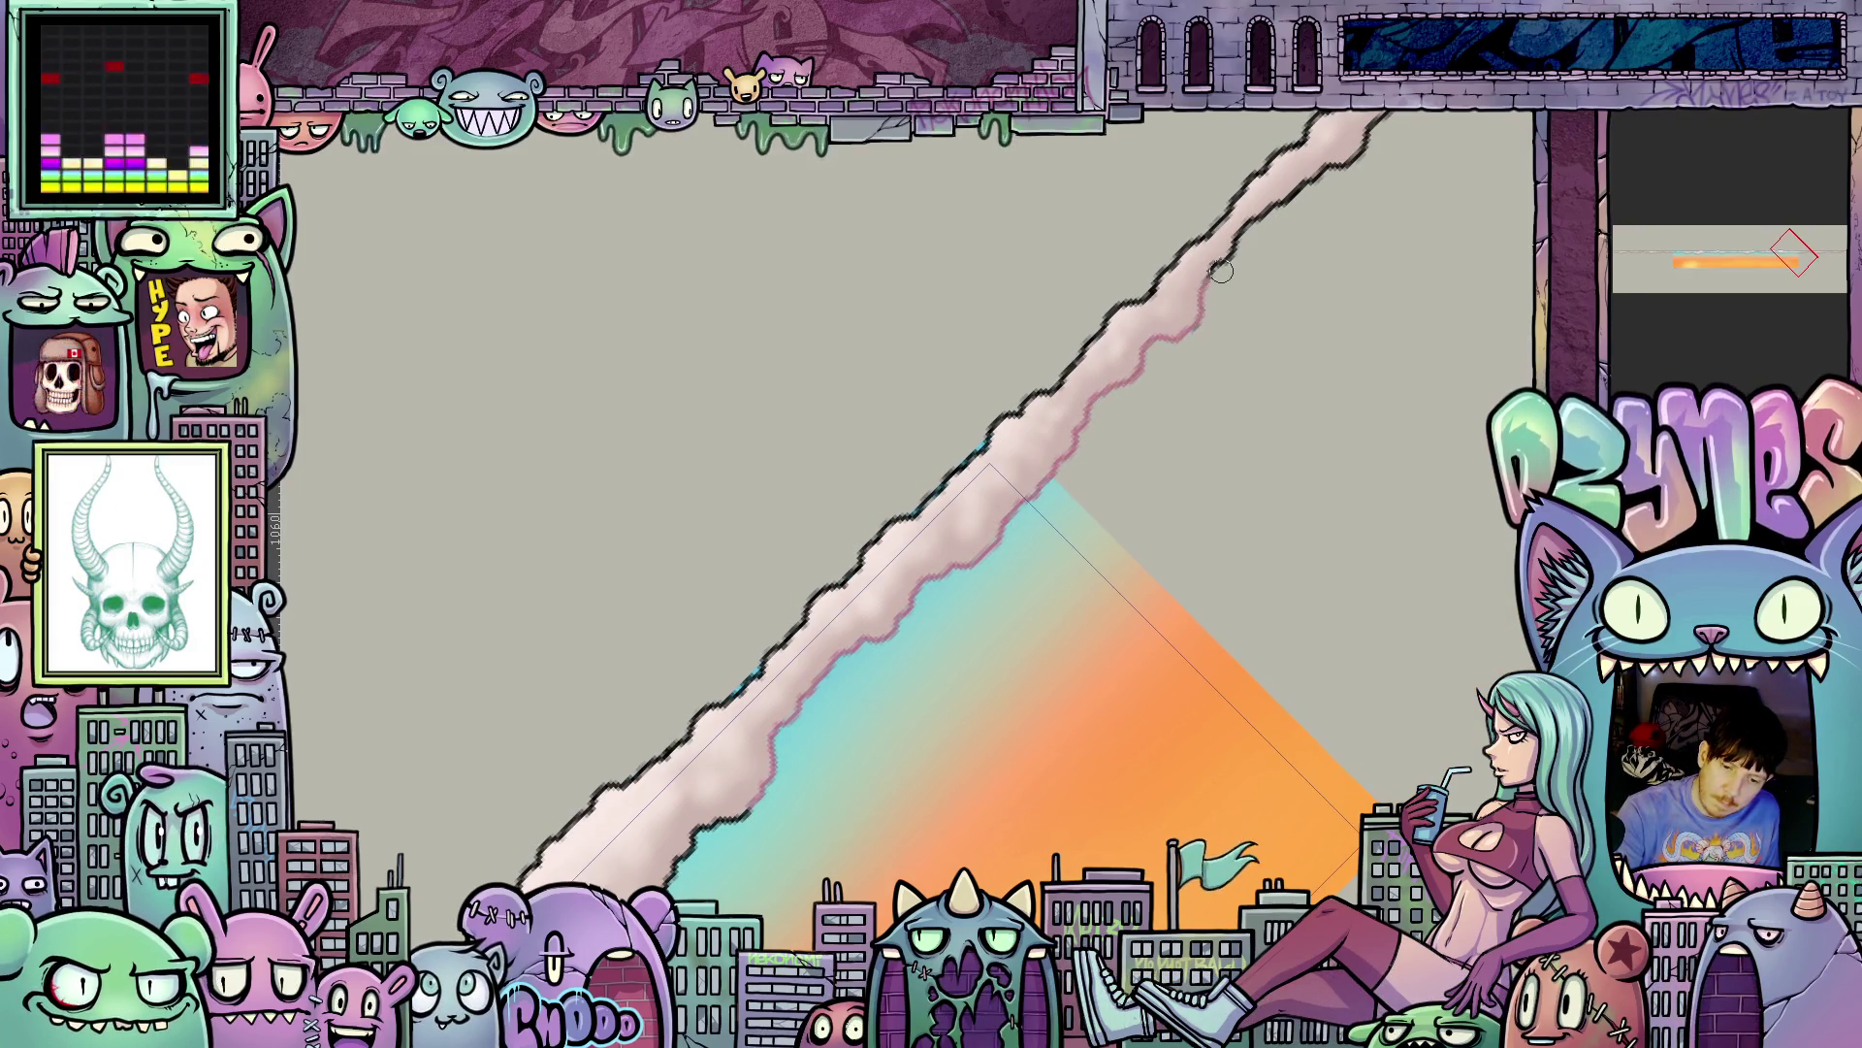
pyautogui.moveTo(1242, 252); pyautogui.dragTo(1086, 578)
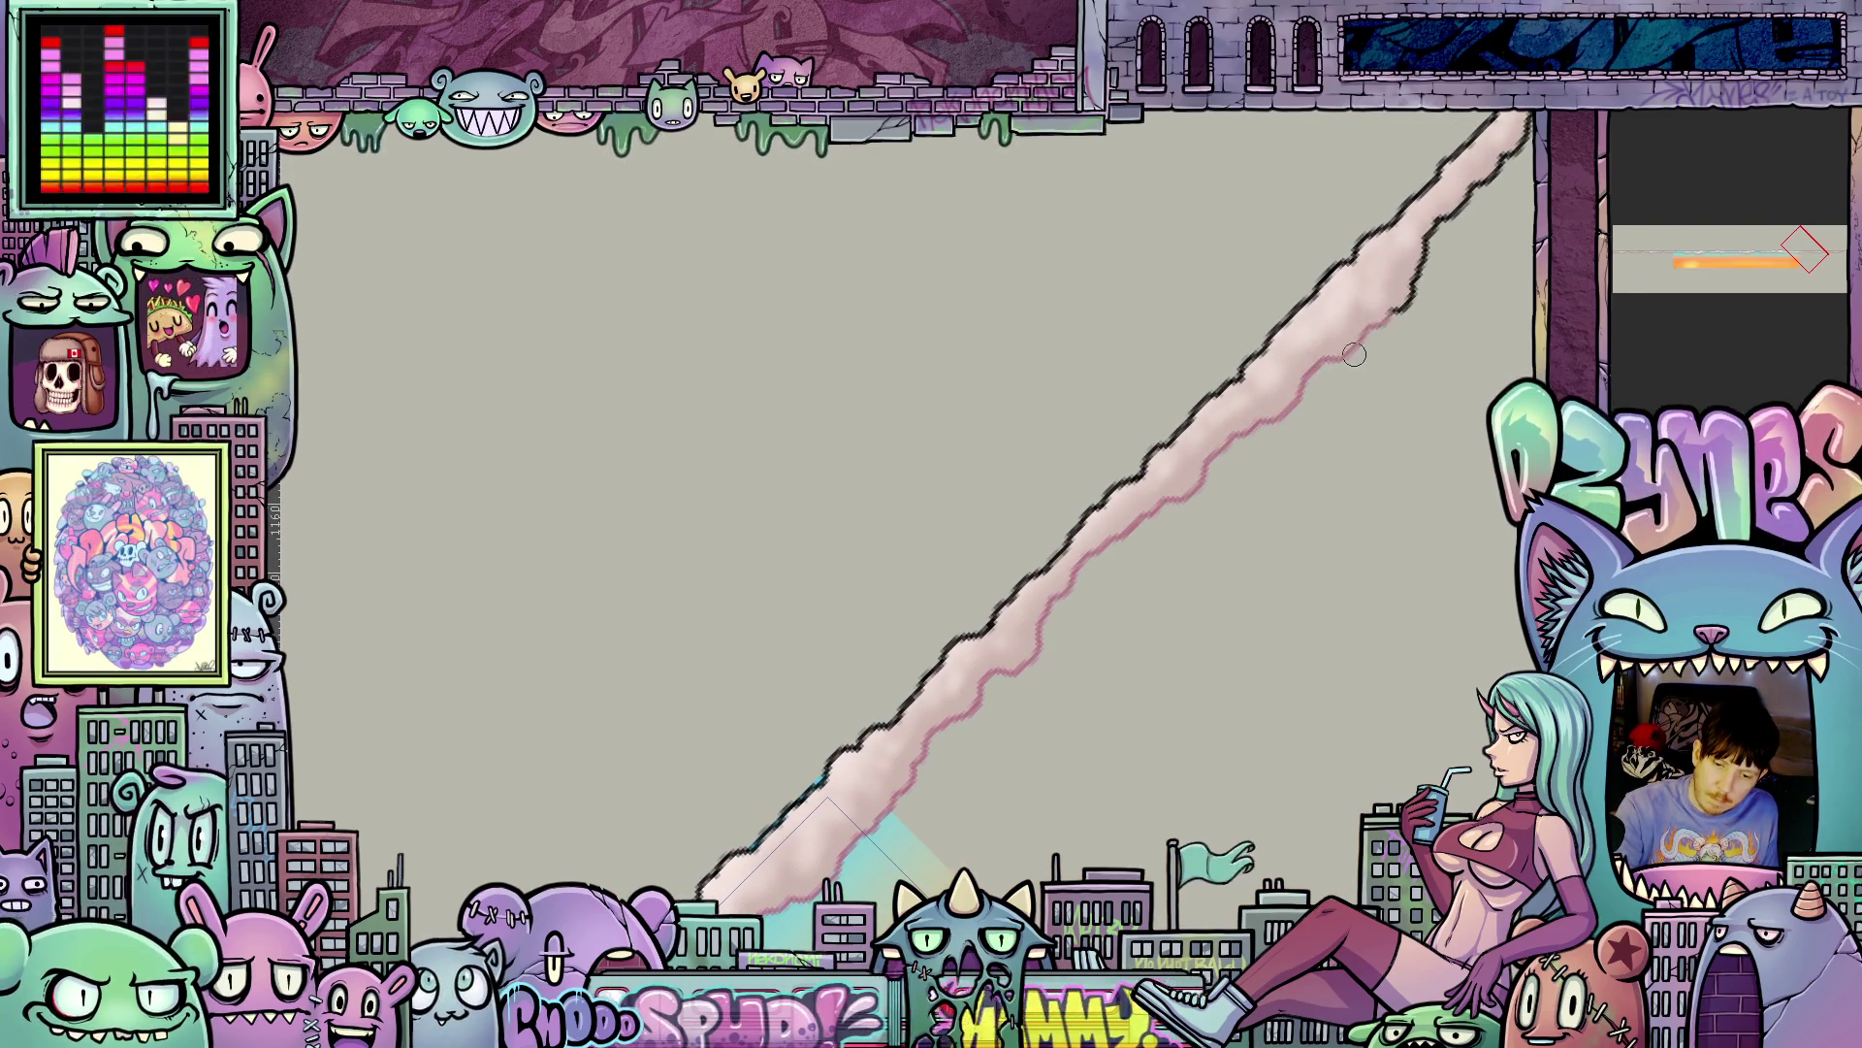
pyautogui.moveTo(1409, 281)
pyautogui.mouseDown()
pyautogui.moveTo(1293, 582)
pyautogui.moveTo(1125, 665)
pyautogui.mouseUp()
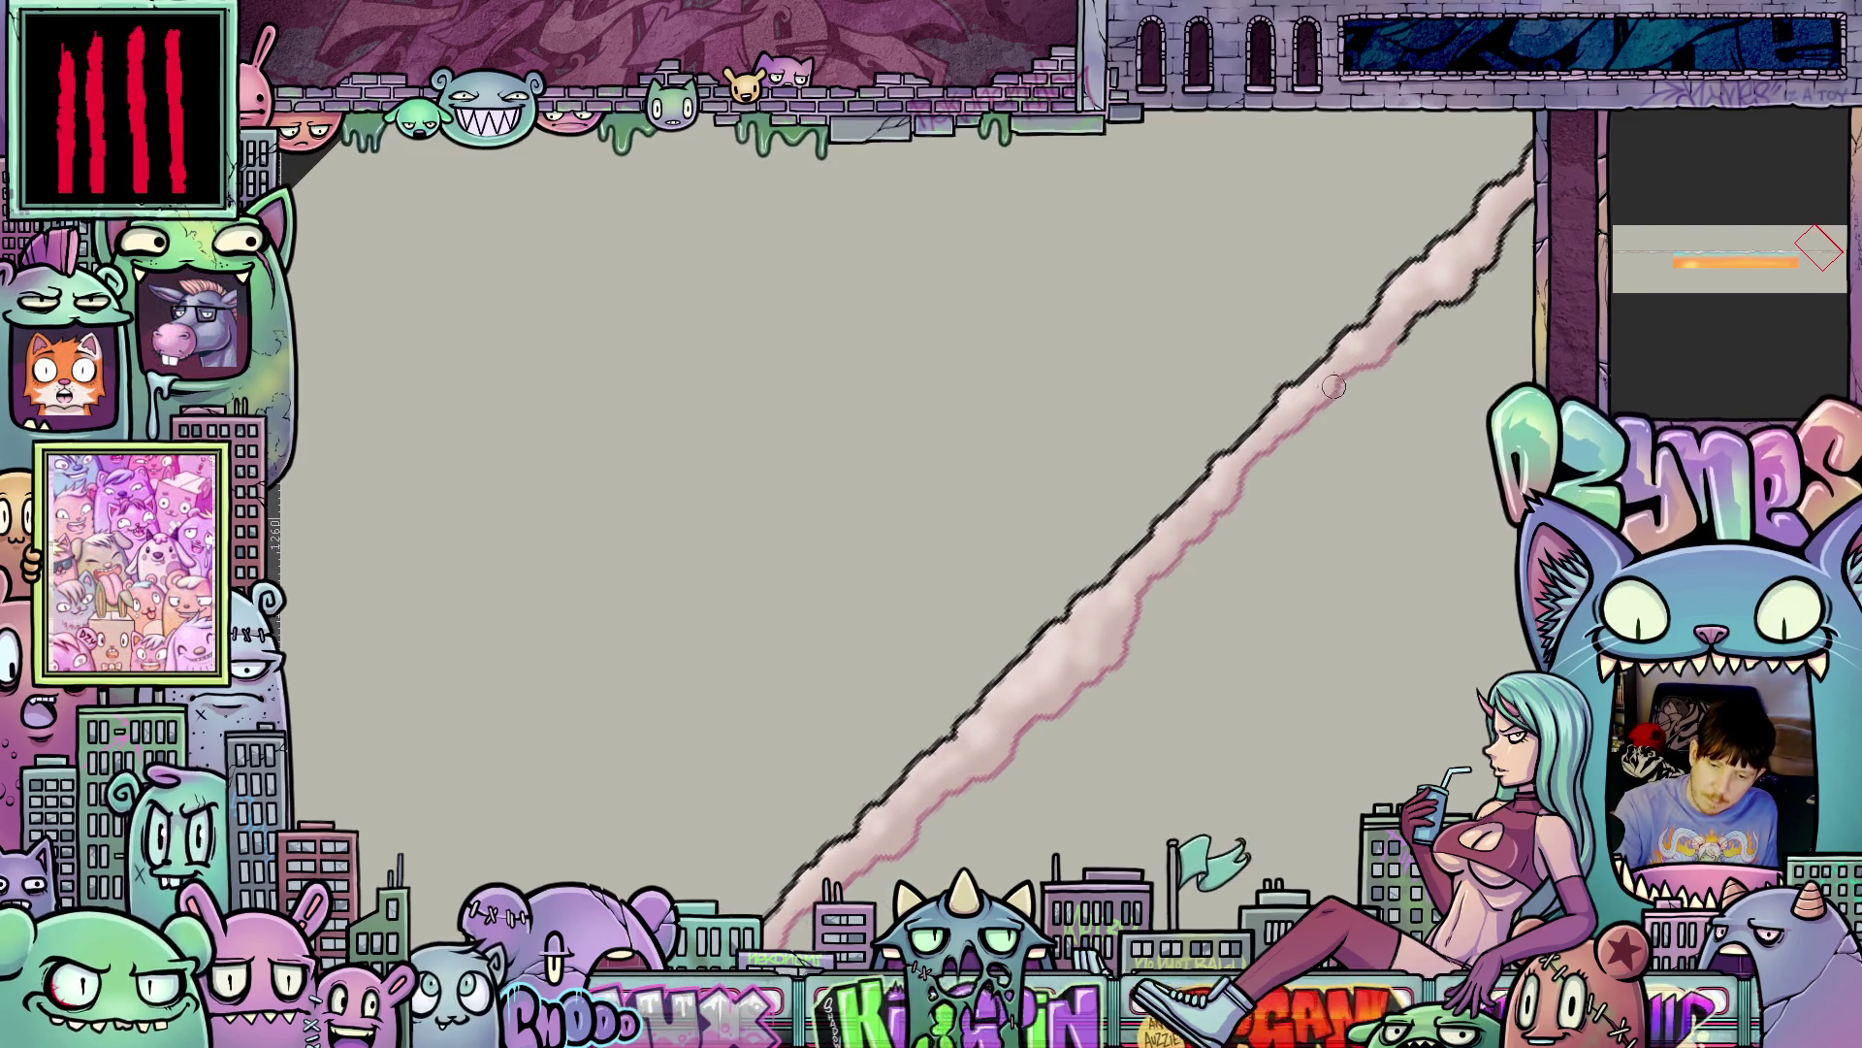
pyautogui.moveTo(1424, 374); pyautogui.dragTo(1118, 665)
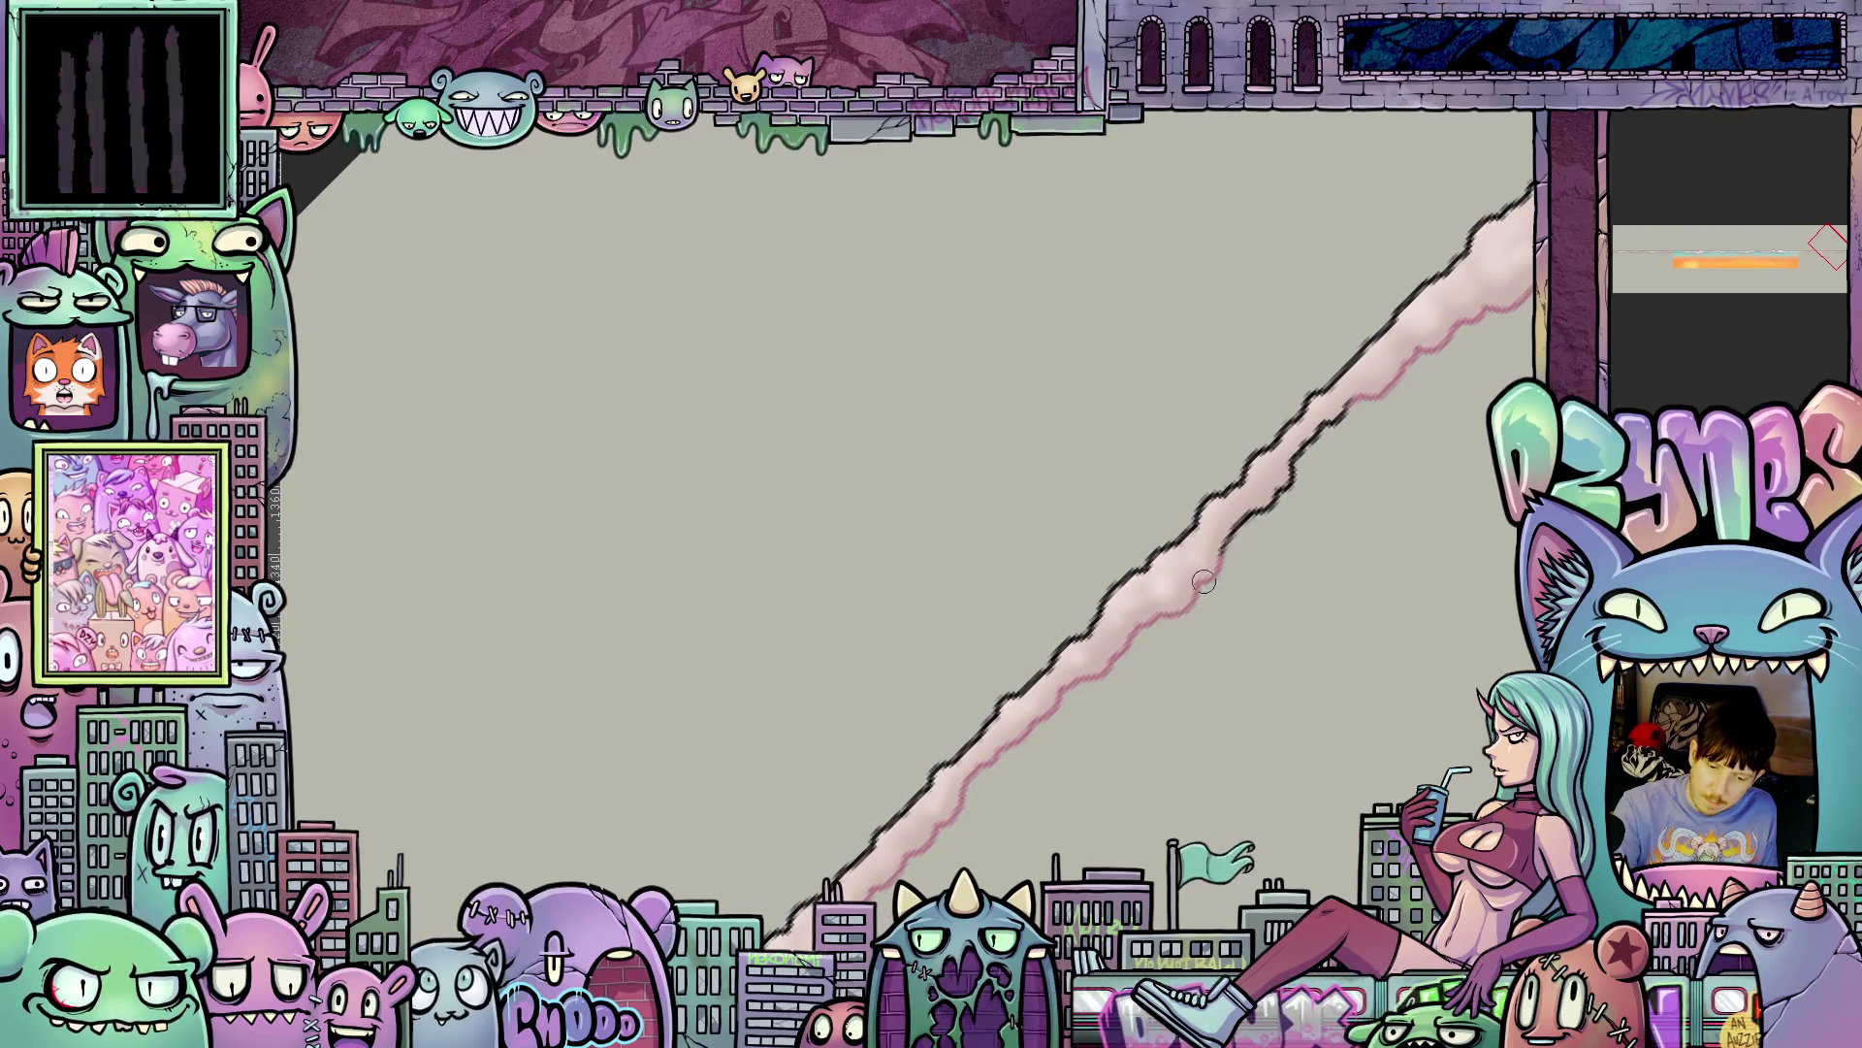
pyautogui.moveTo(1391, 380)
pyautogui.mouseDown()
pyautogui.moveTo(1164, 612)
pyautogui.moveTo(1317, 389)
pyautogui.moveTo(1377, 386)
pyautogui.mouseUp()
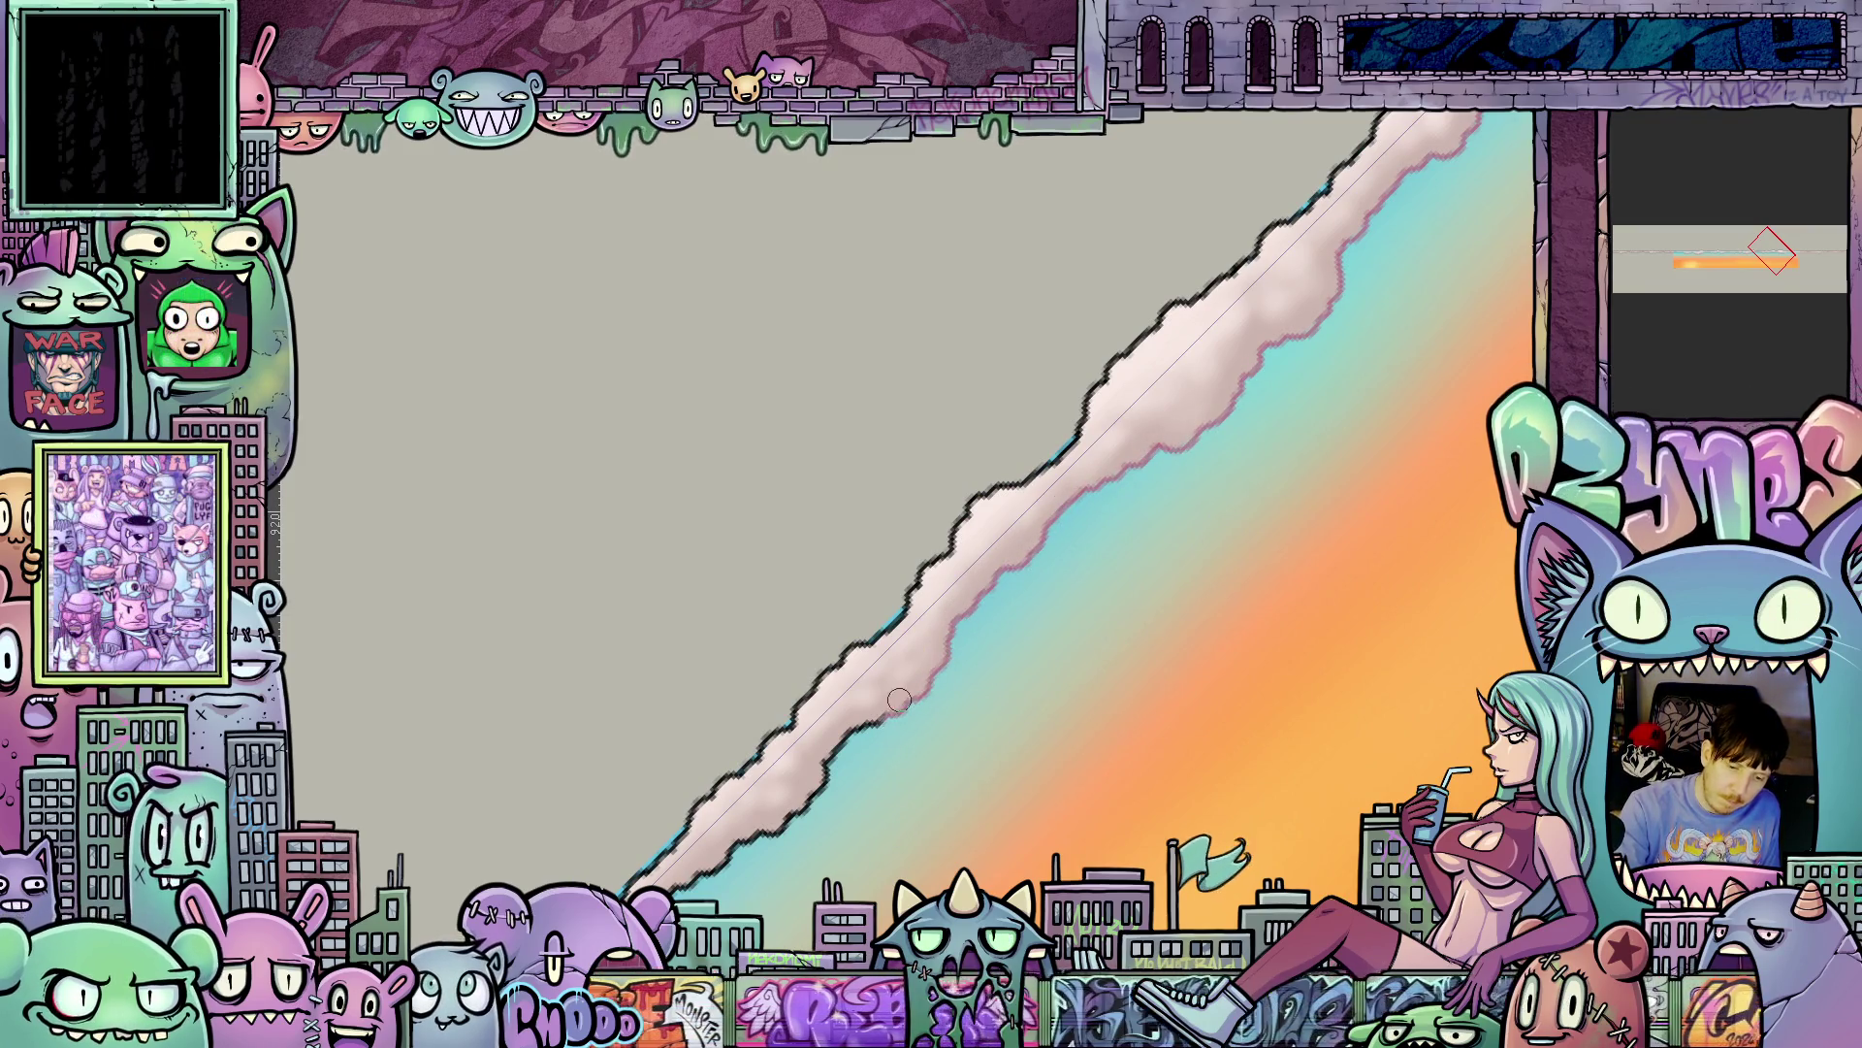
pyautogui.moveTo(796, 803); pyautogui.dragTo(1188, 528)
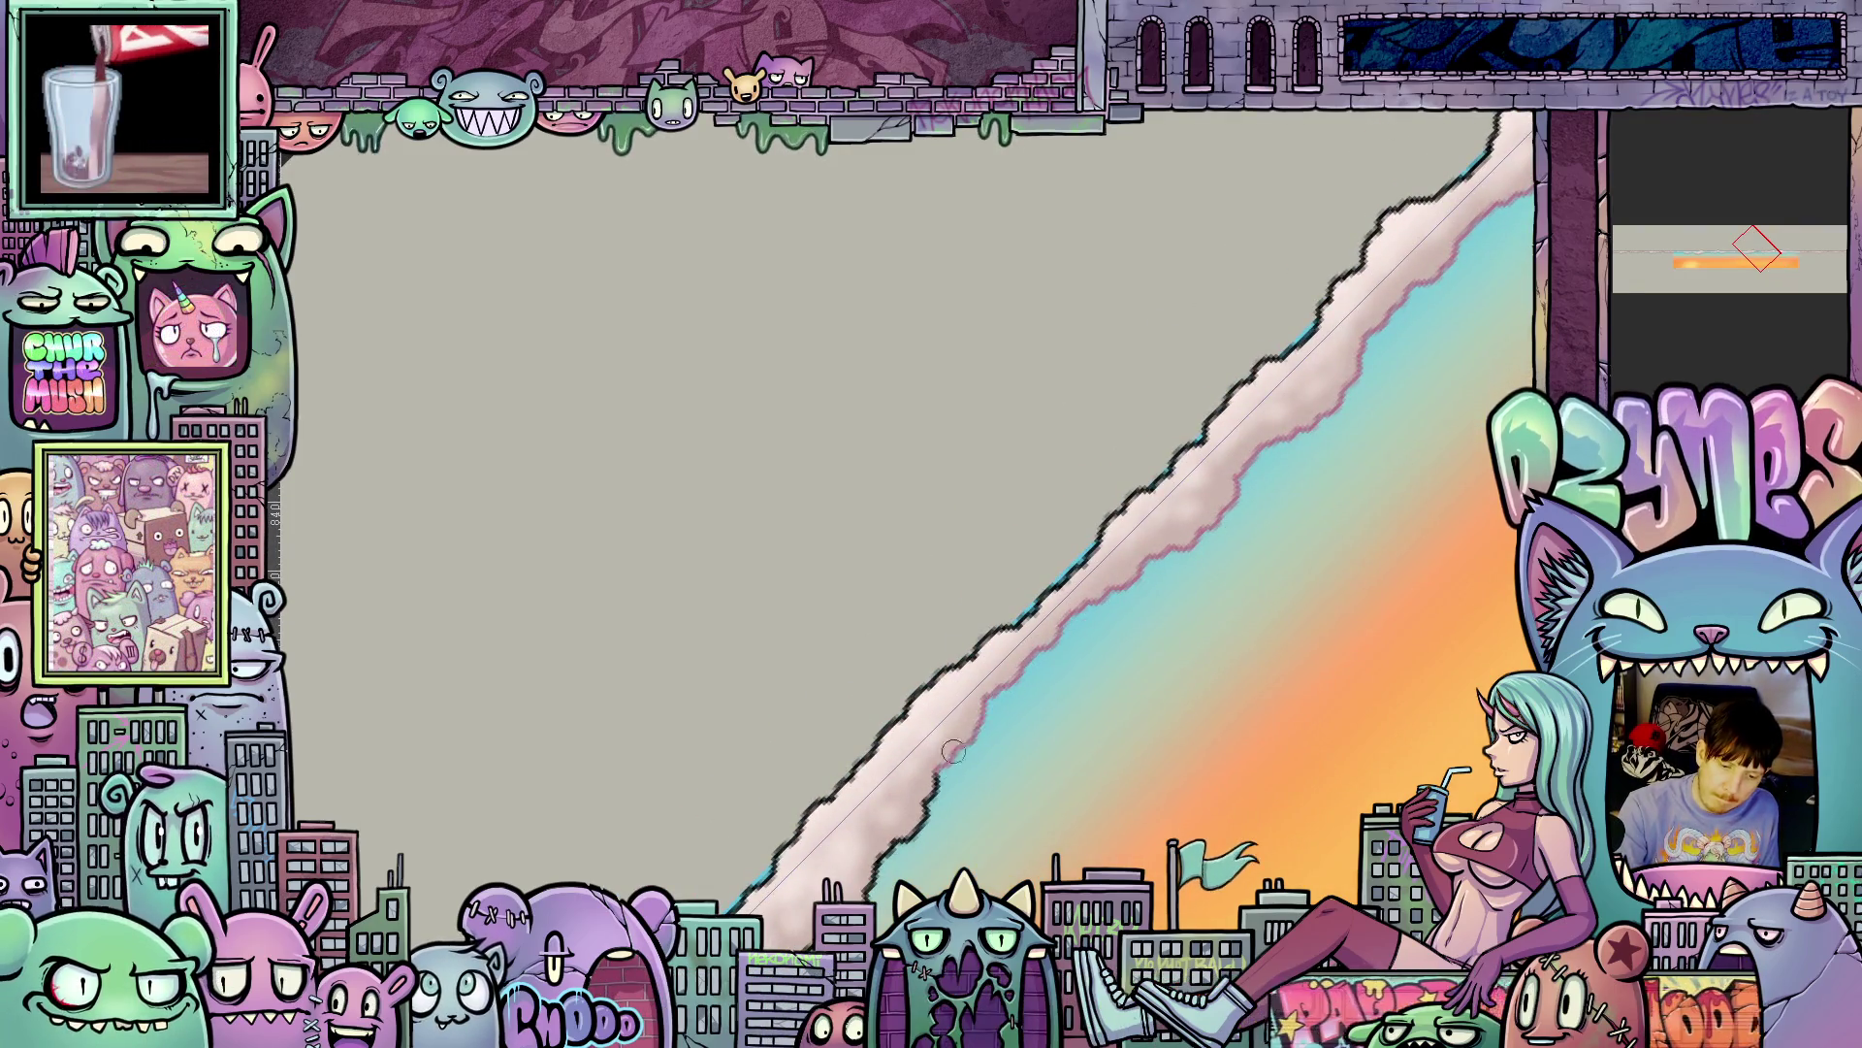
pyautogui.moveTo(970, 679); pyautogui.dragTo(1255, 495)
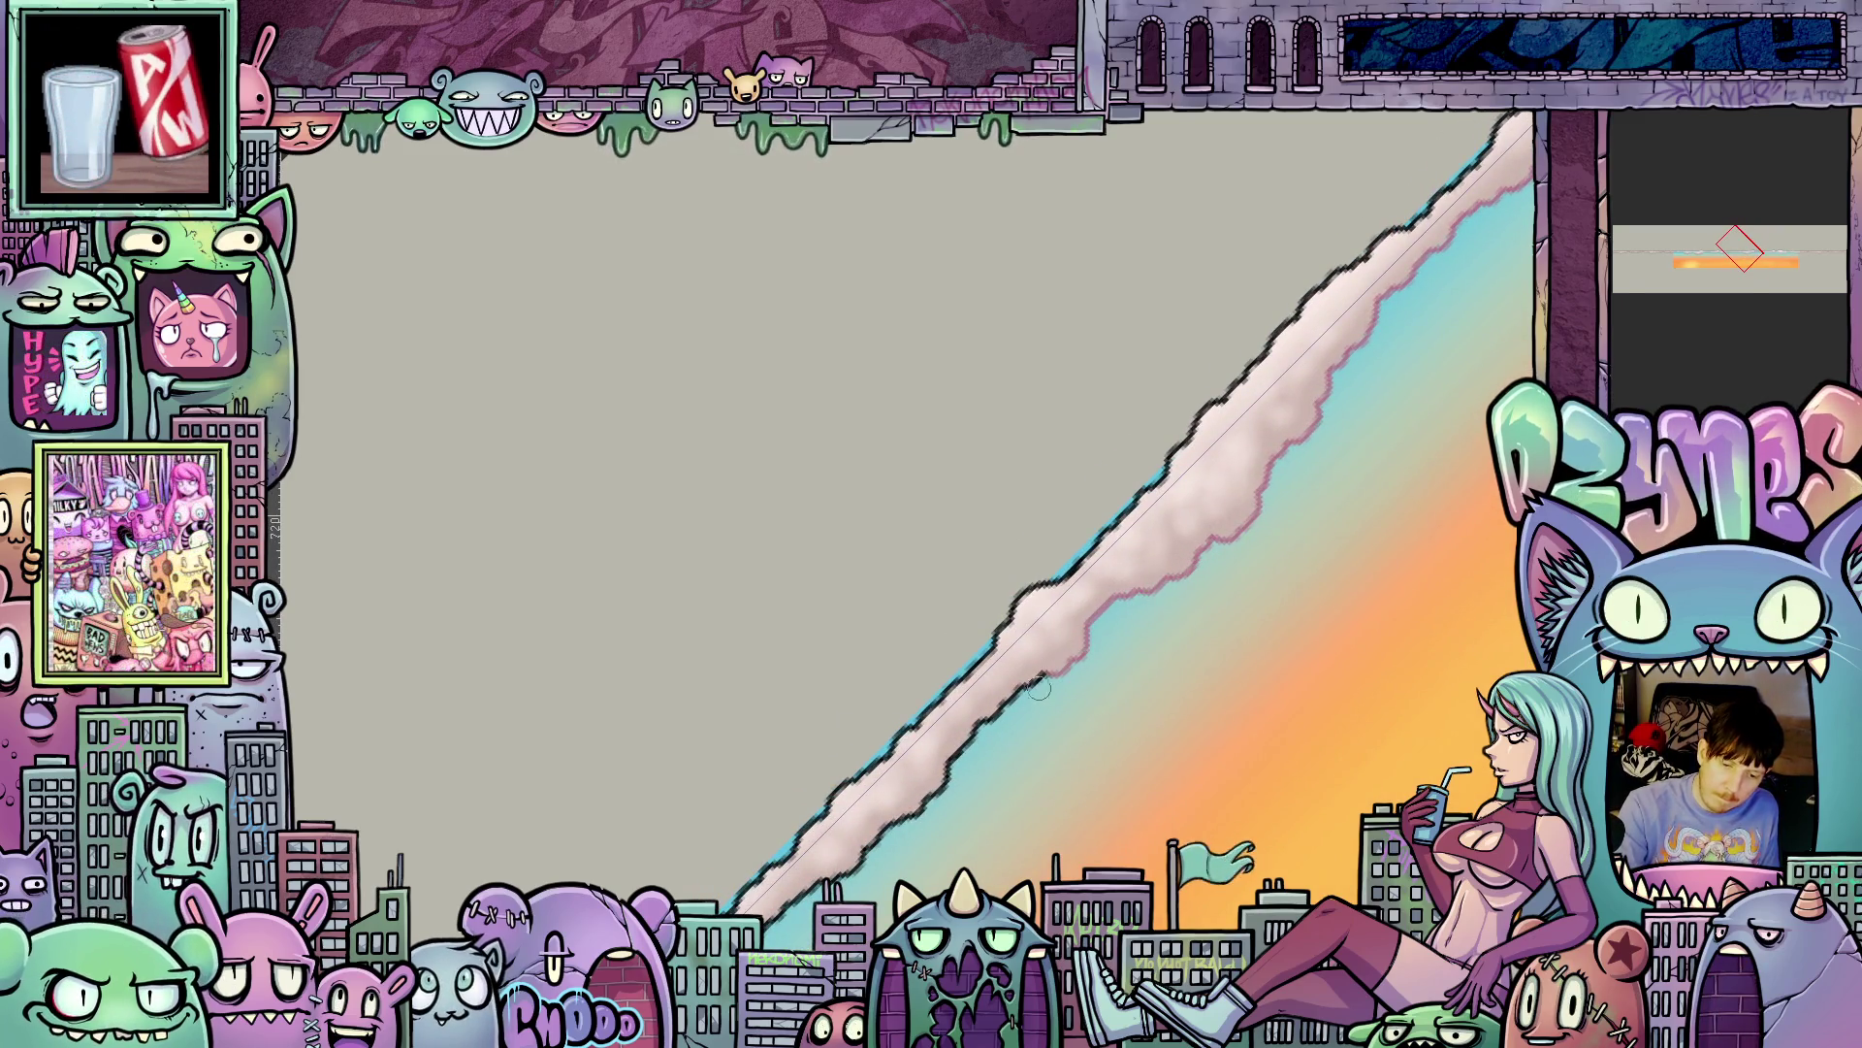
pyautogui.moveTo(866, 861); pyautogui.dragTo(1183, 526)
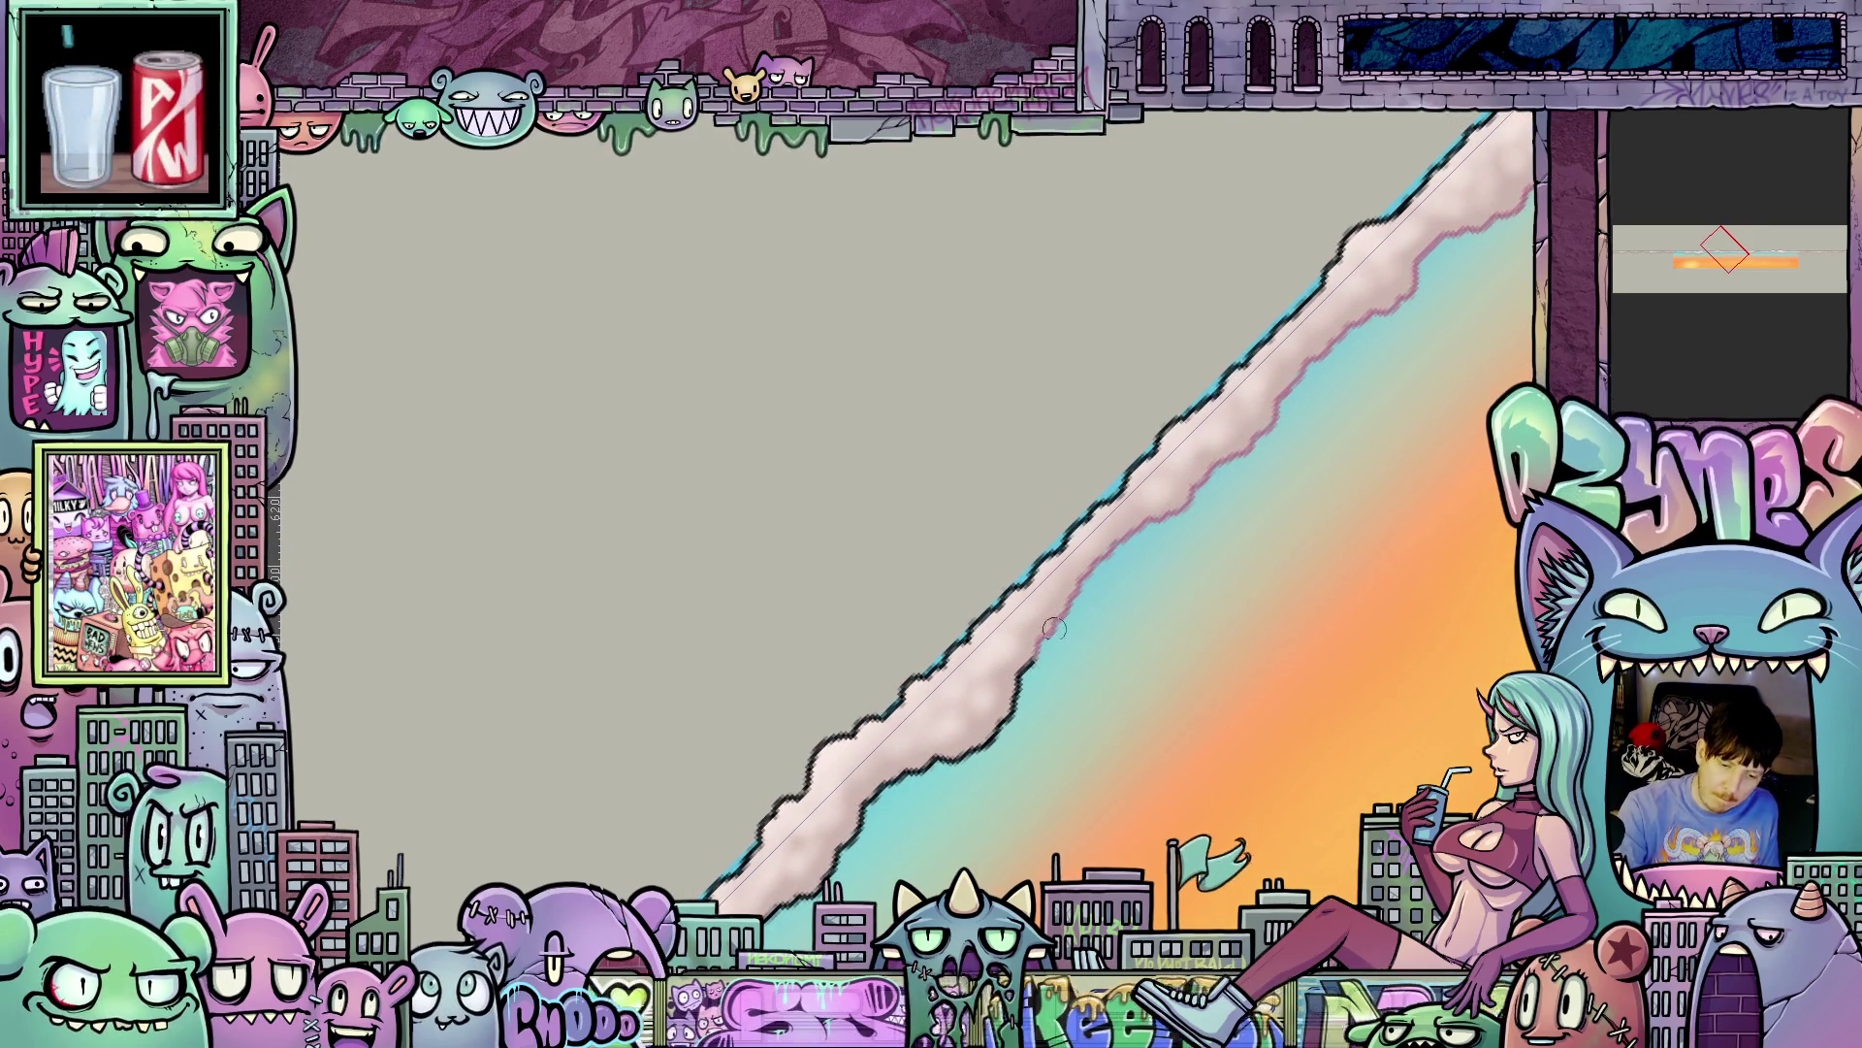
pyautogui.moveTo(819, 871); pyautogui.dragTo(1235, 490)
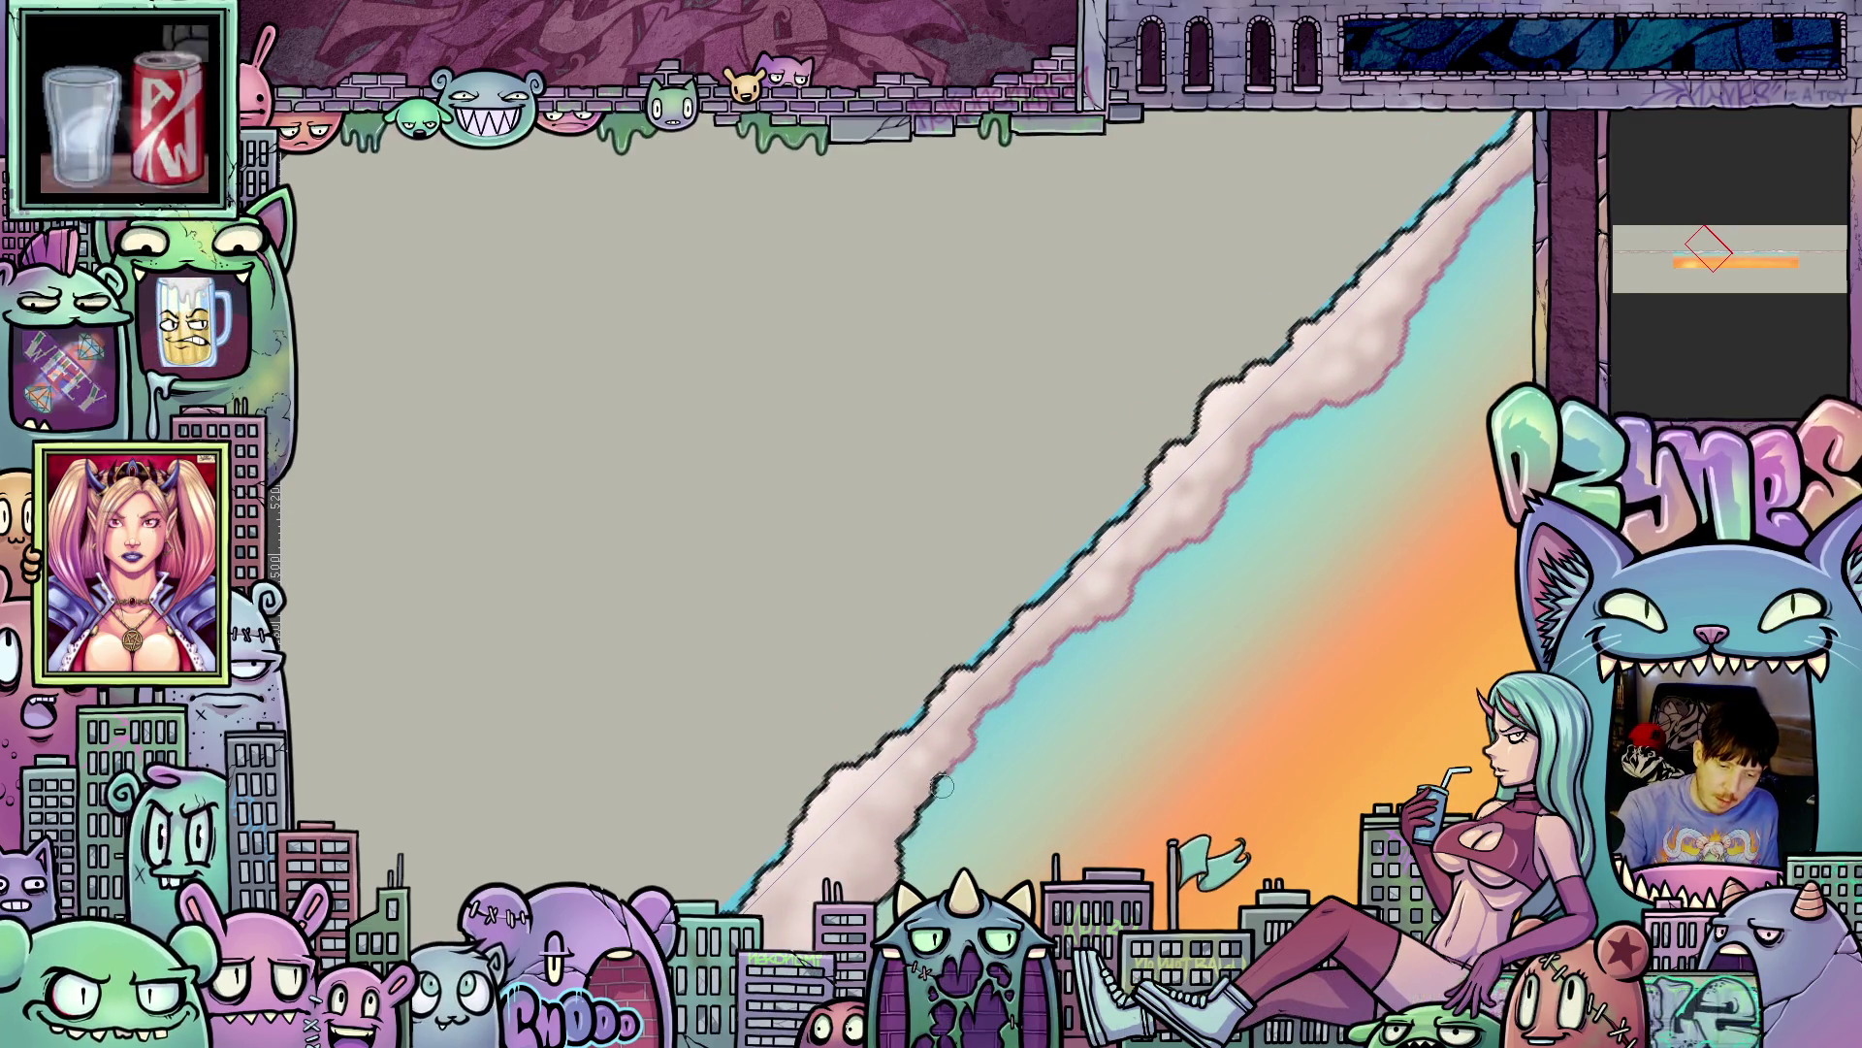
pyautogui.moveTo(1017, 687); pyautogui.dragTo(1331, 434)
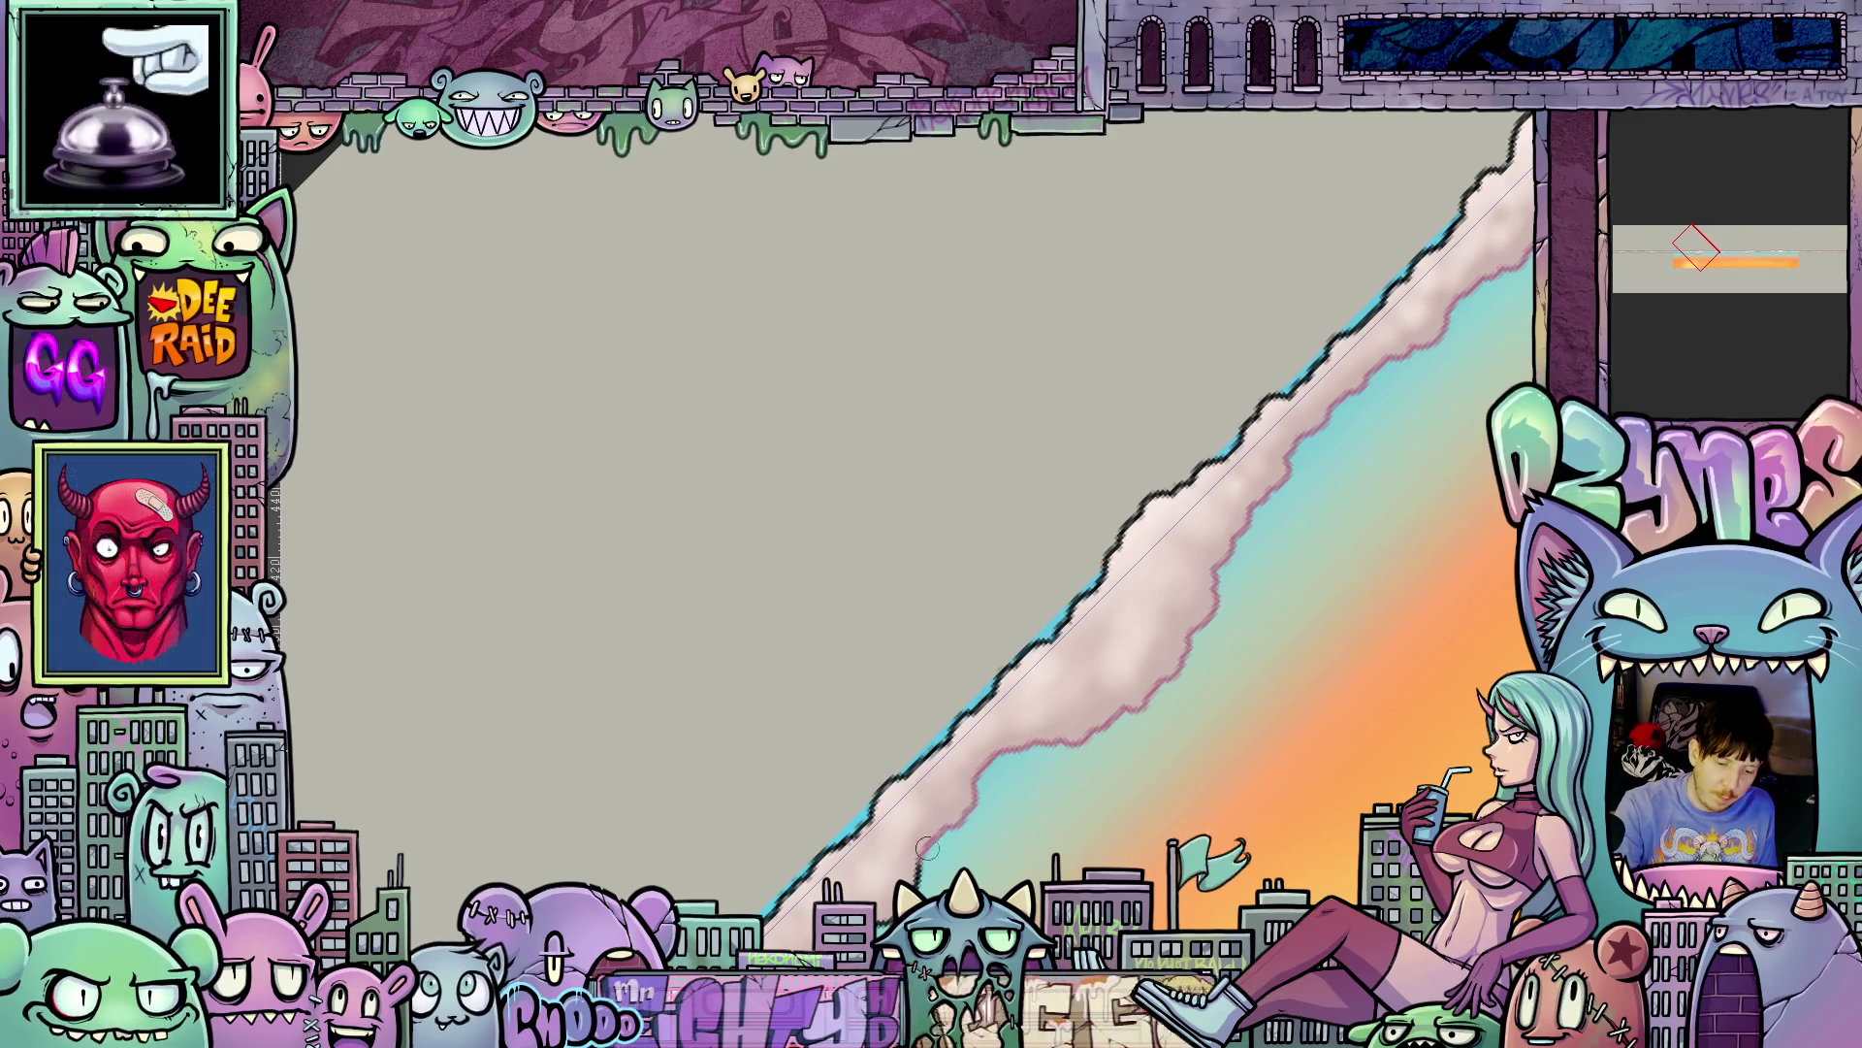
pyautogui.moveTo(1135, 706); pyautogui.dragTo(1261, 577)
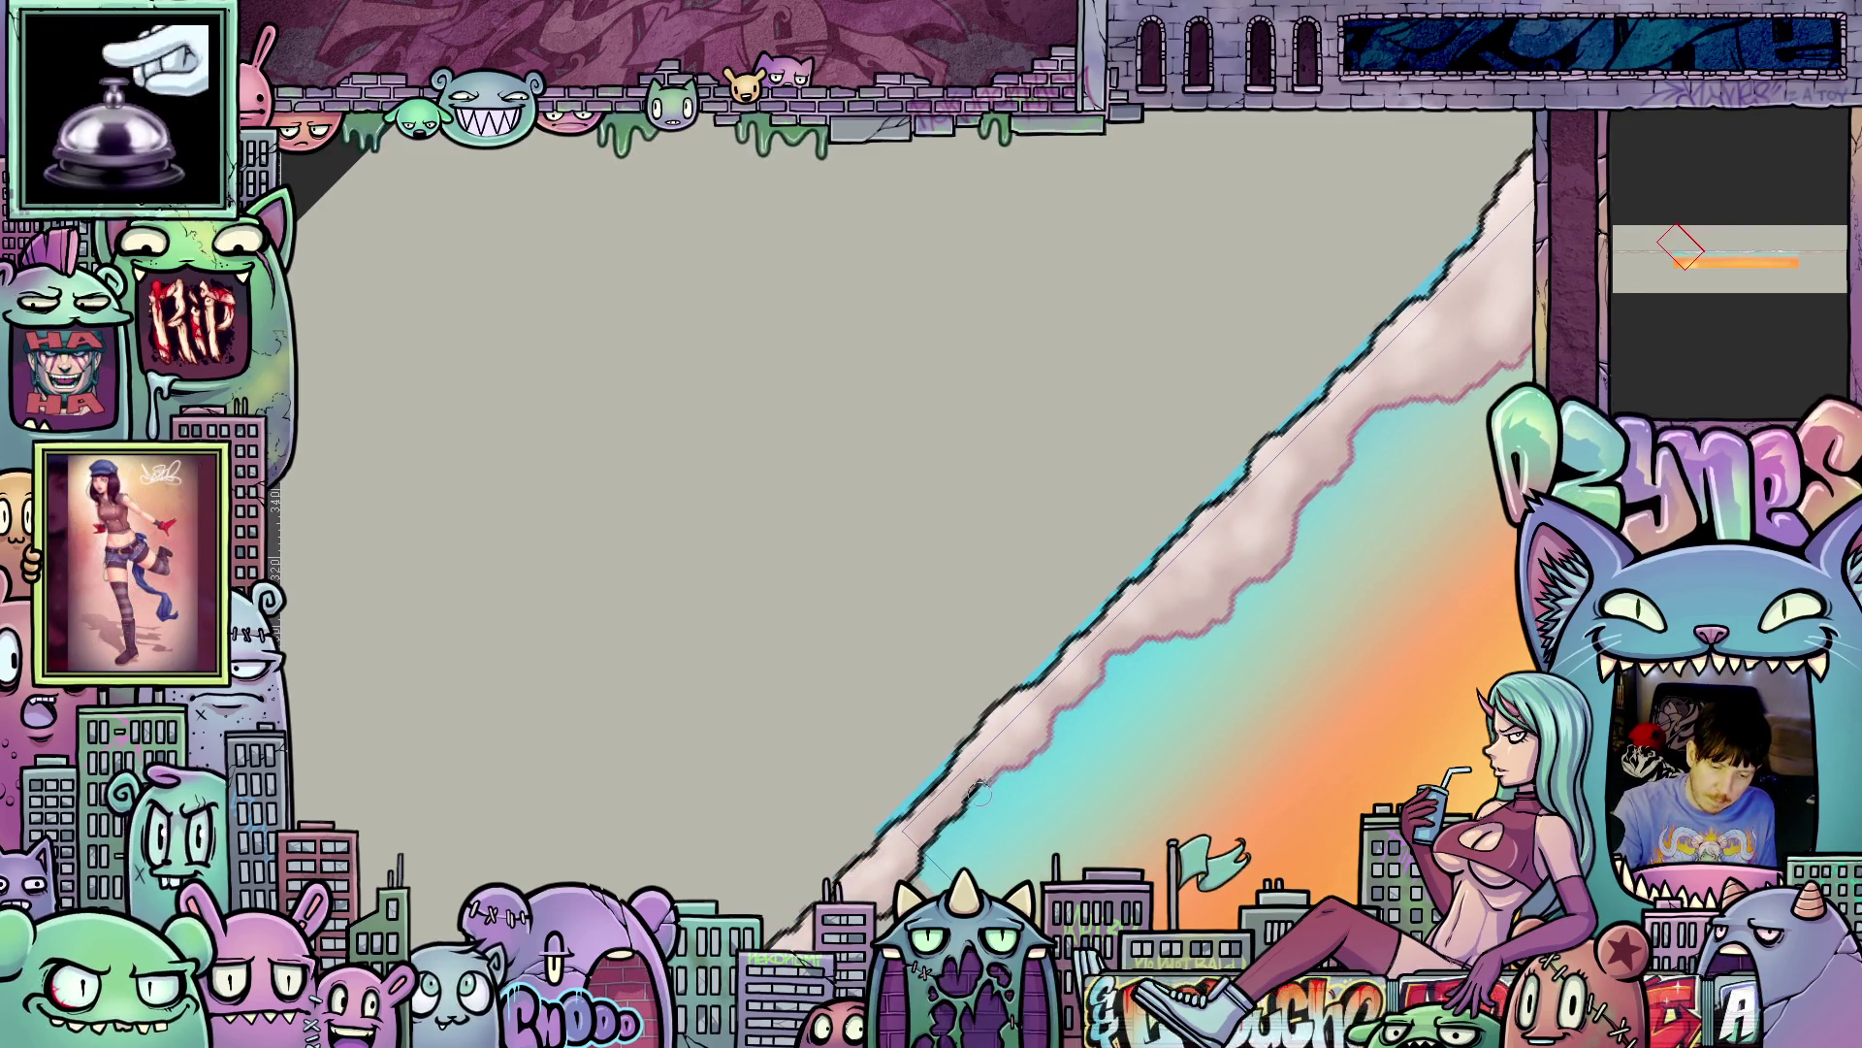
pyautogui.moveTo(937, 830); pyautogui.dragTo(1212, 568)
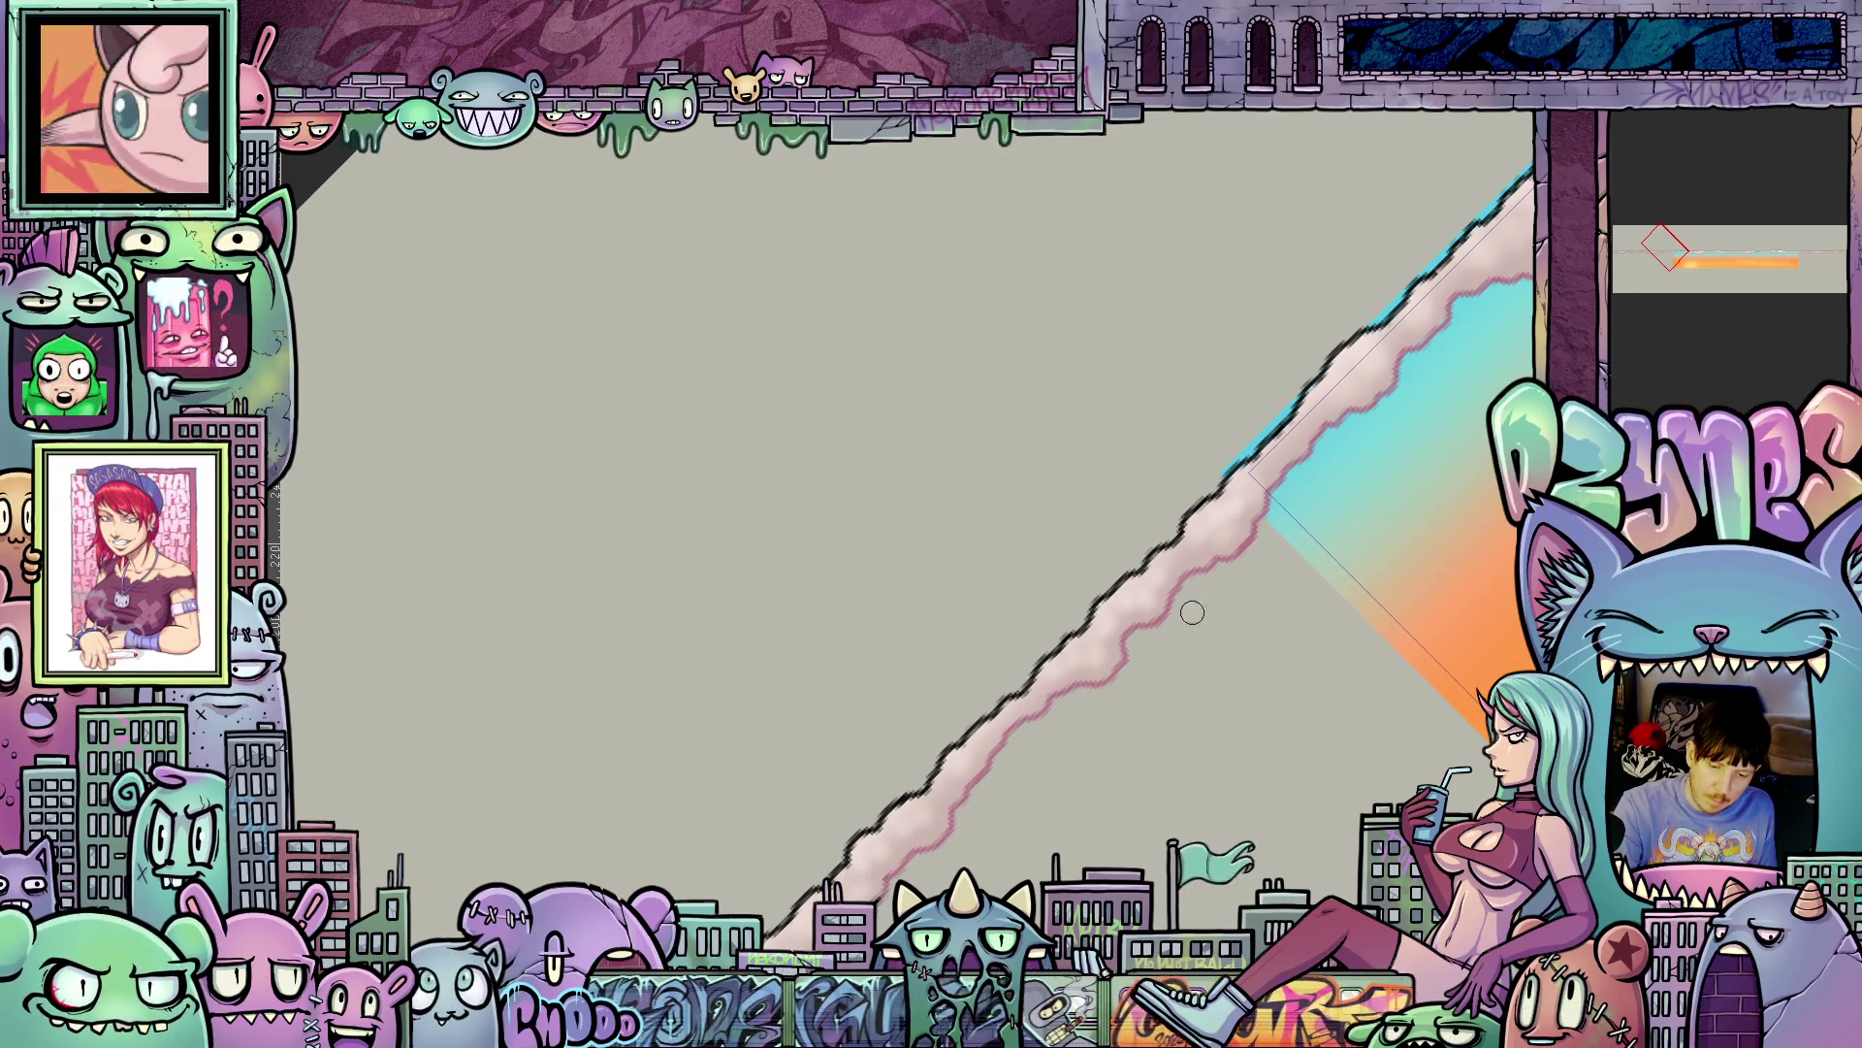
# - Undo twice to remove the gradient fill and the last cloud-stroke edit
pyautogui.hotkey('ctrl', 'z')
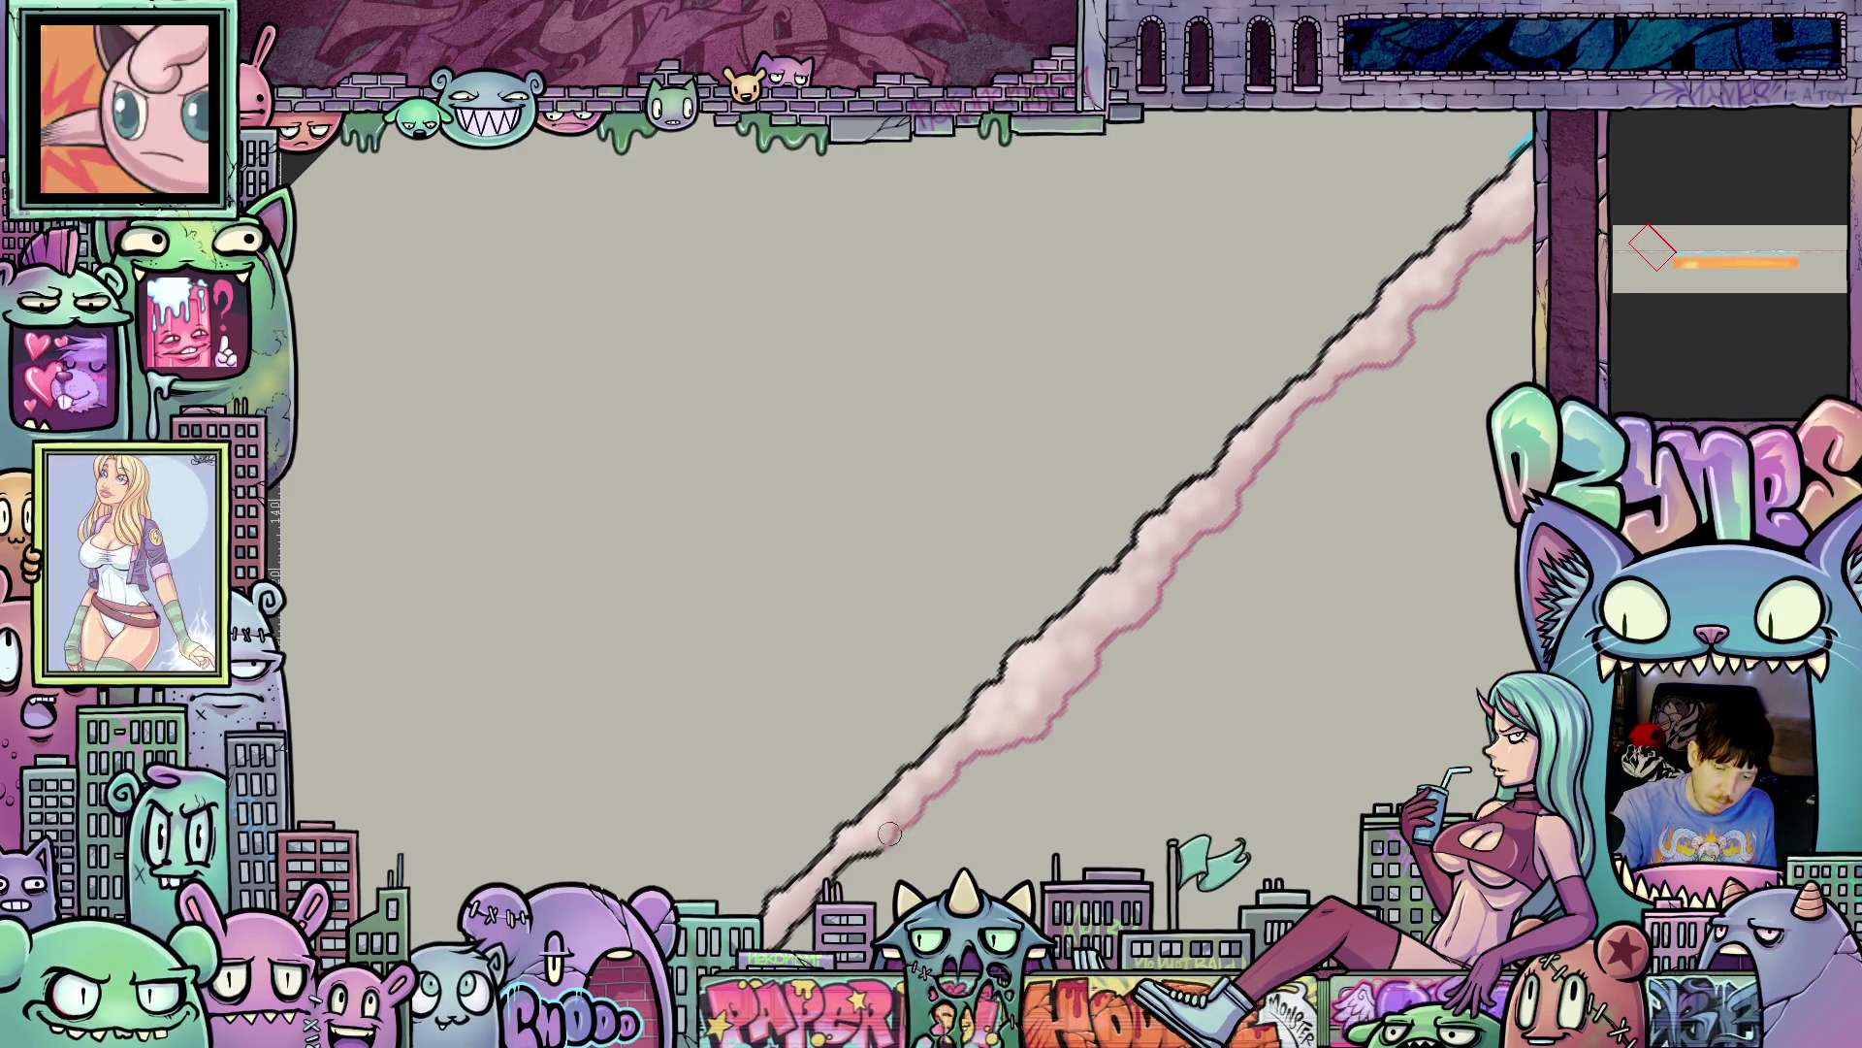
pyautogui.hotkey('ctrl', 'z')
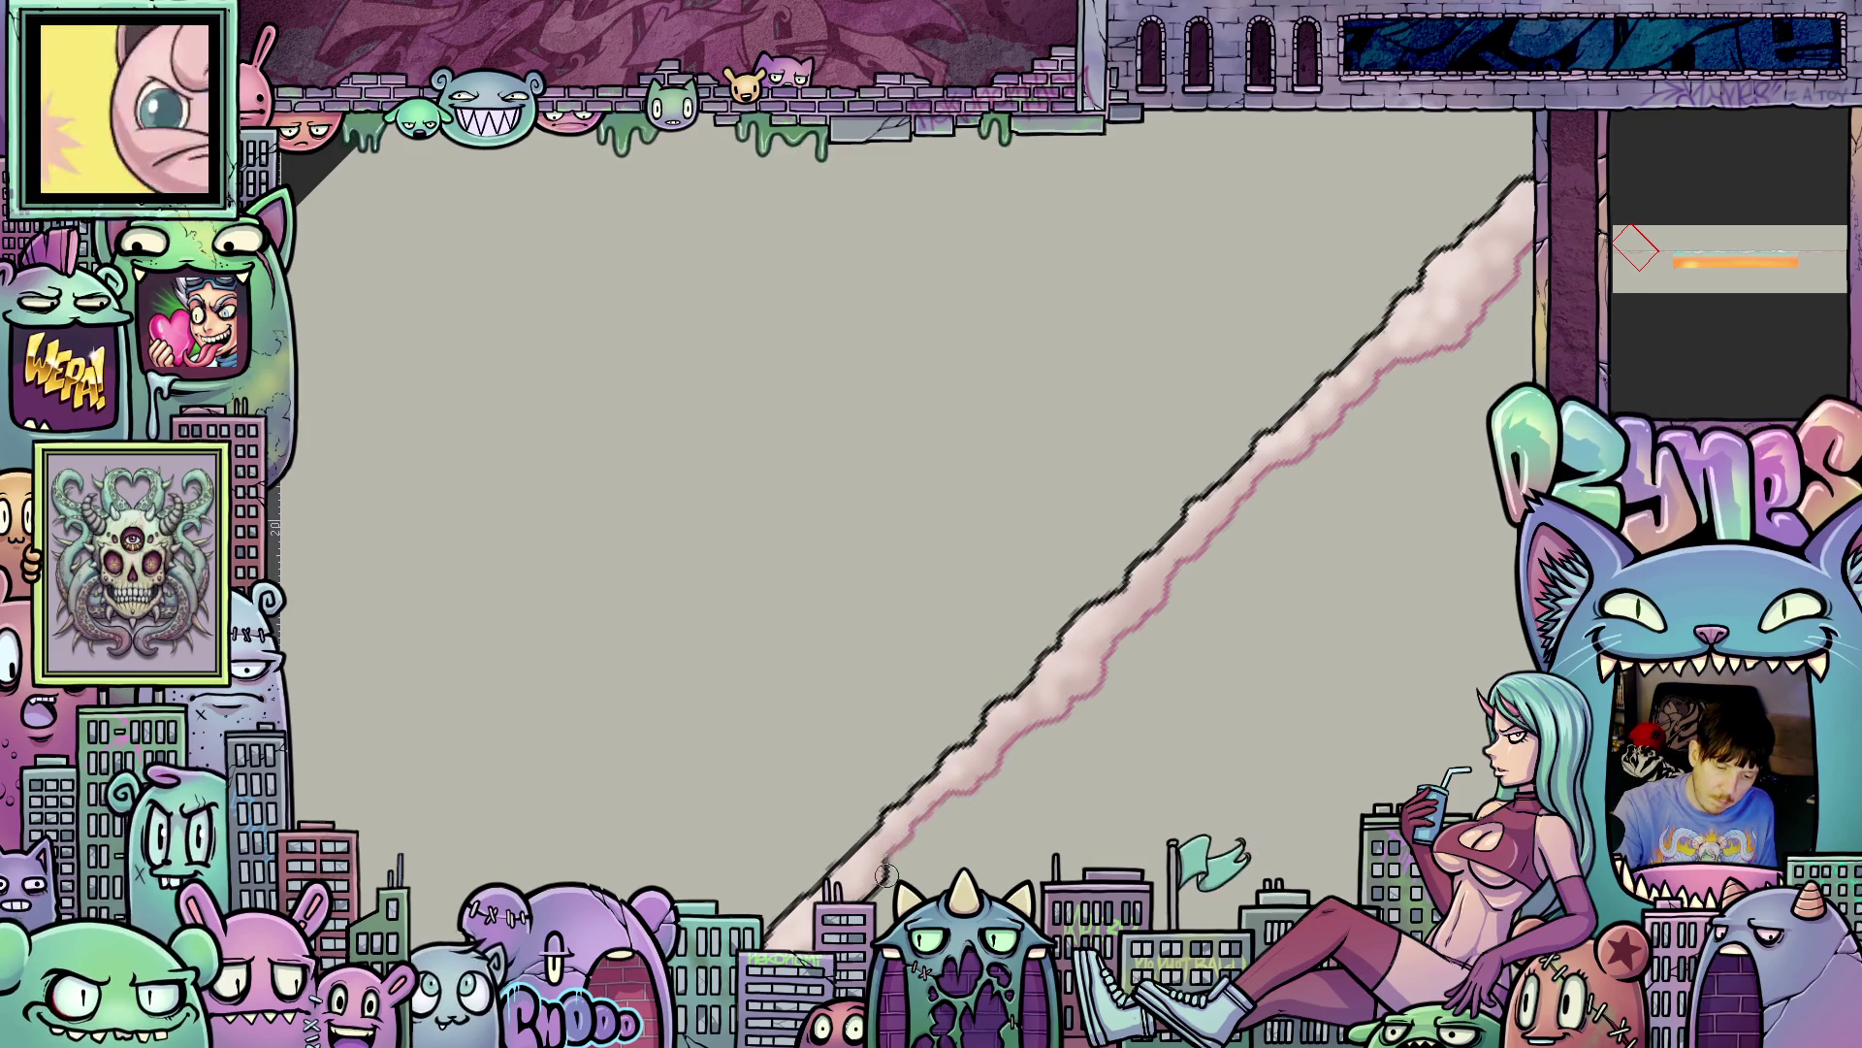
pyautogui.moveTo(886, 873); pyautogui.dragTo(1242, 538)
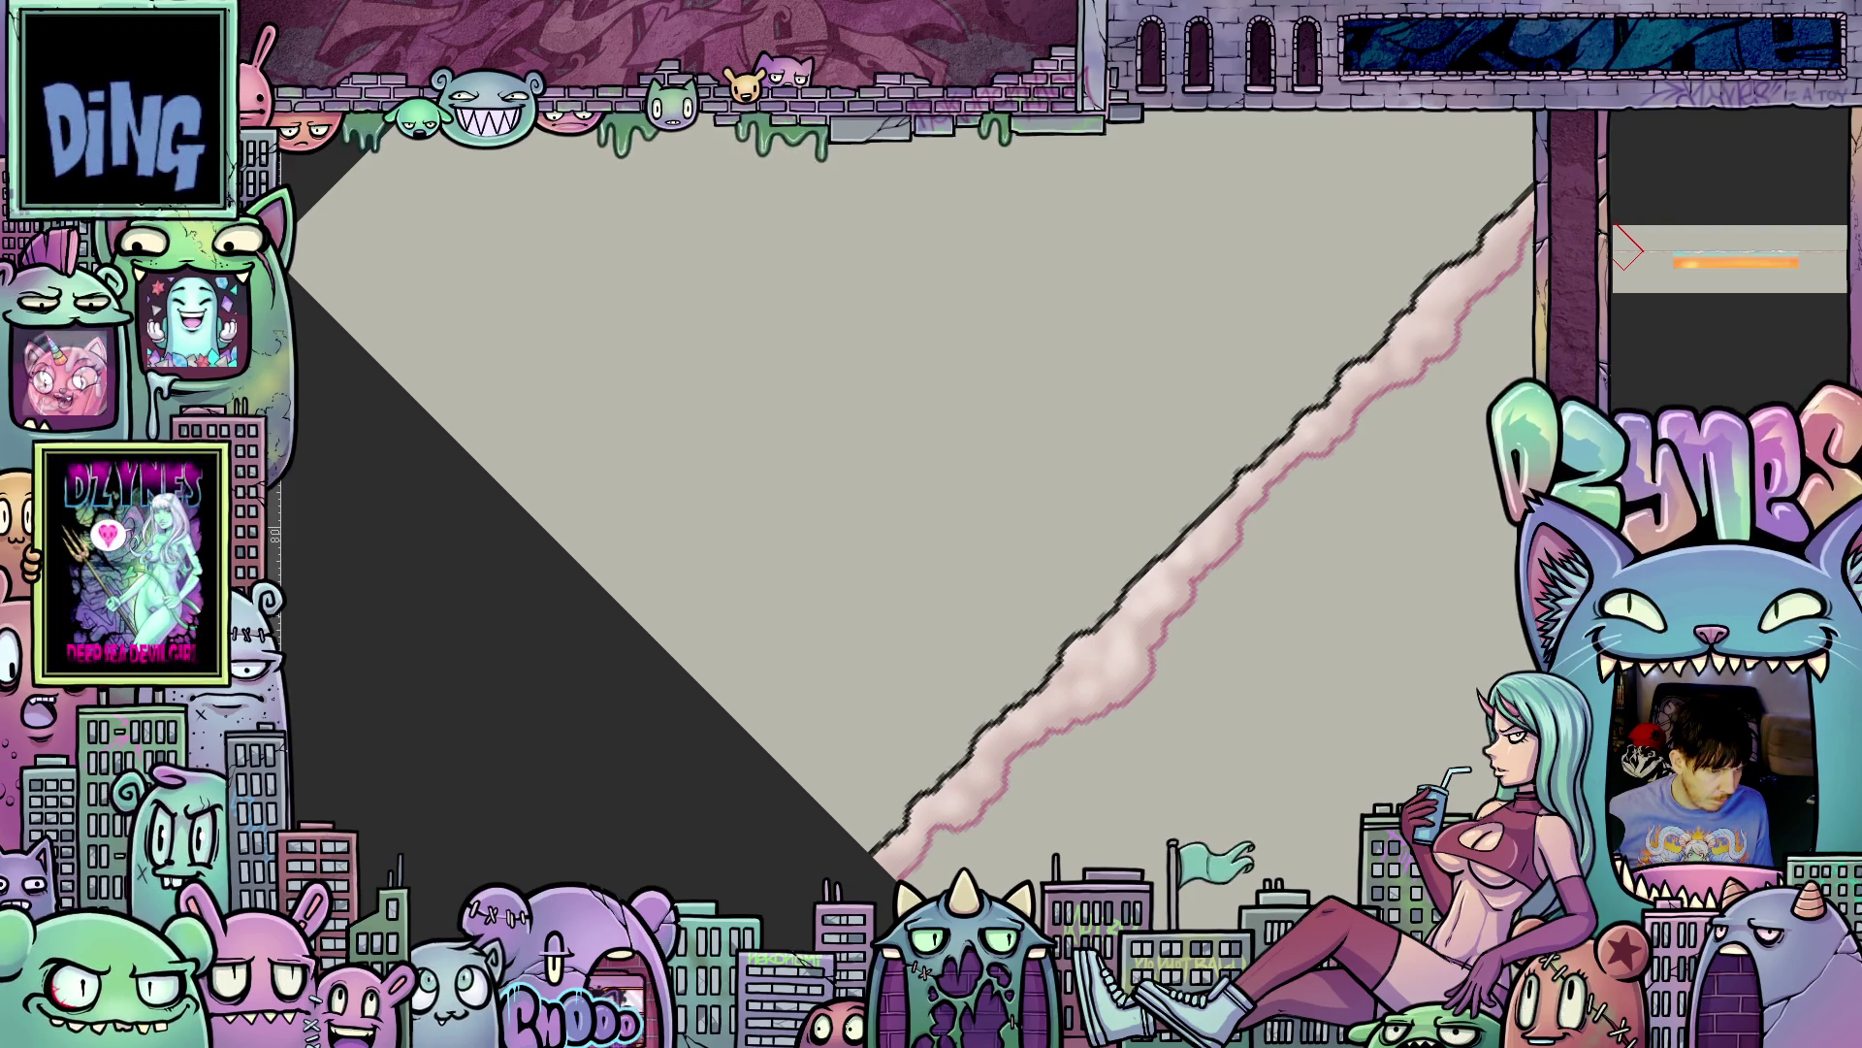
# - Paint soft pink over the band's dark jagged edge from its lower end up the diagonal
pyautogui.moveTo(920, 801); pyautogui.dragTo(969, 751)
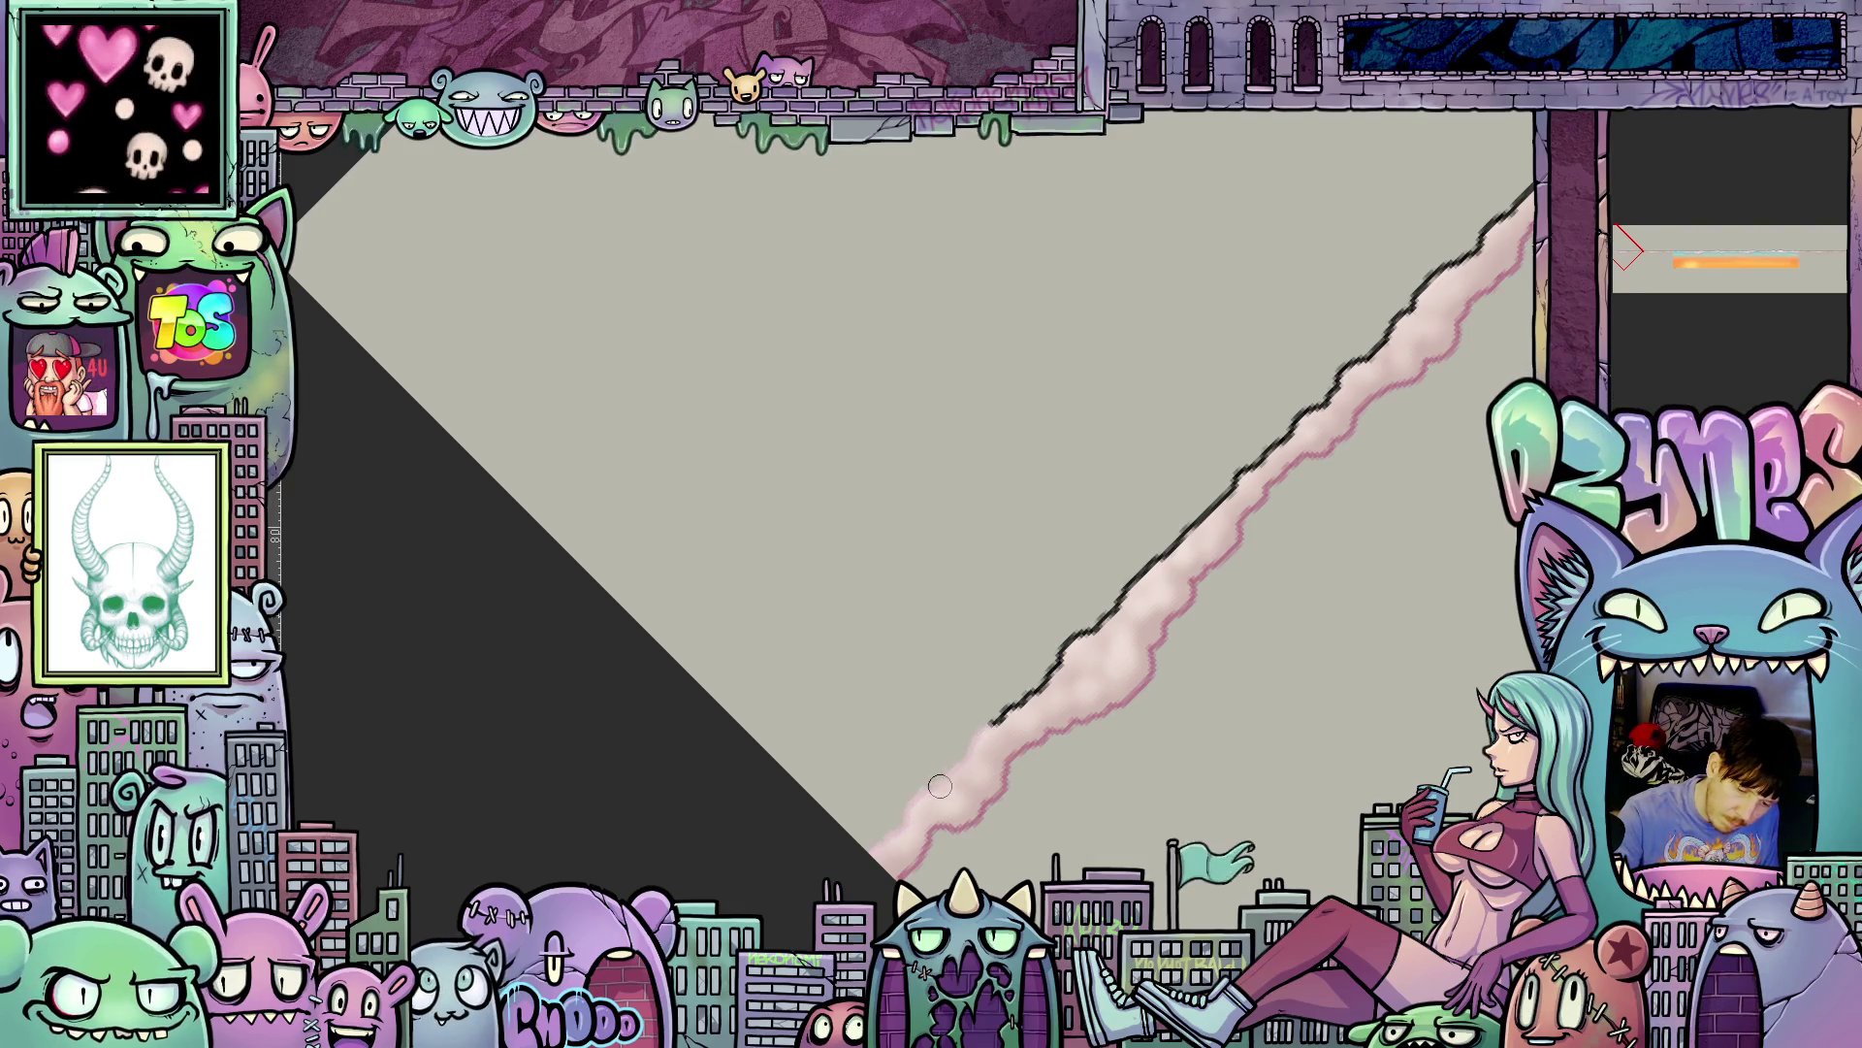
pyautogui.moveTo(1020, 705); pyautogui.dragTo(1090, 628)
pyautogui.moveTo(1187, 525)
pyautogui.mouseDown()
pyautogui.moveTo(1268, 444)
pyautogui.moveTo(1168, 762)
pyautogui.mouseUp()
pyautogui.moveTo(1093, 698)
pyautogui.mouseDown()
pyautogui.moveTo(1106, 727)
pyautogui.moveTo(1235, 585)
pyautogui.mouseUp()
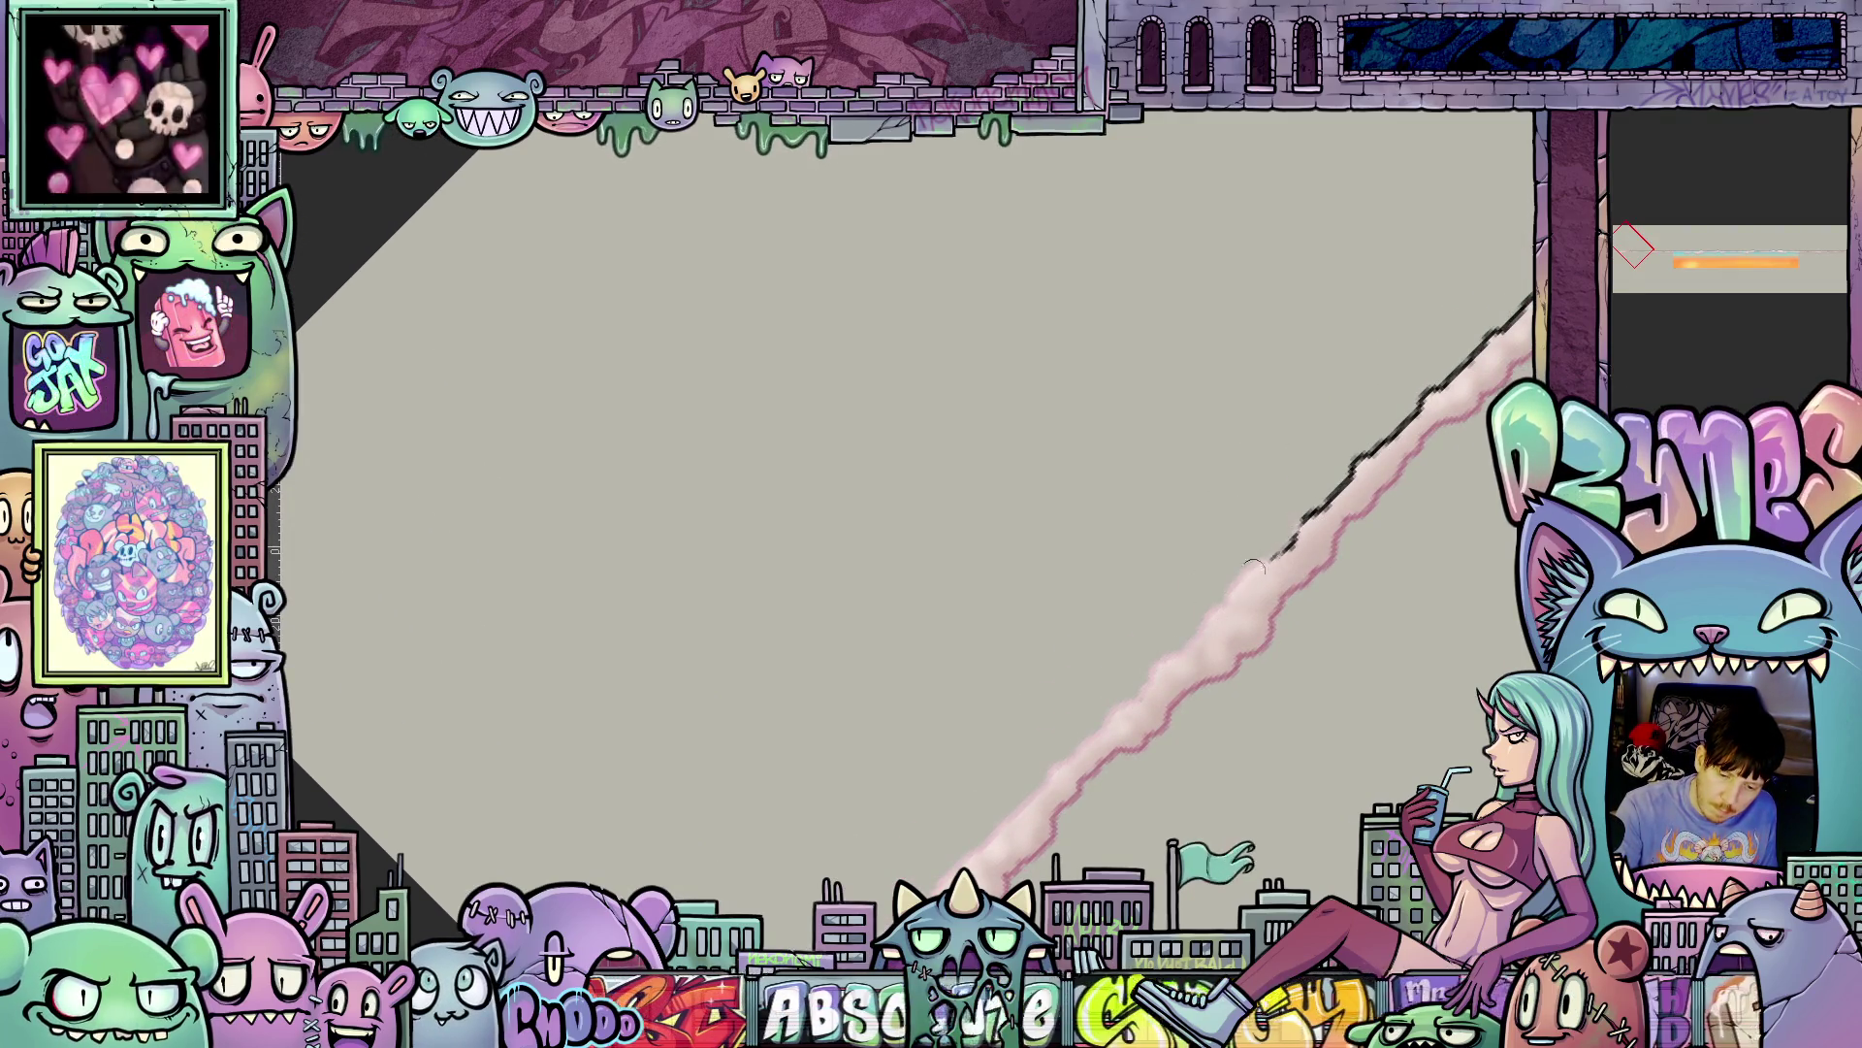
pyautogui.moveTo(1374, 439); pyautogui.dragTo(1334, 400)
pyautogui.moveTo(1067, 703); pyautogui.dragTo(1392, 388)
pyautogui.moveTo(1101, 732); pyautogui.dragTo(1121, 756)
pyautogui.moveTo(1159, 647); pyautogui.dragTo(1377, 432)
pyautogui.moveTo(1217, 683)
pyautogui.mouseDown()
pyautogui.moveTo(1231, 703)
pyautogui.moveTo(1257, 679)
pyautogui.mouseUp()
pyautogui.moveTo(1258, 589)
pyautogui.mouseDown()
pyautogui.moveTo(1387, 436)
pyautogui.moveTo(1271, 658)
pyautogui.moveTo(1163, 682)
pyautogui.mouseUp()
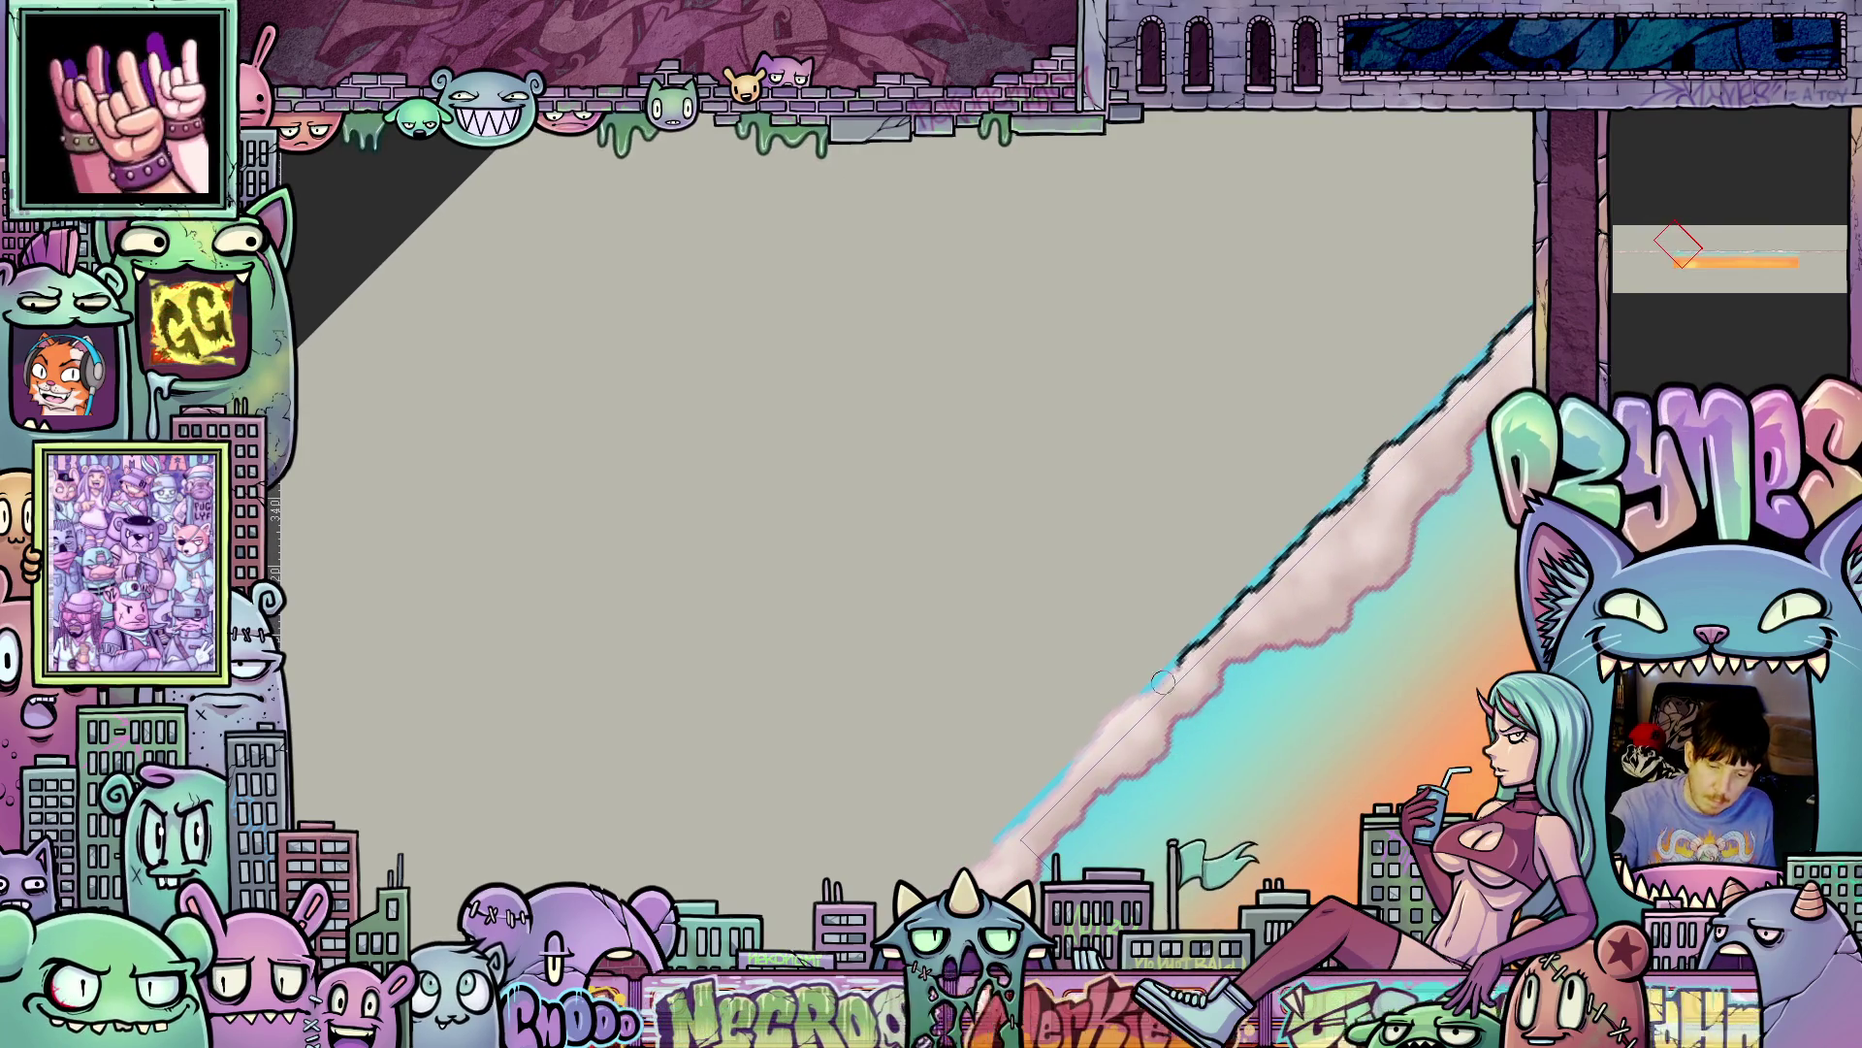
# - Lighten the band's dark outline along the diagonal, then undo those strokes
pyautogui.moveTo(1225, 618); pyautogui.dragTo(1438, 396)
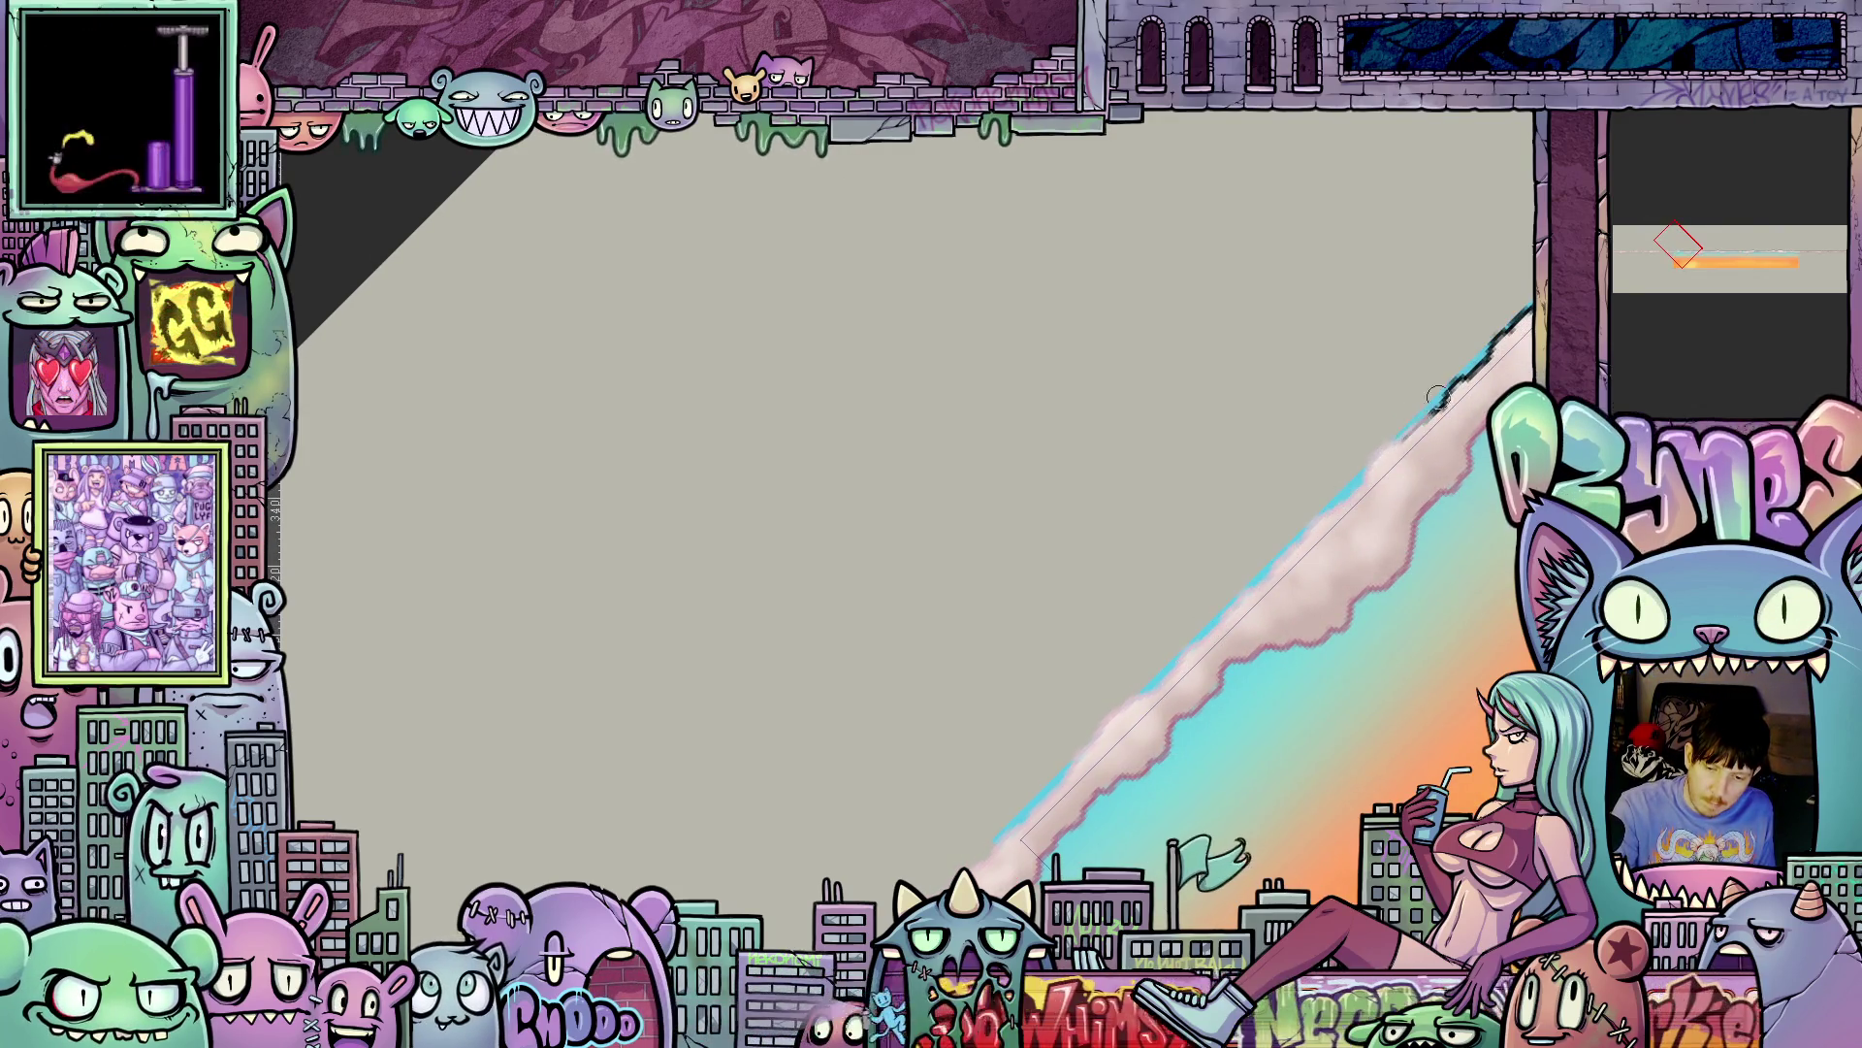
pyautogui.moveTo(1269, 579)
pyautogui.mouseDown()
pyautogui.moveTo(1213, 621)
pyautogui.moveTo(1203, 582)
pyautogui.mouseUp()
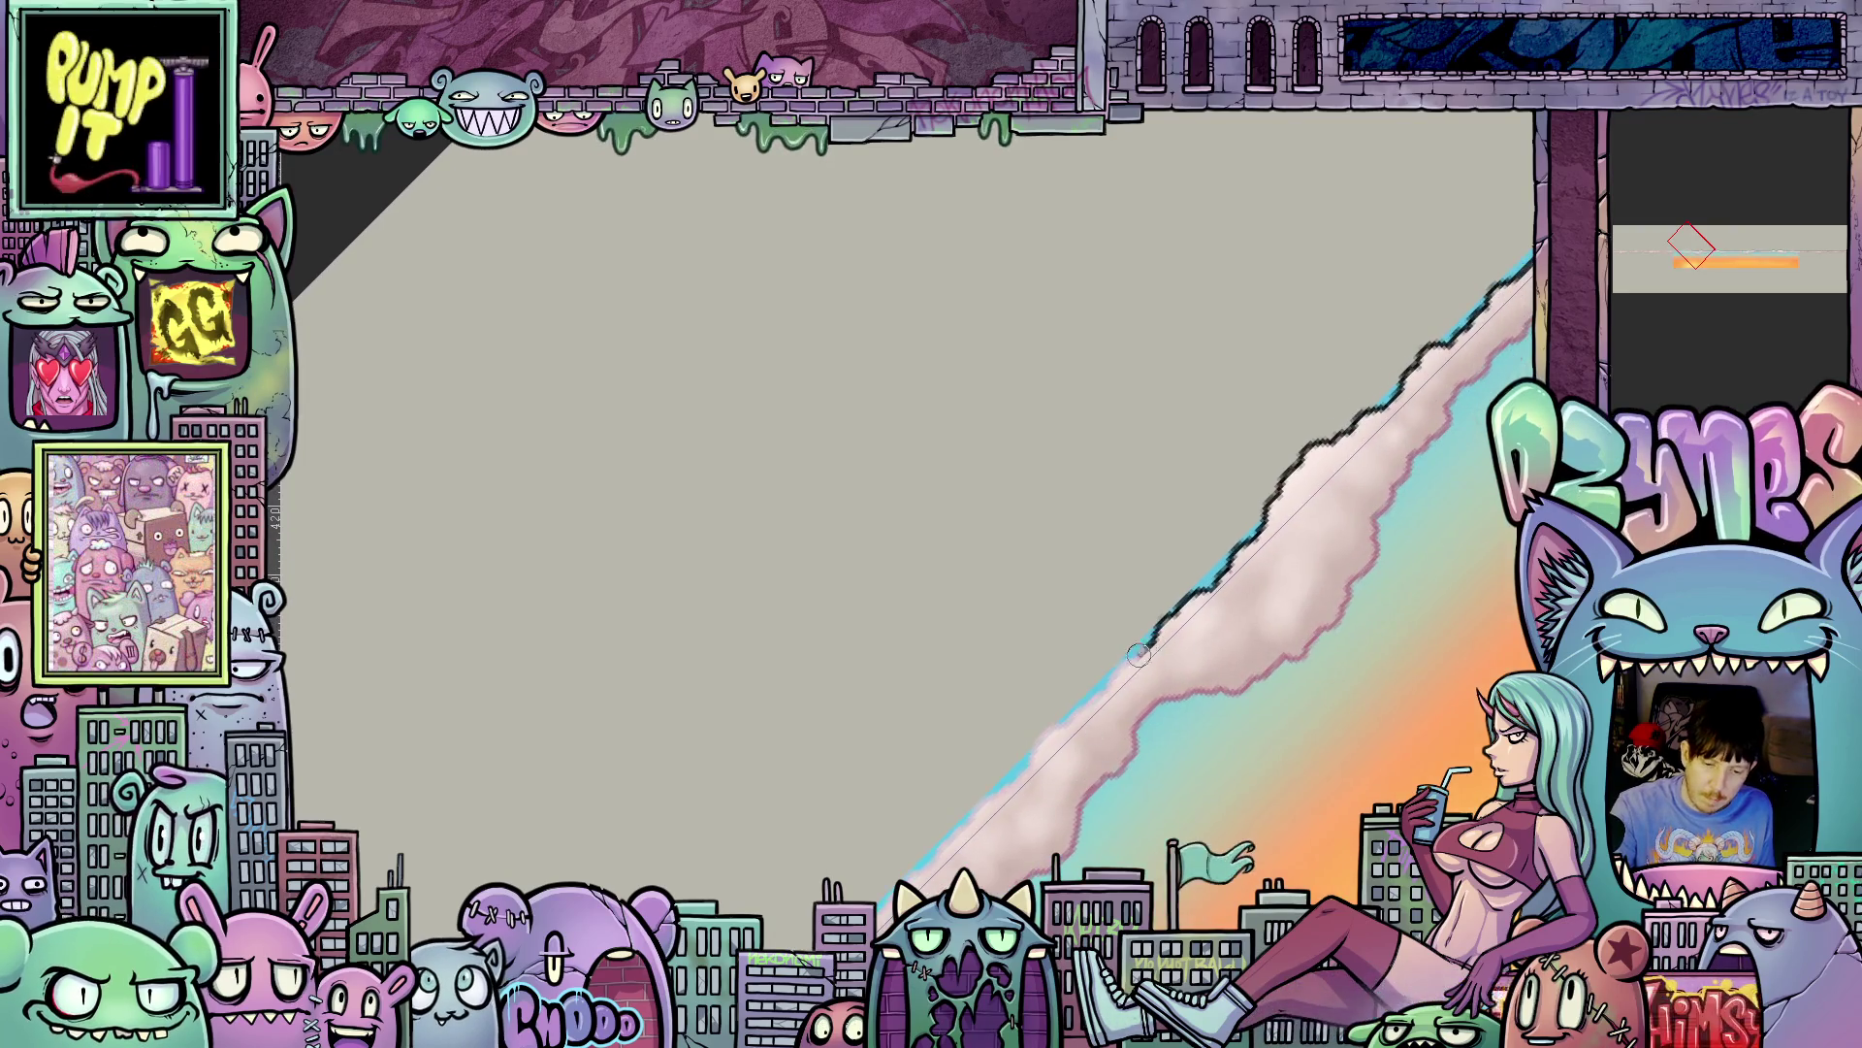
pyautogui.moveTo(1317, 446)
pyautogui.mouseDown()
pyautogui.moveTo(1394, 382)
pyautogui.moveTo(1261, 529)
pyautogui.moveTo(1403, 375)
pyautogui.moveTo(1086, 755)
pyautogui.moveTo(1387, 433)
pyautogui.moveTo(1146, 689)
pyautogui.moveTo(1391, 449)
pyautogui.mouseUp()
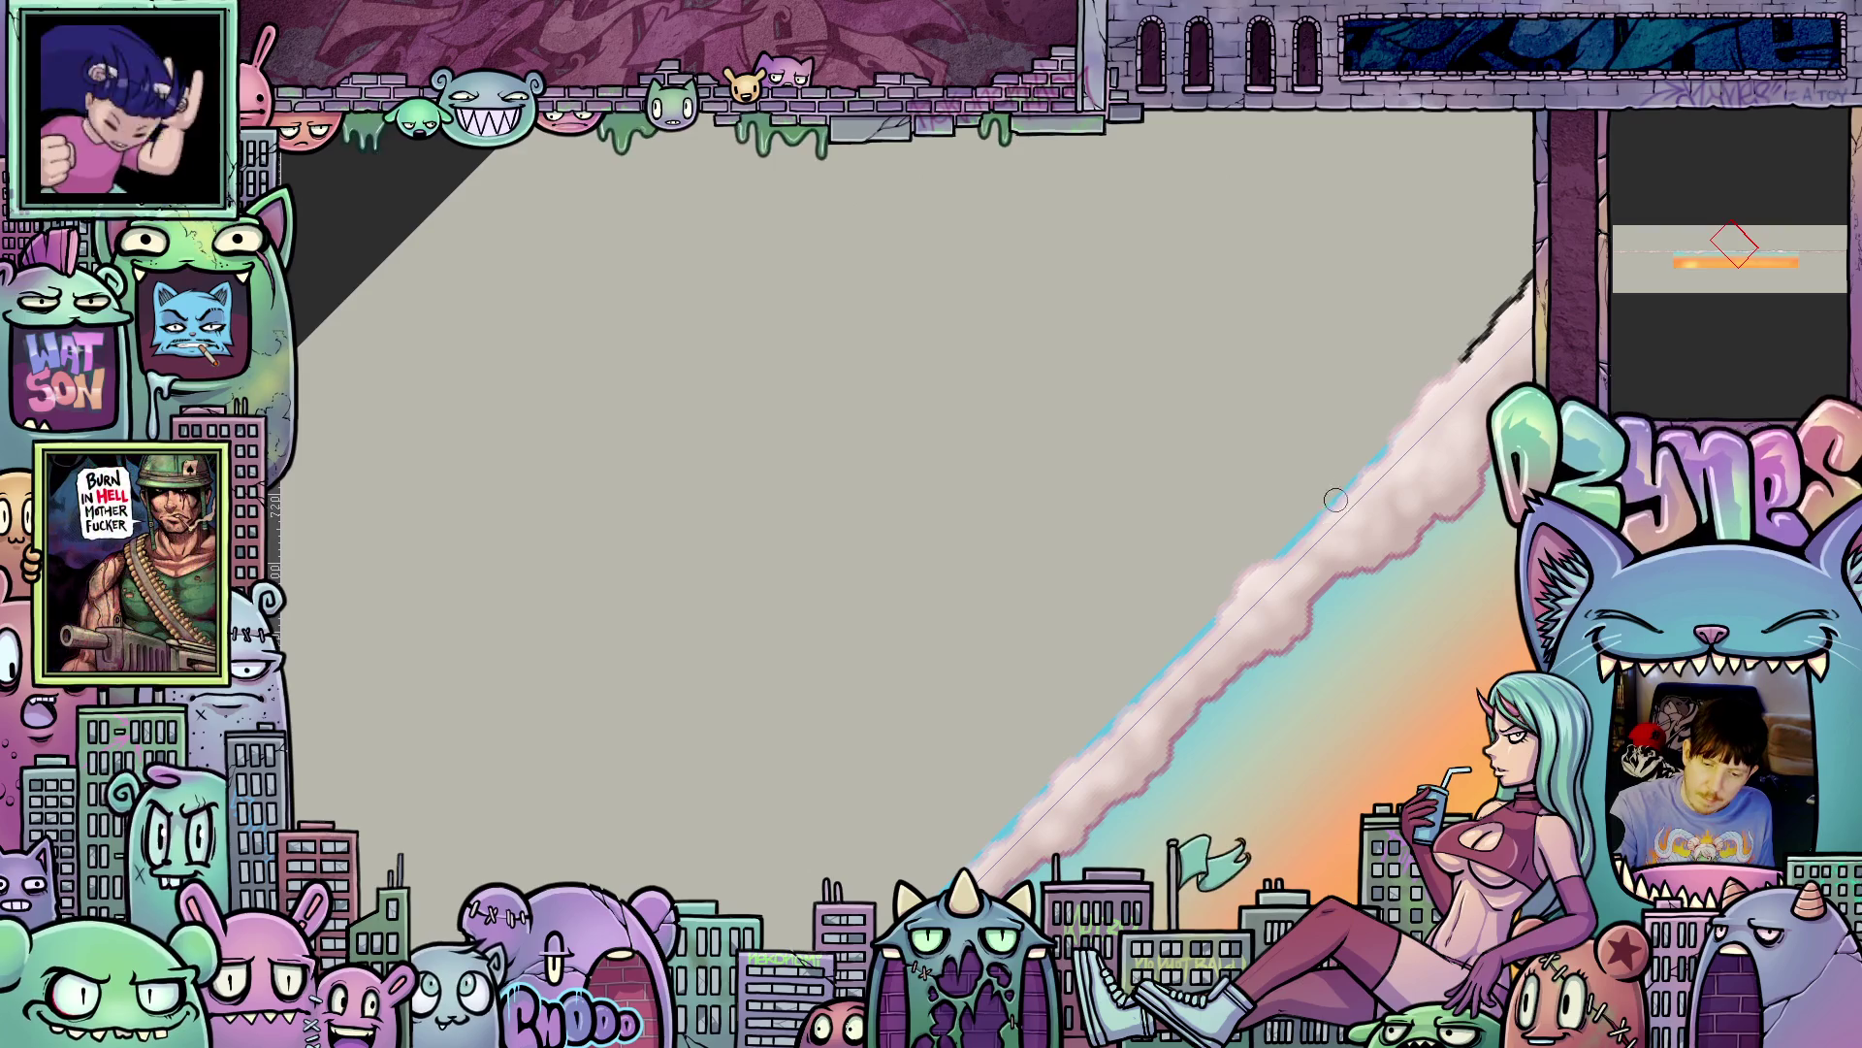
pyautogui.hotkey('ctrl', 'z')
pyautogui.hotkey('ctrl', 'z')
# - Repaint the dark edge lighter up the band, undoing and redoing strokes that looked wrong
pyautogui.moveTo(1213, 597); pyautogui.dragTo(1274, 561)
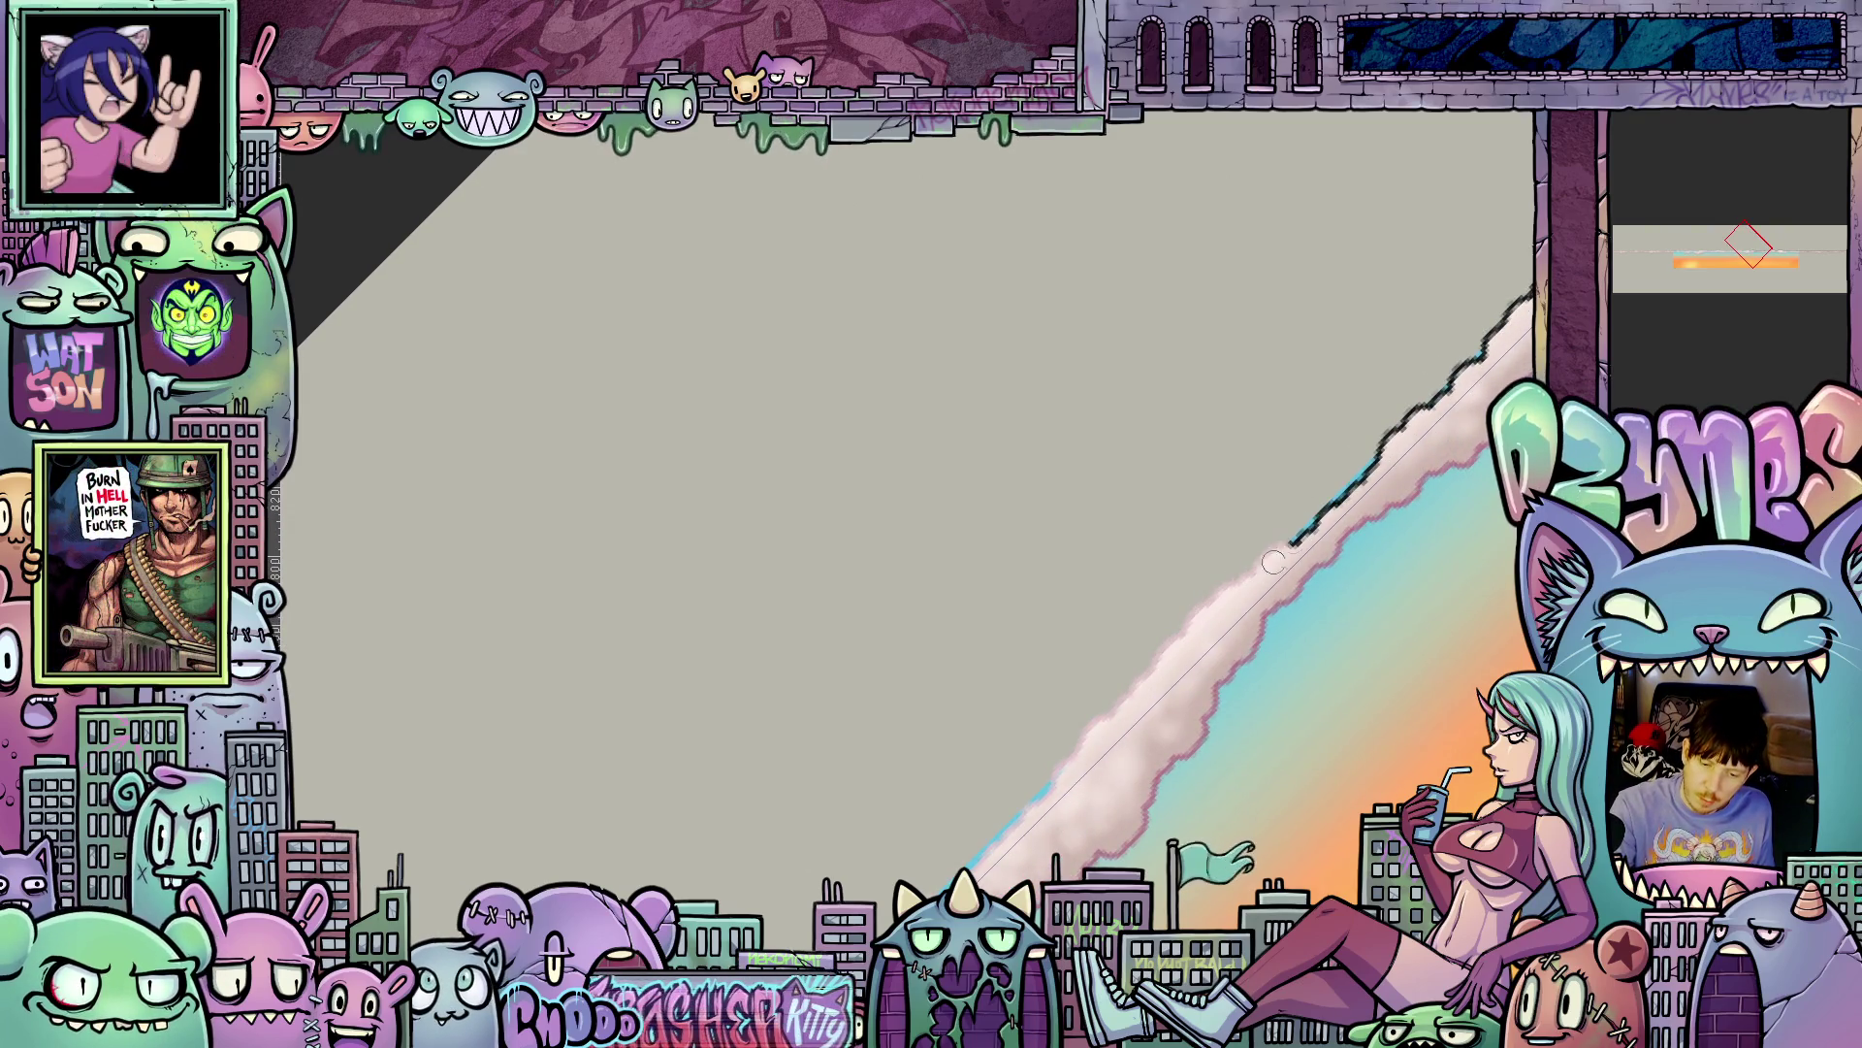
pyautogui.moveTo(1345, 496); pyautogui.dragTo(1456, 377)
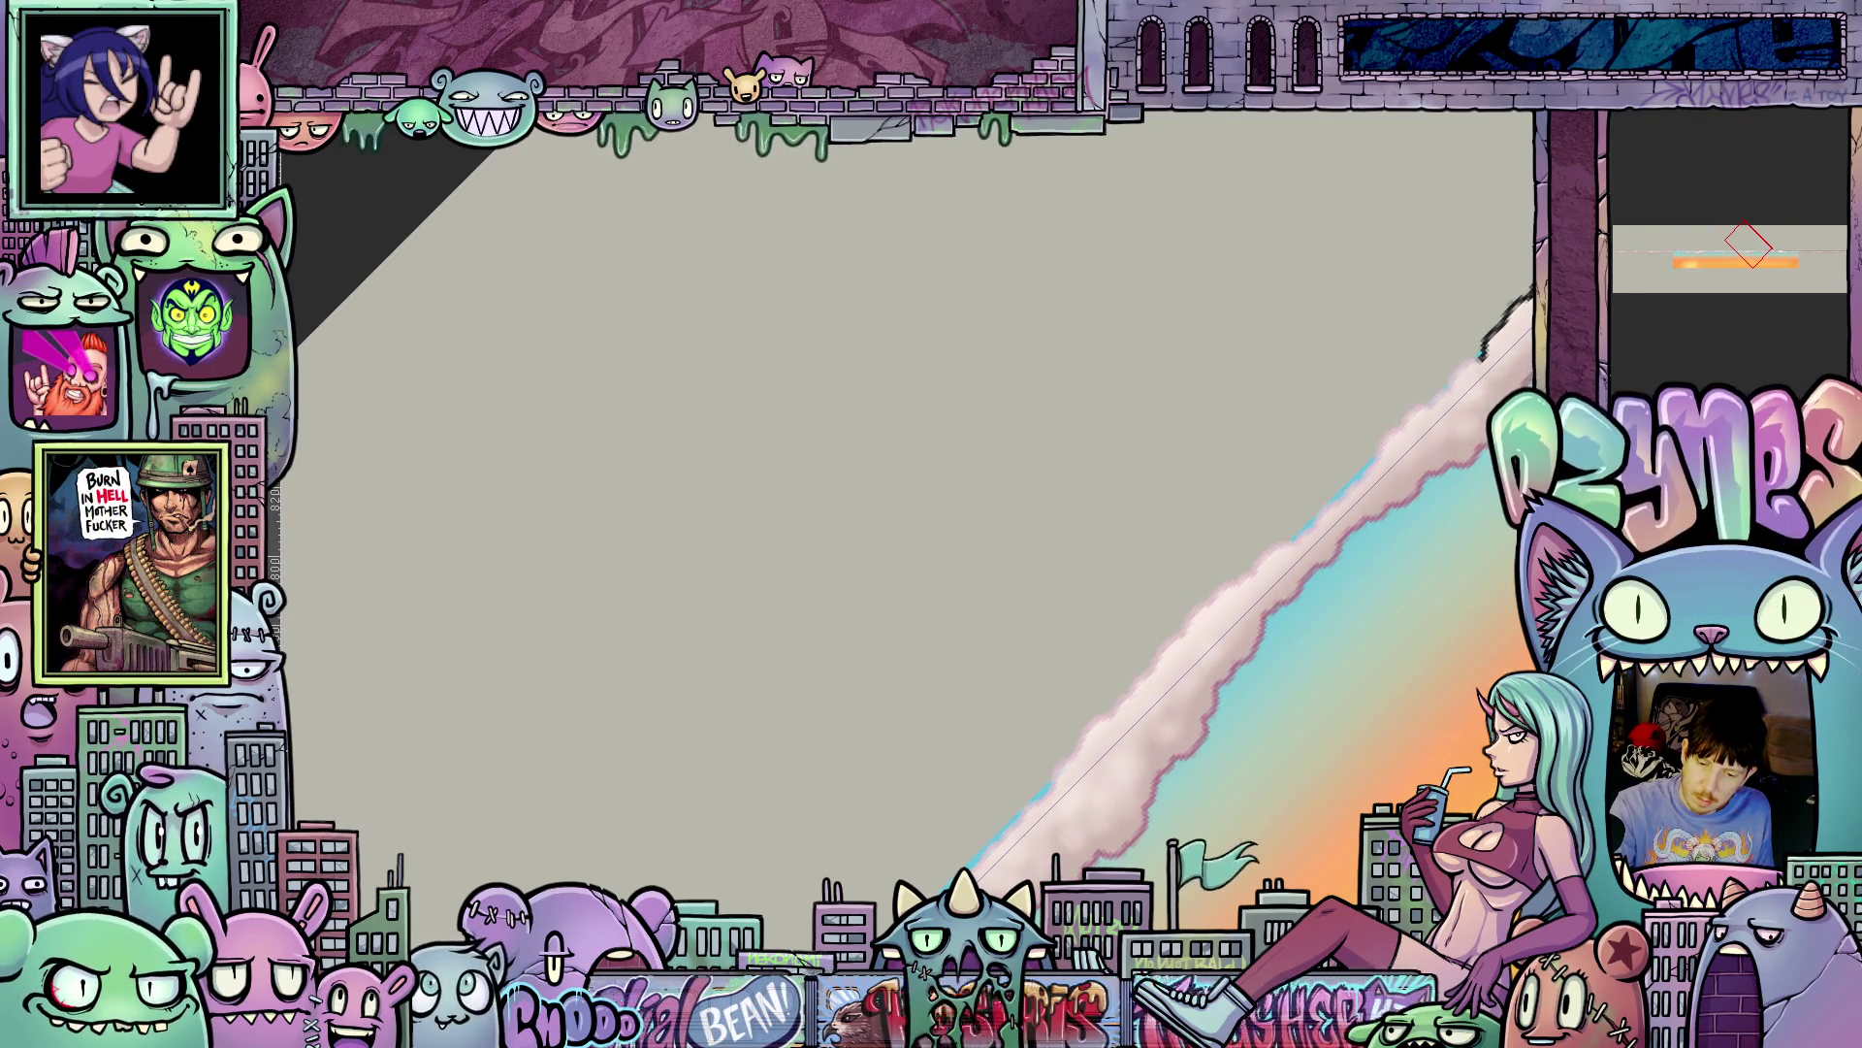
pyautogui.hotkey('ctrl', 'z')
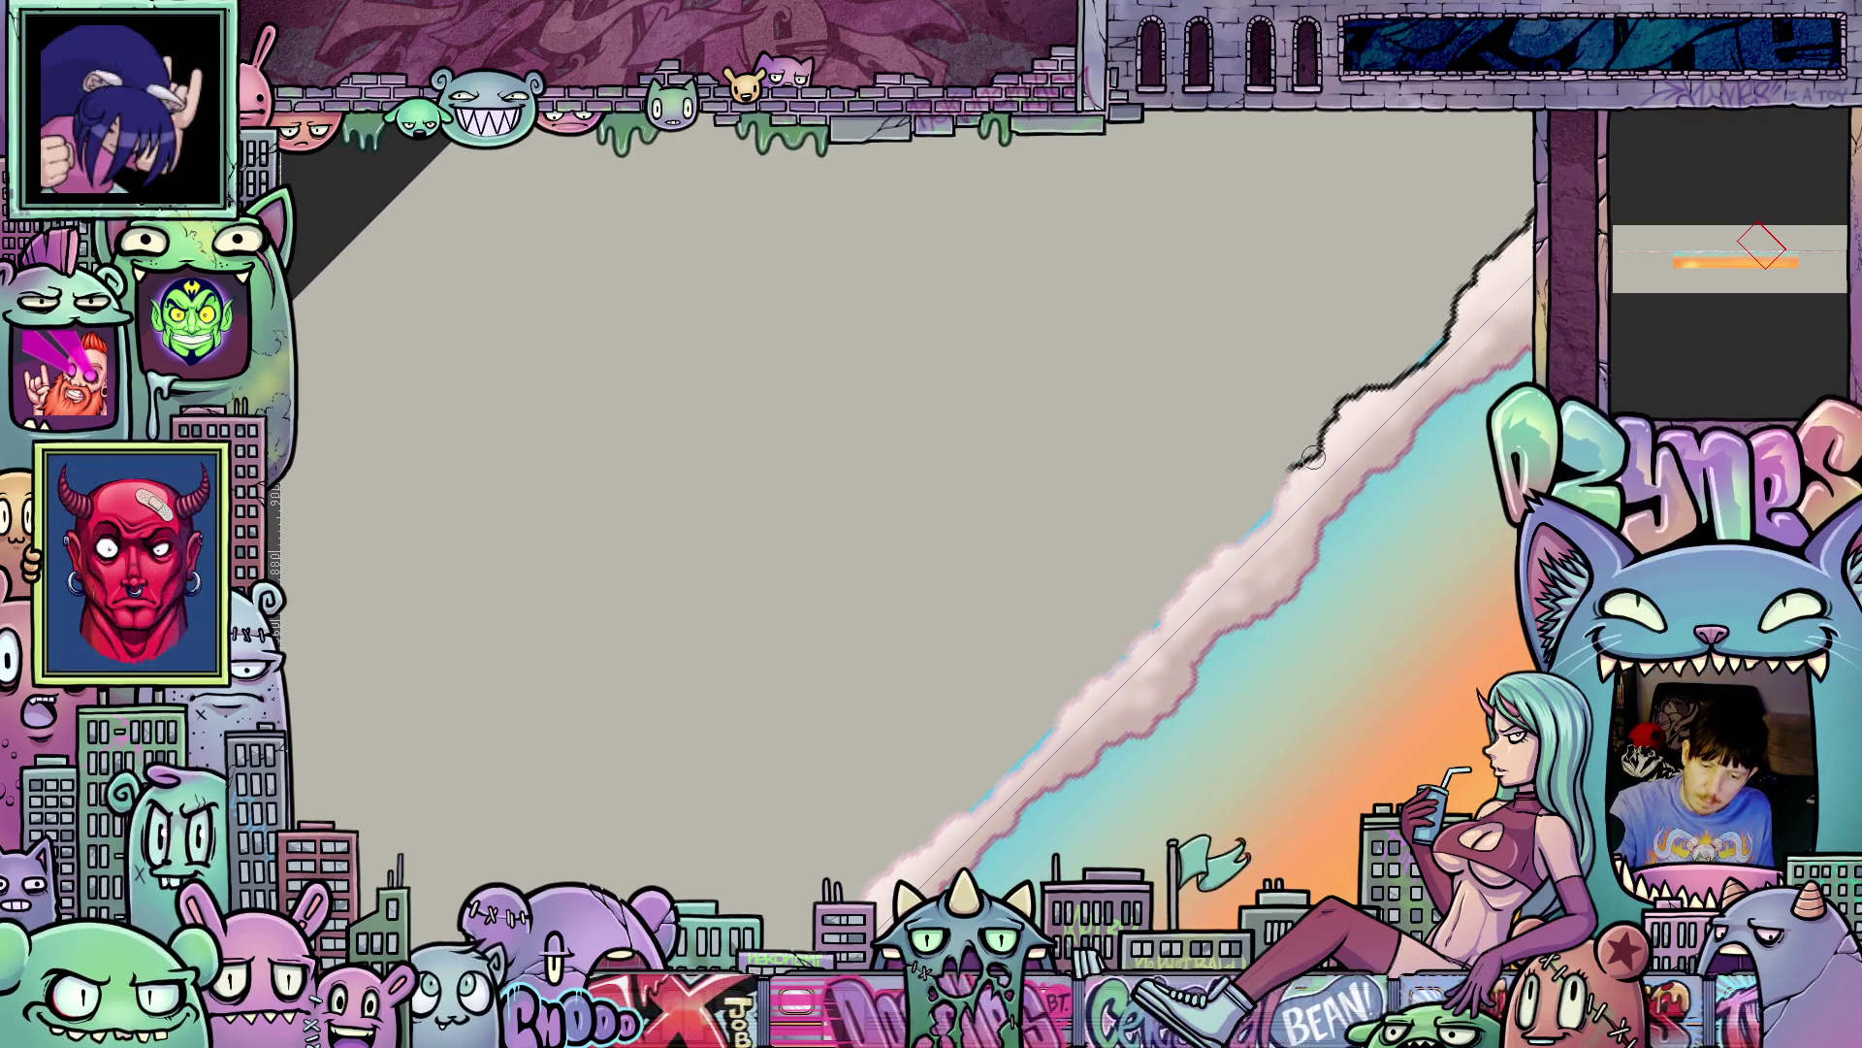
pyautogui.hotkey('ctrl', 'z')
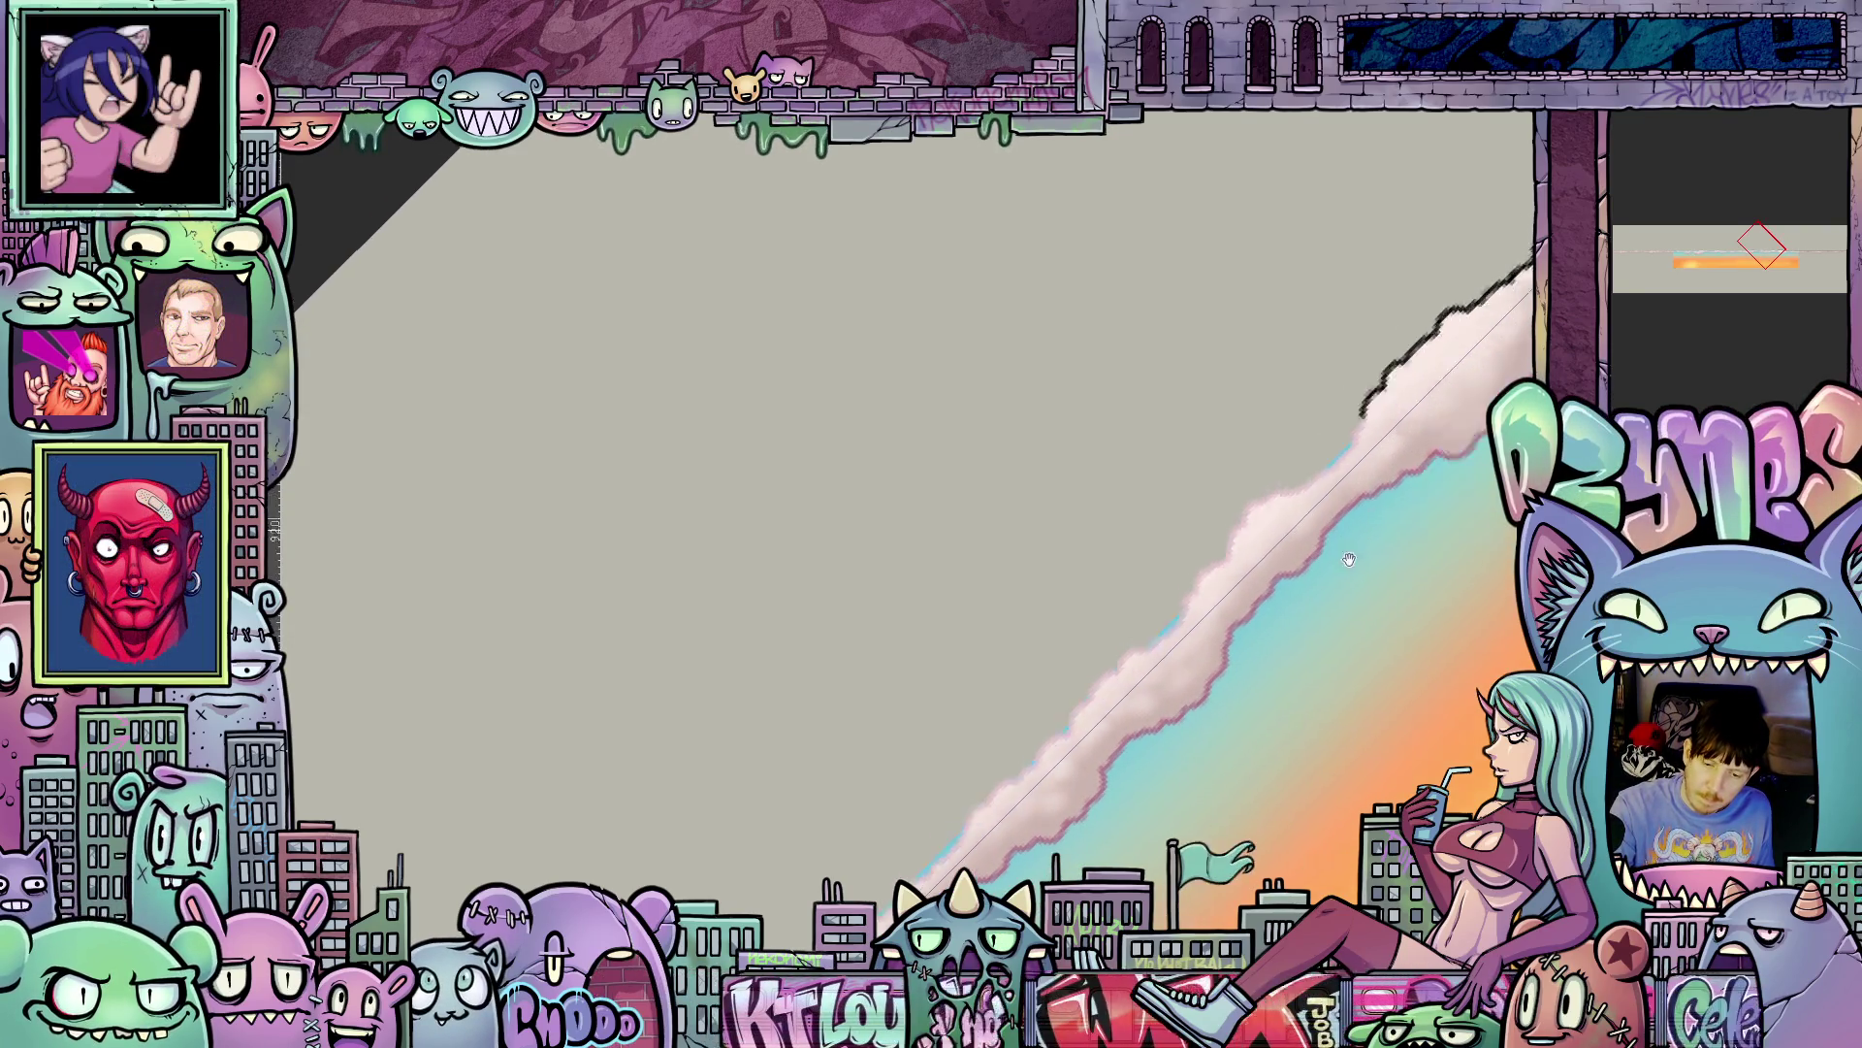
pyautogui.moveTo(1161, 634); pyautogui.dragTo(1161, 626)
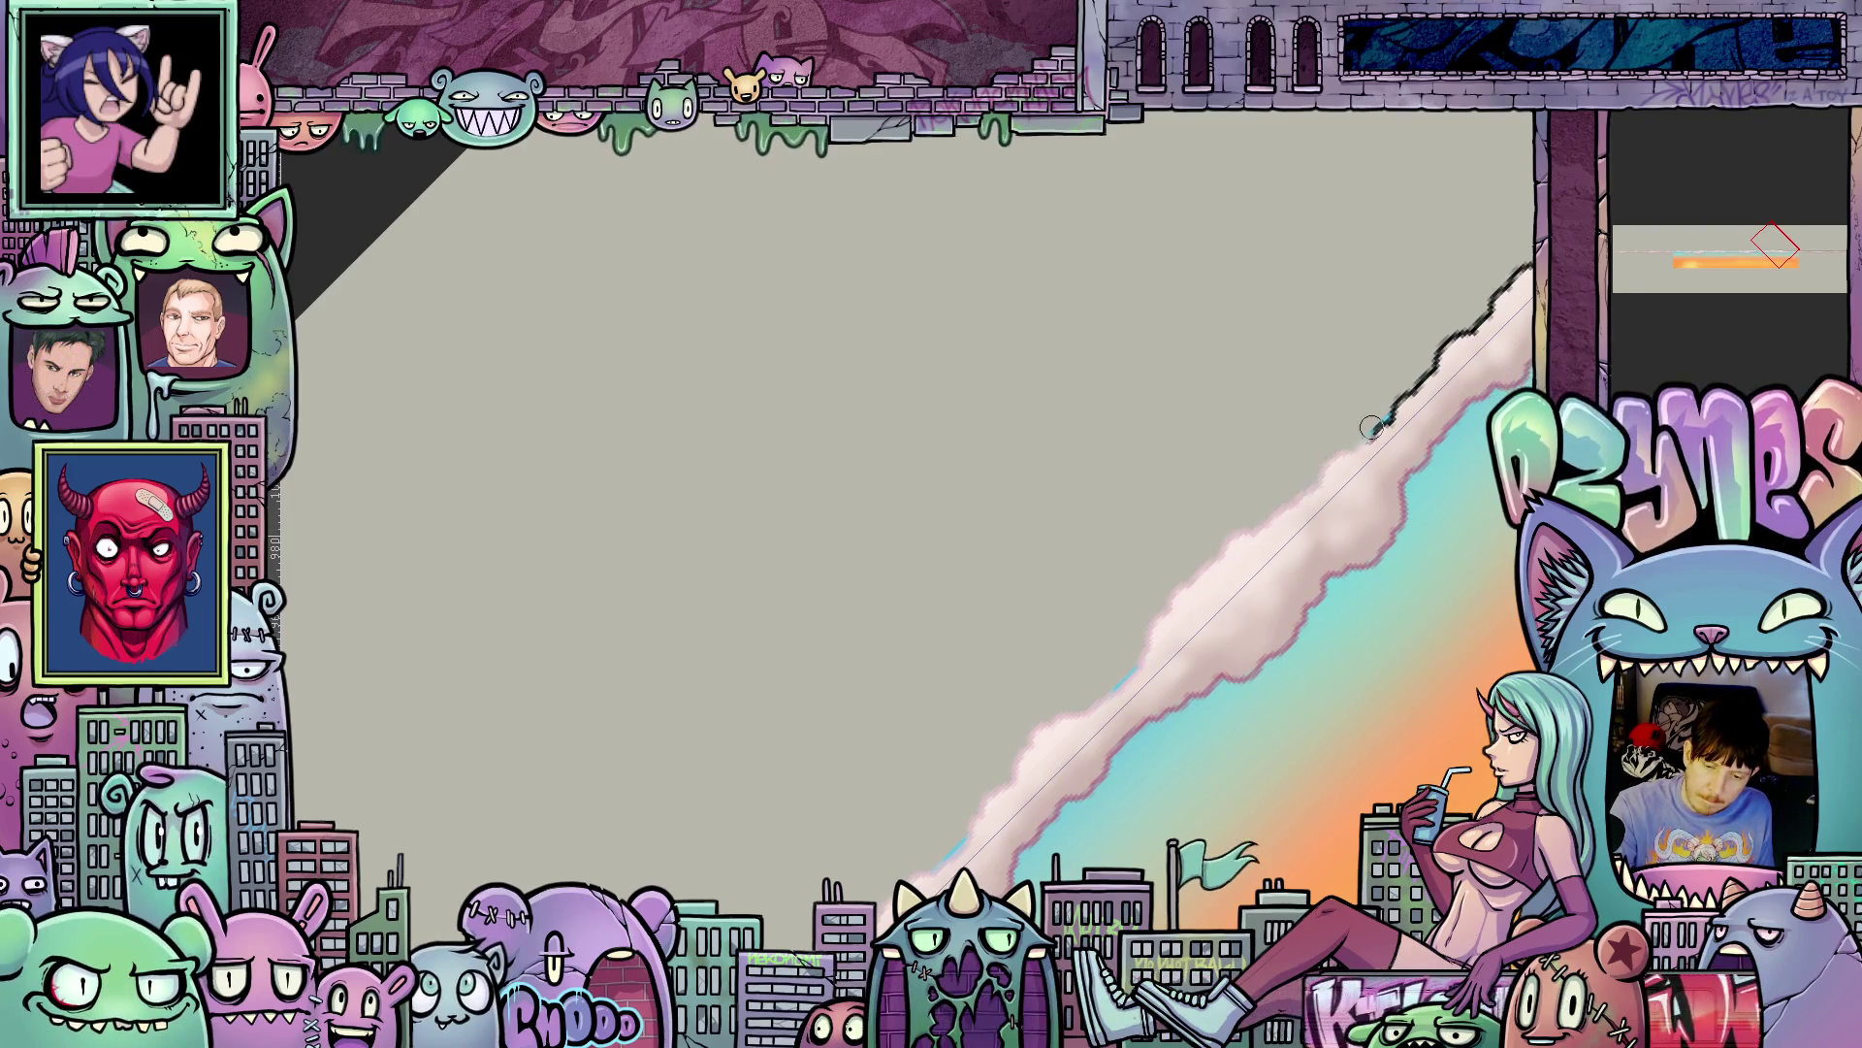
pyautogui.moveTo(1371, 426); pyautogui.dragTo(1386, 424)
pyautogui.hotkey('ctrl', 'z')
pyautogui.moveTo(1186, 638); pyautogui.dragTo(1336, 496)
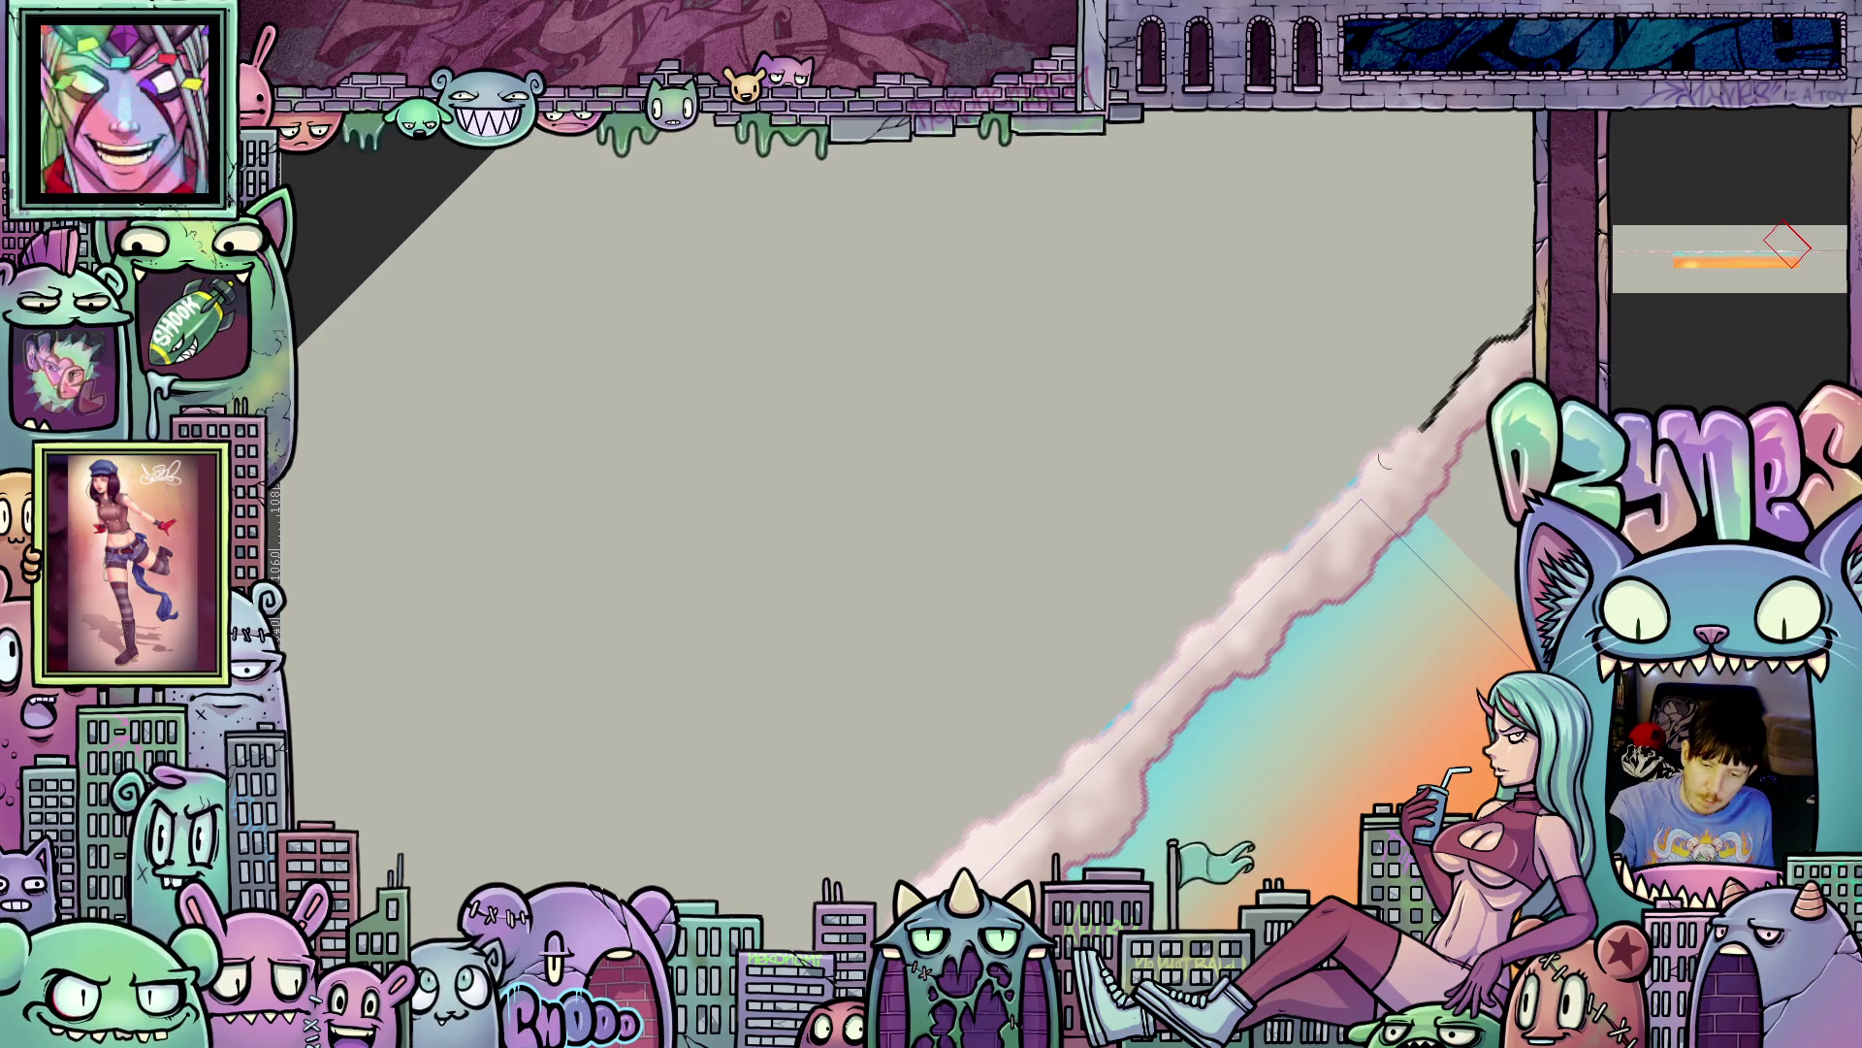
# - Undo the last change, brush out the remaining dark edge along the band, and rotate the view level
pyautogui.hotkey('ctrl', 'z')
pyautogui.moveTo(1116, 702); pyautogui.dragTo(1122, 713)
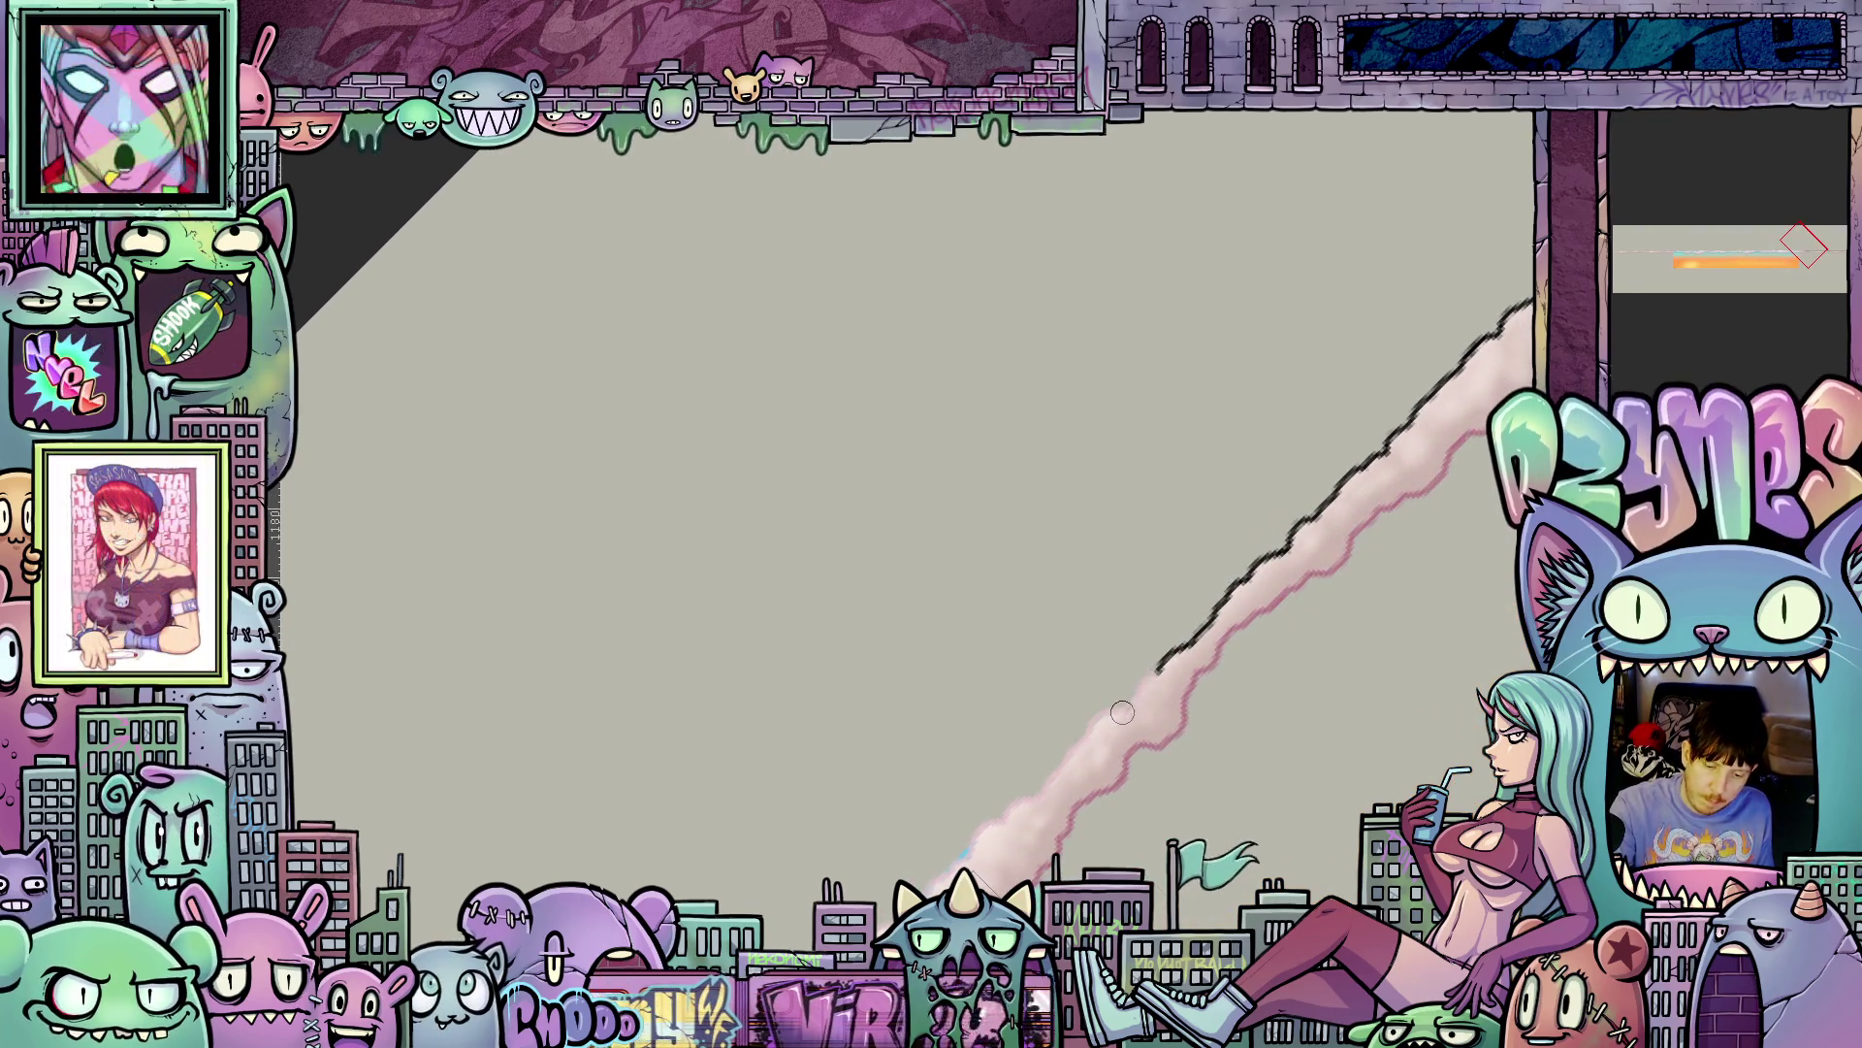
pyautogui.moveTo(1231, 595)
pyautogui.mouseDown()
pyautogui.moveTo(1378, 449)
pyautogui.moveTo(1179, 657)
pyautogui.moveTo(1300, 515)
pyautogui.mouseUp()
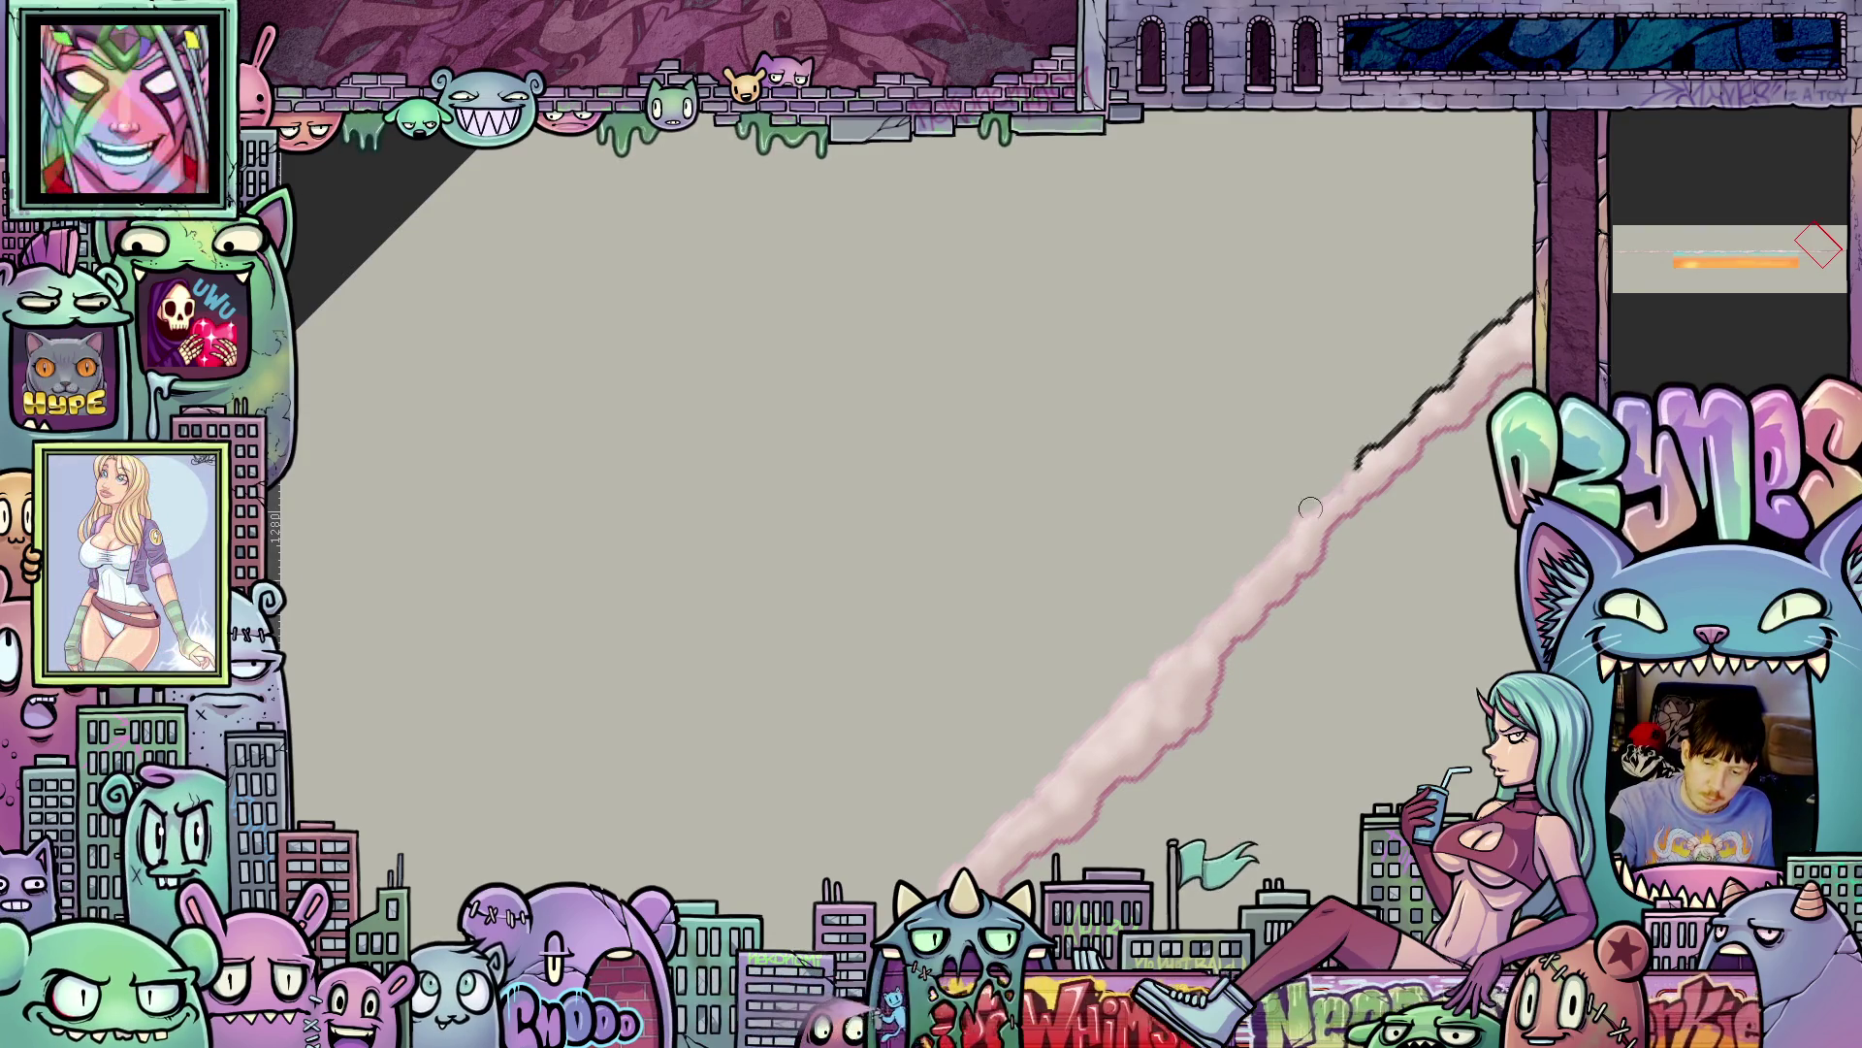
pyautogui.moveTo(1380, 442)
pyautogui.mouseDown()
pyautogui.moveTo(1140, 679)
pyautogui.moveTo(1394, 431)
pyautogui.moveTo(1356, 553)
pyautogui.mouseUp()
pyautogui.moveTo(1188, 665); pyautogui.dragTo(1390, 467)
pyautogui.moveTo(1262, 556)
pyautogui.mouseDown()
pyautogui.moveTo(1122, 504)
pyautogui.moveTo(1277, 653)
pyautogui.moveTo(1232, 720)
pyautogui.moveTo(1164, 767)
pyautogui.moveTo(707, 804)
pyautogui.moveTo(904, 822)
pyautogui.moveTo(851, 803)
pyautogui.mouseUp()
pyautogui.scroll(3, 813, 785)
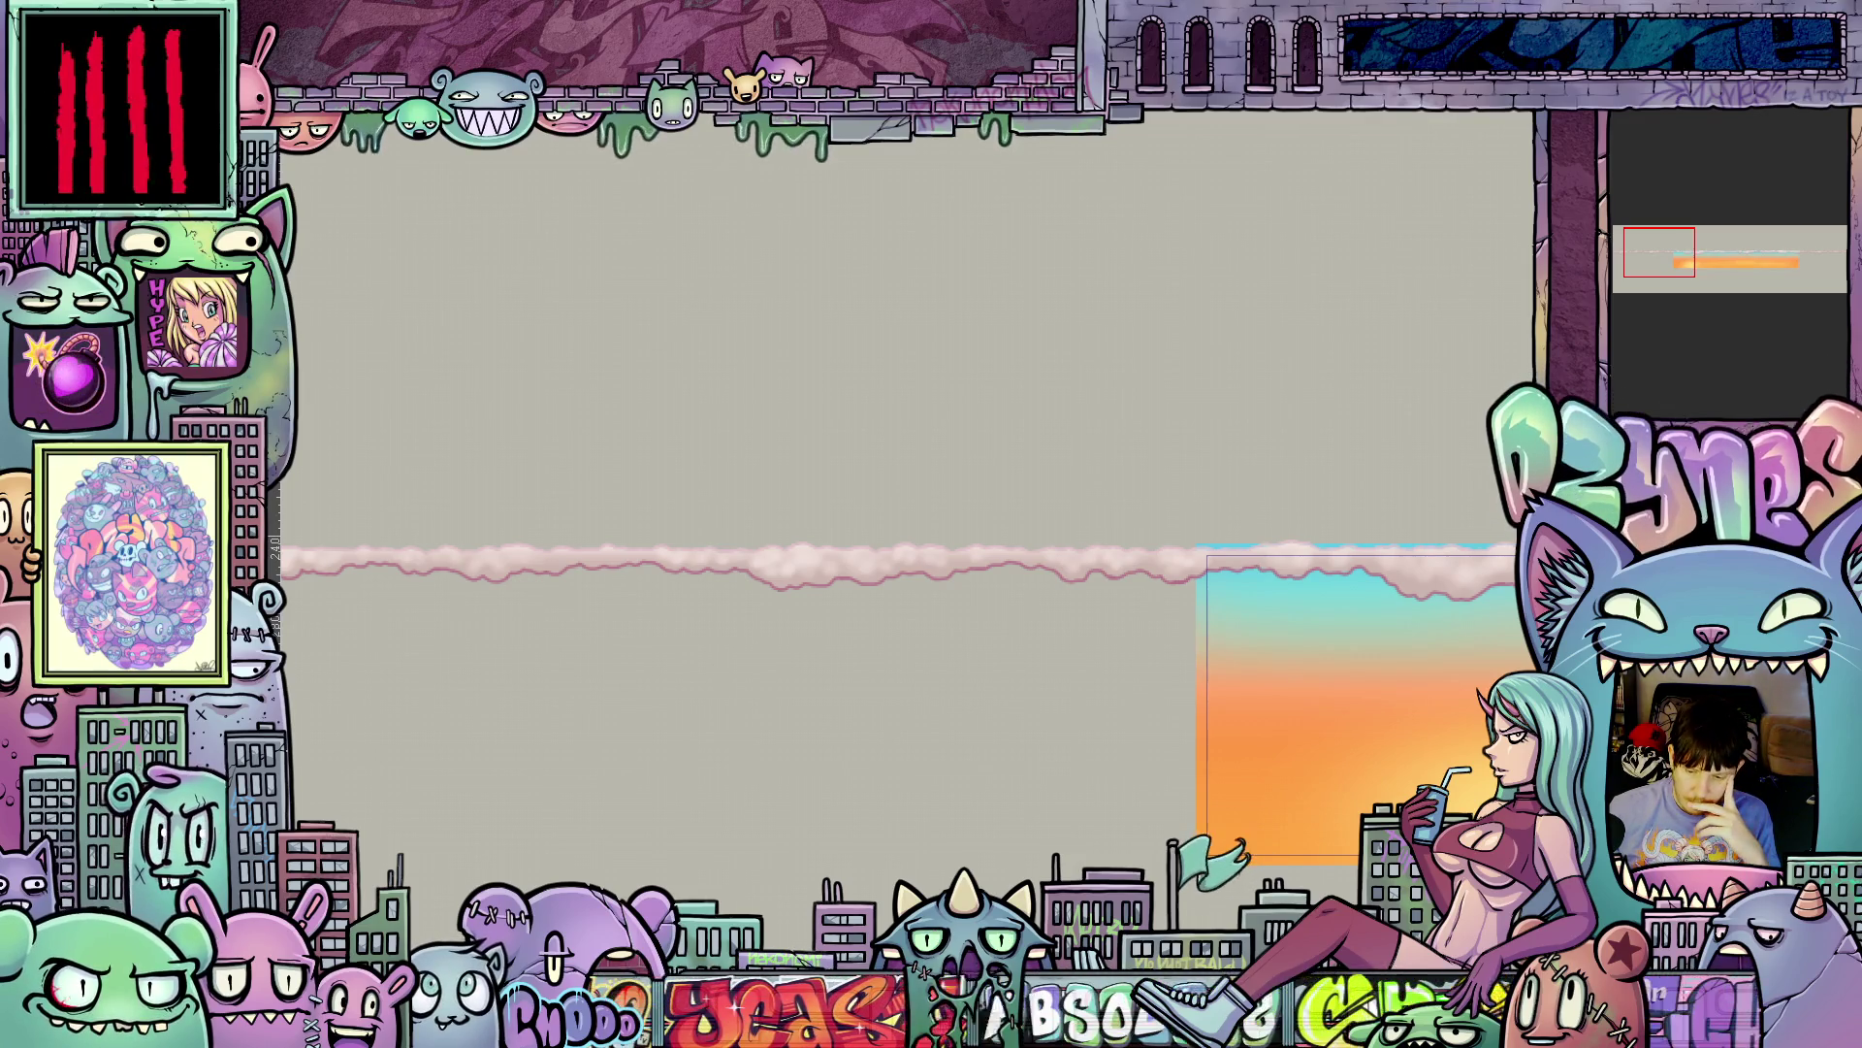
# - Close the blending mode list unchanged, undo a test warm dab, and double the brush size with ]
pyautogui.click(1692, 139)
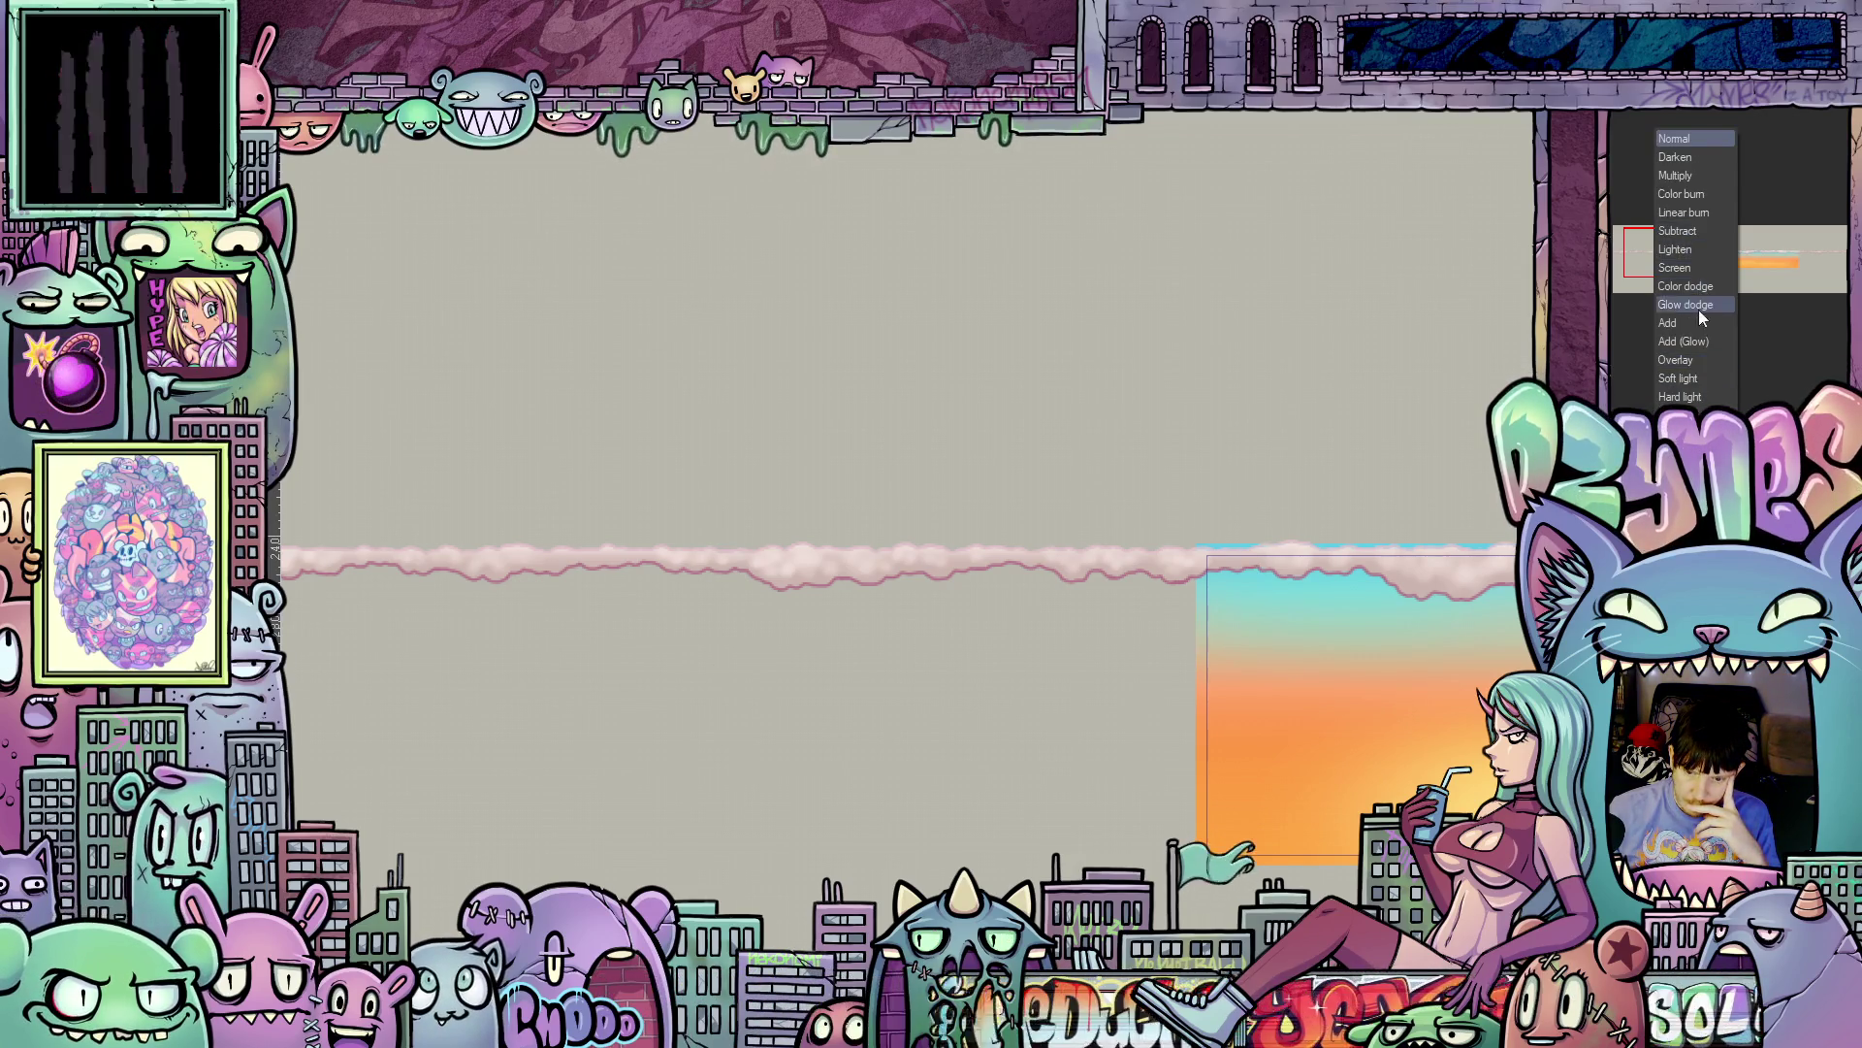
pyautogui.click(1693, 342)
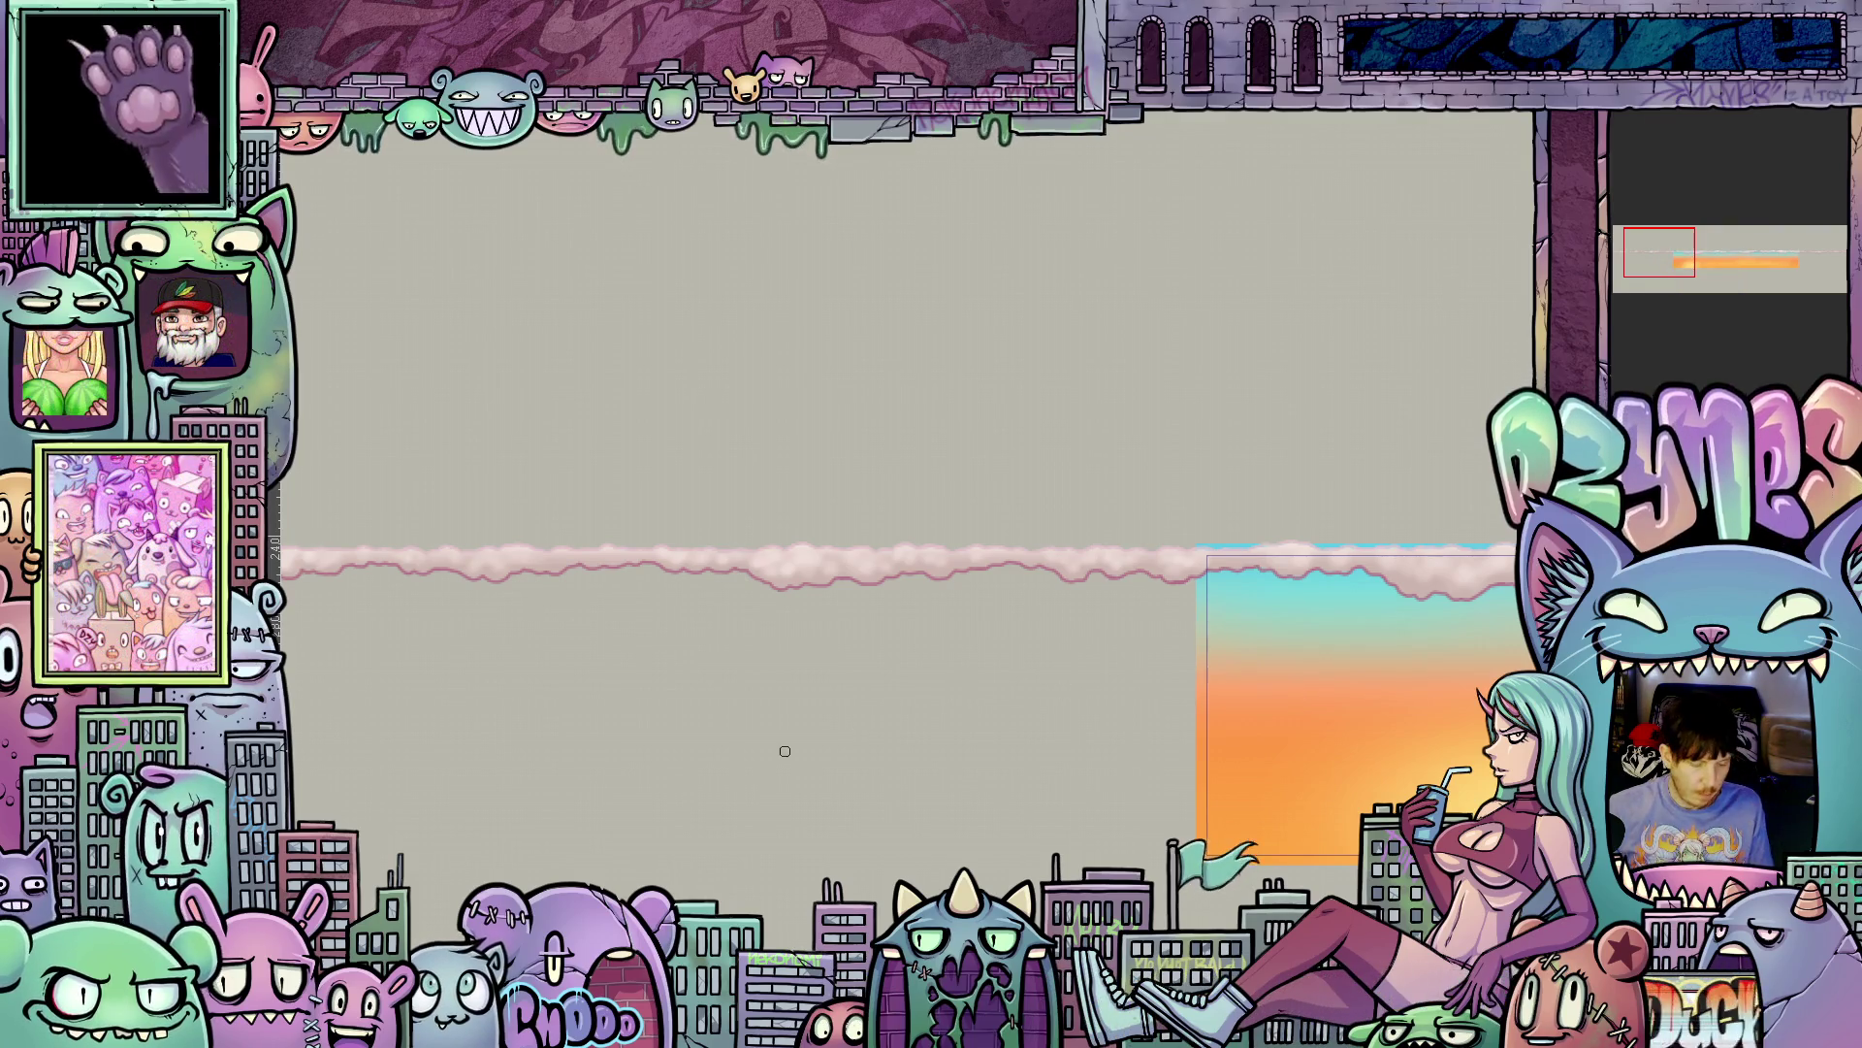
pyautogui.hscroll(-5, 981, 756)
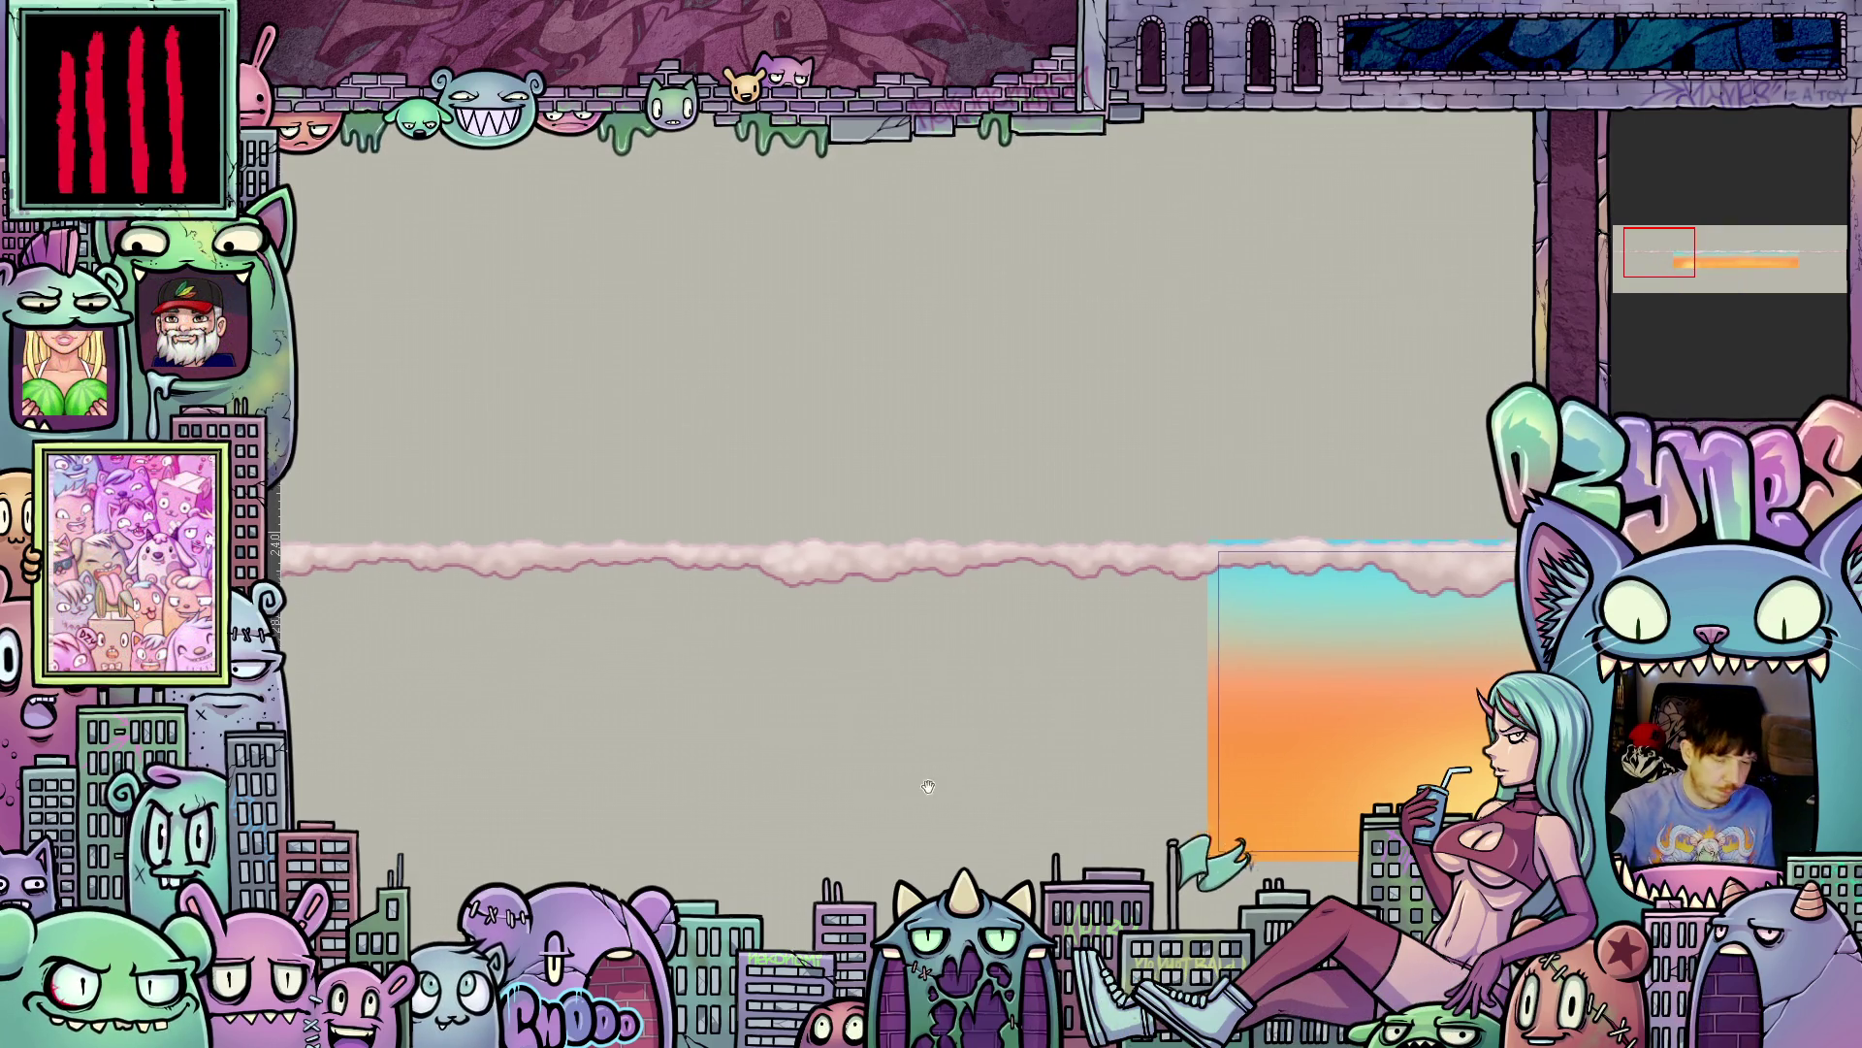
pyautogui.moveTo(980, 757); pyautogui.dragTo(977, 686)
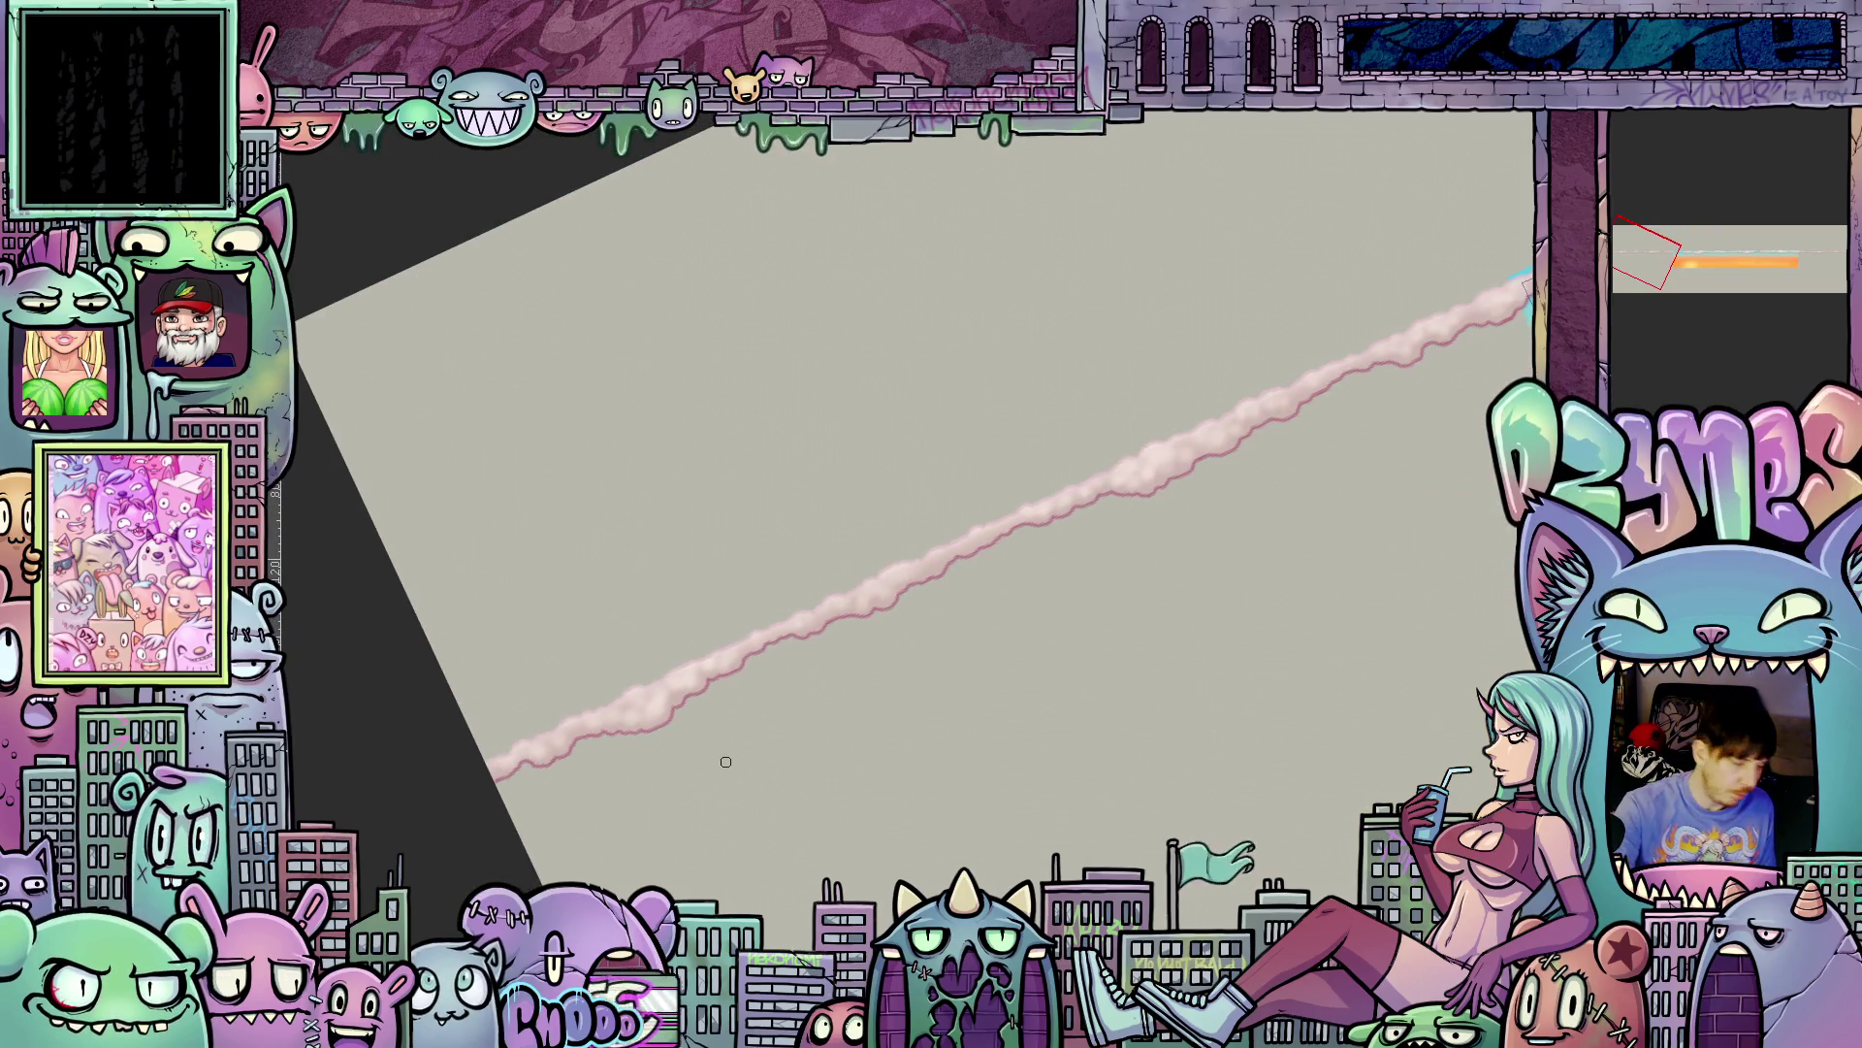
pyautogui.moveTo(653, 752)
pyautogui.mouseDown()
pyautogui.moveTo(666, 718)
pyautogui.moveTo(605, 760)
pyautogui.mouseUp()
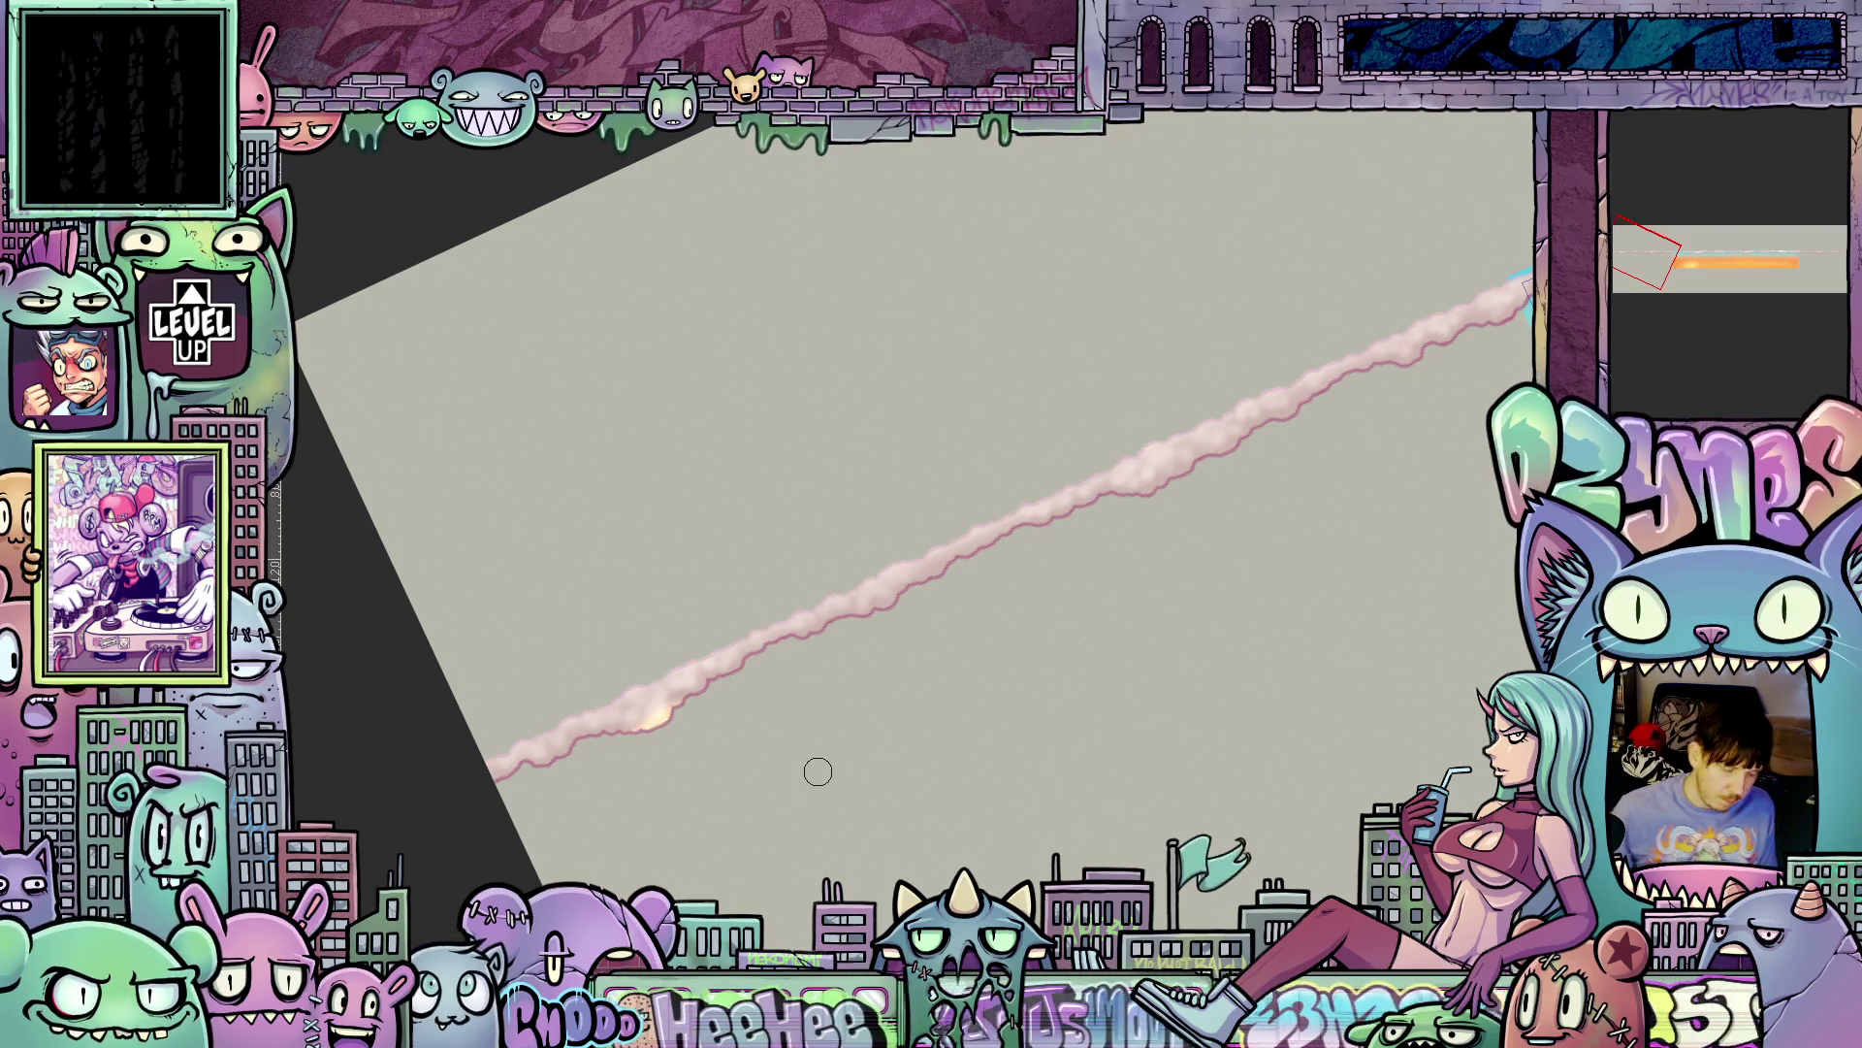
pyautogui.hotkey('ctrl', 'z')
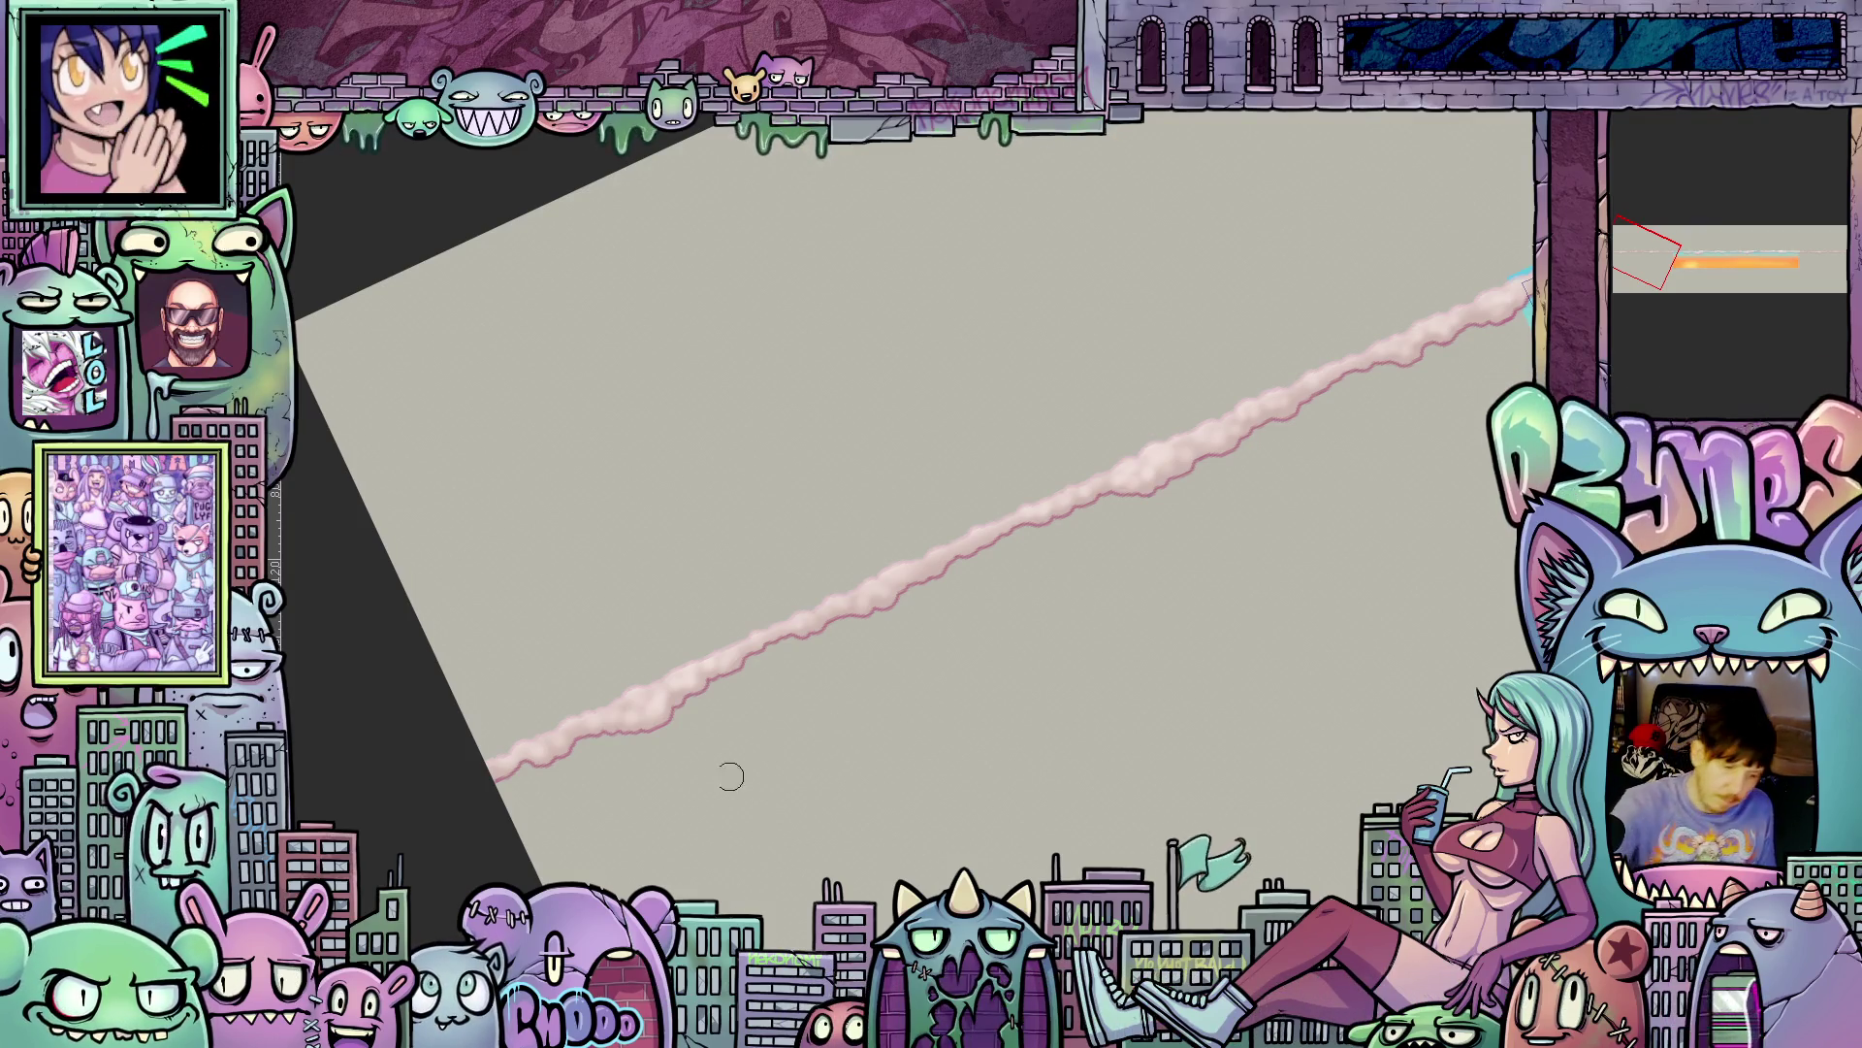
pyautogui.press(']')
pyautogui.press(']')
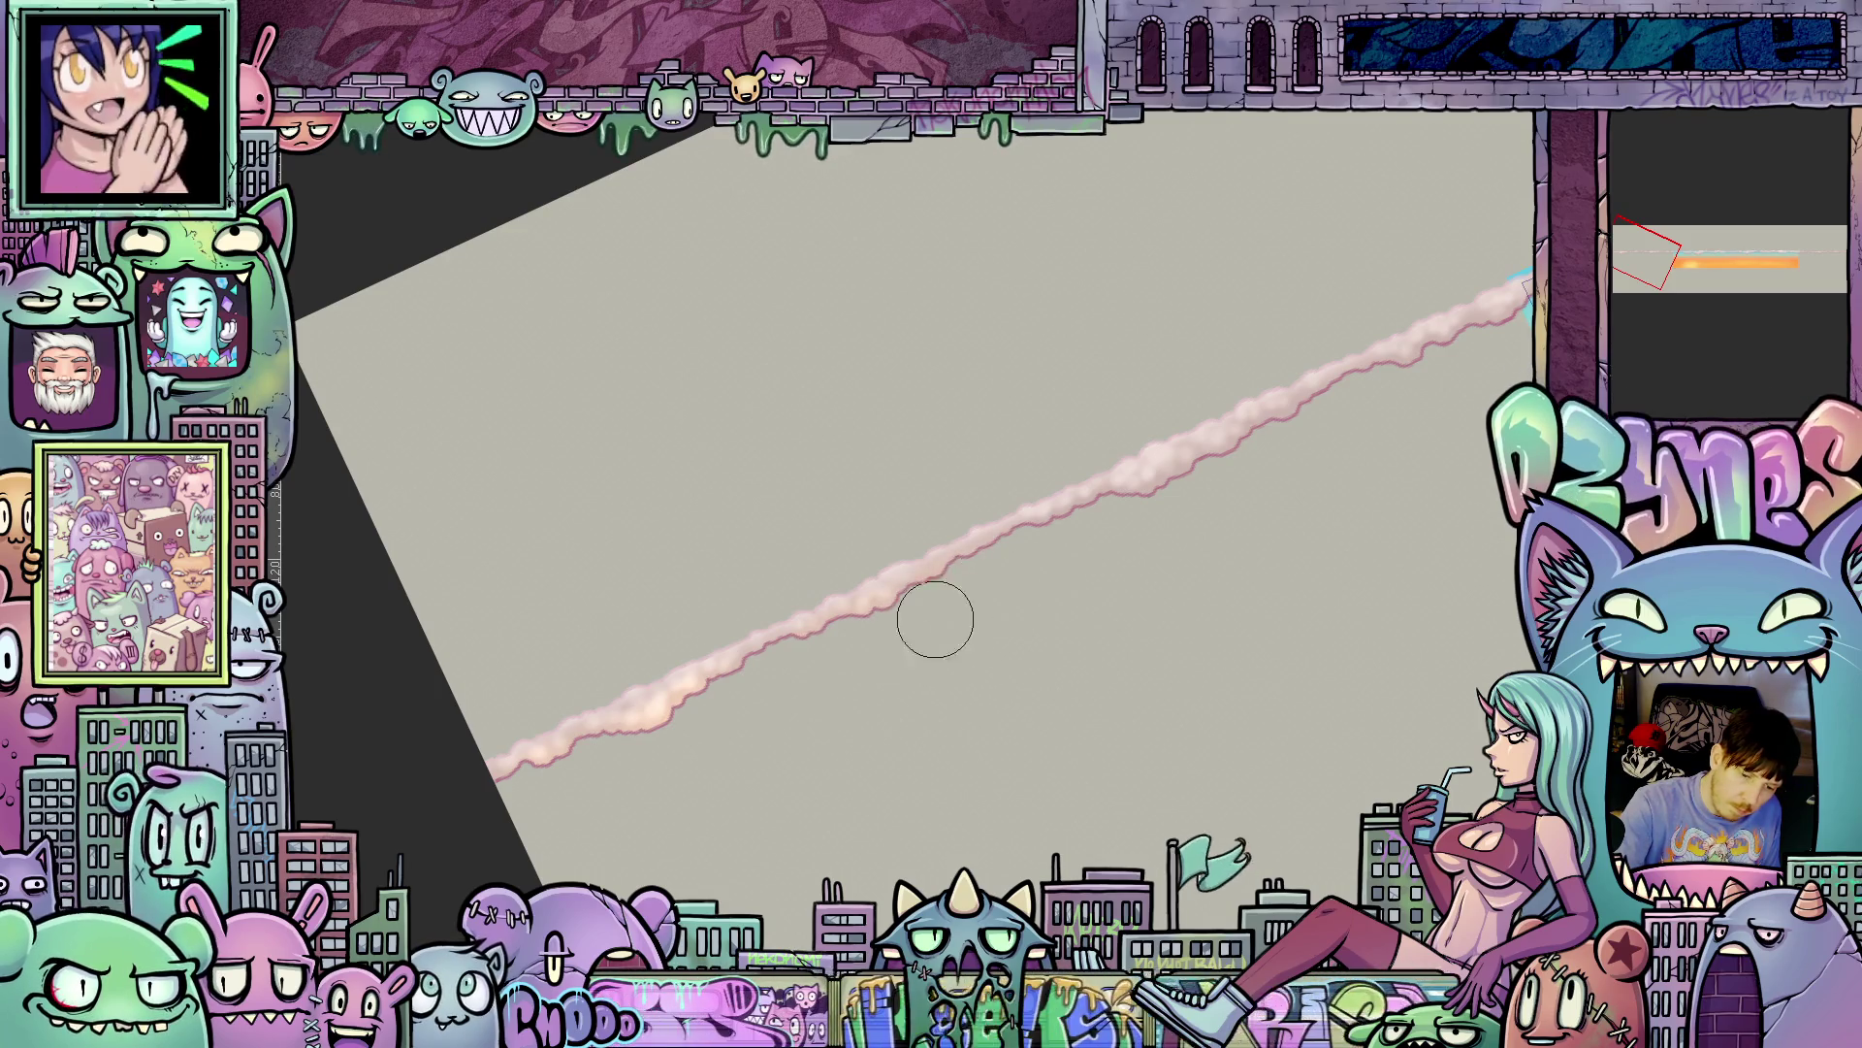
# - Pan along the cloud band toward the gradient and the canvas's right edge
pyautogui.moveTo(1277, 461); pyautogui.dragTo(1158, 655)
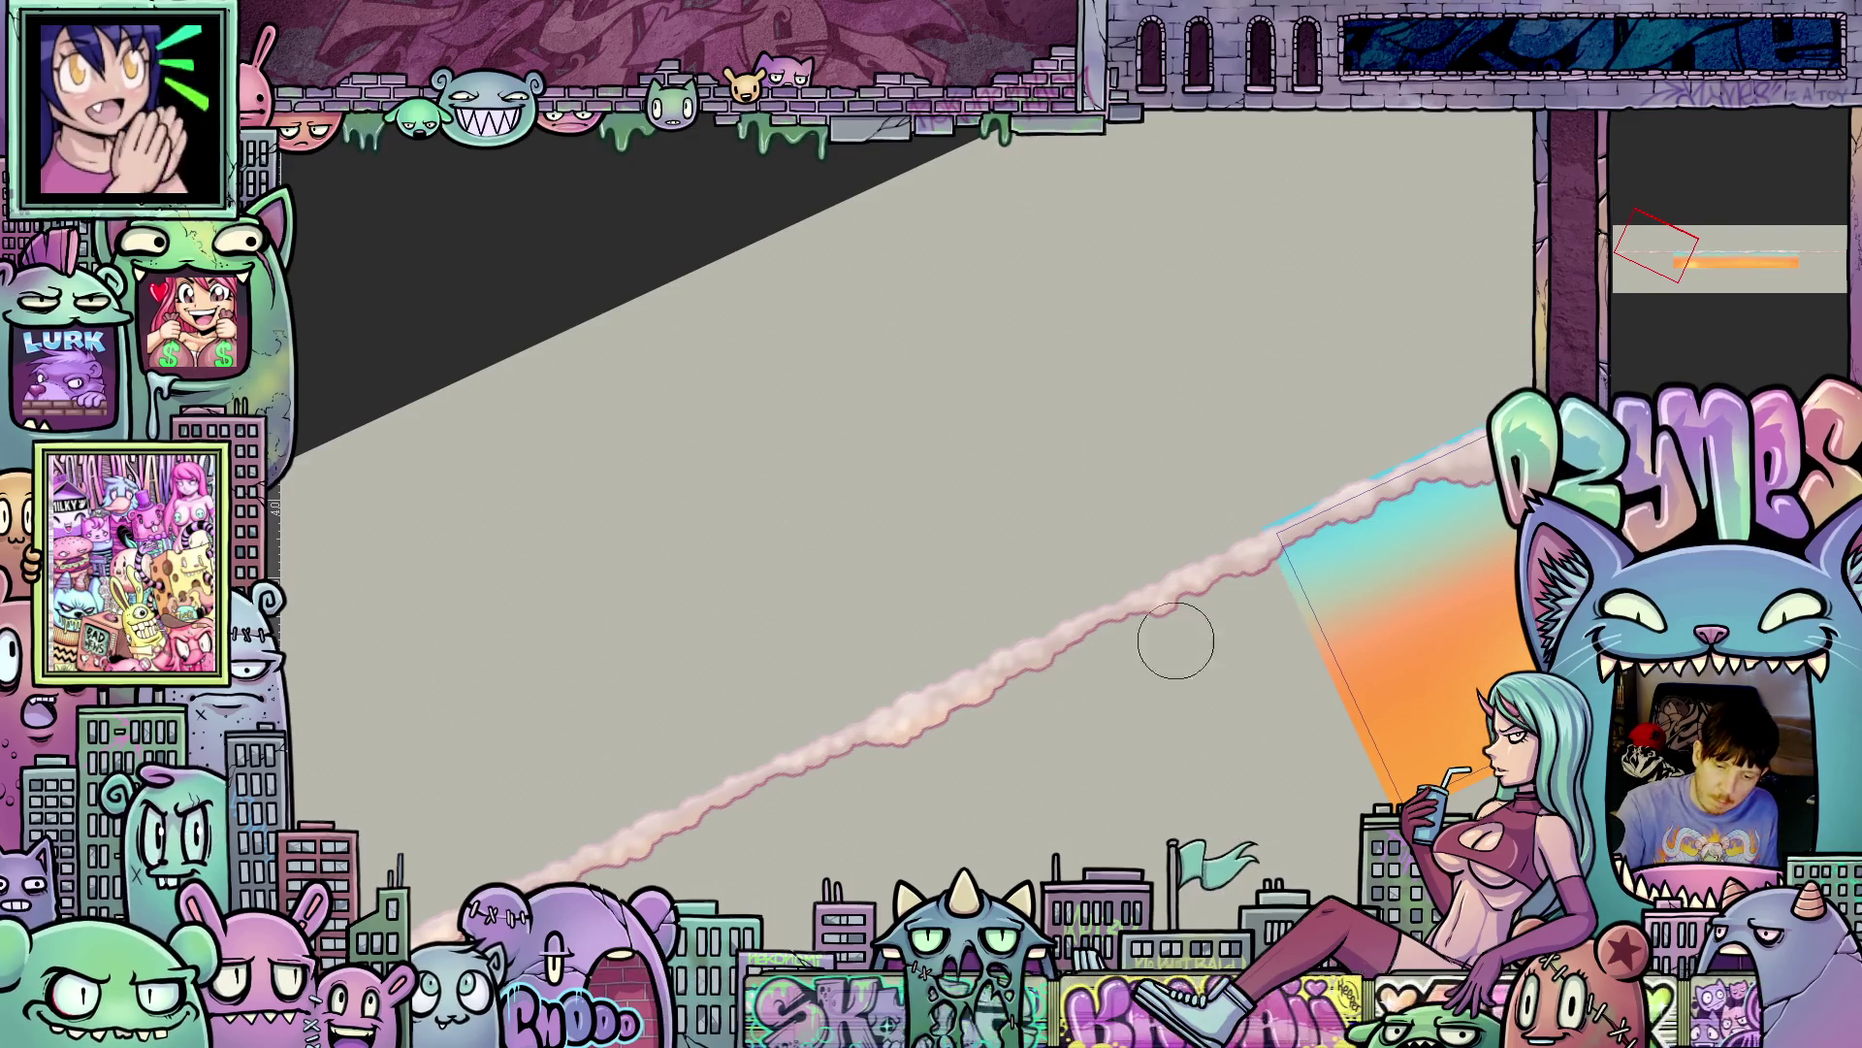
pyautogui.moveTo(1470, 529); pyautogui.dragTo(1201, 717)
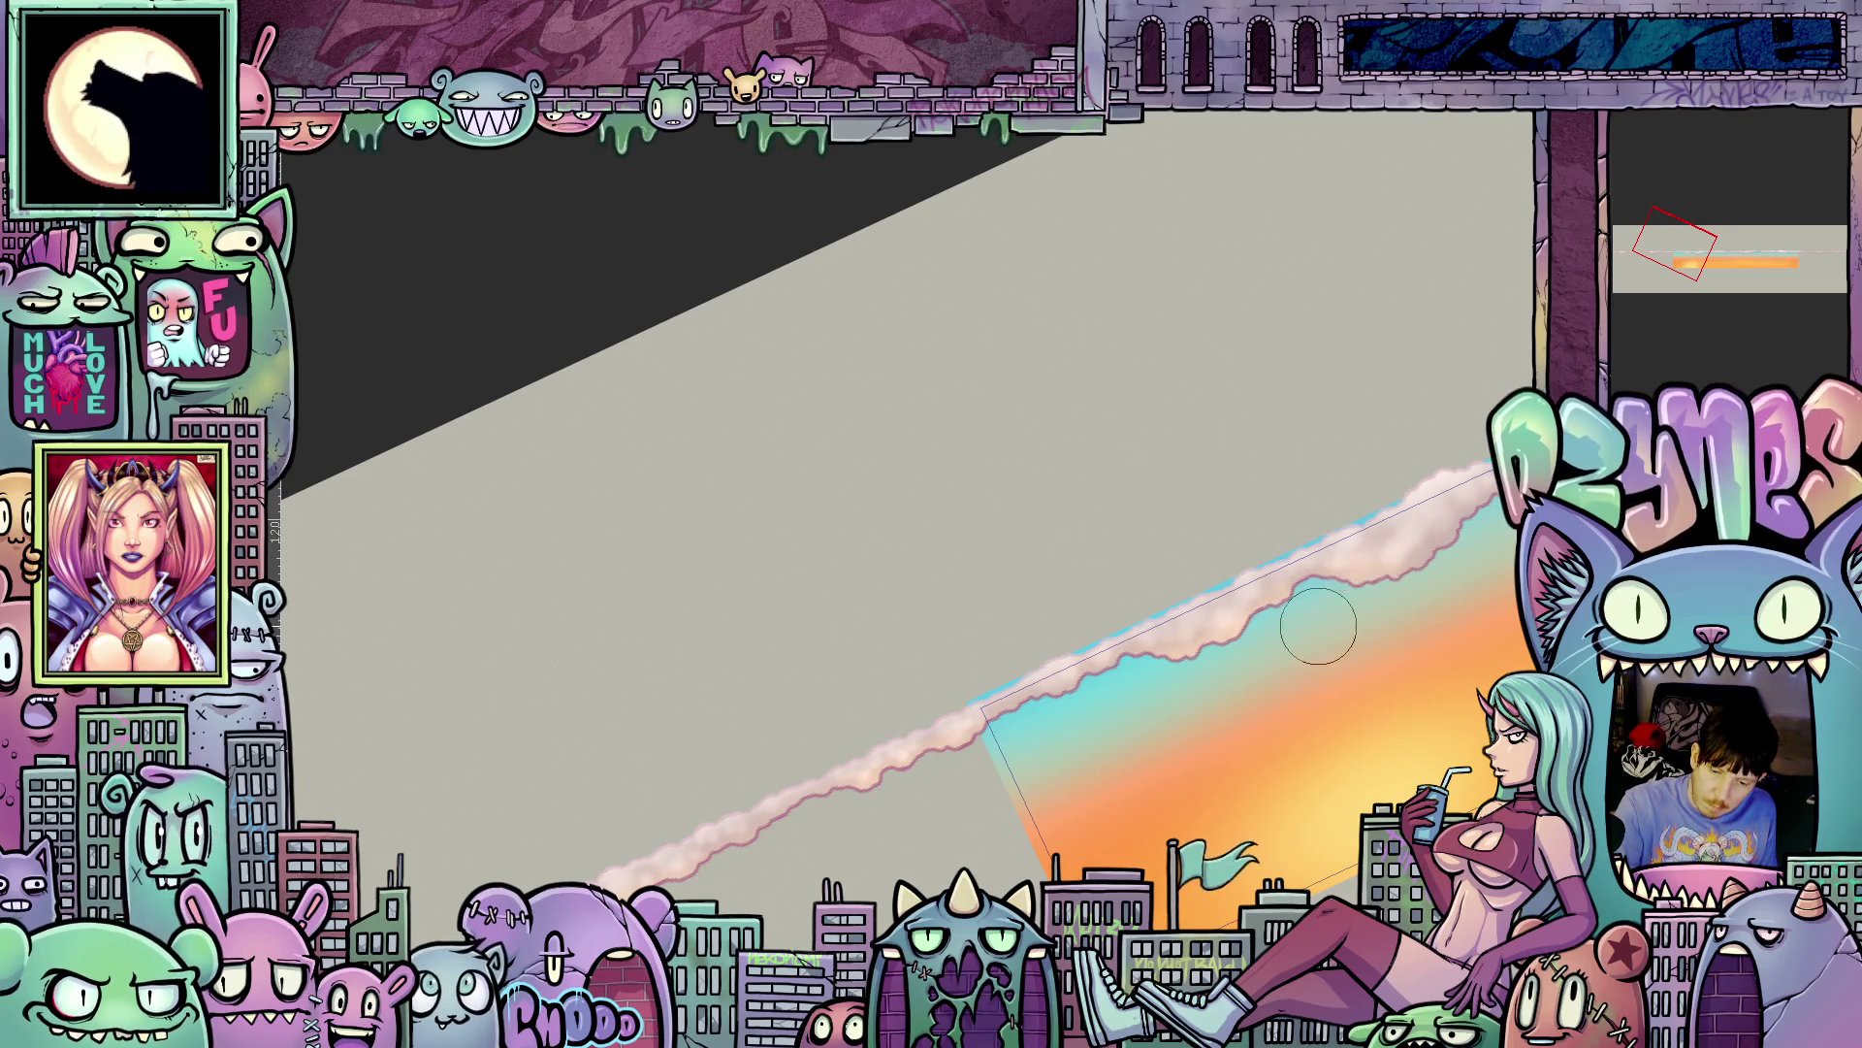
pyautogui.moveTo(1415, 593); pyautogui.dragTo(1204, 701)
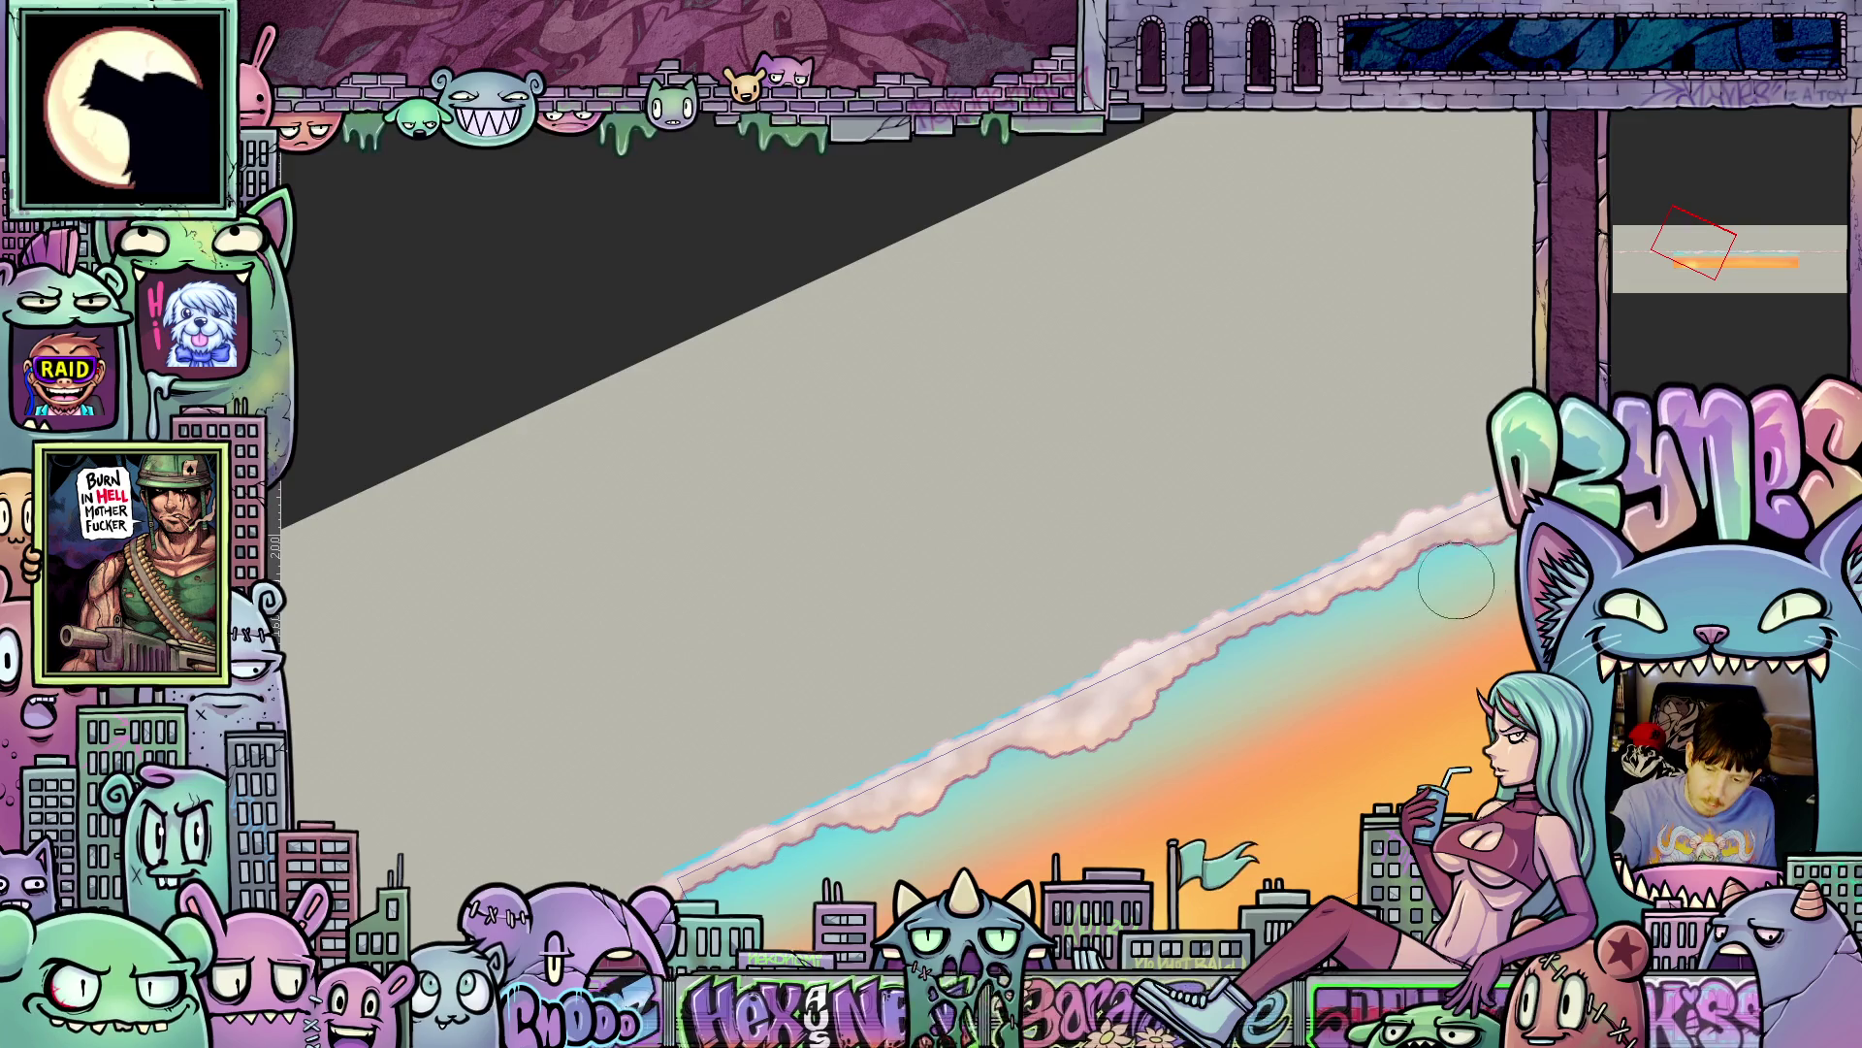
pyautogui.moveTo(1481, 628); pyautogui.dragTo(1109, 724)
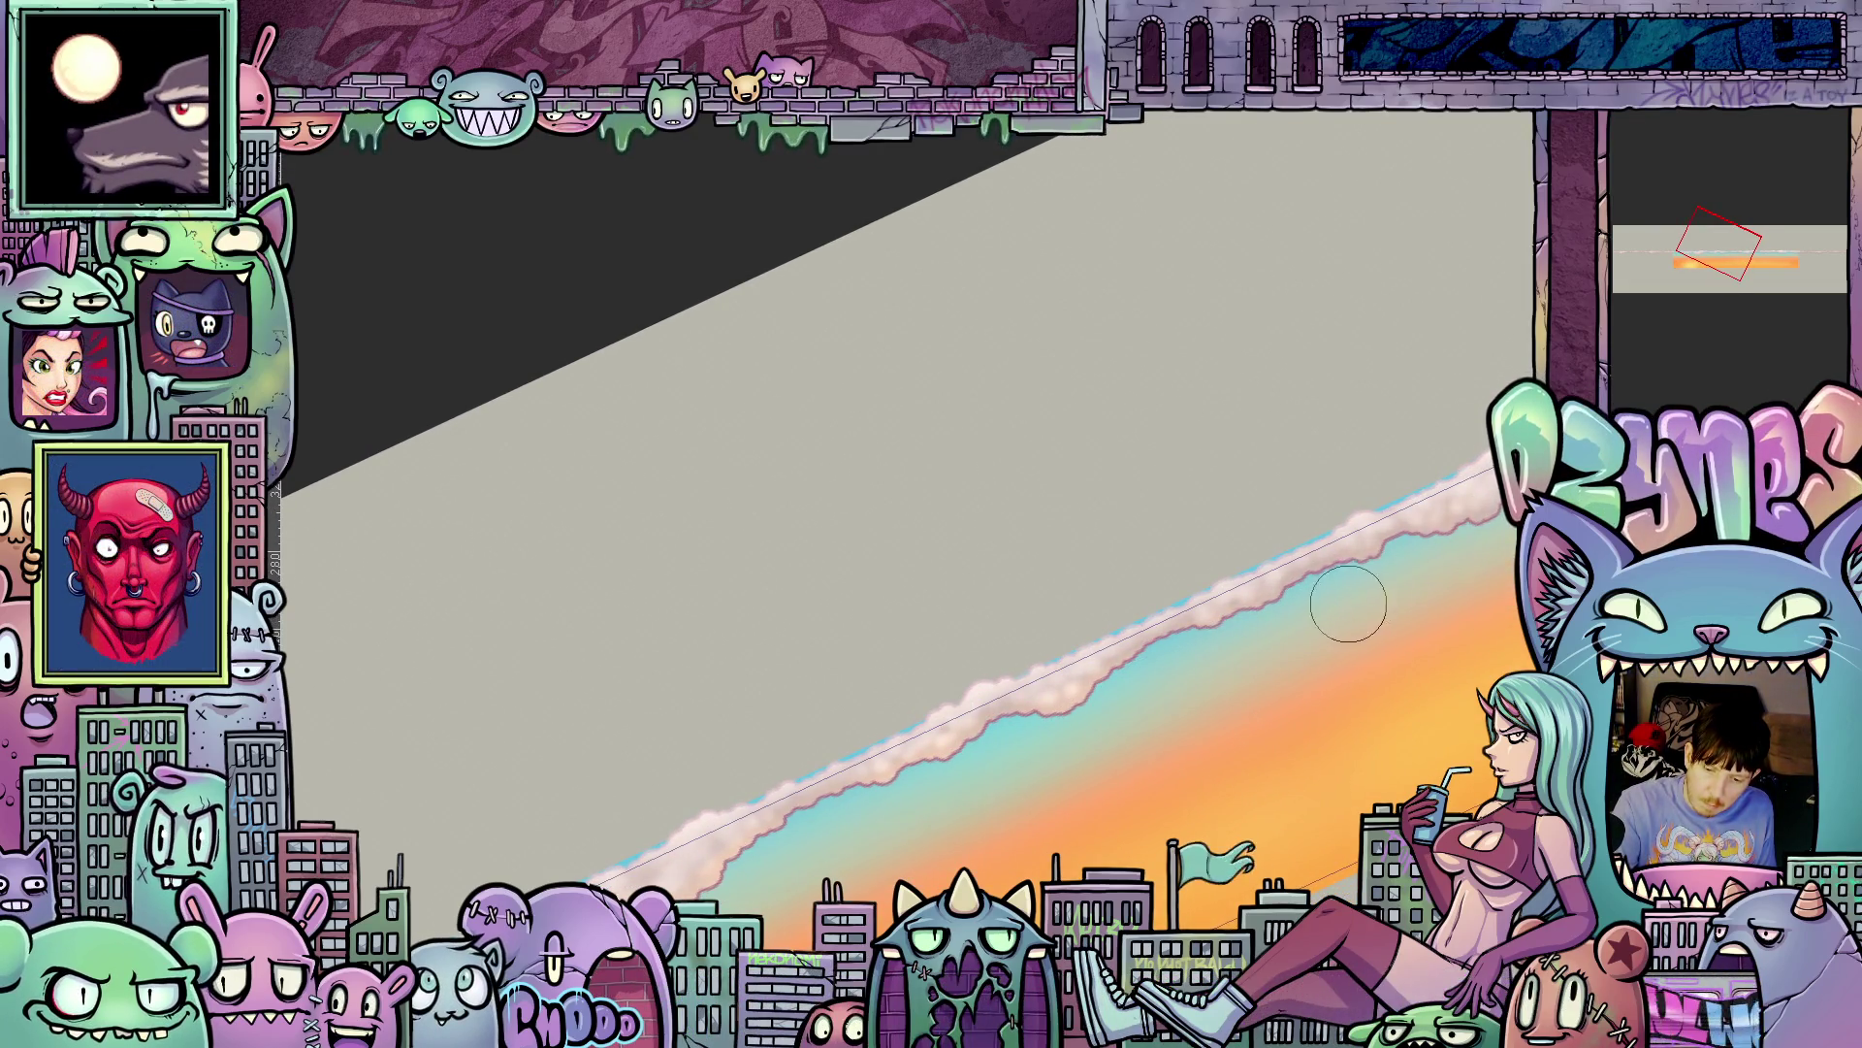
pyautogui.moveTo(1450, 588); pyautogui.dragTo(1273, 700)
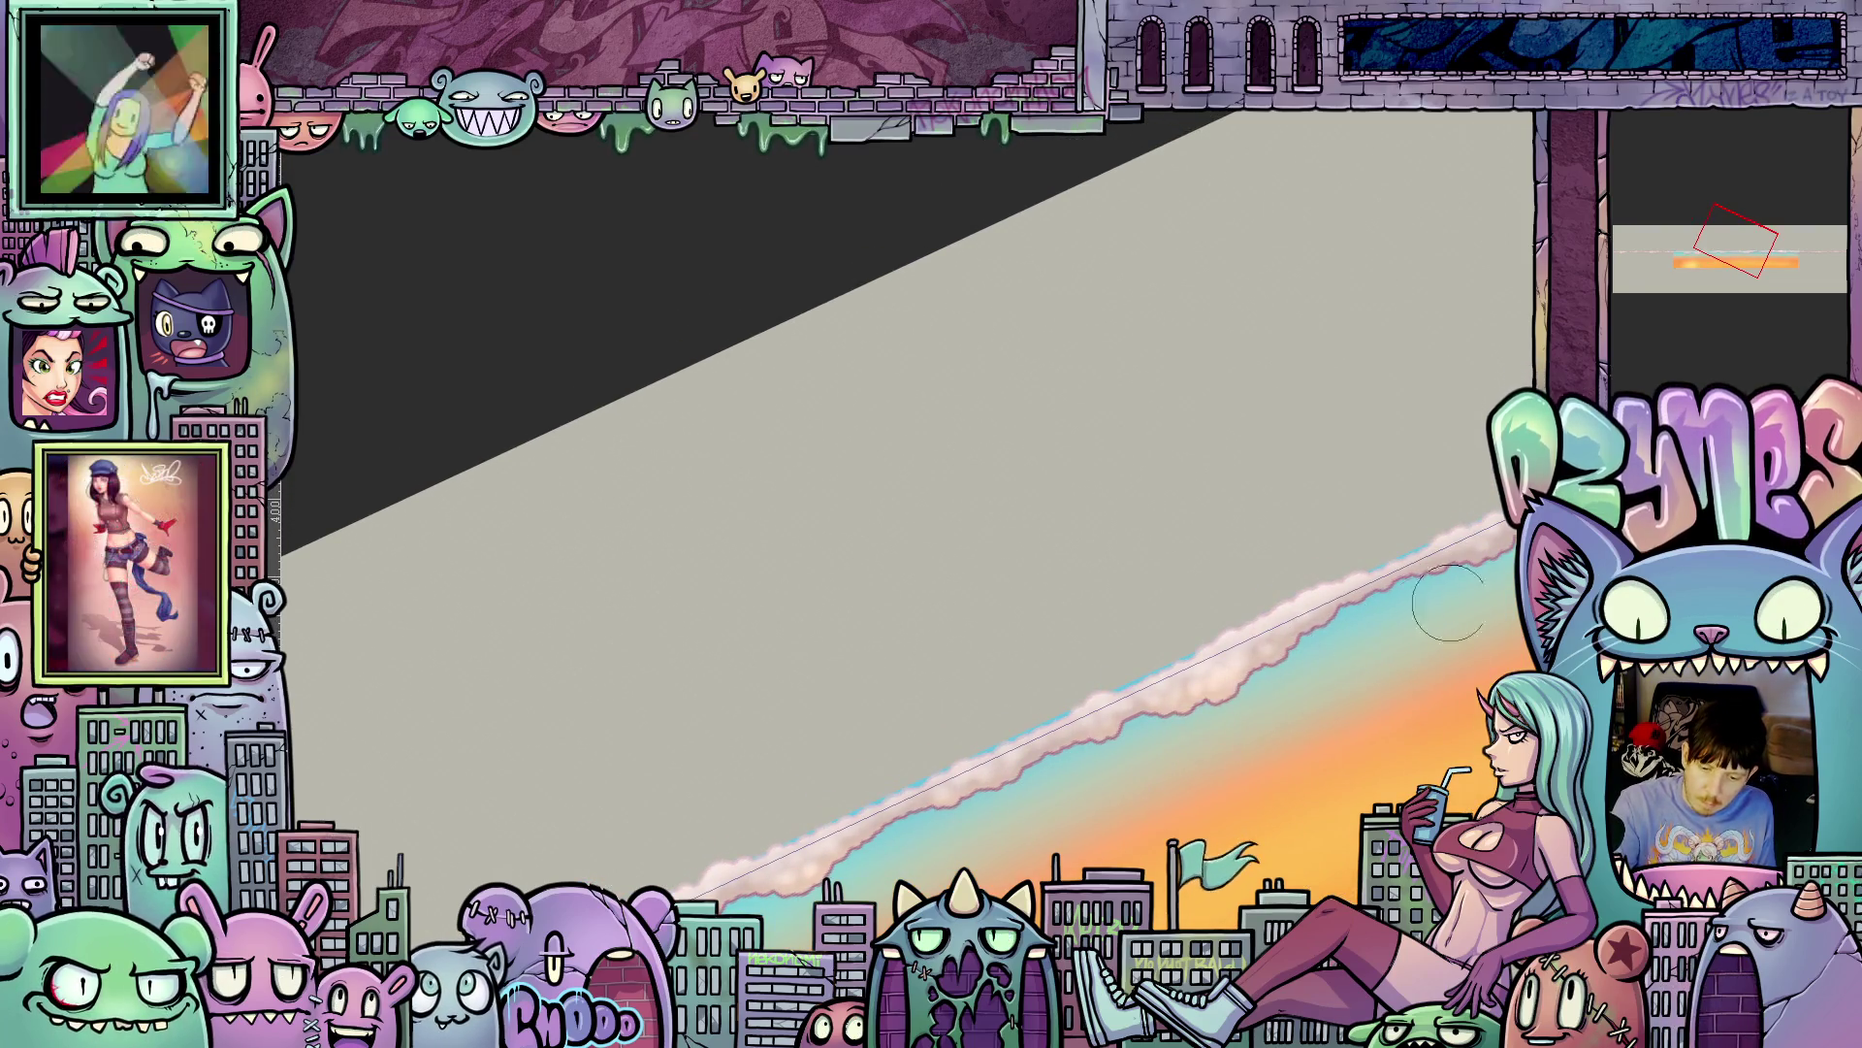
pyautogui.moveTo(1509, 615); pyautogui.dragTo(1520, 623)
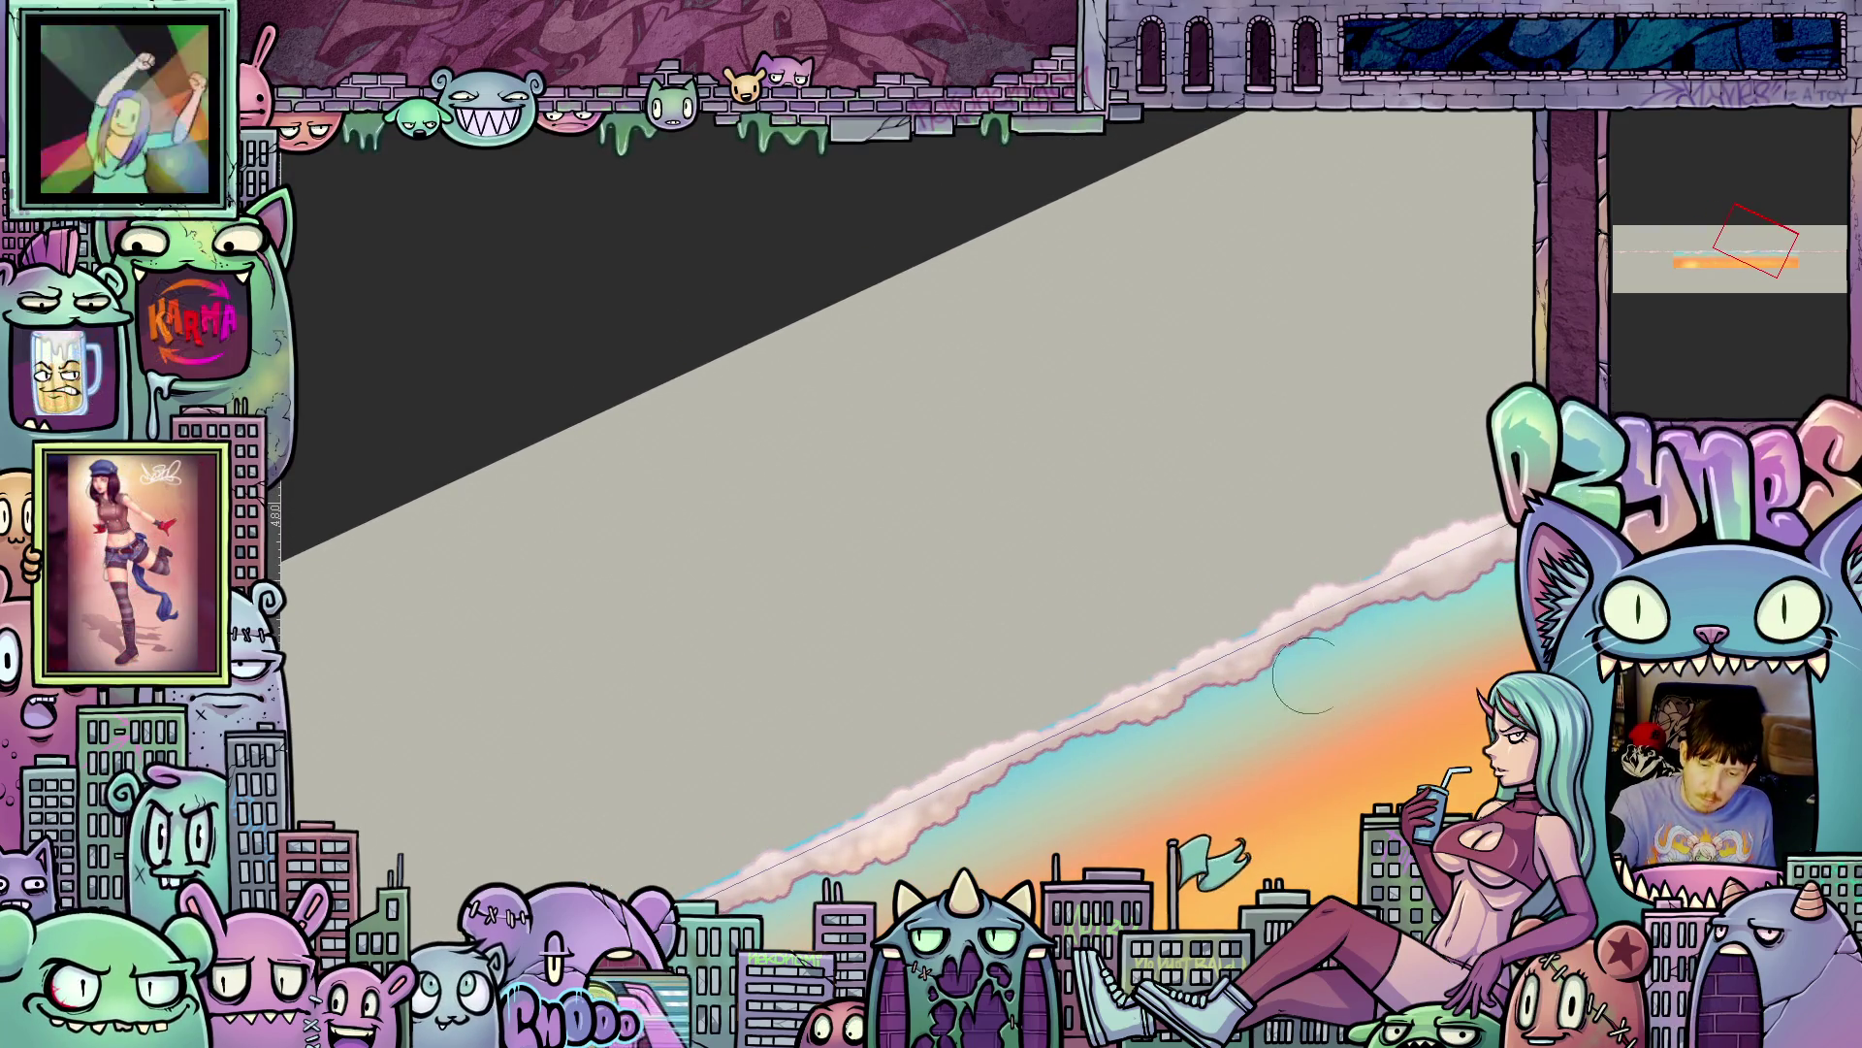
pyautogui.moveTo(1261, 698); pyautogui.dragTo(1239, 715)
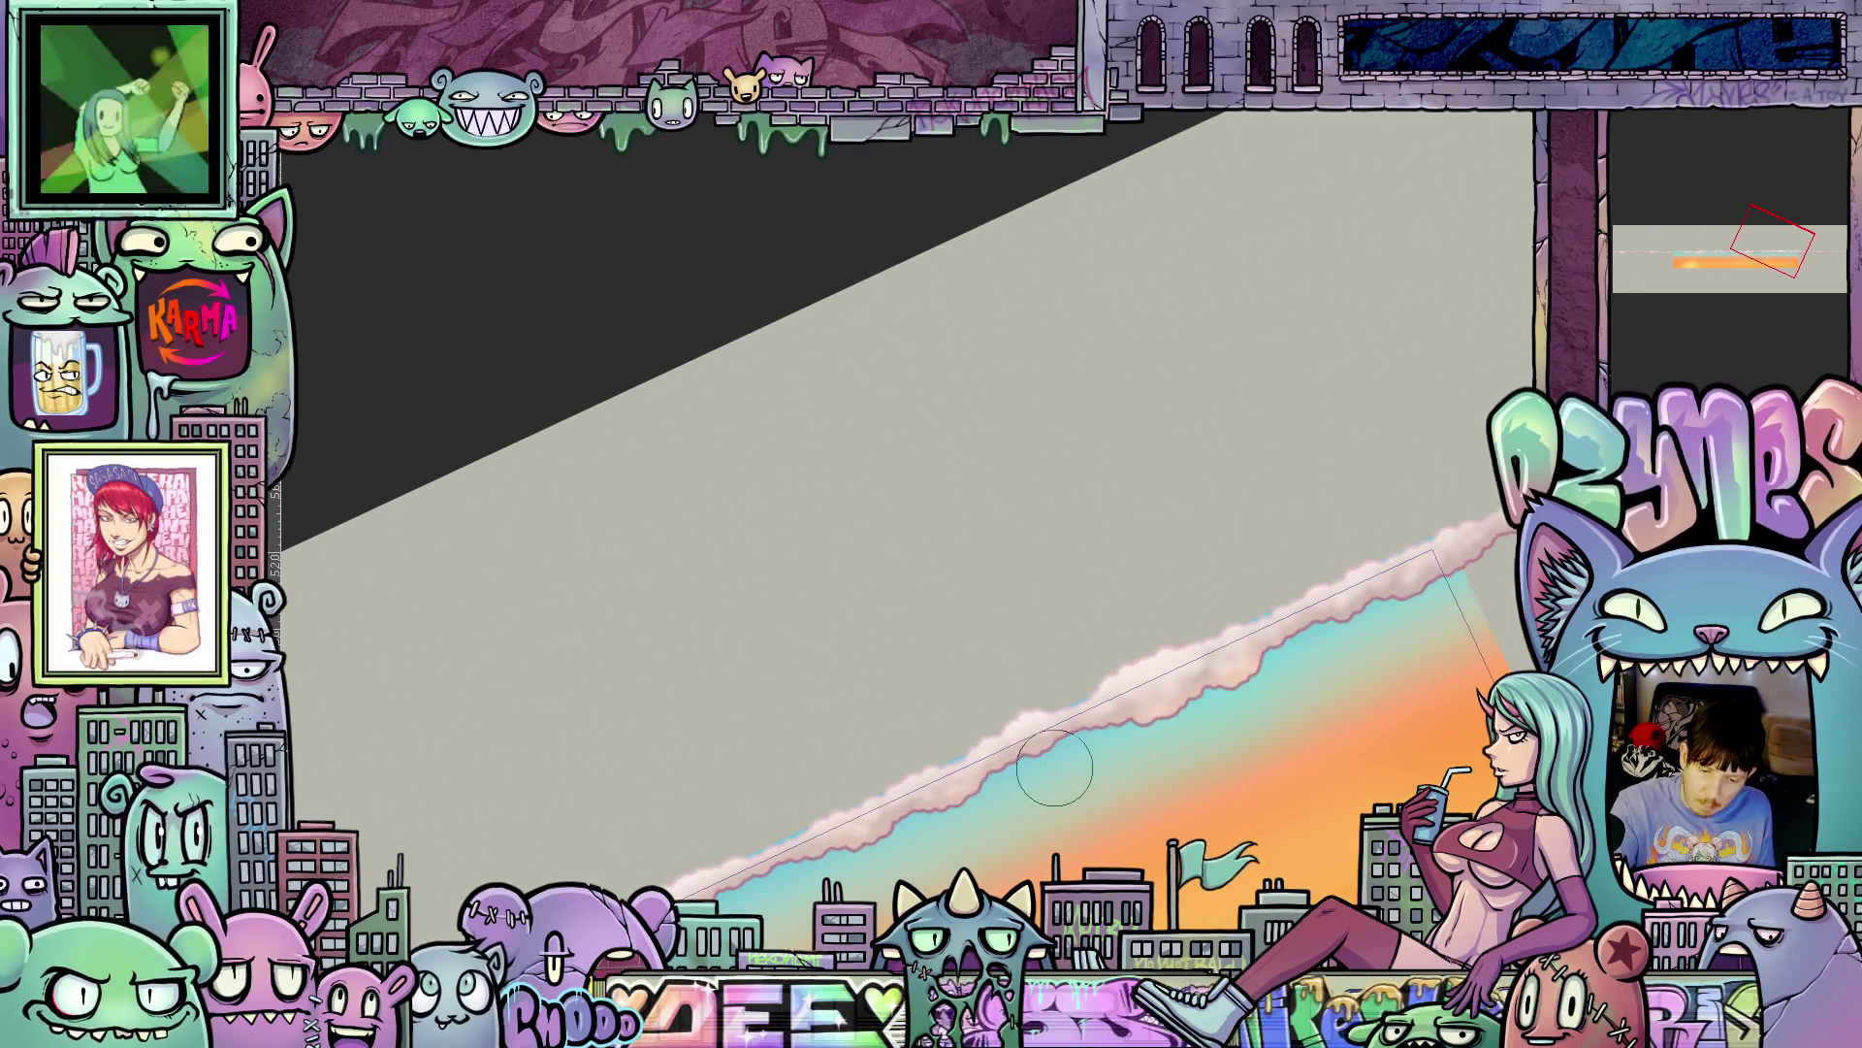
pyautogui.moveTo(1442, 615)
pyautogui.mouseDown()
pyautogui.moveTo(1319, 718)
pyautogui.moveTo(1145, 767)
pyautogui.mouseUp()
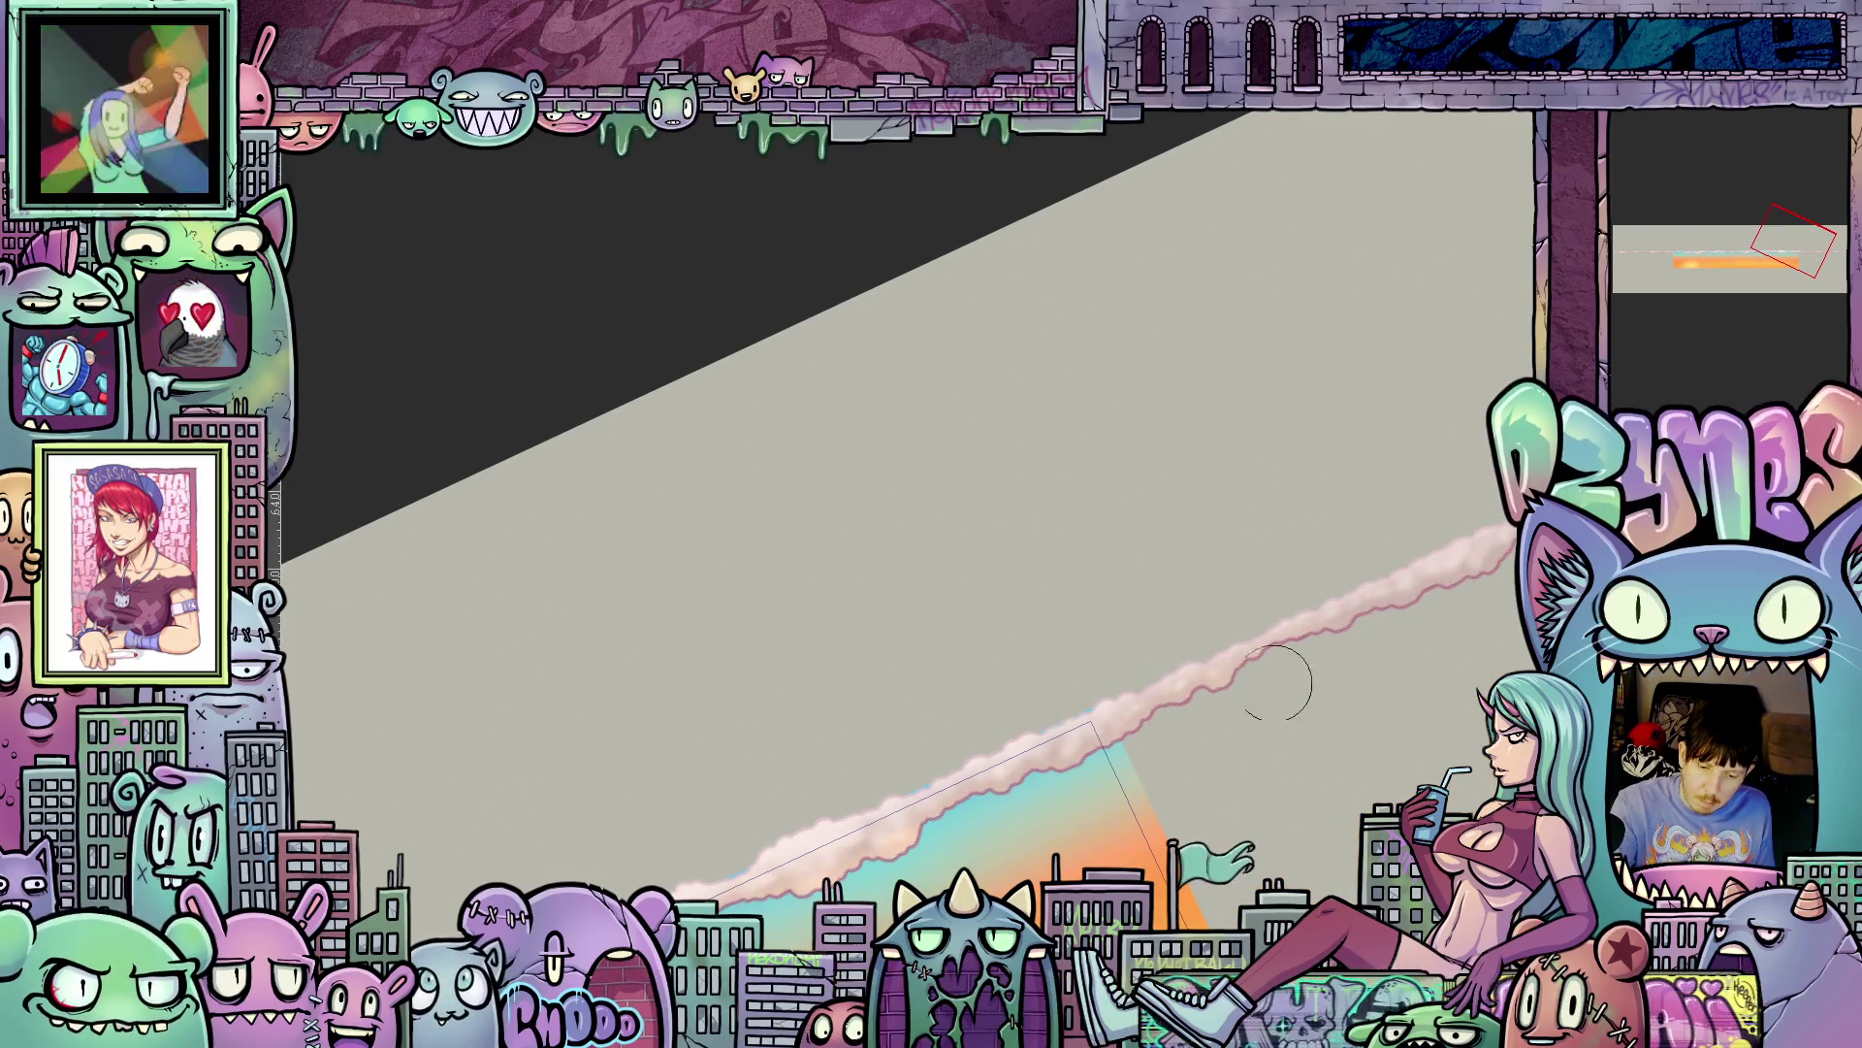
pyautogui.moveTo(1398, 711); pyautogui.dragTo(1363, 694)
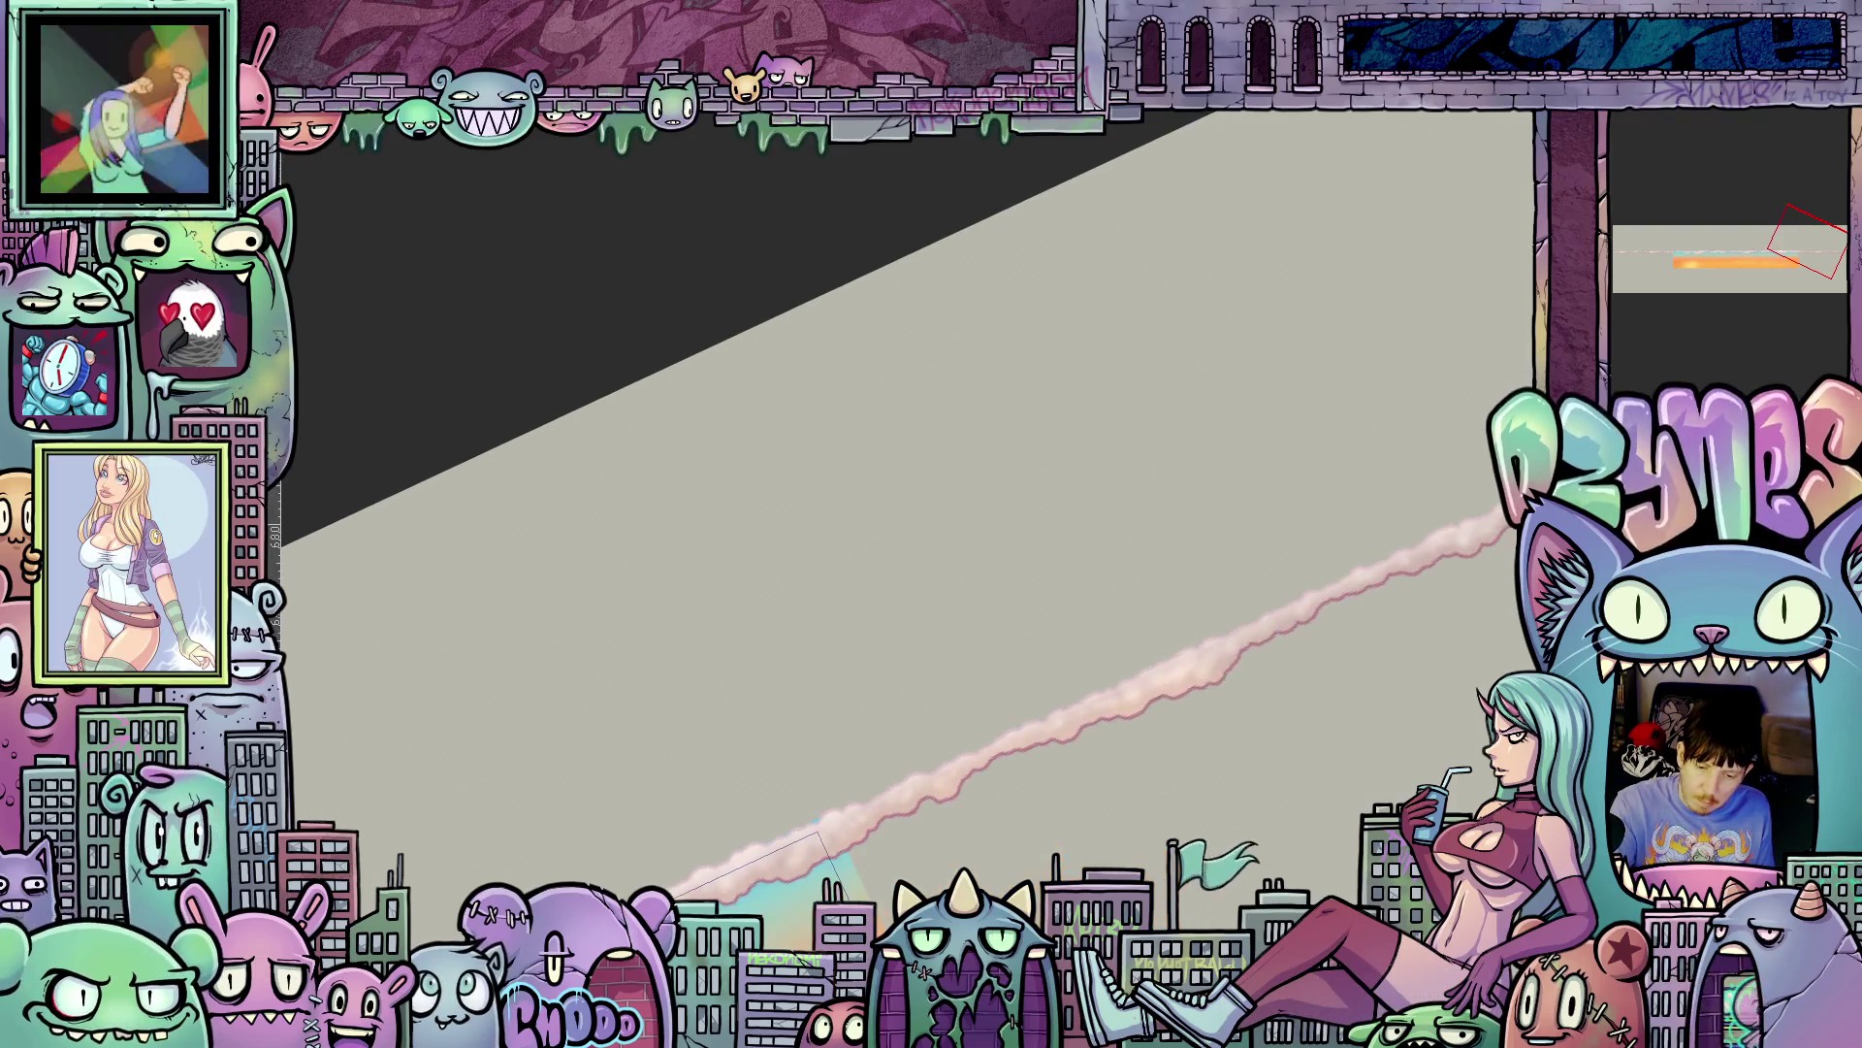
pyautogui.moveTo(1491, 568); pyautogui.dragTo(1268, 697)
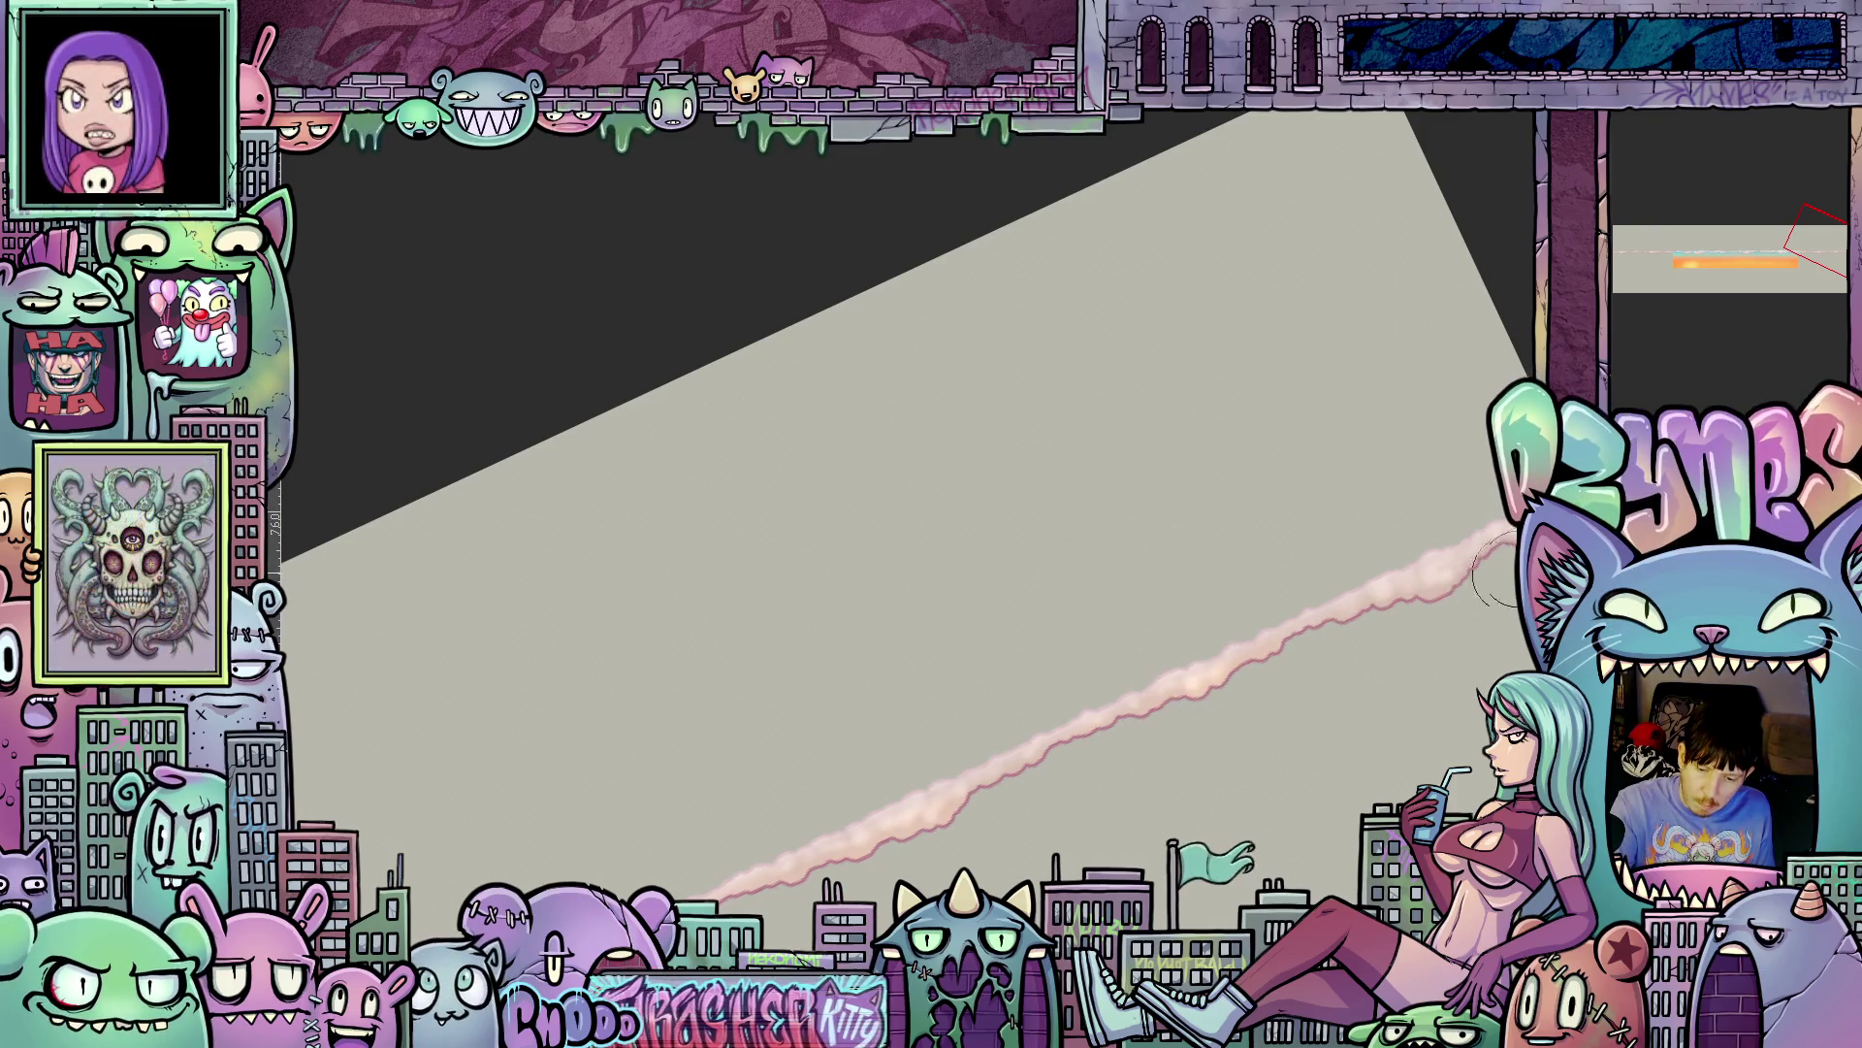
pyautogui.moveTo(1430, 603); pyautogui.dragTo(1286, 685)
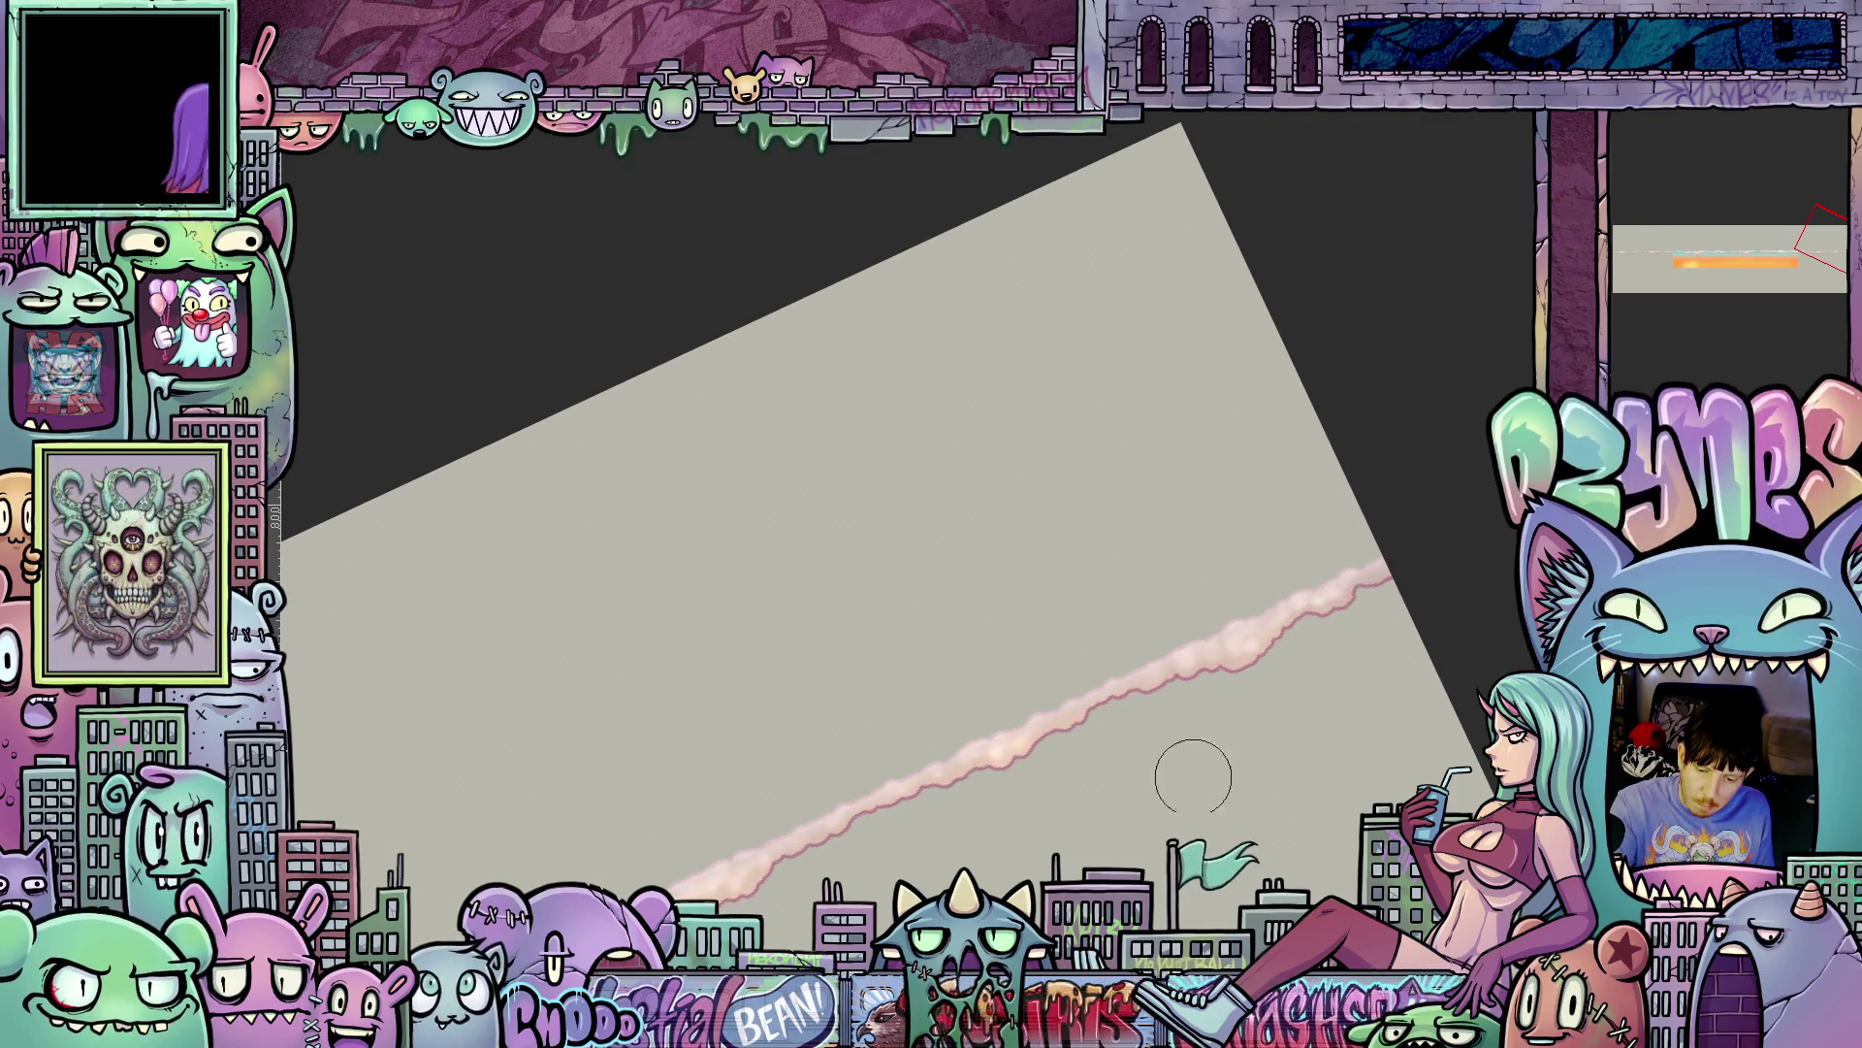
# - Zoom out and rotate the view so the pink stroke lies flatter
pyautogui.moveTo(1414, 627)
pyautogui.mouseDown()
pyautogui.moveTo(1028, 778)
pyautogui.moveTo(1189, 509)
pyautogui.mouseUp()
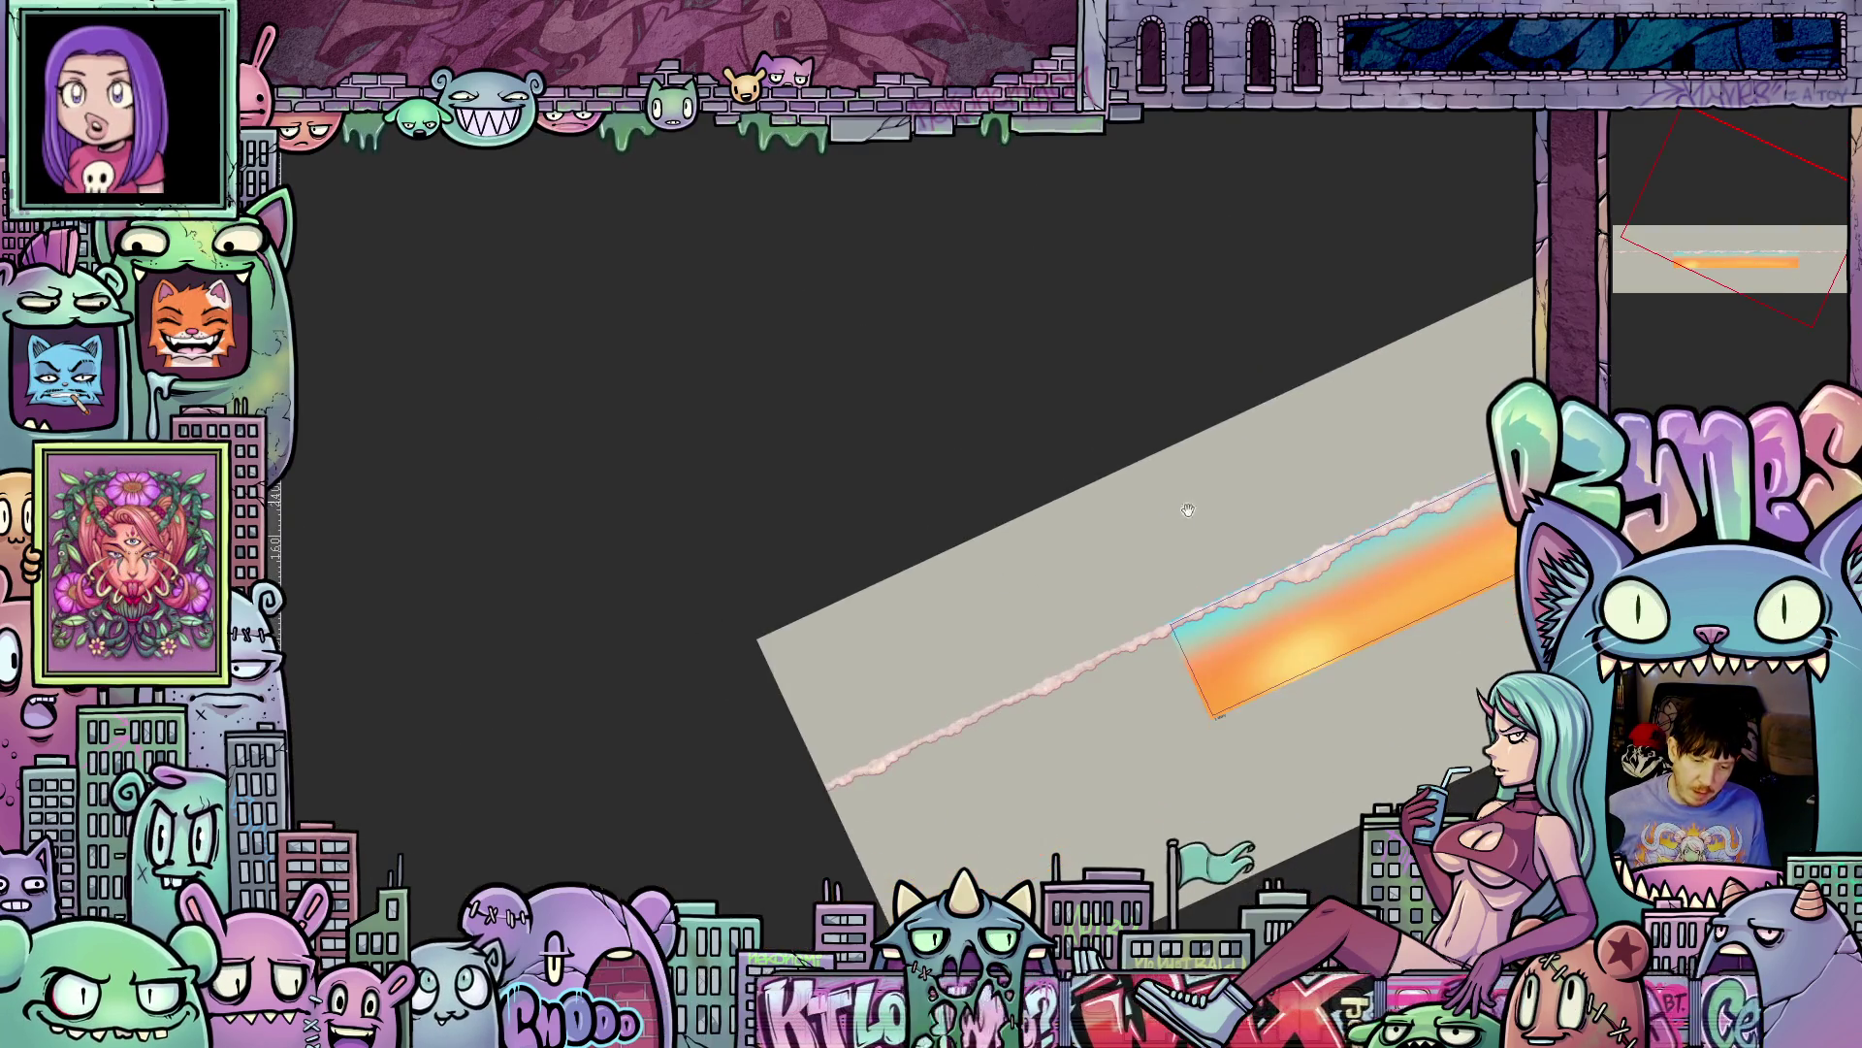
pyautogui.scroll(5, 945, 703)
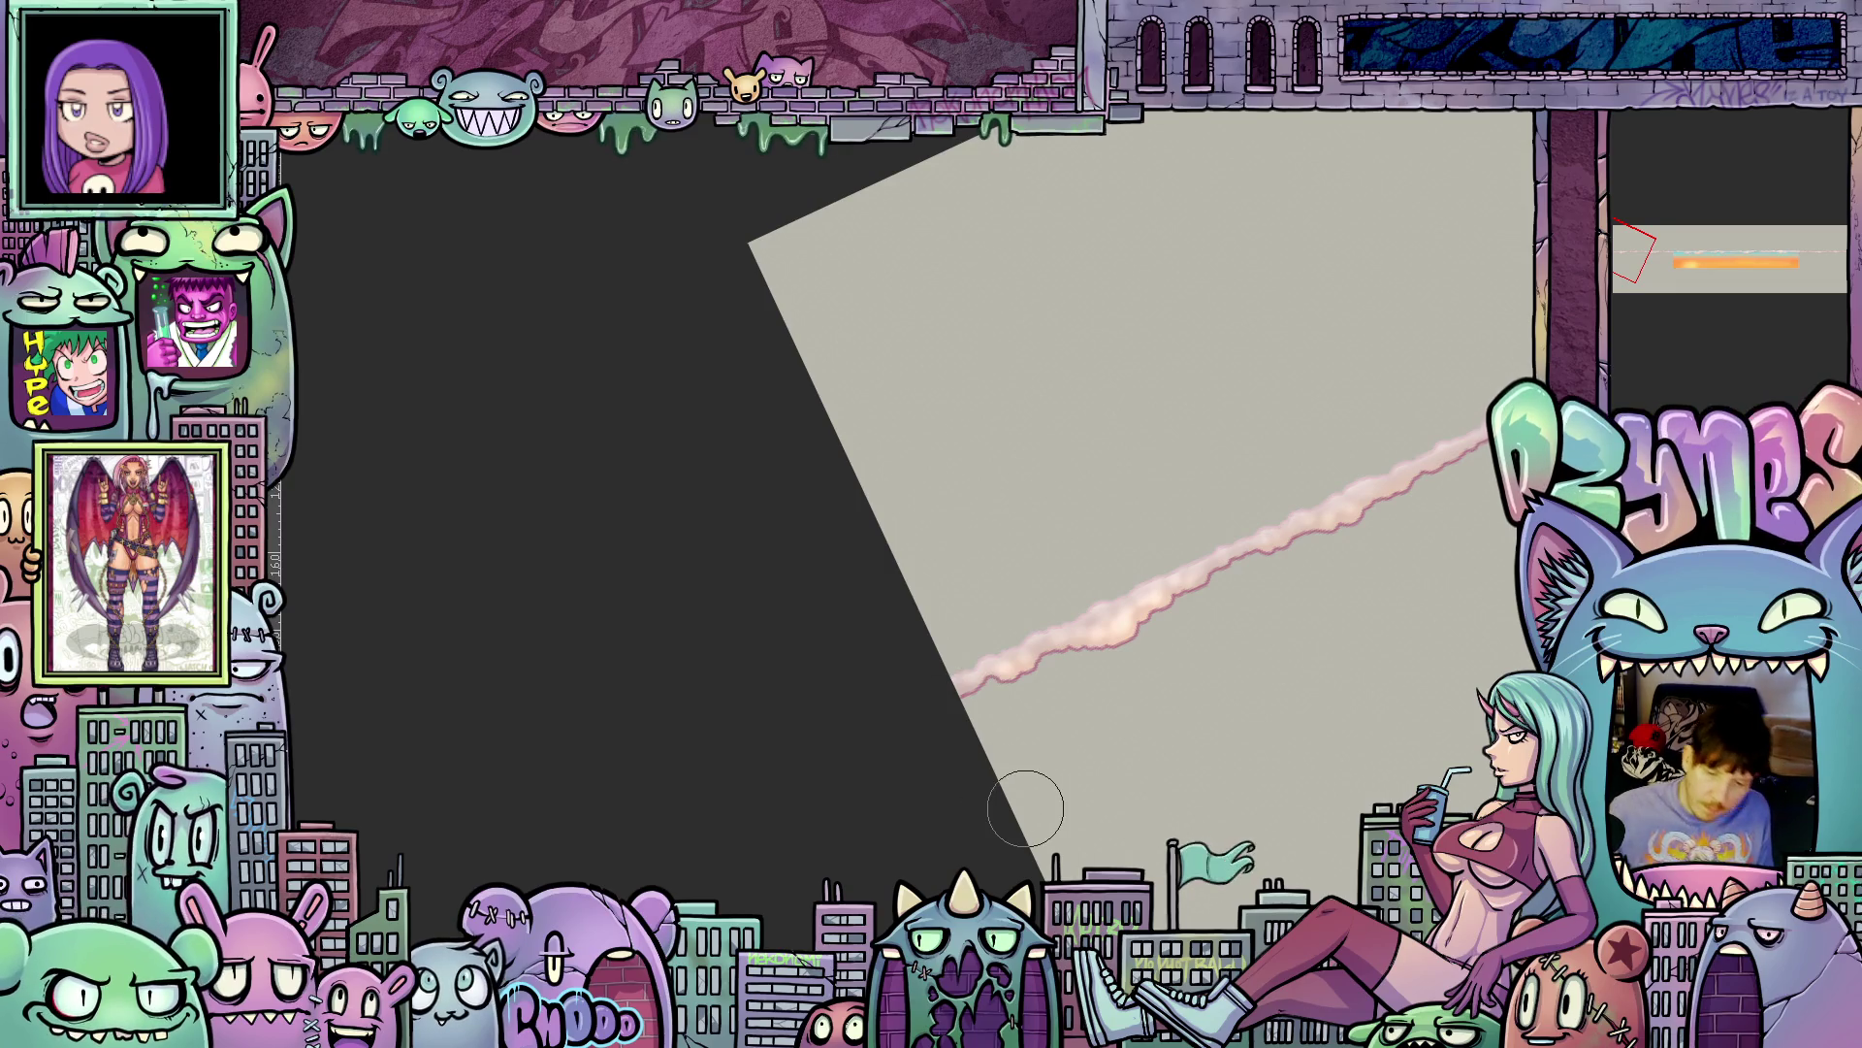
pyautogui.scroll(-3, 1026, 808)
pyautogui.moveTo(1277, 687); pyautogui.dragTo(824, 699)
pyautogui.scroll(2, 1062, 643)
pyautogui.moveTo(1062, 643)
pyautogui.mouseDown()
pyautogui.moveTo(731, 673)
pyautogui.moveTo(913, 761)
pyautogui.mouseUp()
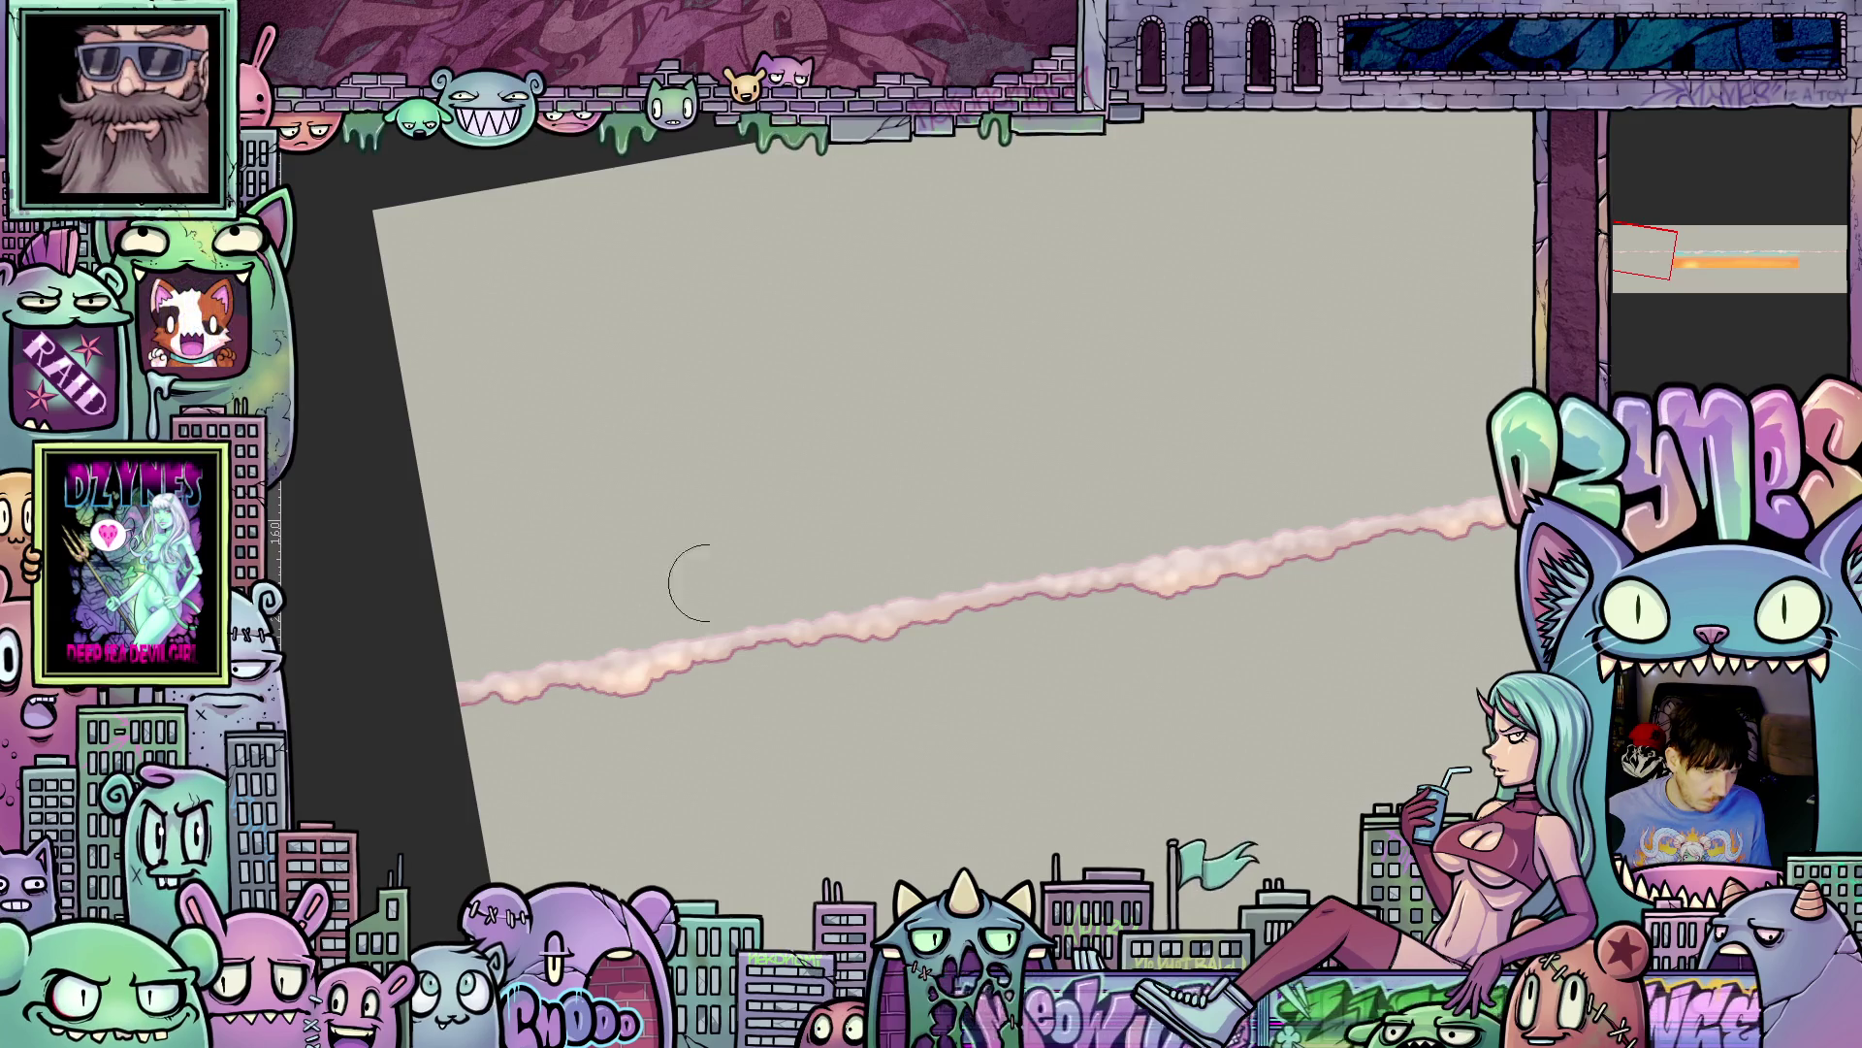
pyautogui.scroll(2, 679, 577)
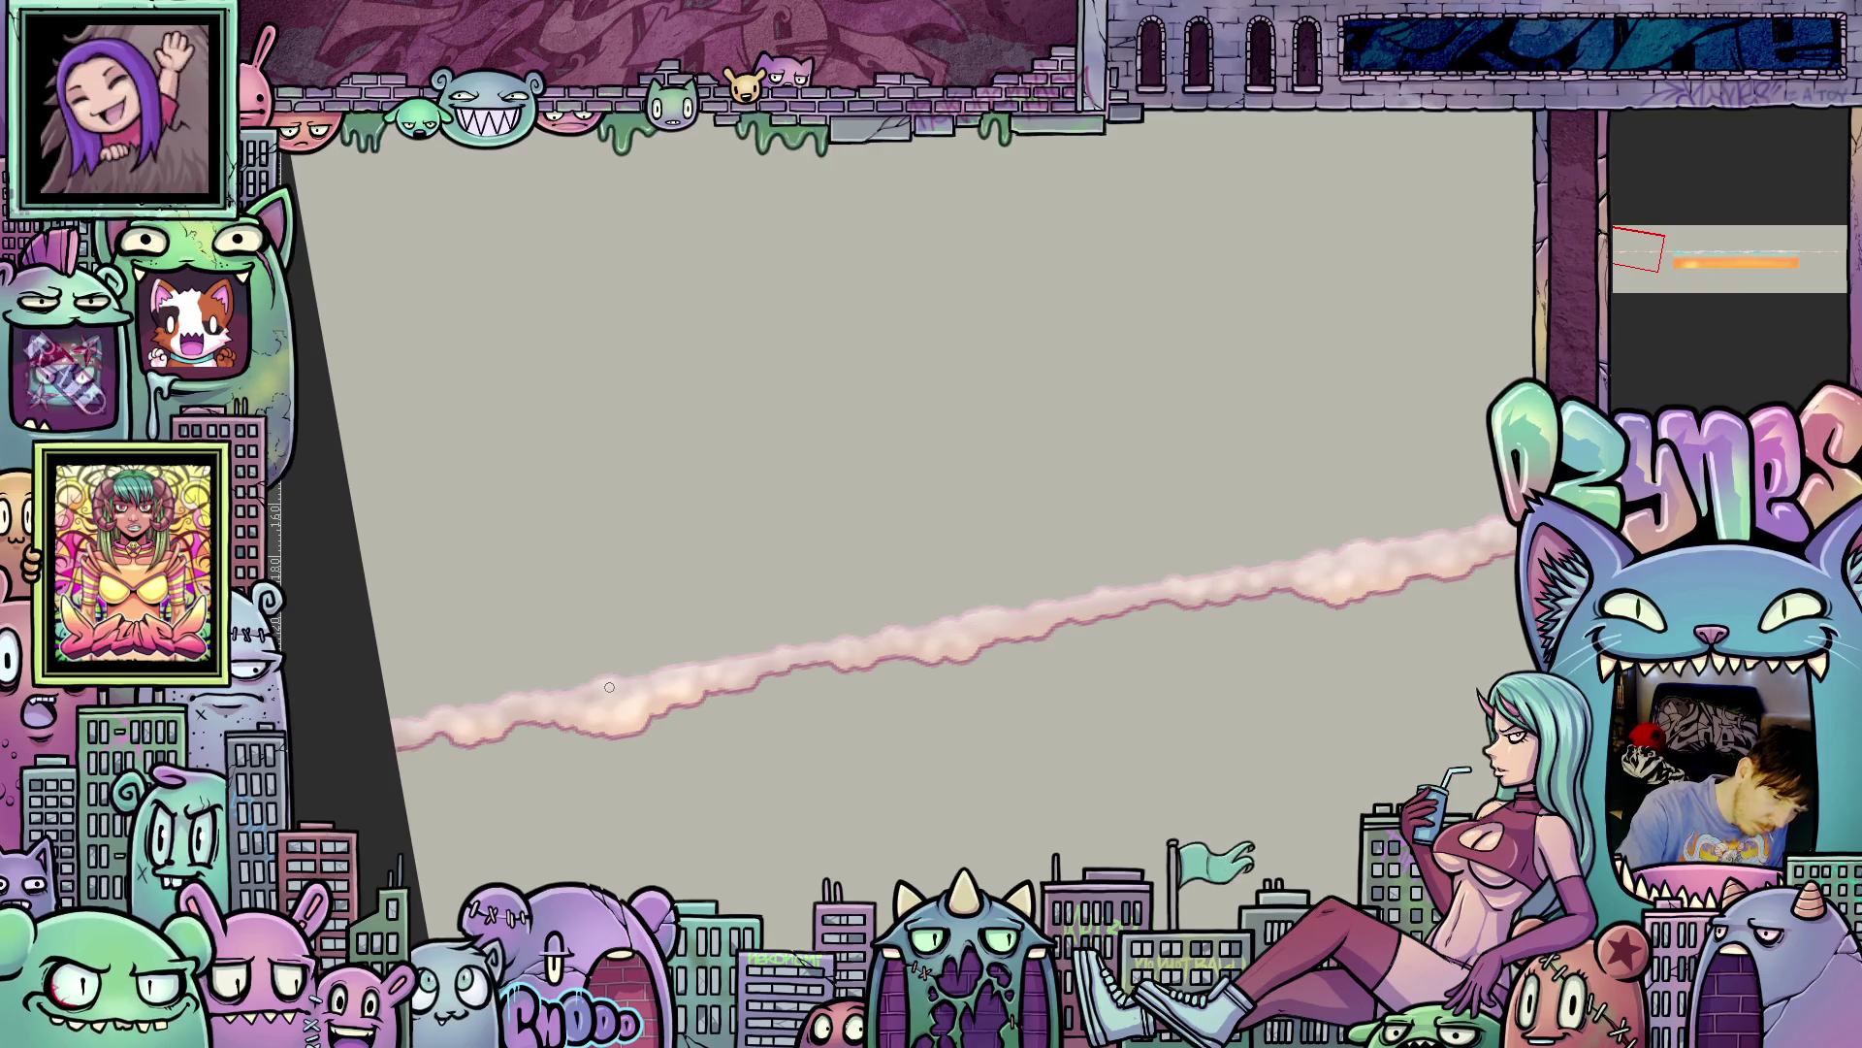
pyautogui.hscroll(-3, 773, 721)
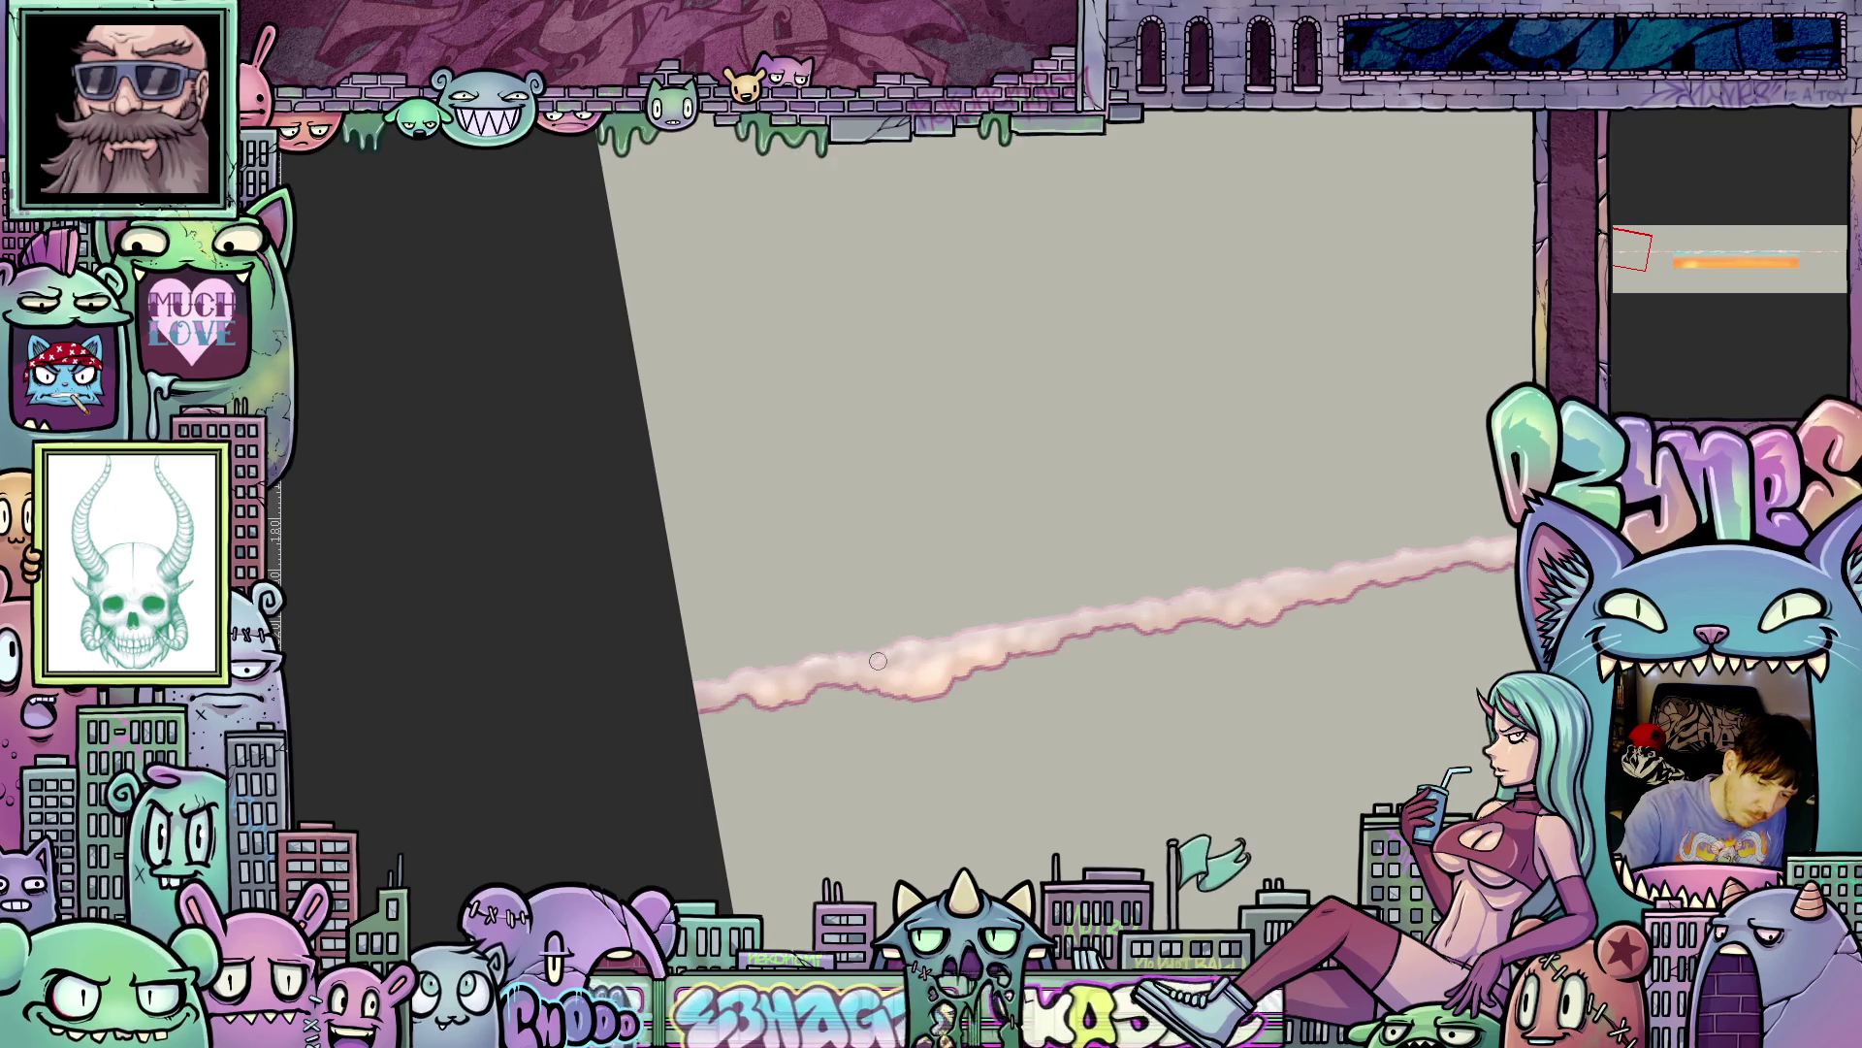
# - Thicken the cloud stroke along the guide line, filling it out toward the lower left
pyautogui.moveTo(1243, 736); pyautogui.dragTo(1213, 606)
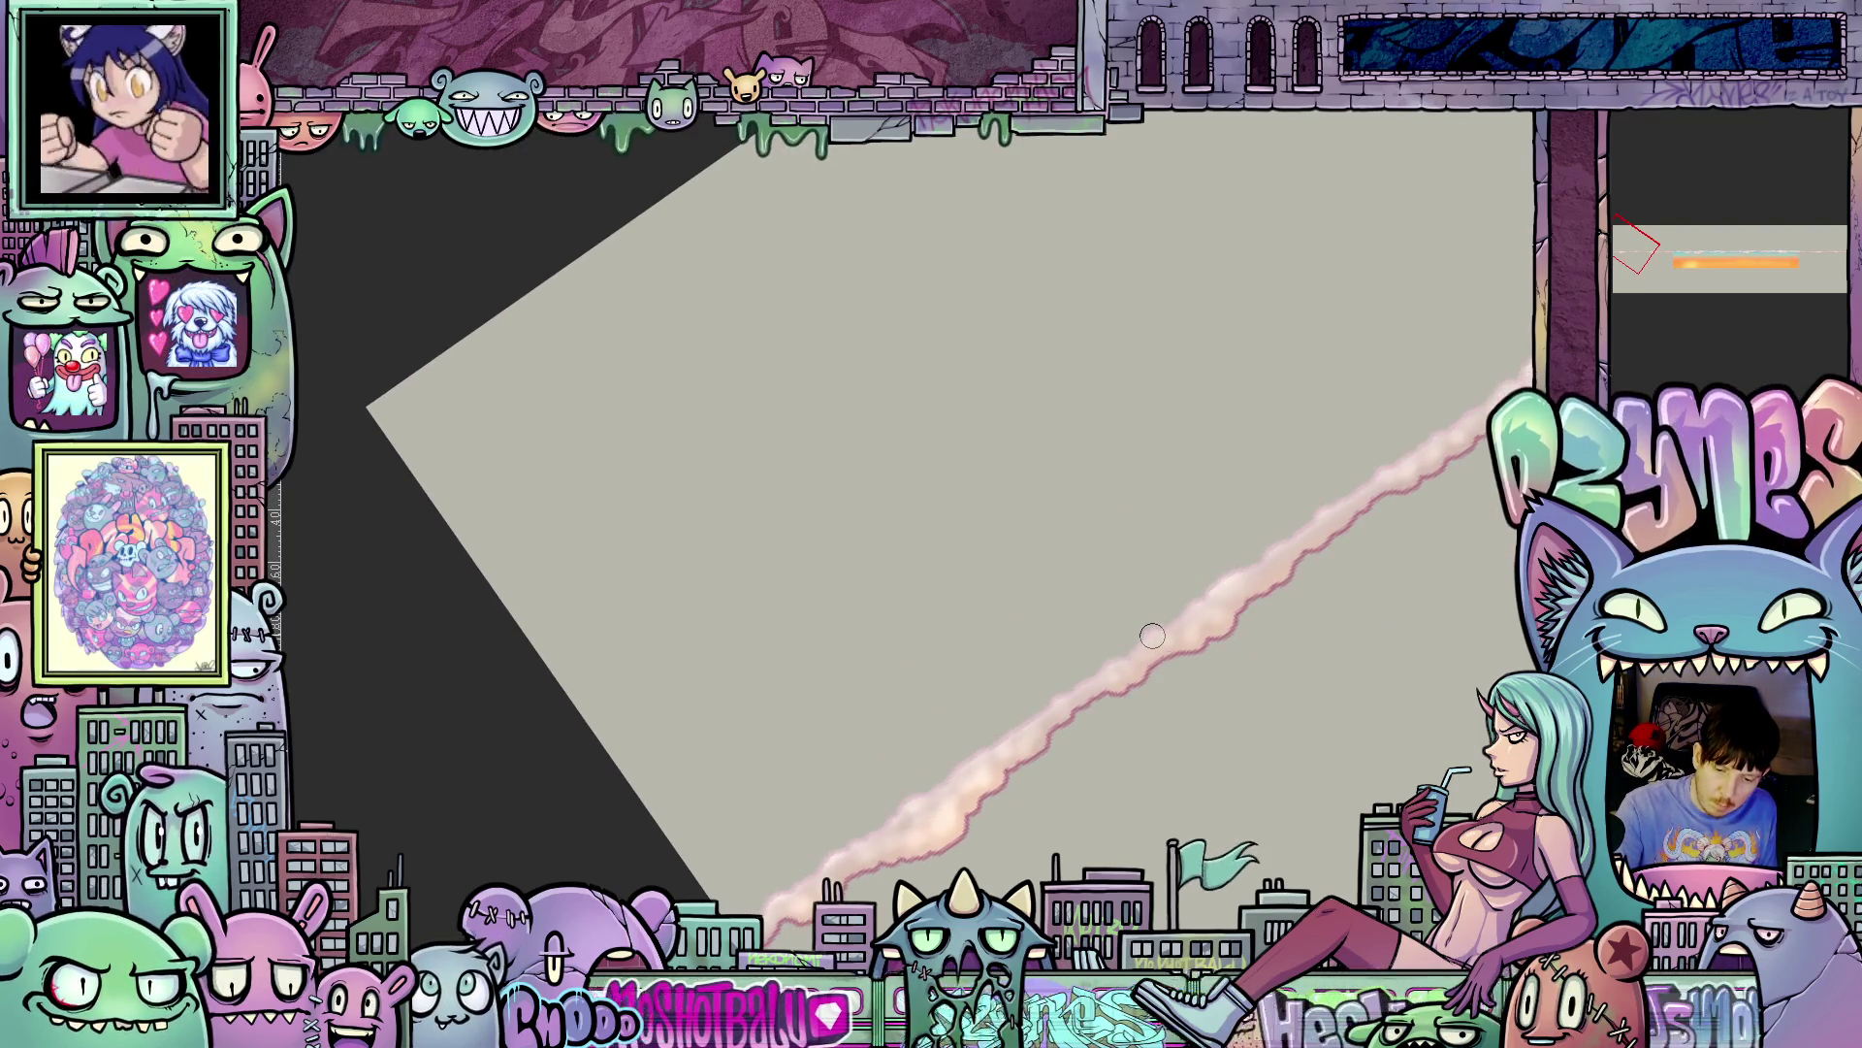
pyautogui.moveTo(1455, 432); pyautogui.dragTo(1145, 769)
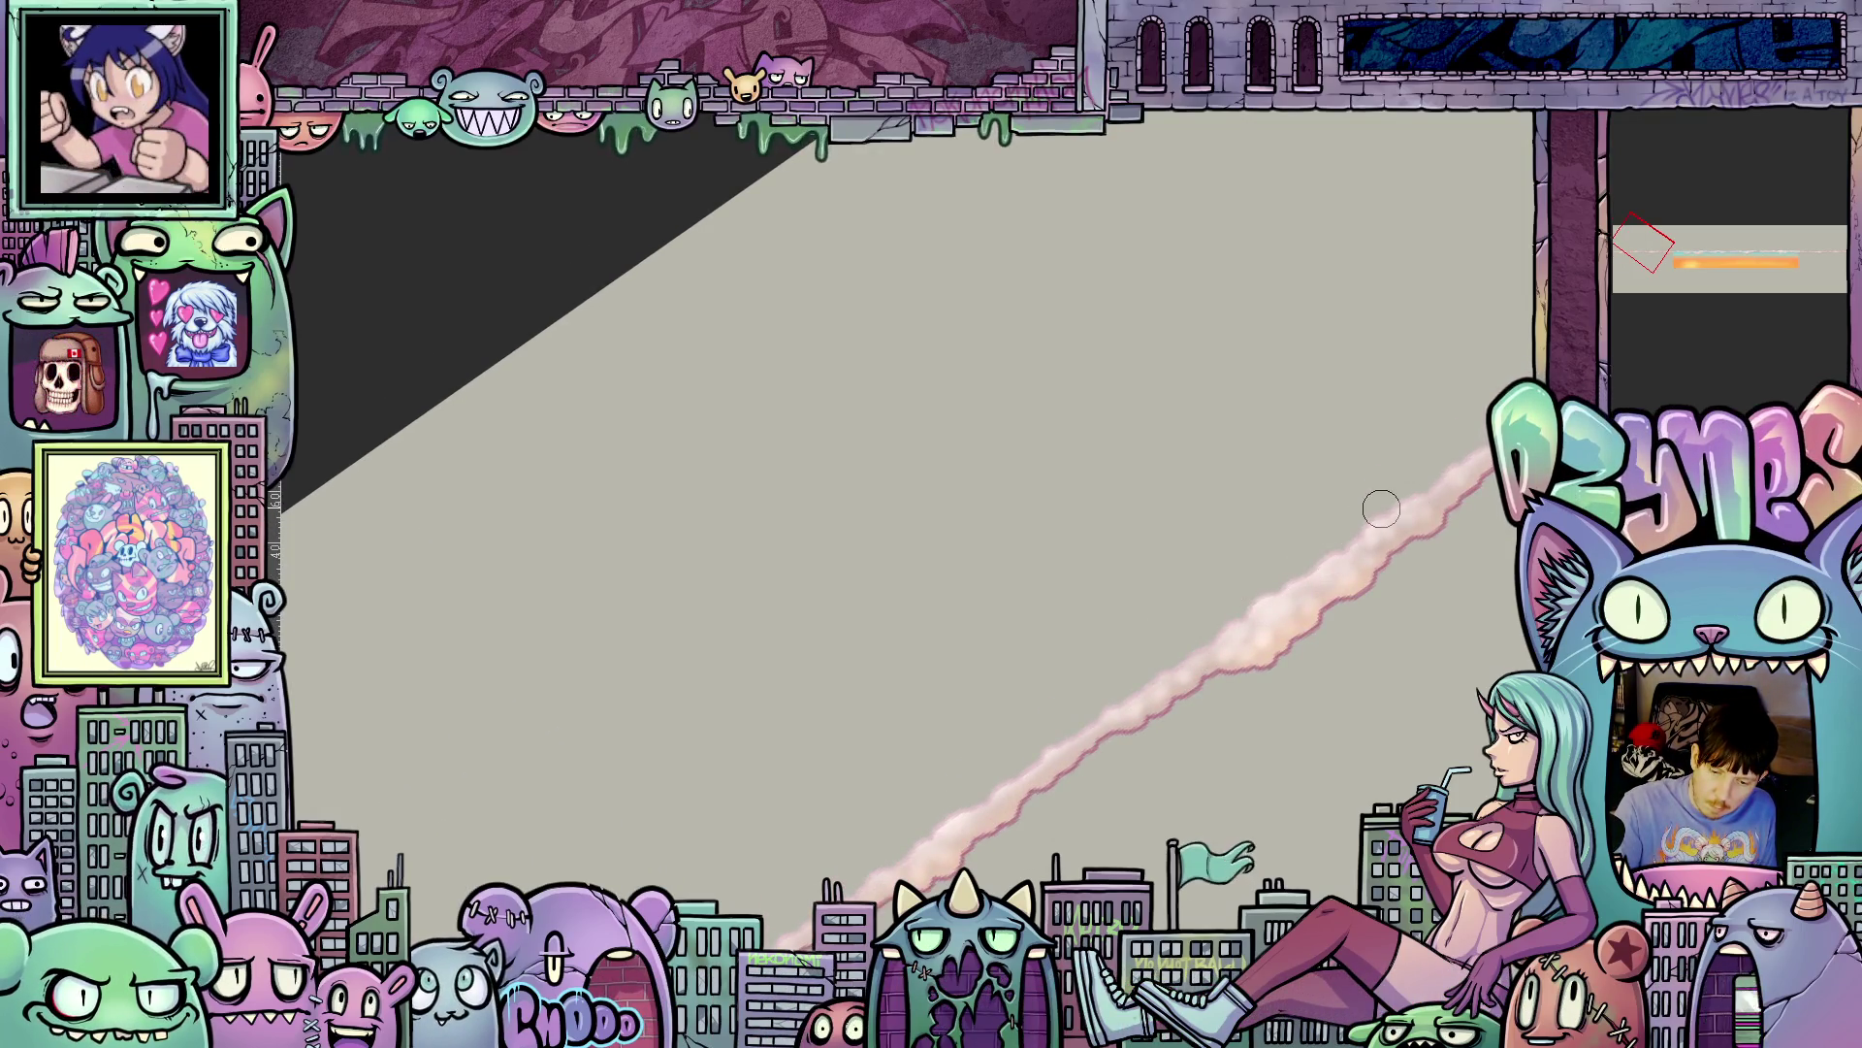
pyautogui.moveTo(1290, 594); pyautogui.dragTo(1209, 682)
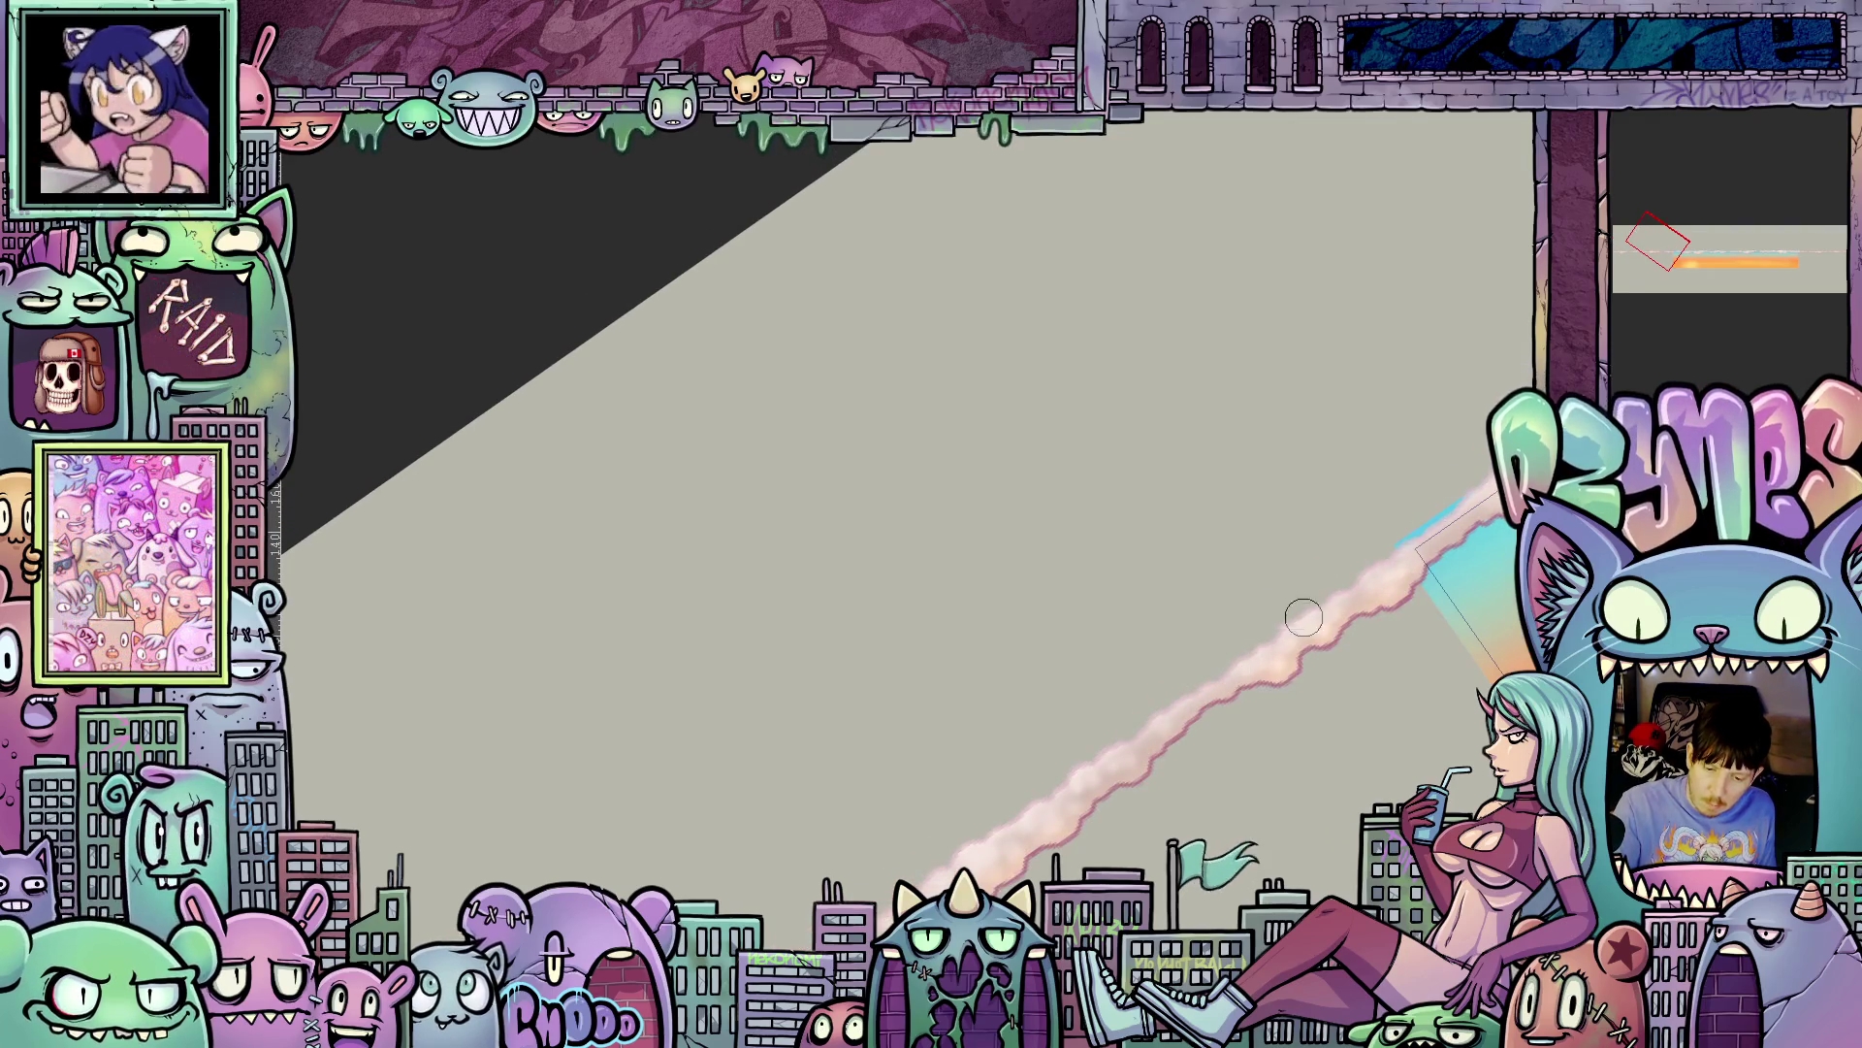
pyautogui.moveTo(1443, 599); pyautogui.dragTo(1271, 628)
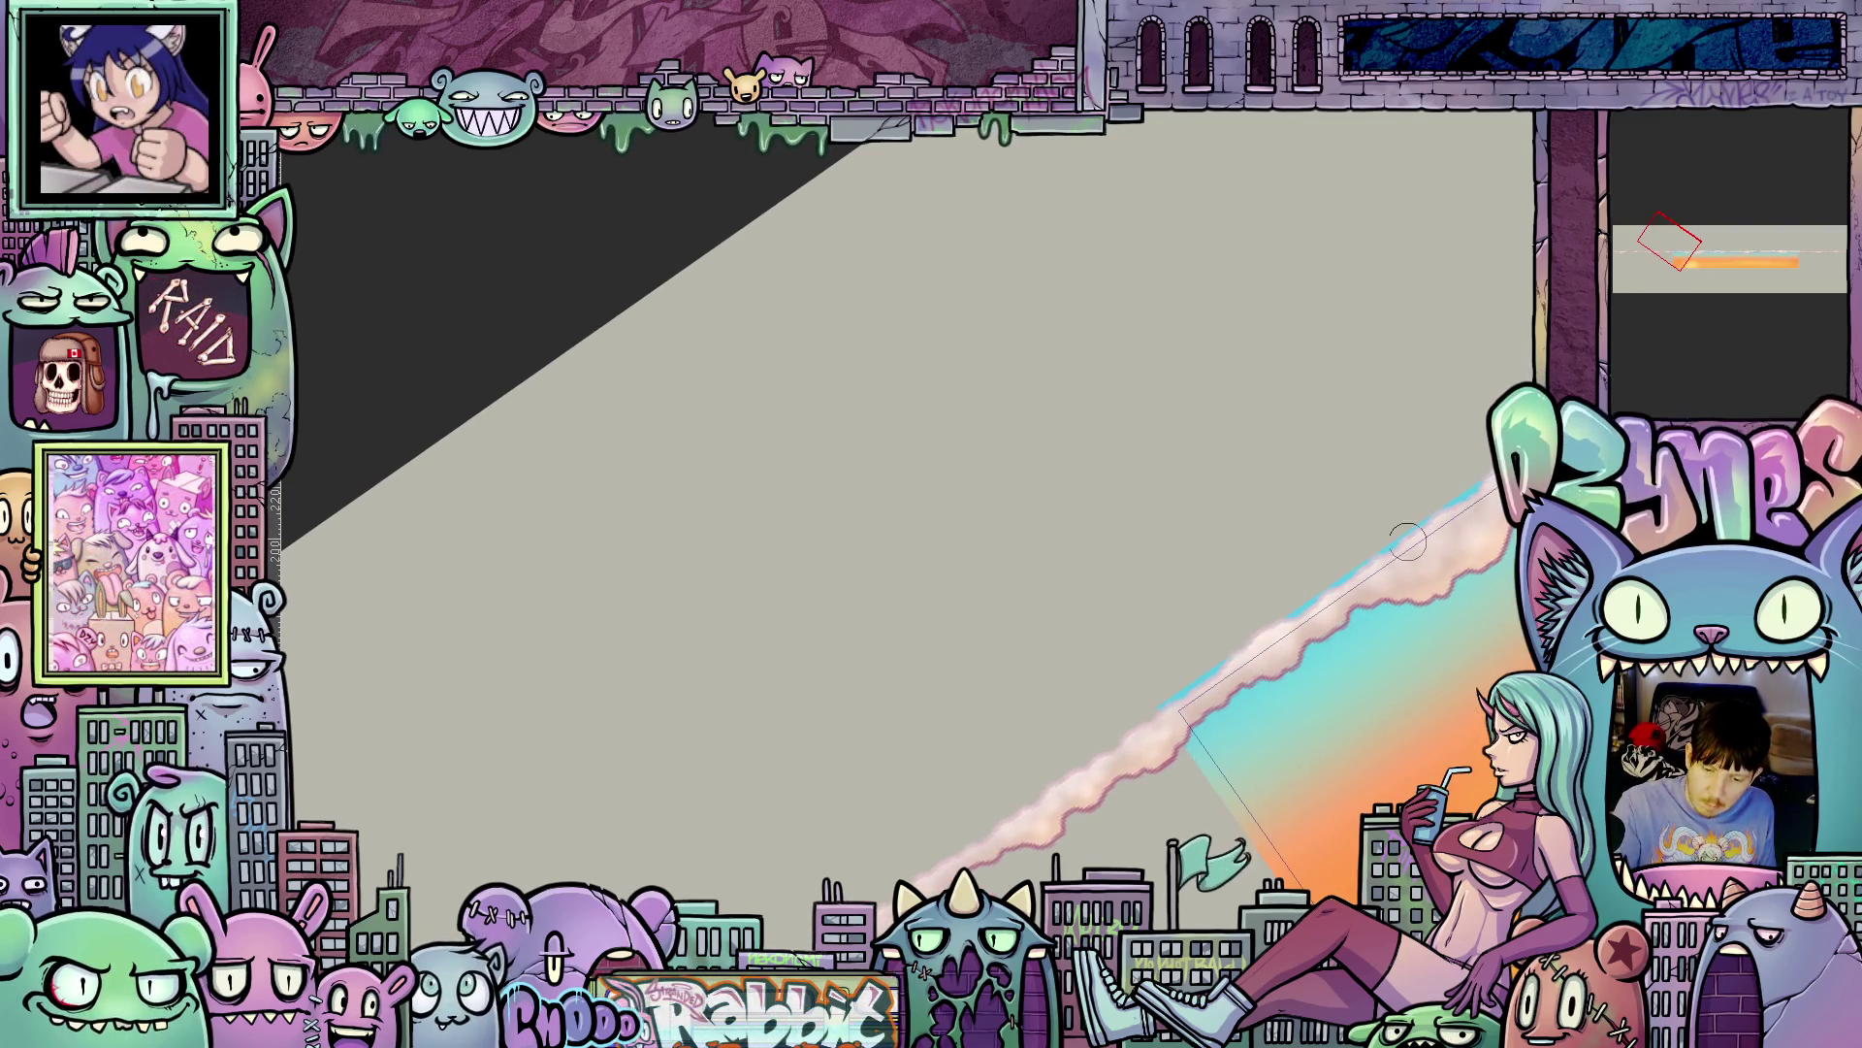
pyautogui.moveTo(1407, 540); pyautogui.dragTo(1211, 650)
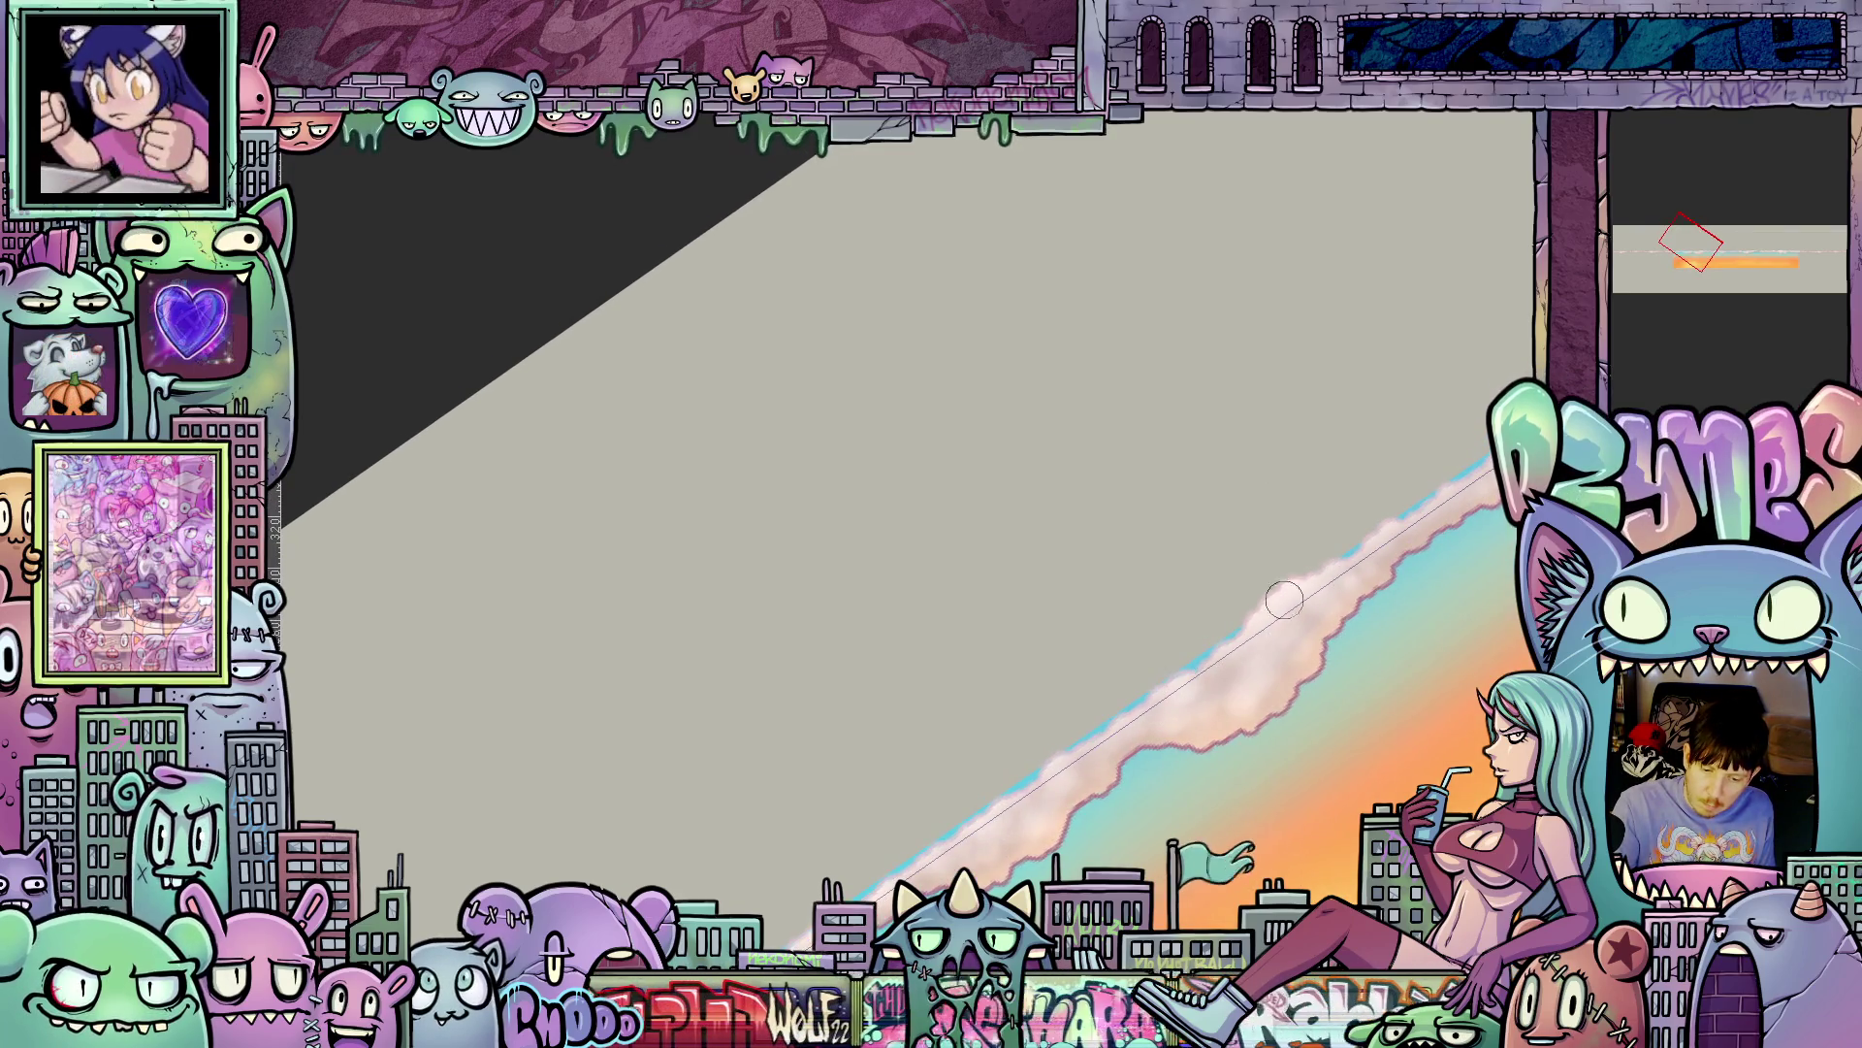
pyautogui.moveTo(1450, 501); pyautogui.dragTo(1272, 653)
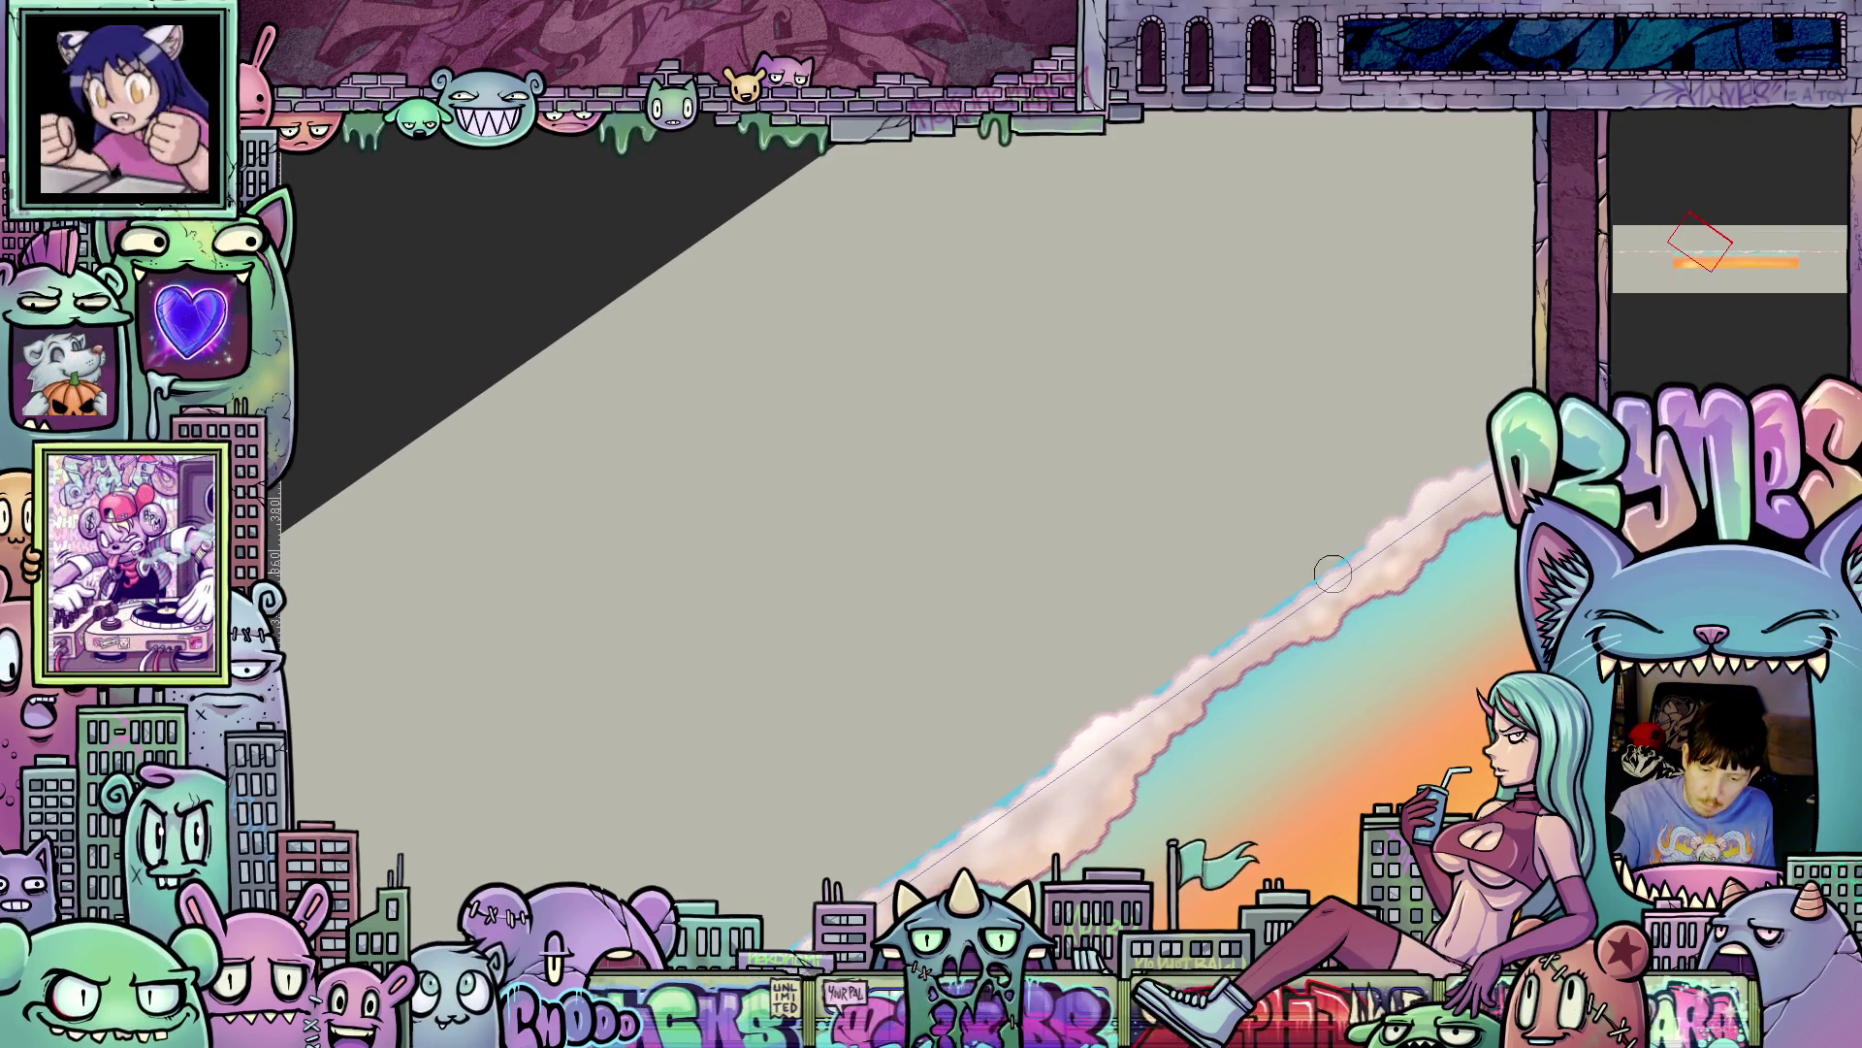
pyautogui.moveTo(1449, 559); pyautogui.dragTo(1213, 673)
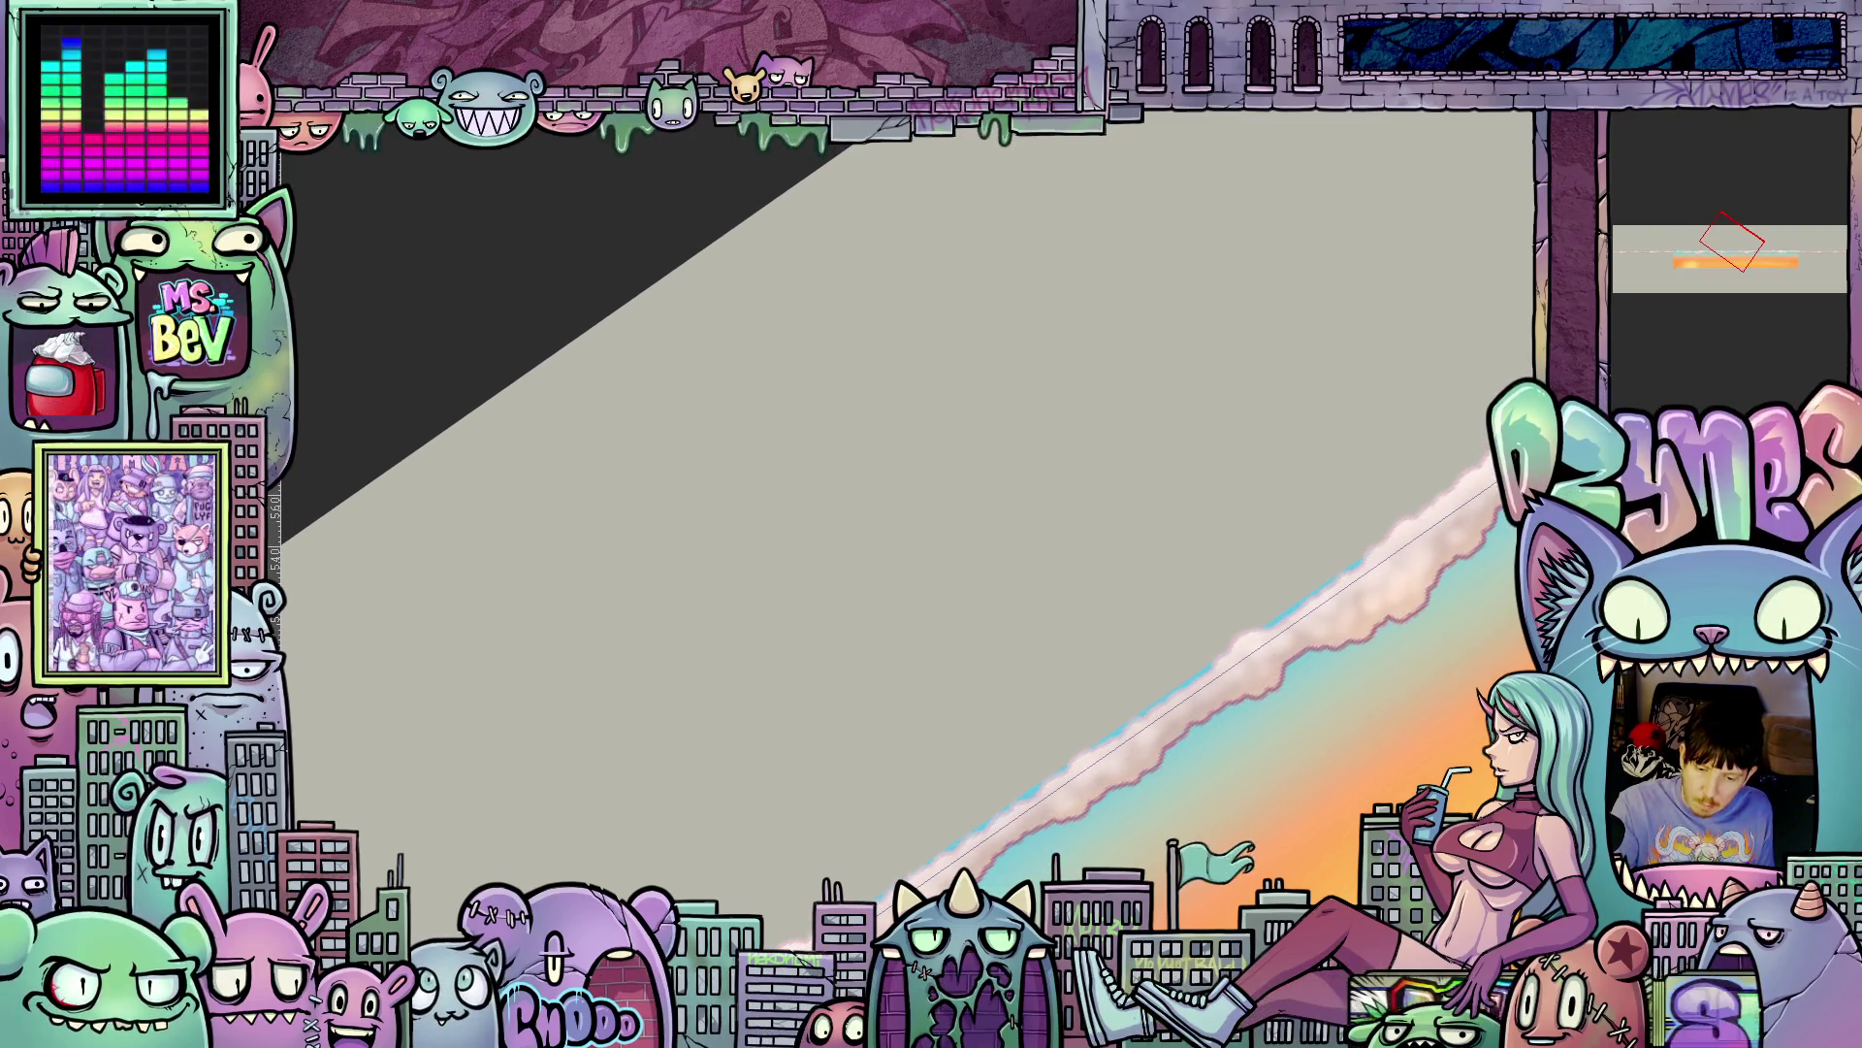
pyautogui.moveTo(1293, 609); pyautogui.dragTo(1057, 823)
# - Remove the gradient fill and rotate the view to level the canvas edges
pyautogui.moveTo(1300, 596); pyautogui.dragTo(1317, 611)
pyautogui.moveTo(1431, 527)
pyautogui.mouseDown()
pyautogui.moveTo(1050, 772)
pyautogui.moveTo(1156, 727)
pyautogui.mouseUp()
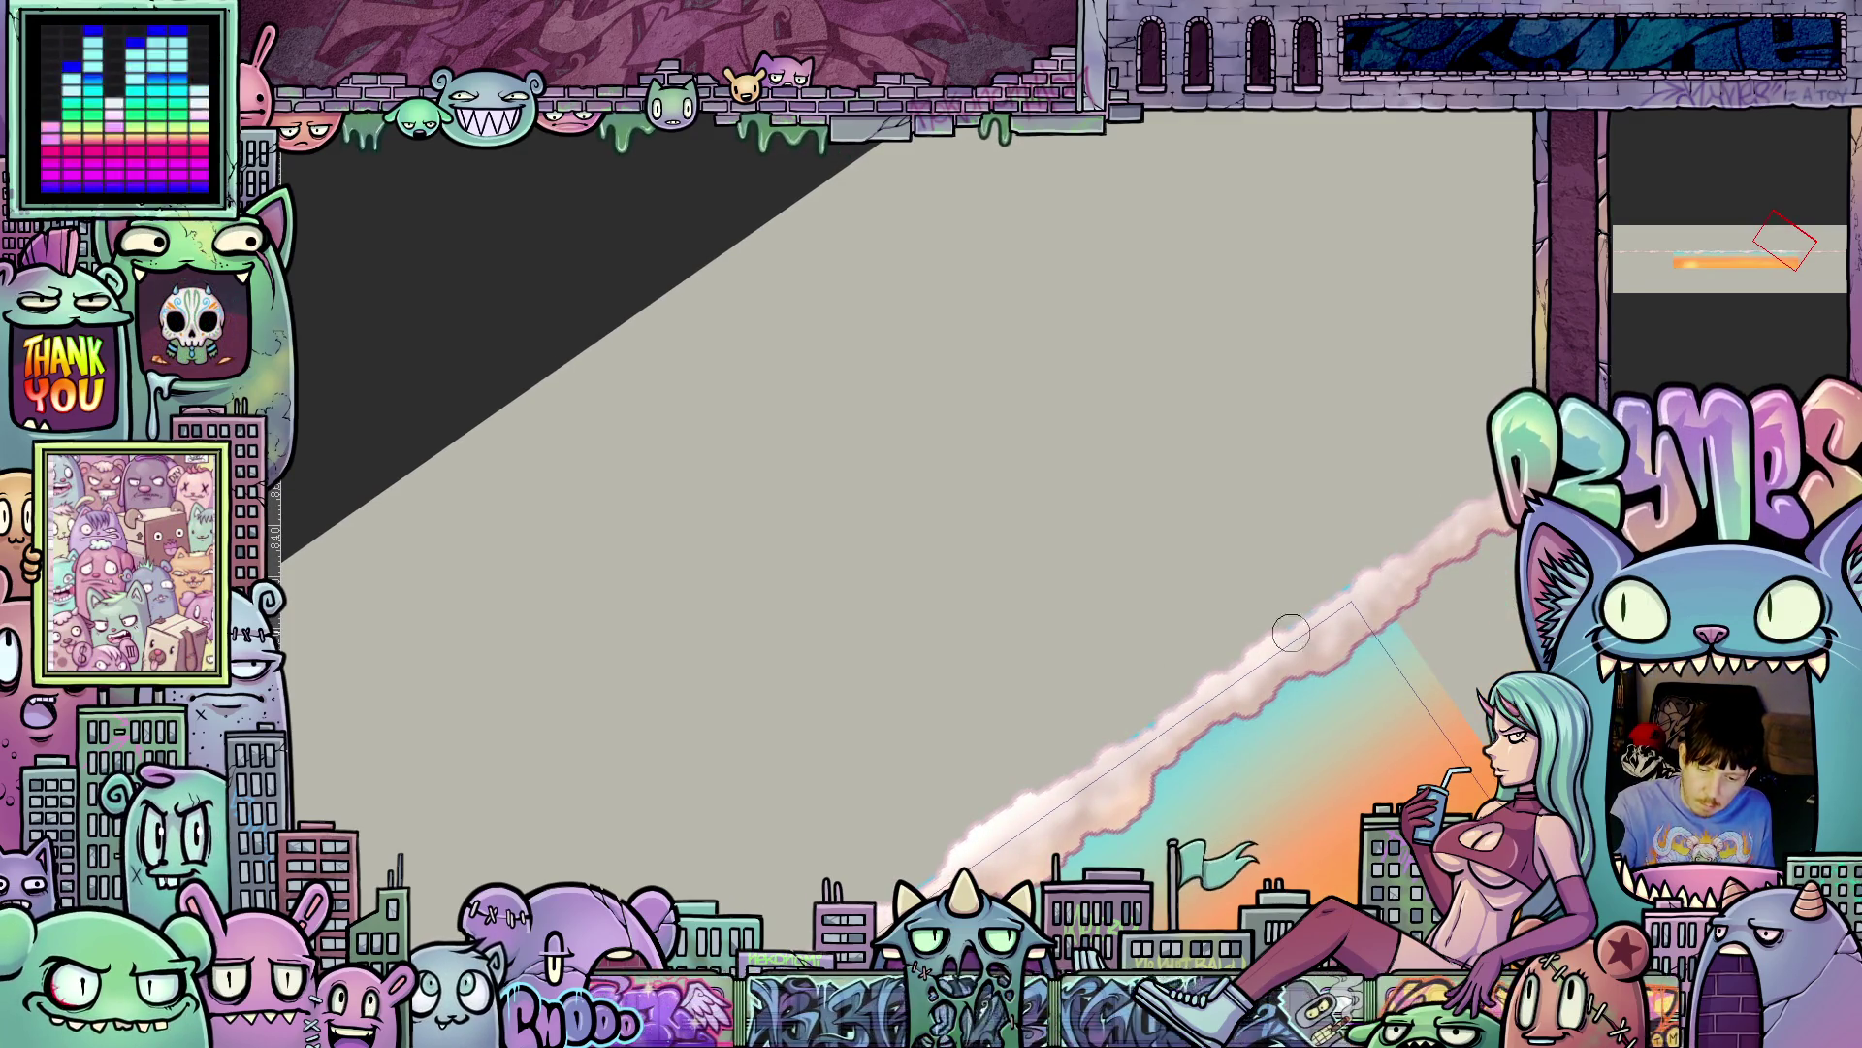
pyautogui.hotkey('ctrl', 'z')
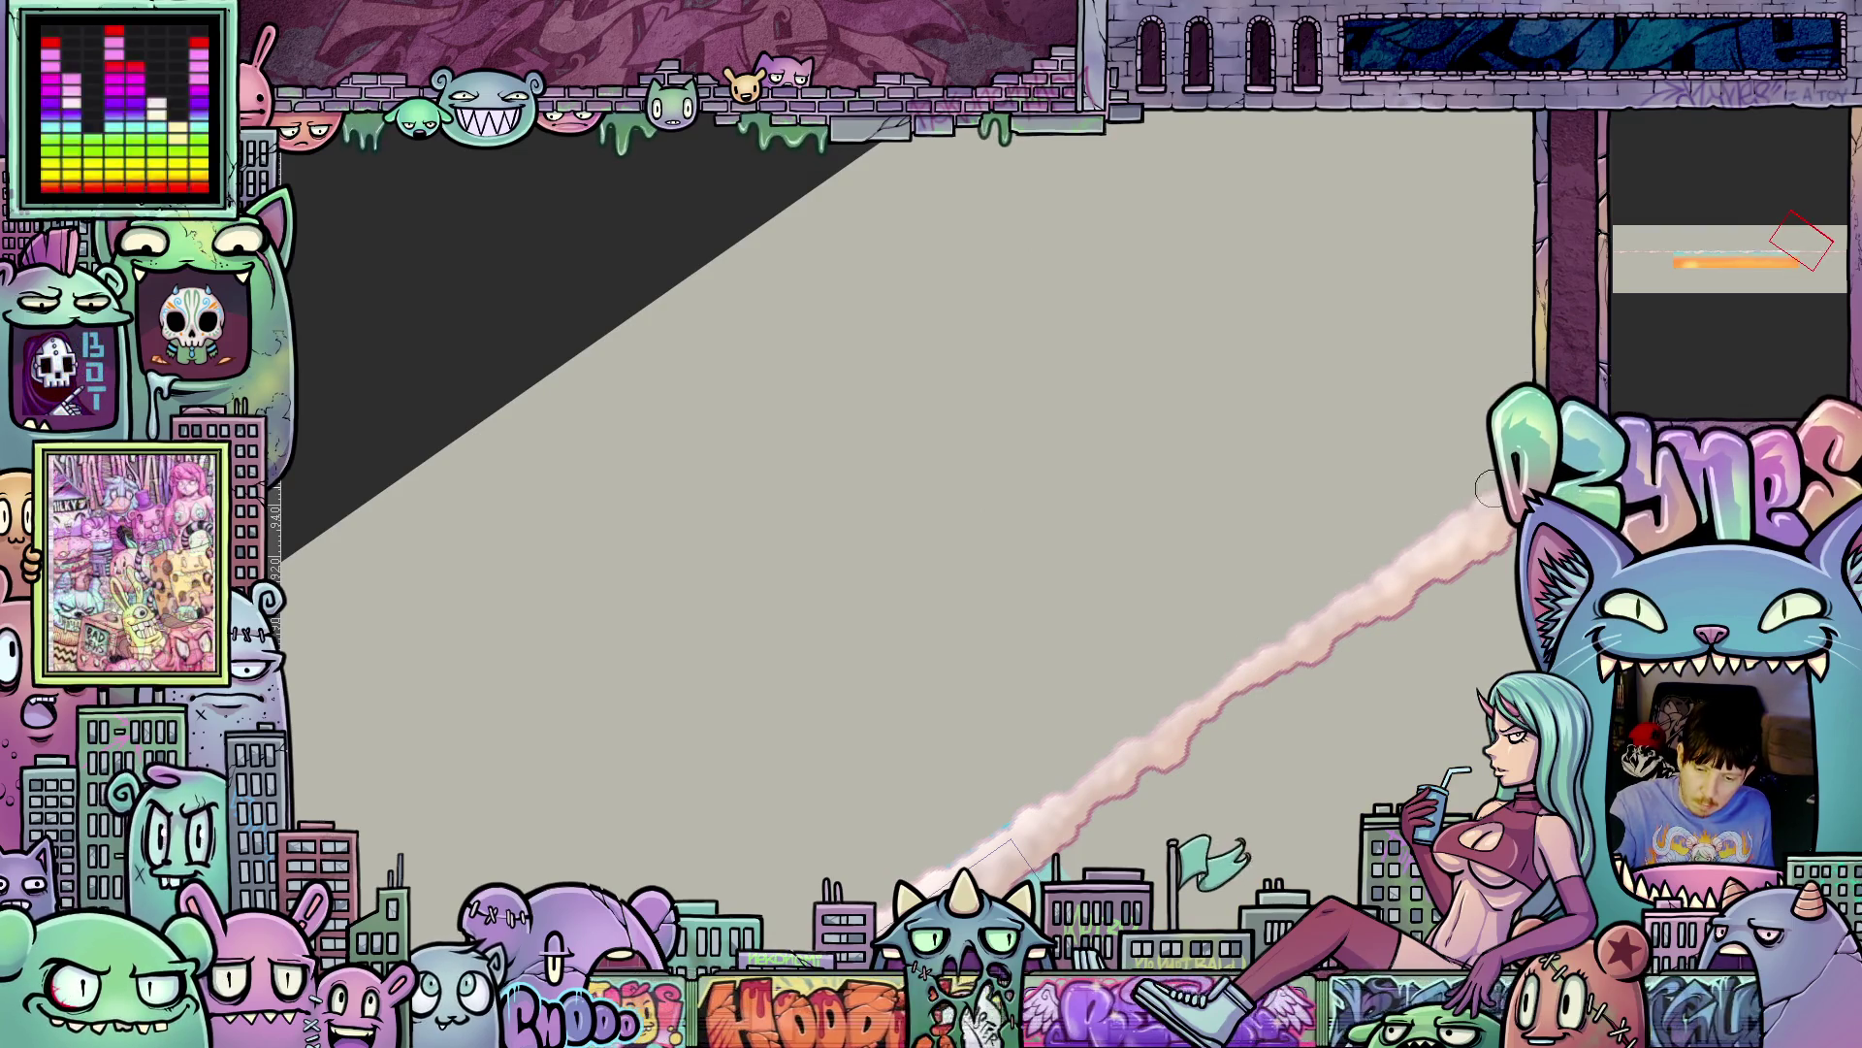
pyautogui.moveTo(1147, 818); pyautogui.dragTo(1148, 803)
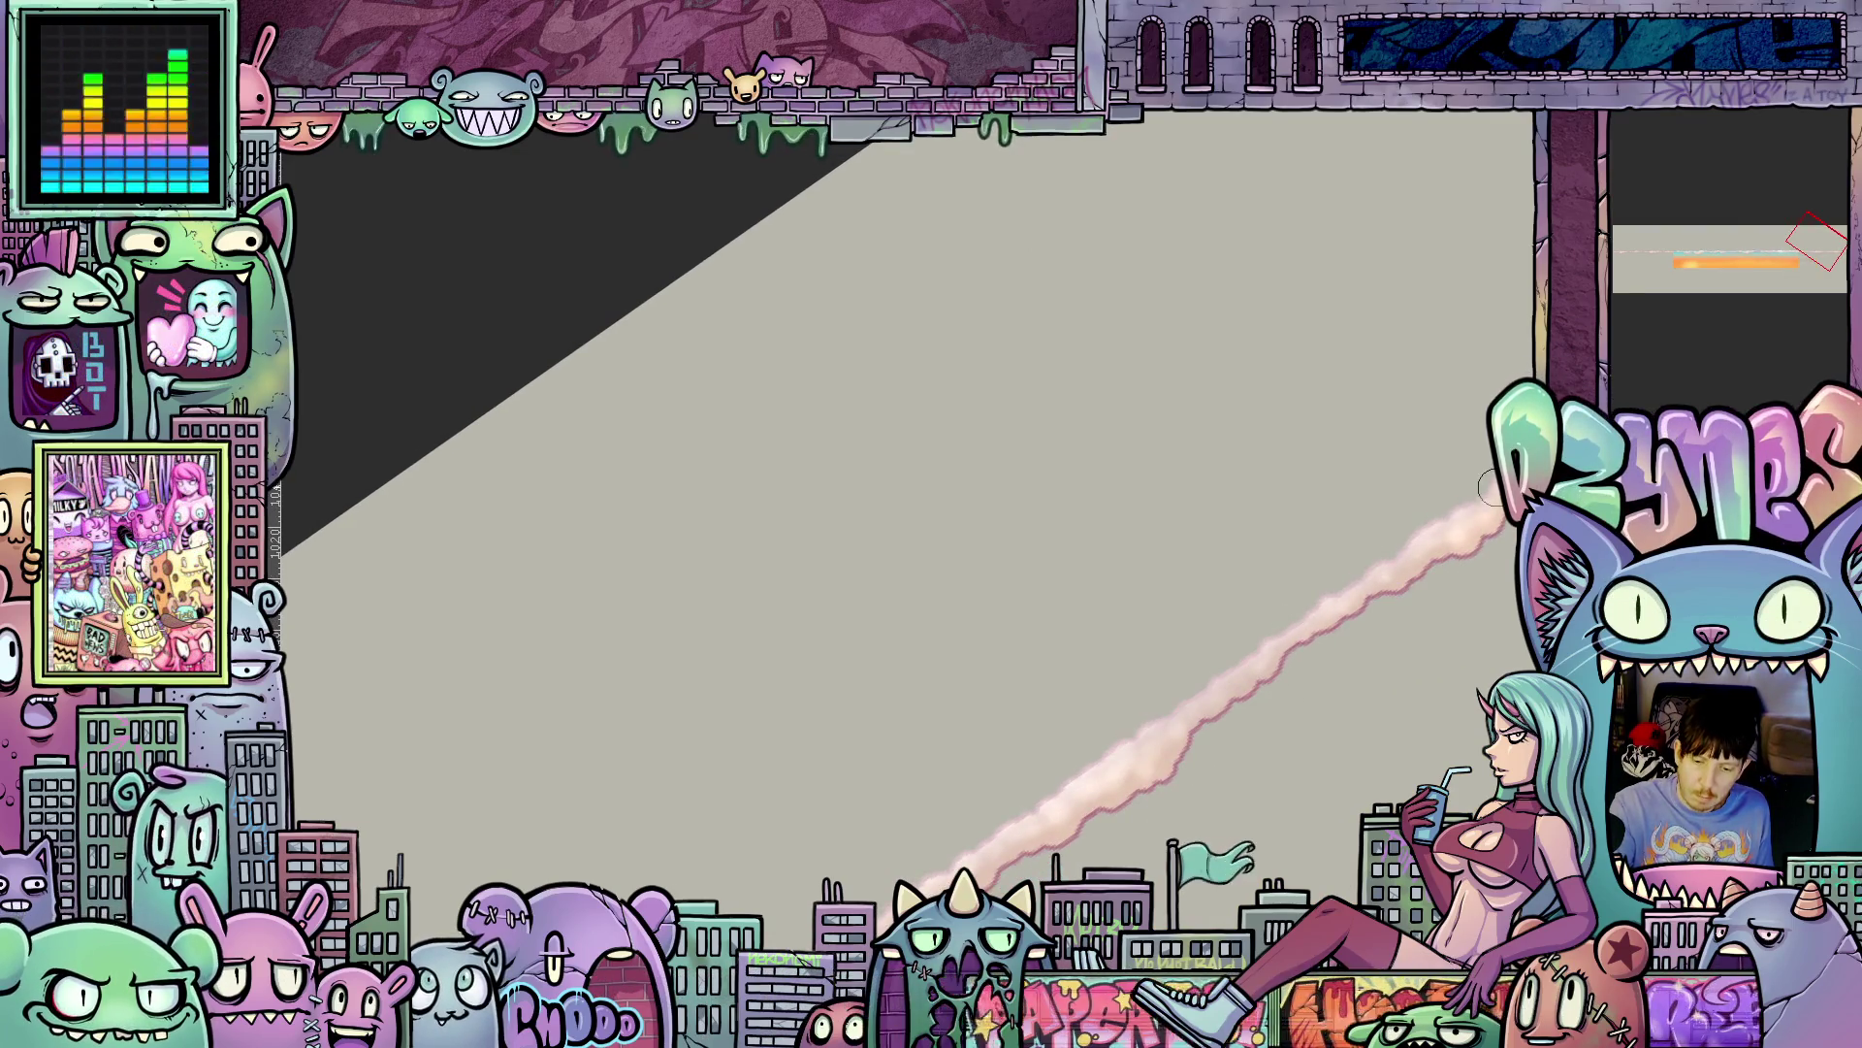
pyautogui.scroll(-2, 1507, 526)
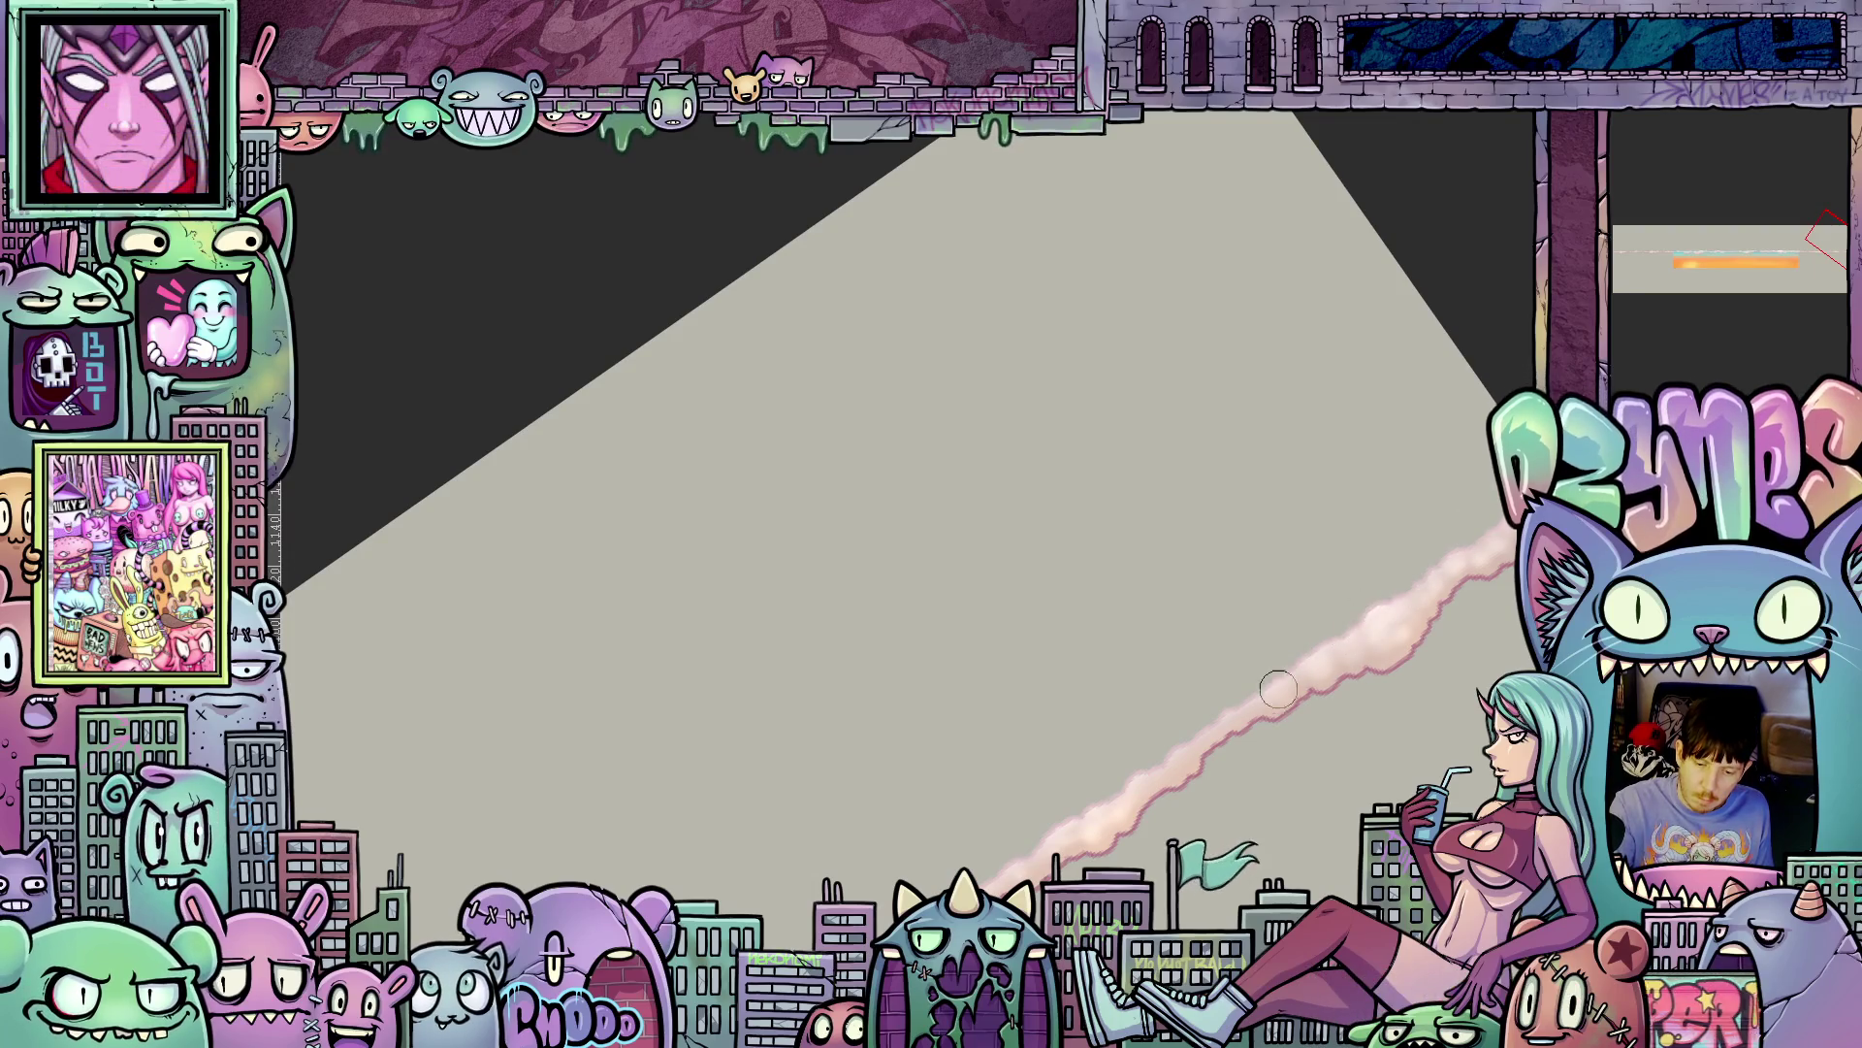
pyautogui.moveTo(1278, 689)
pyautogui.mouseDown()
pyautogui.moveTo(1316, 836)
pyautogui.moveTo(1201, 753)
pyautogui.moveTo(1325, 857)
pyautogui.mouseUp()
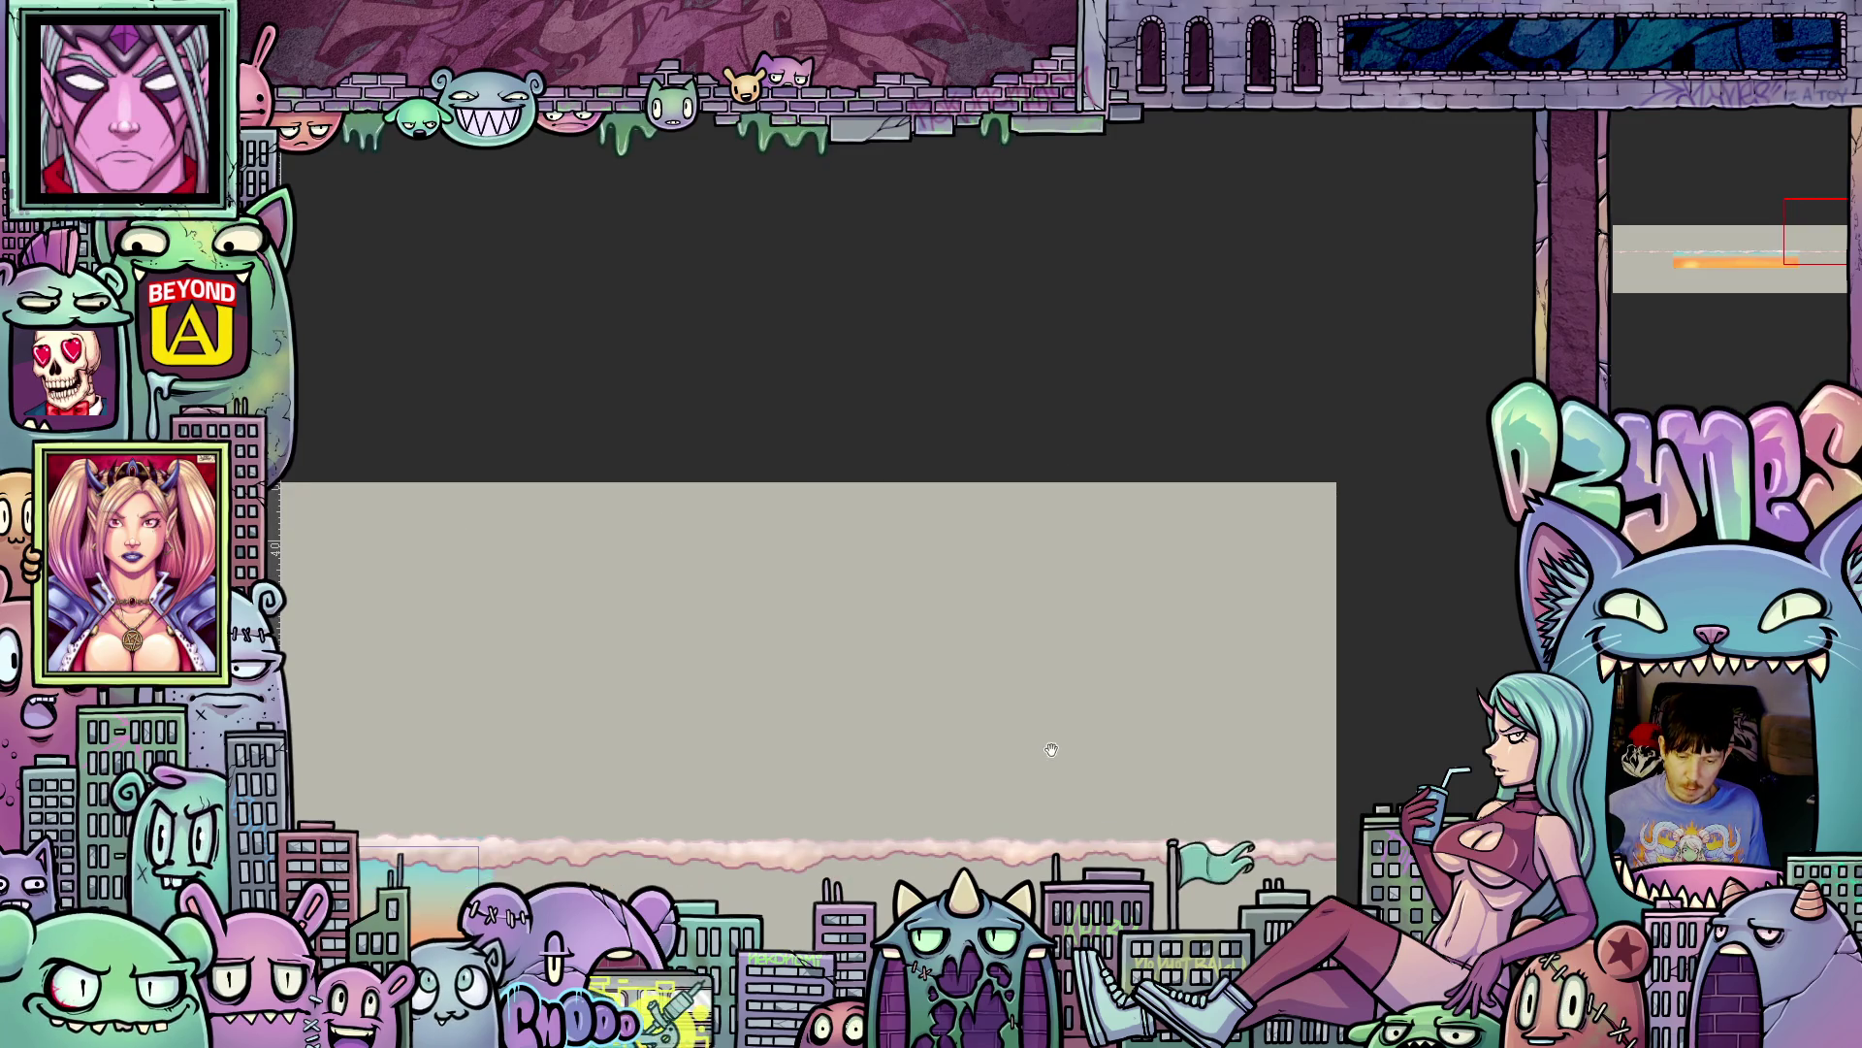
# - Show the Layer menu's New Correction Layer list of tonal corrections
pyautogui.moveTo(1051, 750); pyautogui.dragTo(1296, 618)
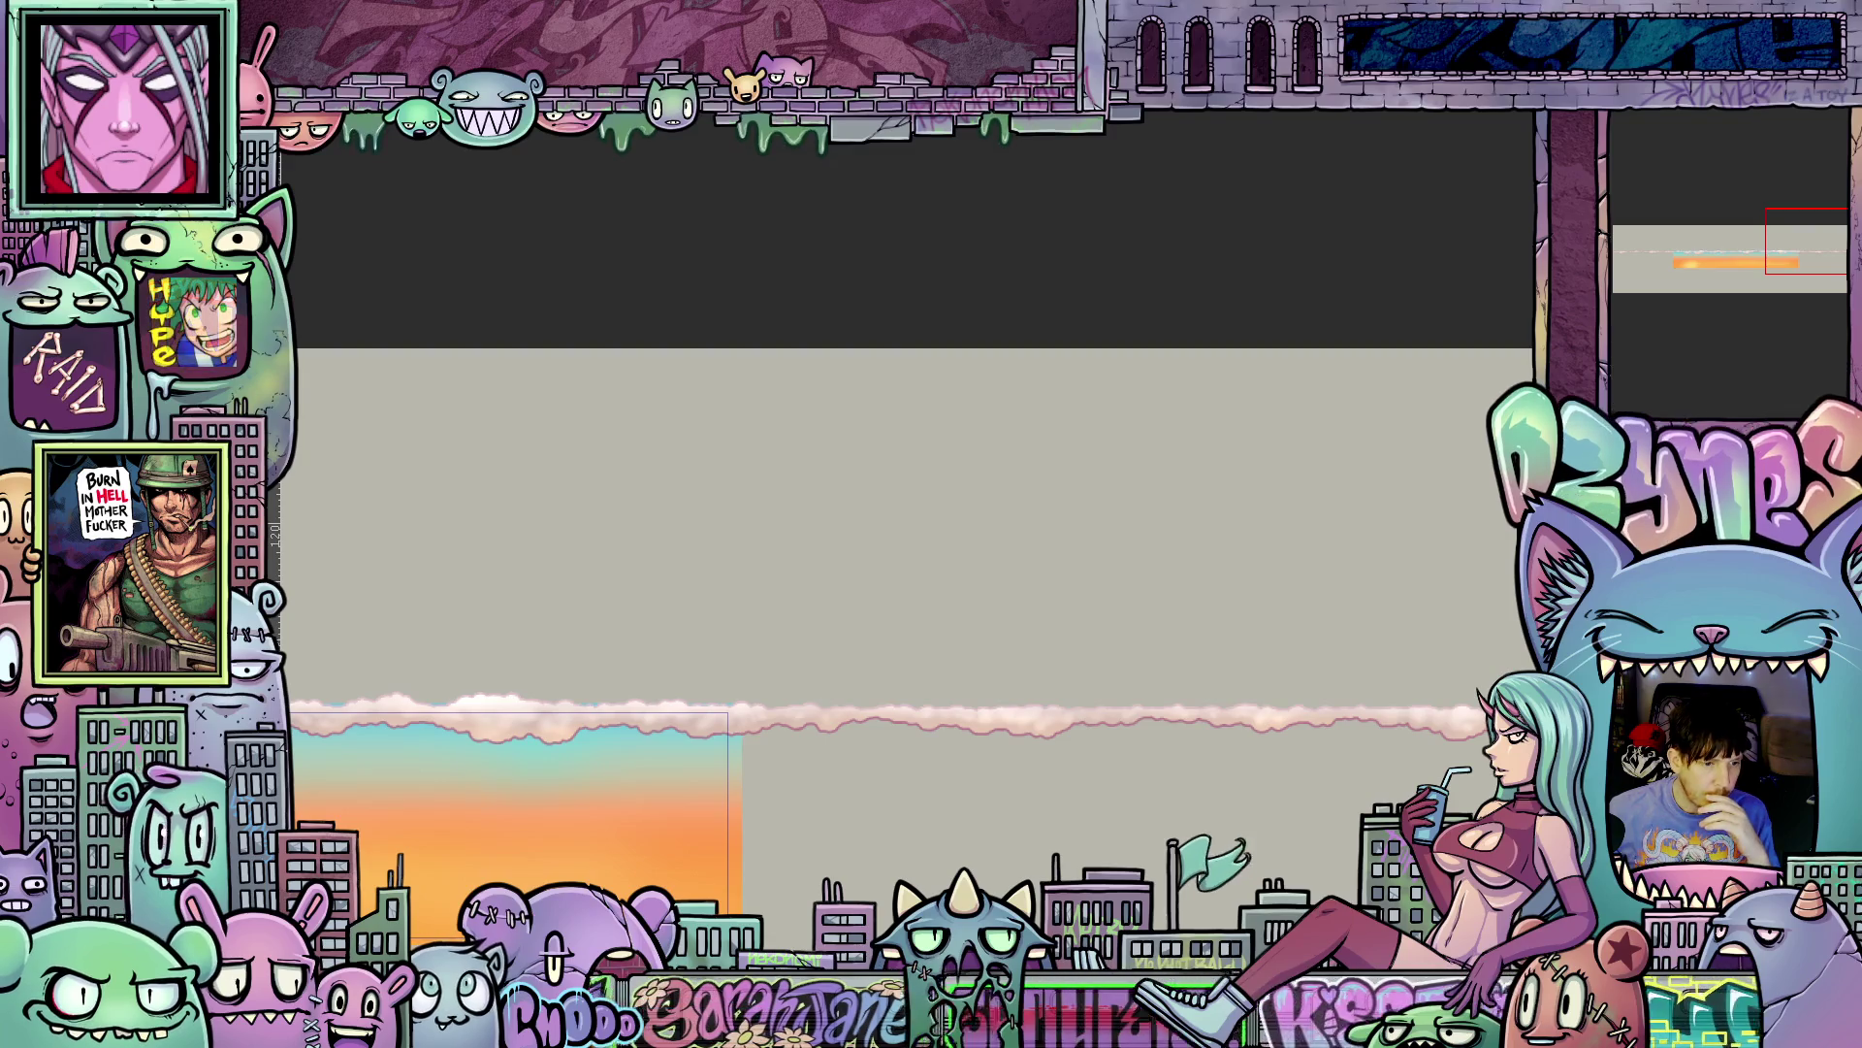
pyautogui.hotkey('alt', 'l')
pyautogui.moveTo(485, 133)
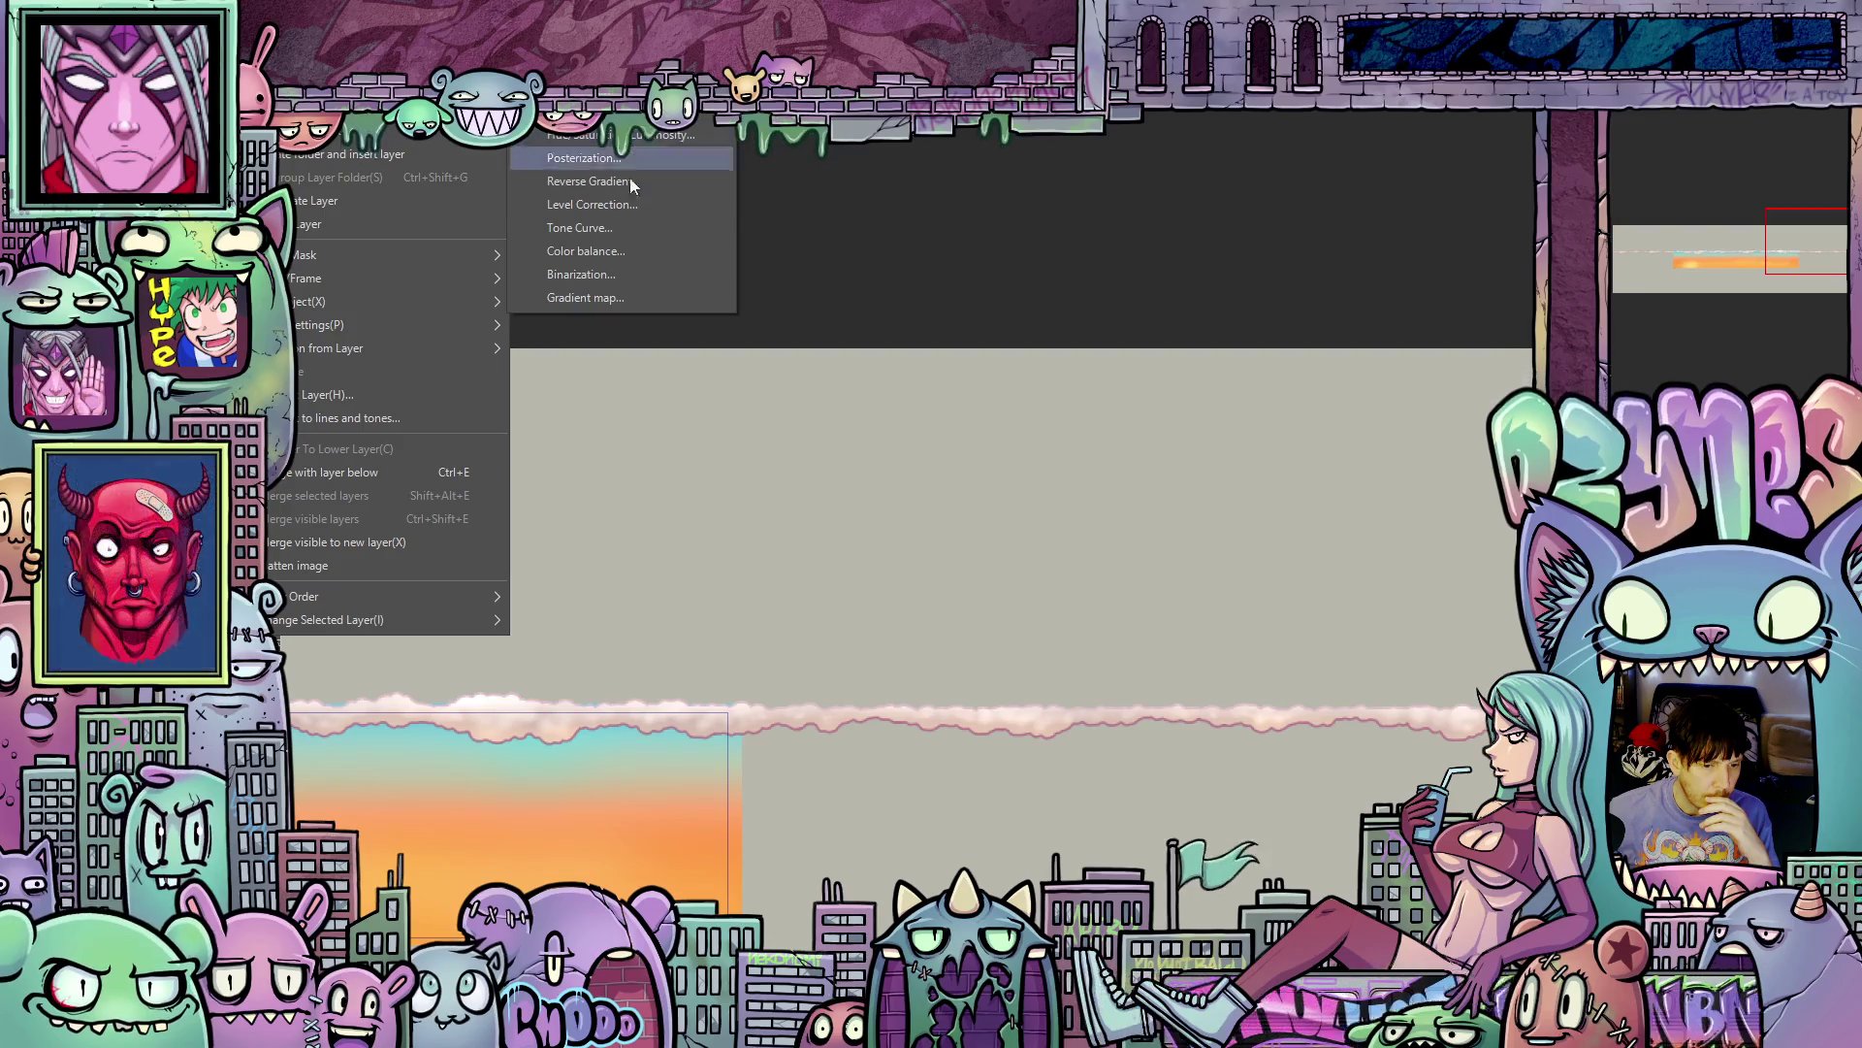
# - In Colour Balance, push shadows toward blue and shift midtones toward red and green
pyautogui.click(610, 251)
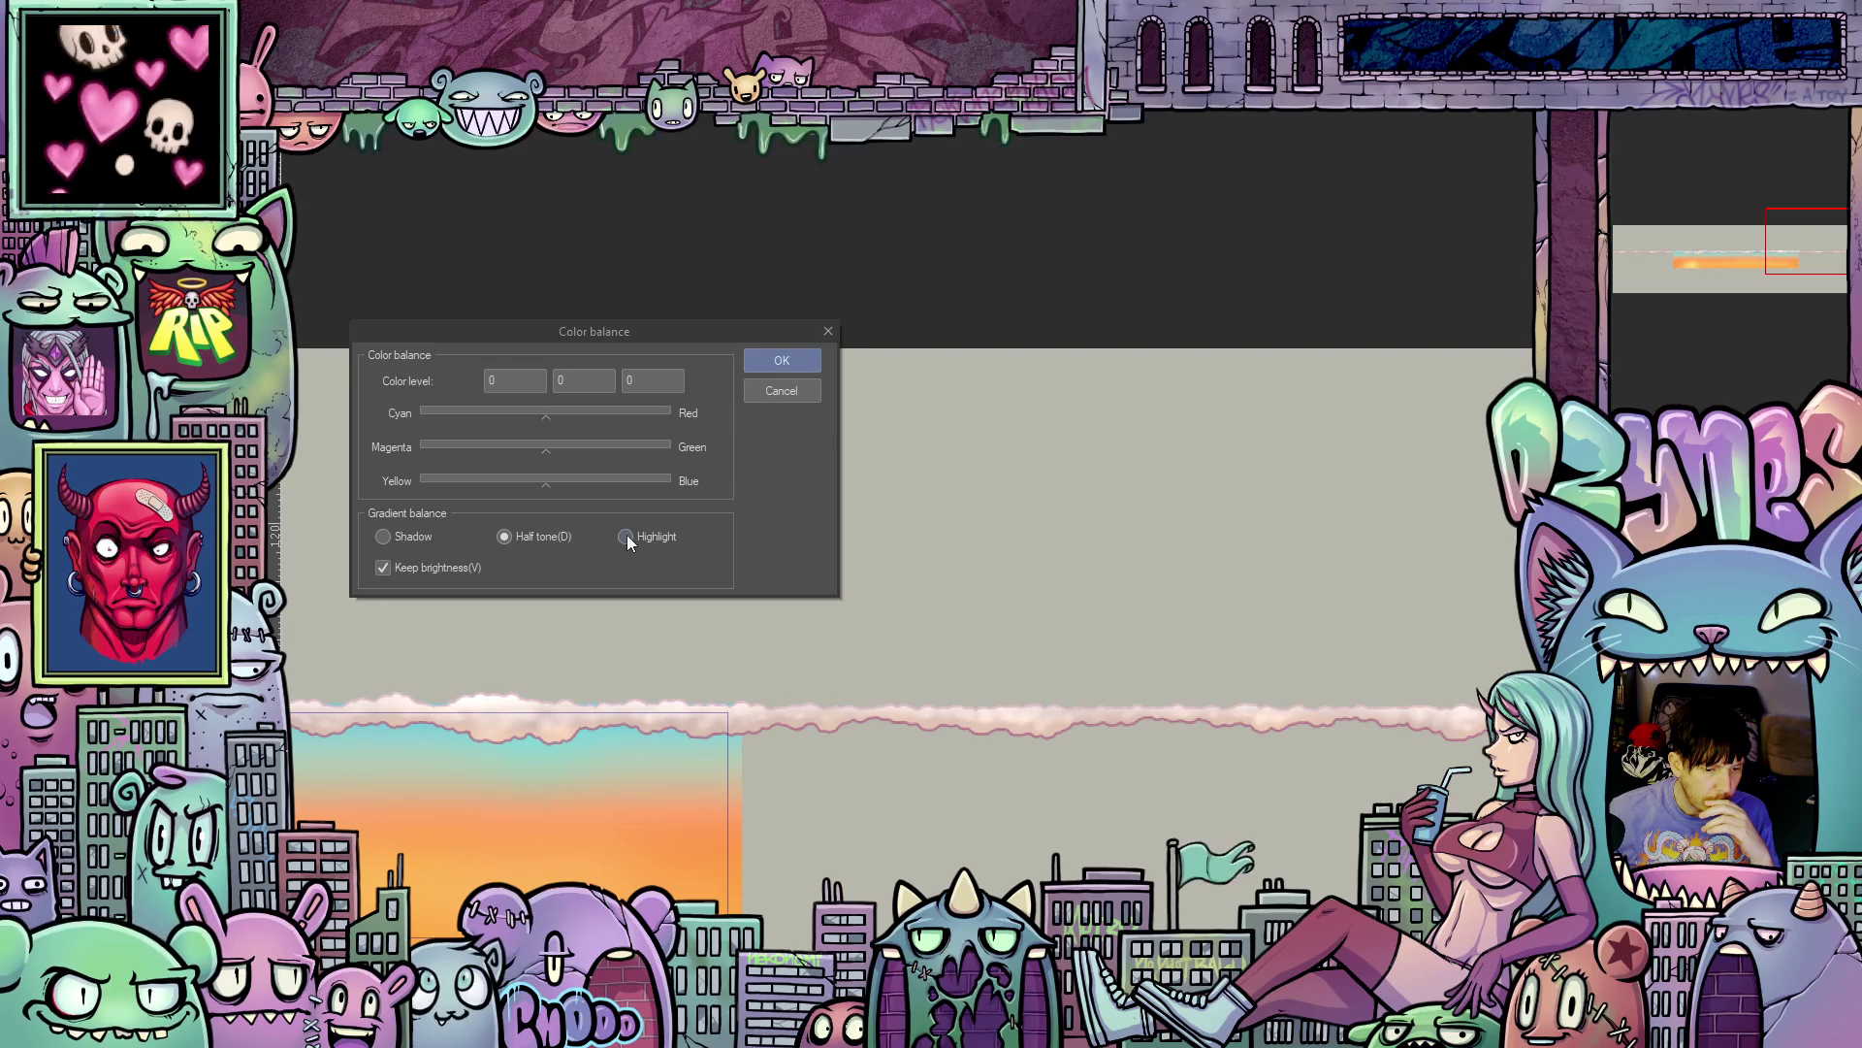
pyautogui.click(387, 536)
pyautogui.moveTo(548, 485); pyautogui.dragTo(602, 487)
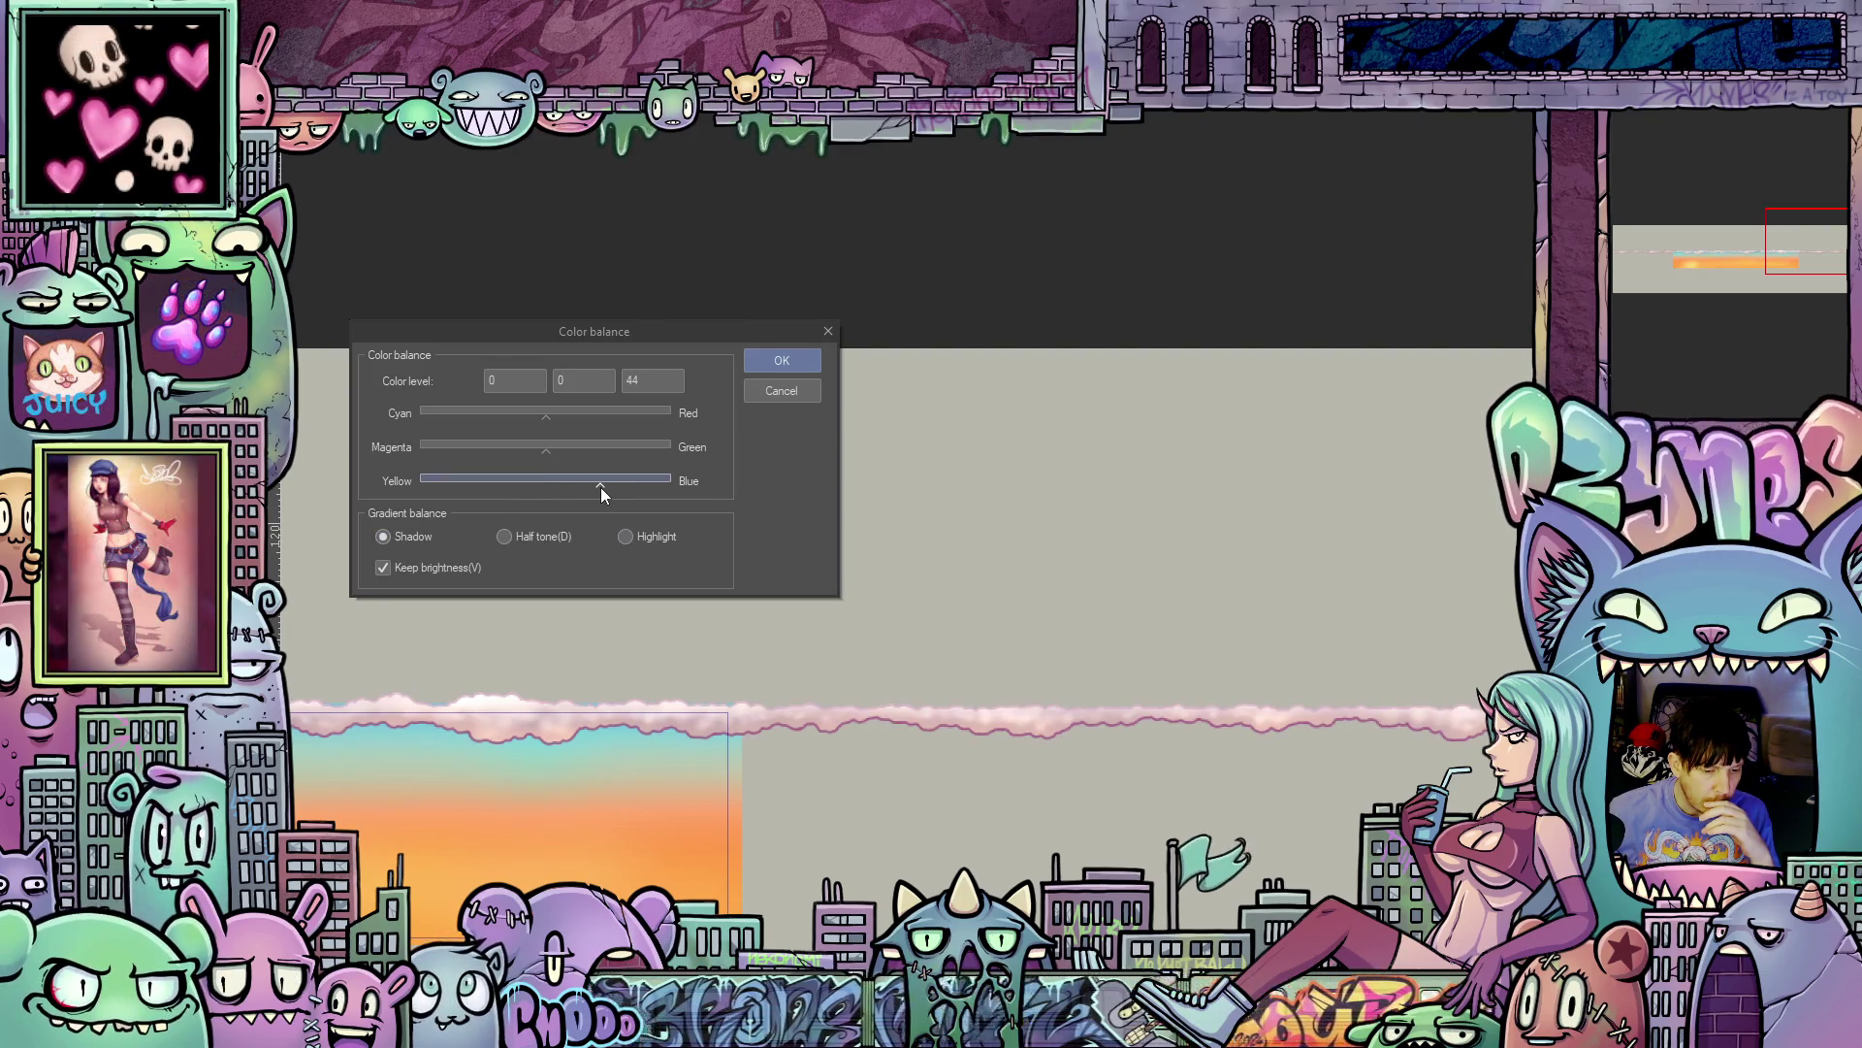
pyautogui.moveTo(597, 491); pyautogui.dragTo(589, 491)
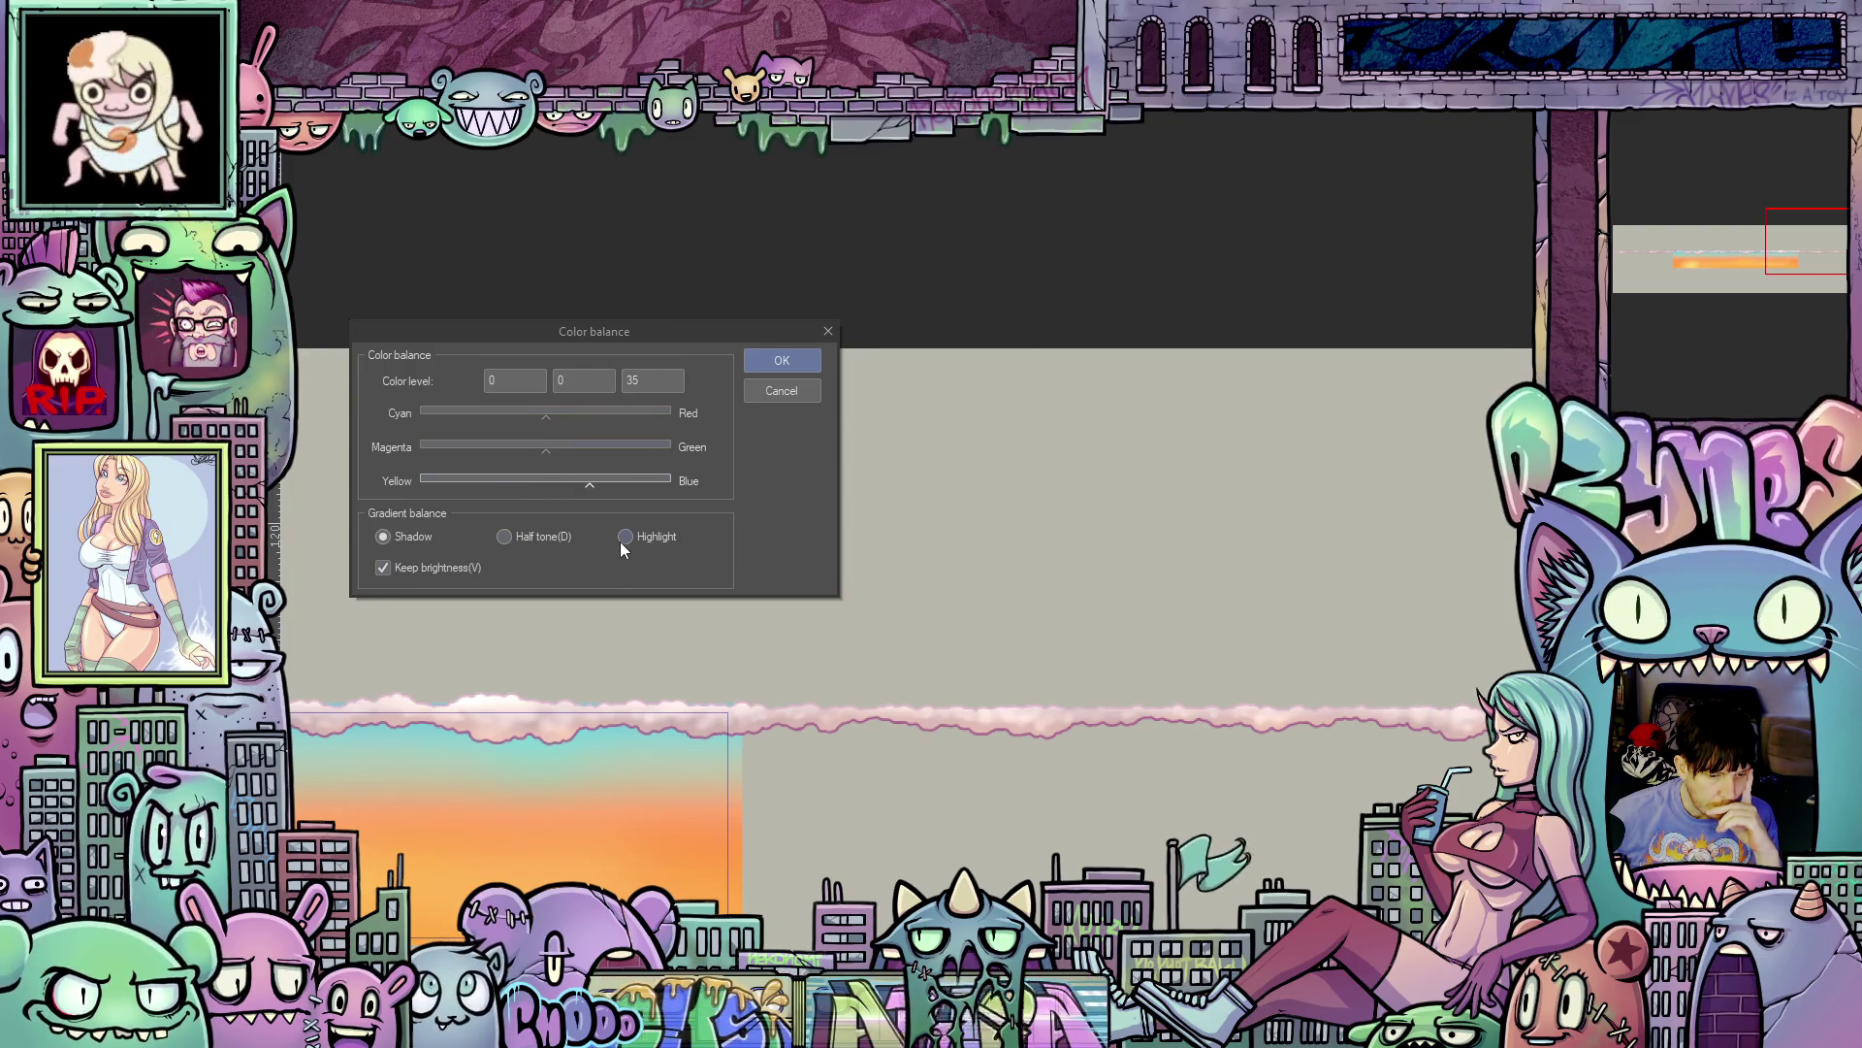
pyautogui.click(507, 536)
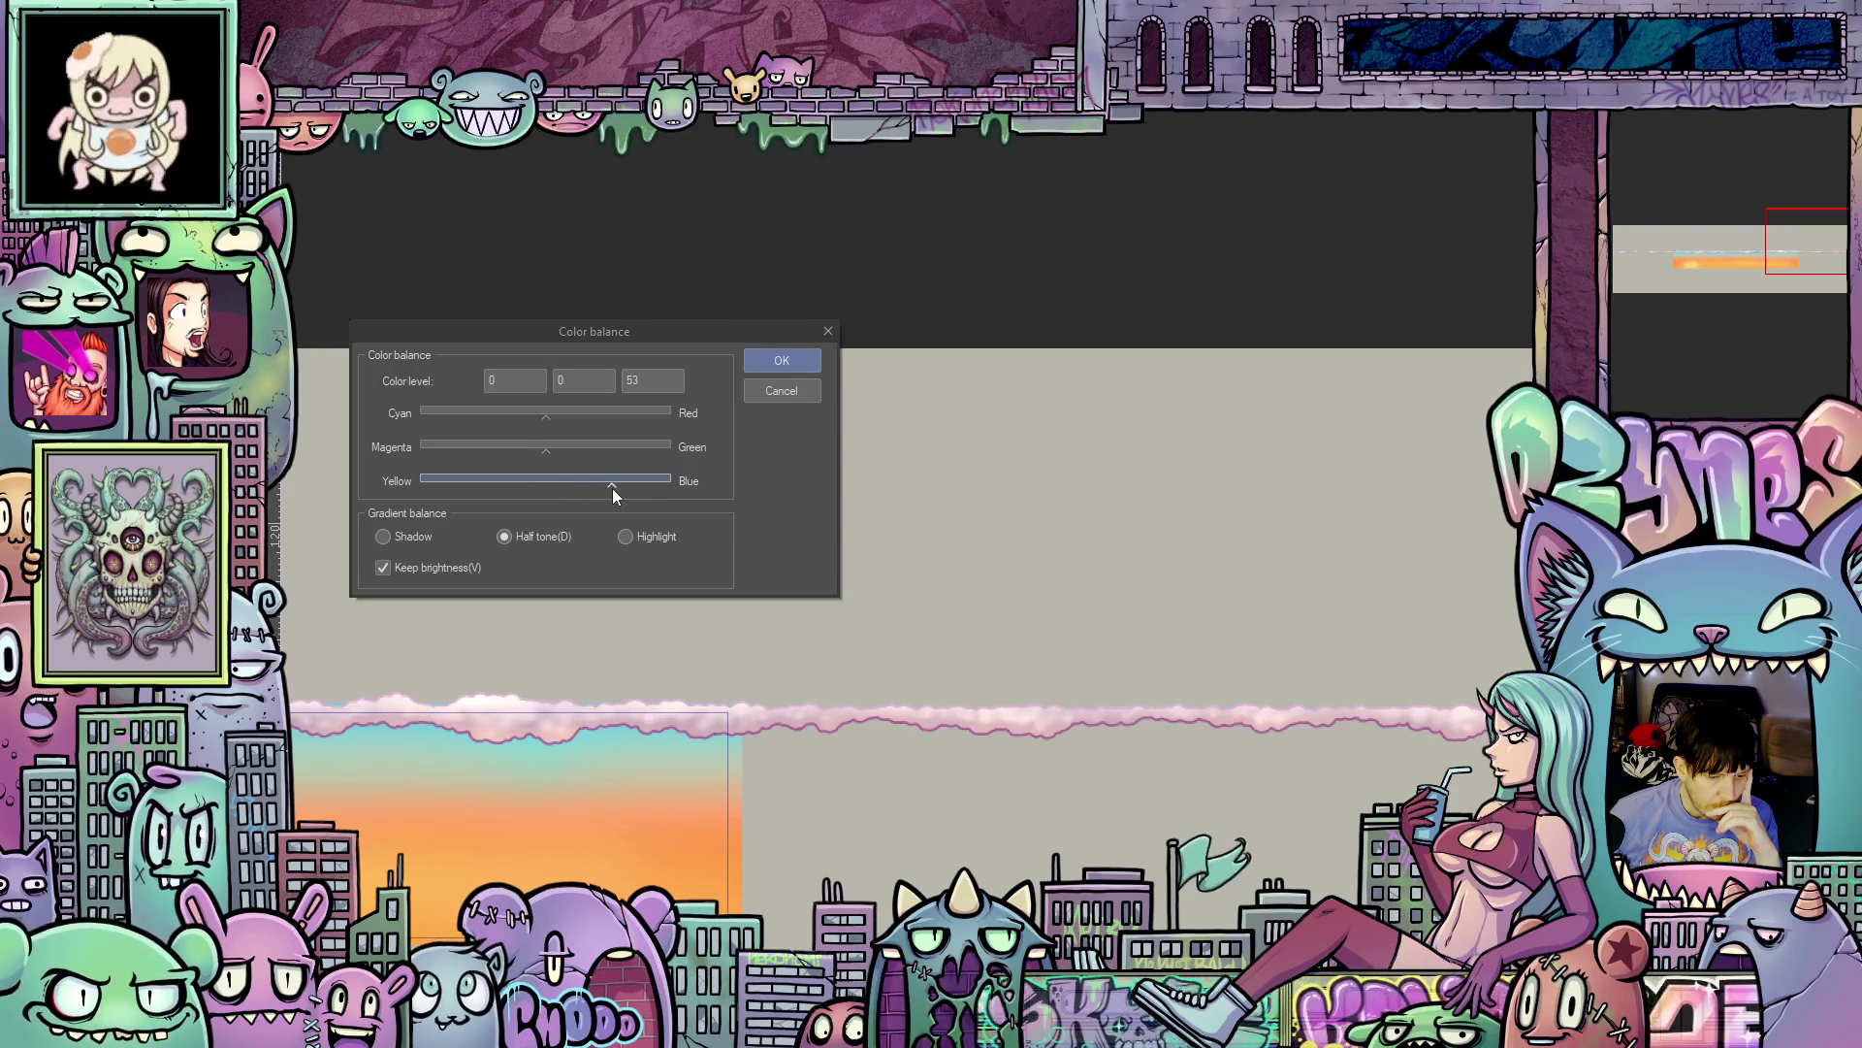
pyautogui.moveTo(613, 487); pyautogui.dragTo(607, 487)
pyautogui.moveTo(551, 416); pyautogui.dragTo(592, 424)
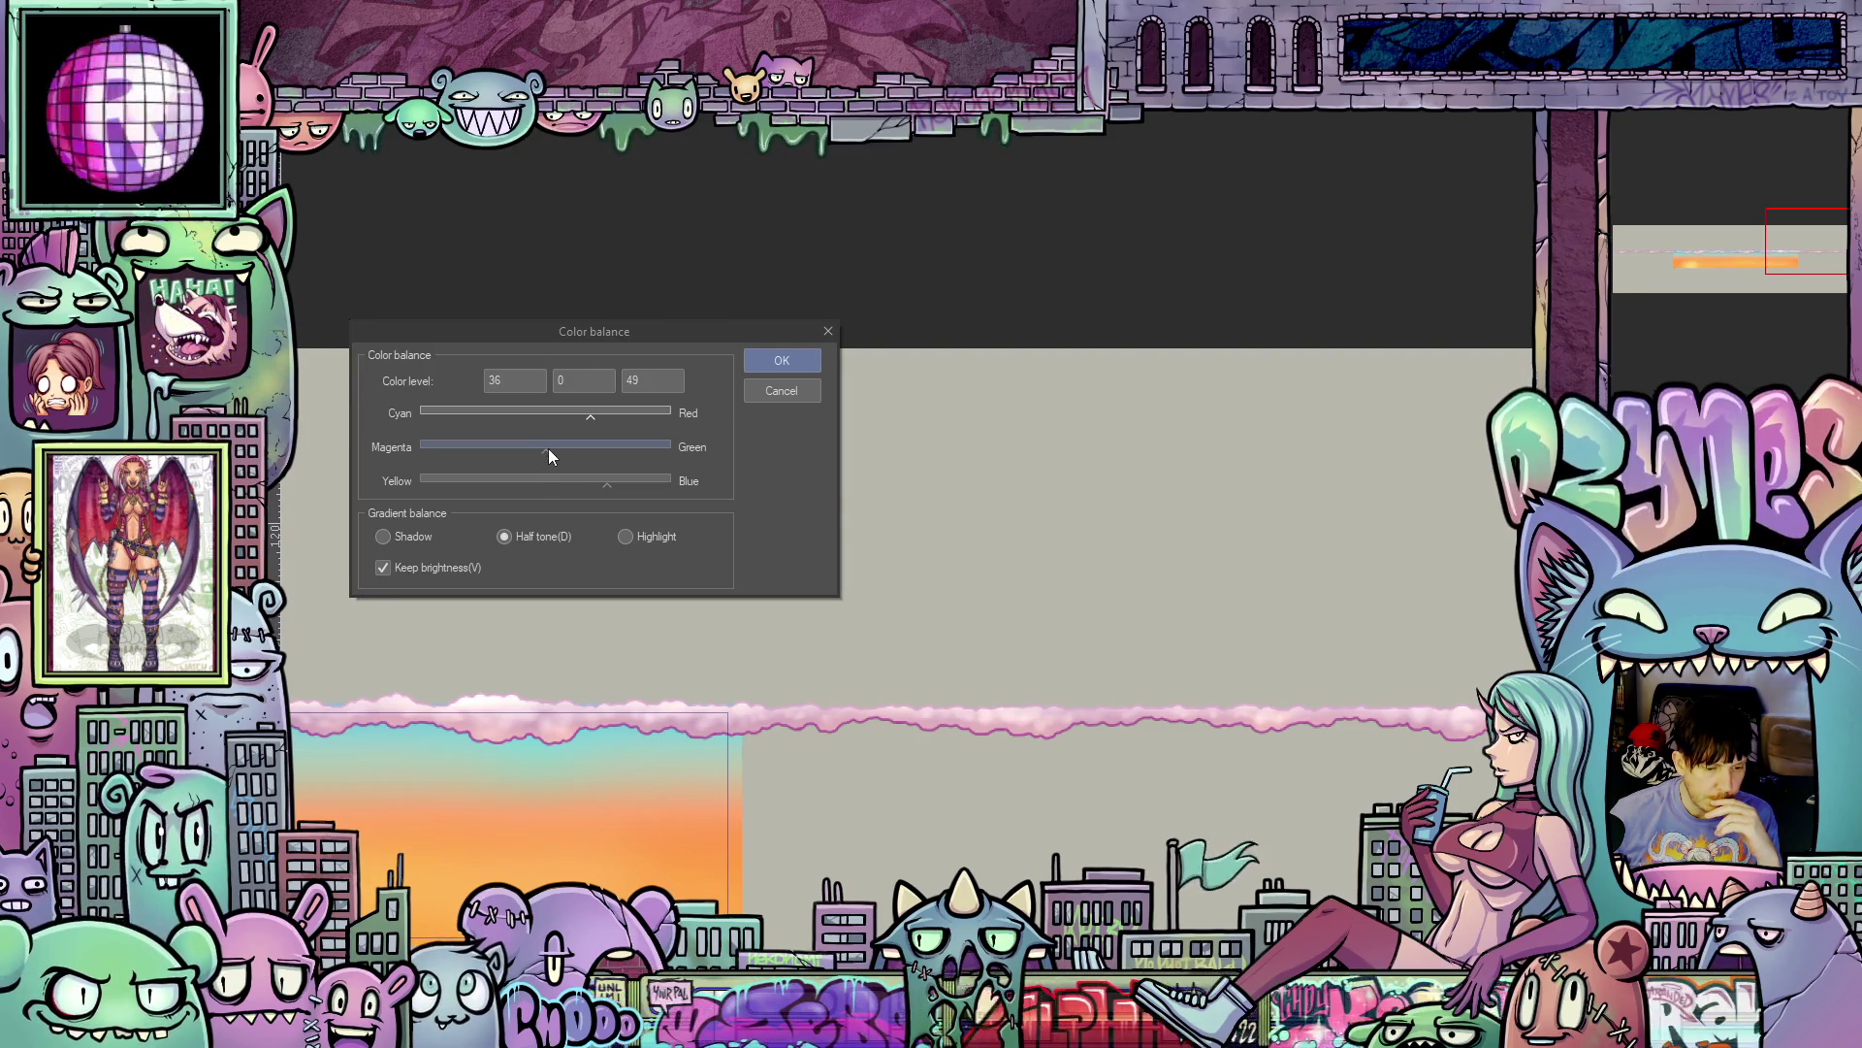
pyautogui.moveTo(549, 450); pyautogui.dragTo(578, 456)
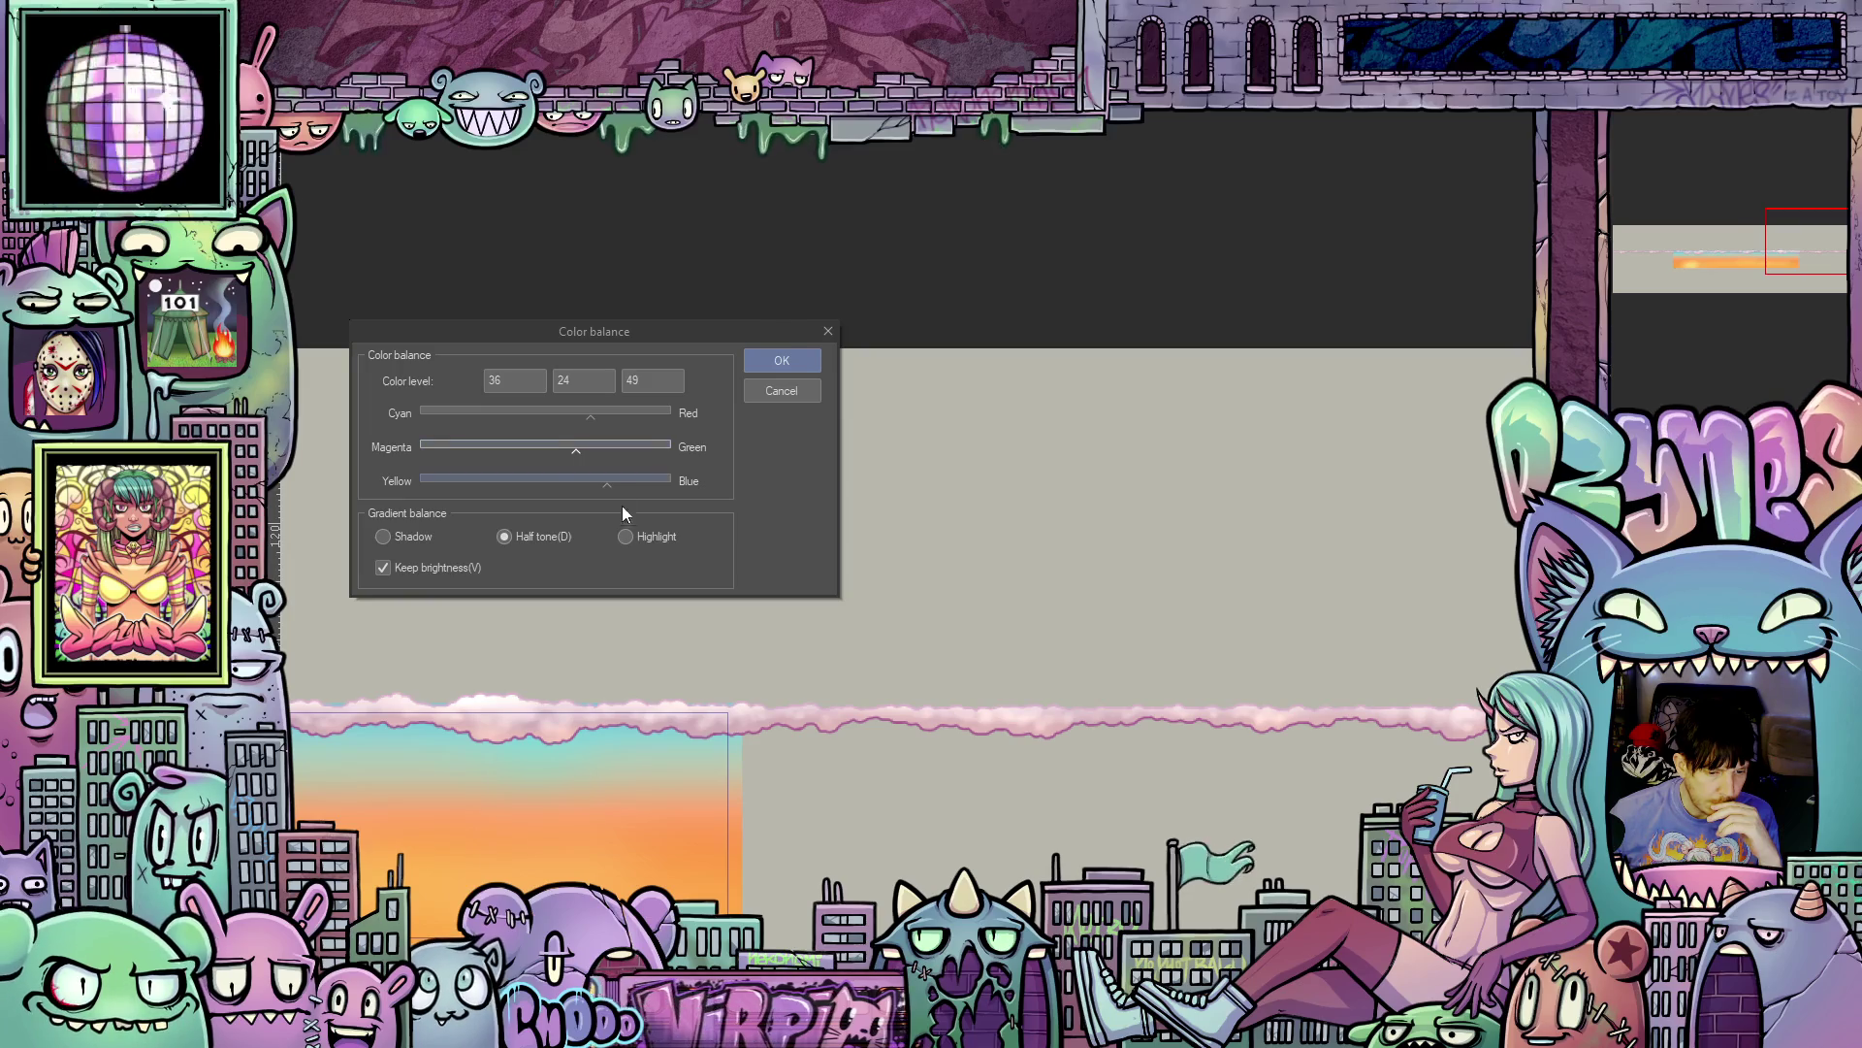
# - Tint the highlights toward yellow and cyan, then apply the colour balance
pyautogui.click(626, 534)
pyautogui.moveTo(544, 482); pyautogui.dragTo(535, 482)
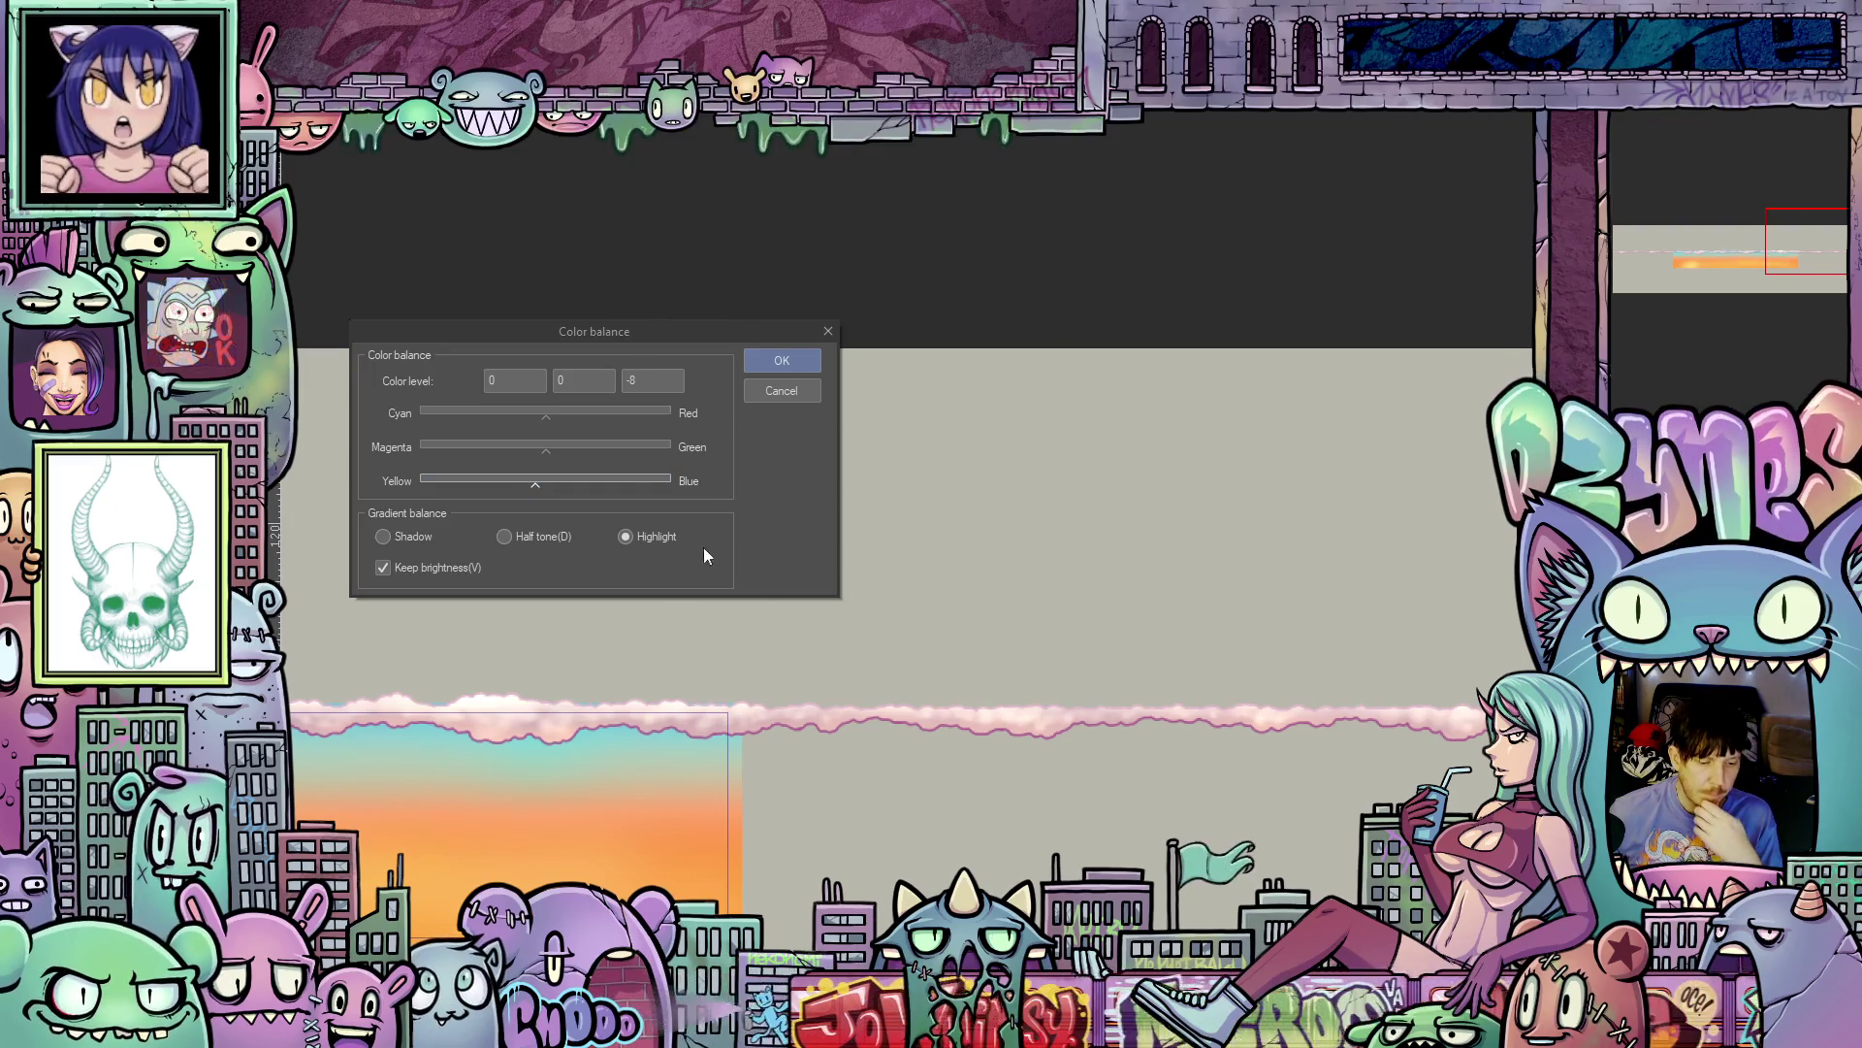
pyautogui.moveTo(544, 488)
pyautogui.mouseDown()
pyautogui.moveTo(574, 485)
pyautogui.moveTo(539, 487)
pyautogui.mouseUp()
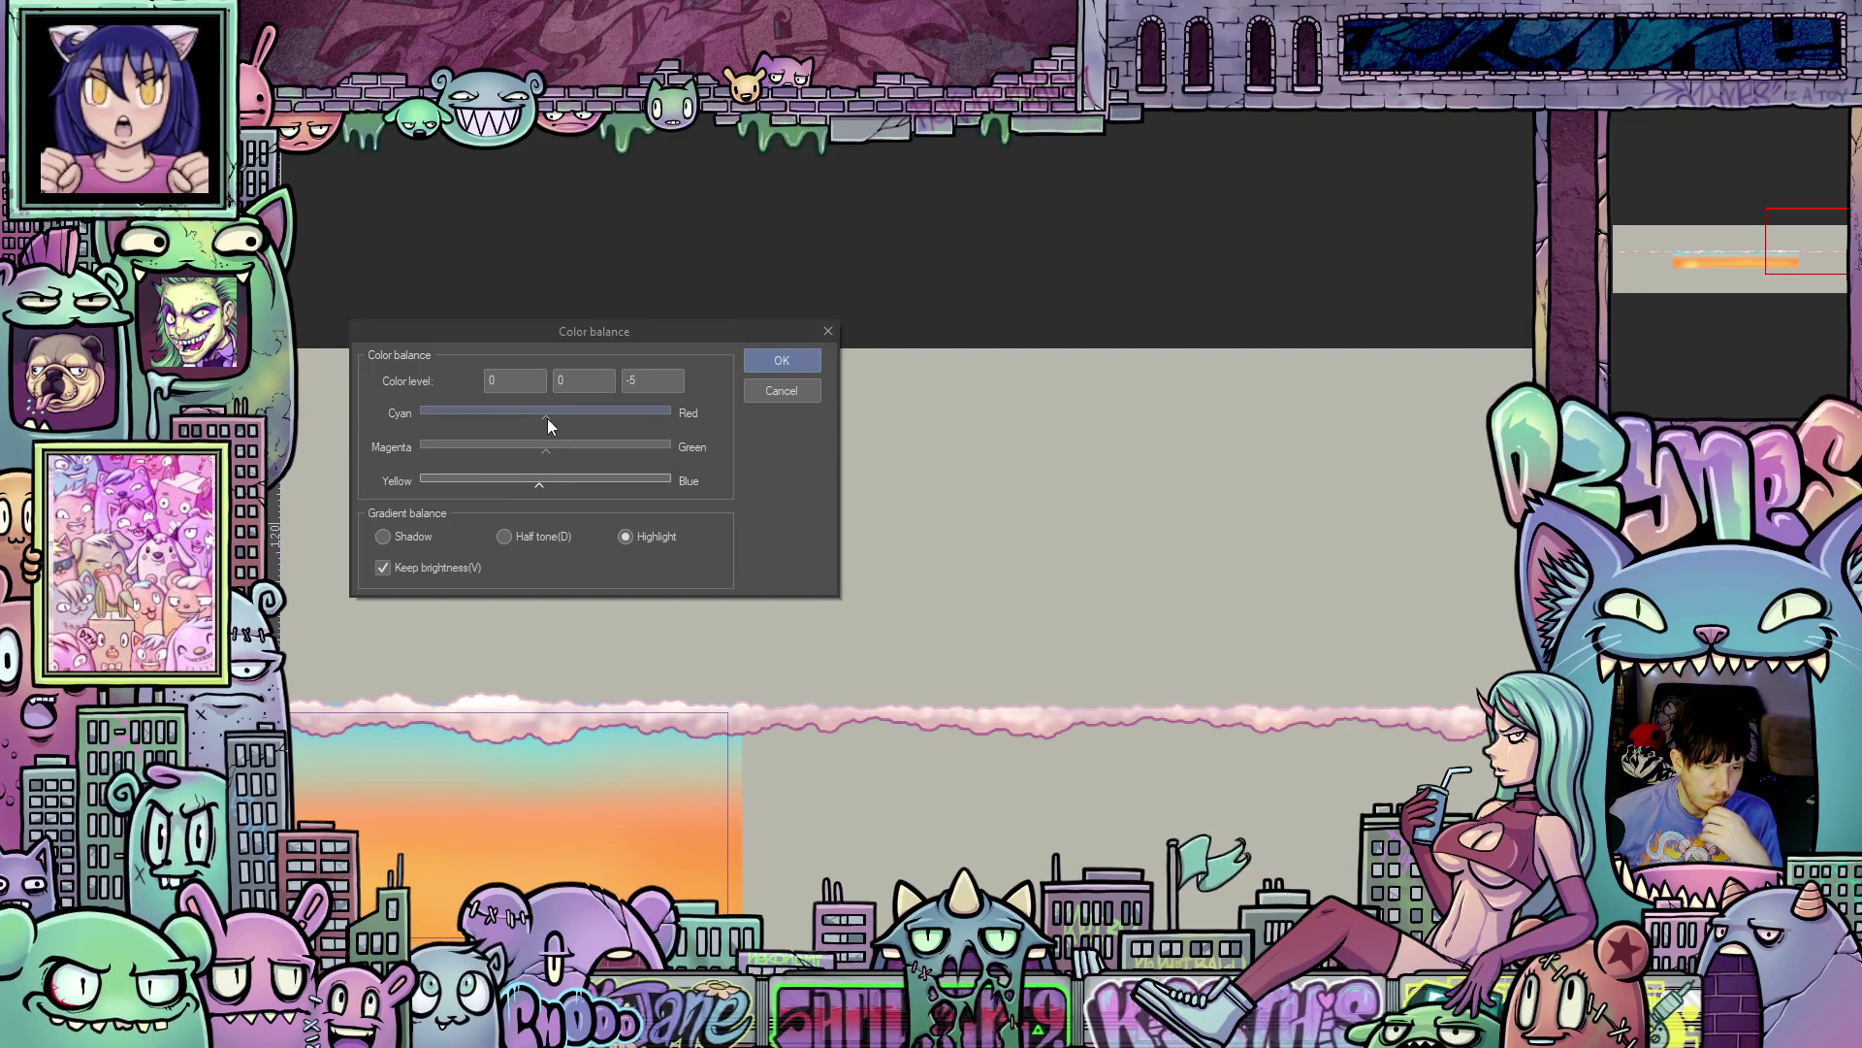
pyautogui.moveTo(546, 418); pyautogui.dragTo(536, 417)
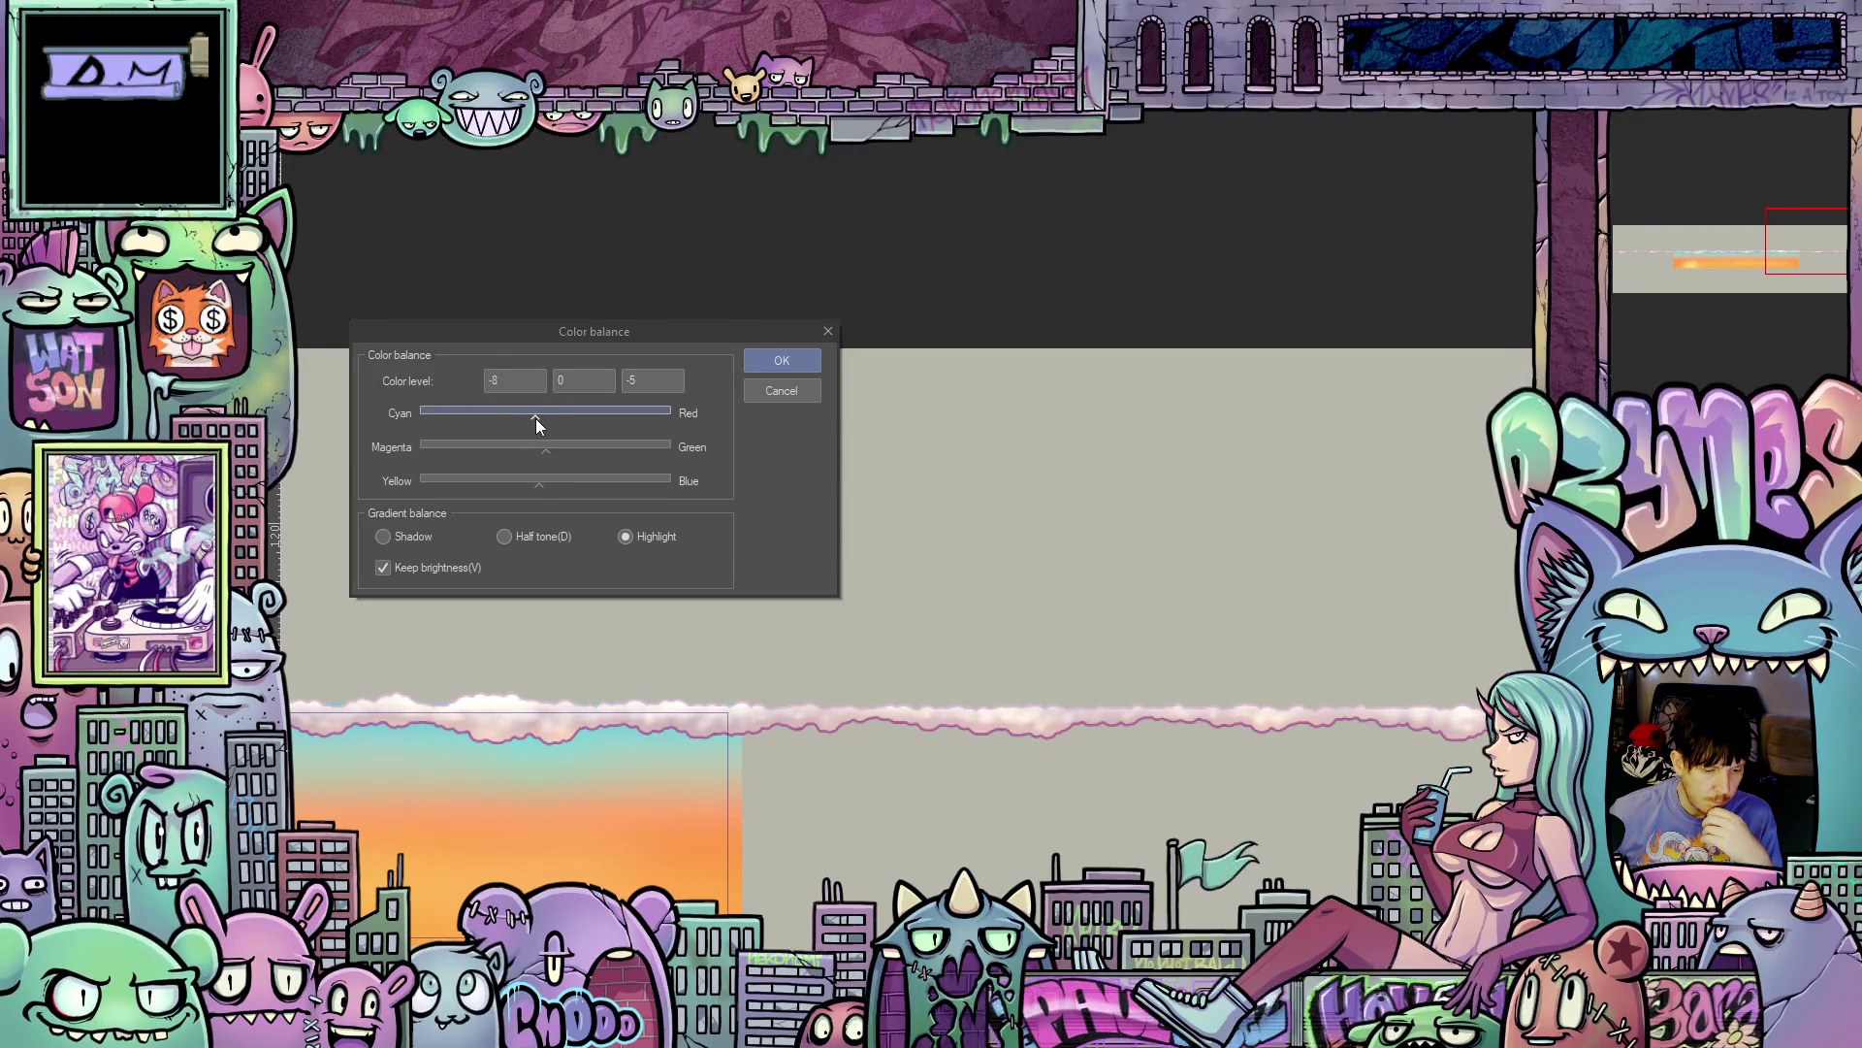
pyautogui.click(781, 361)
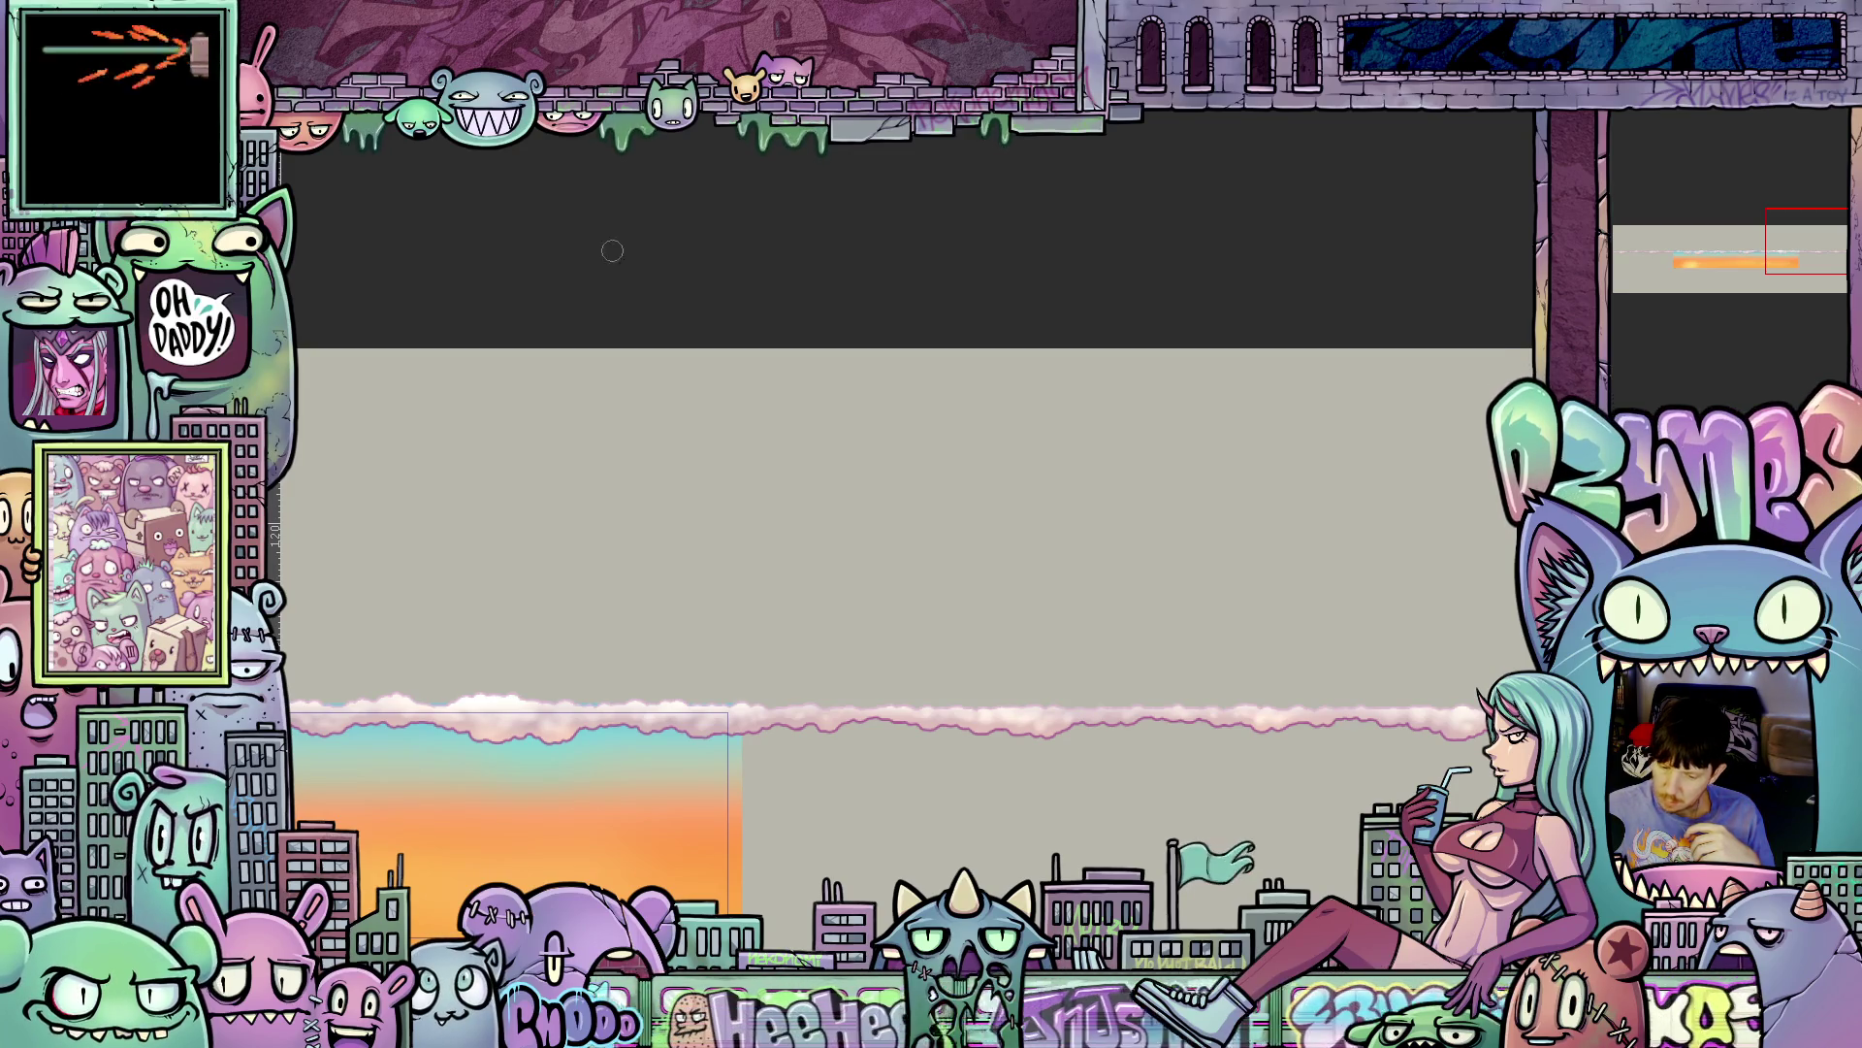
# - Apply Hue/Saturation/Luminosity to the cloud band with hue 35, saturation 13 and luminosity 37
pyautogui.click(194, 126)
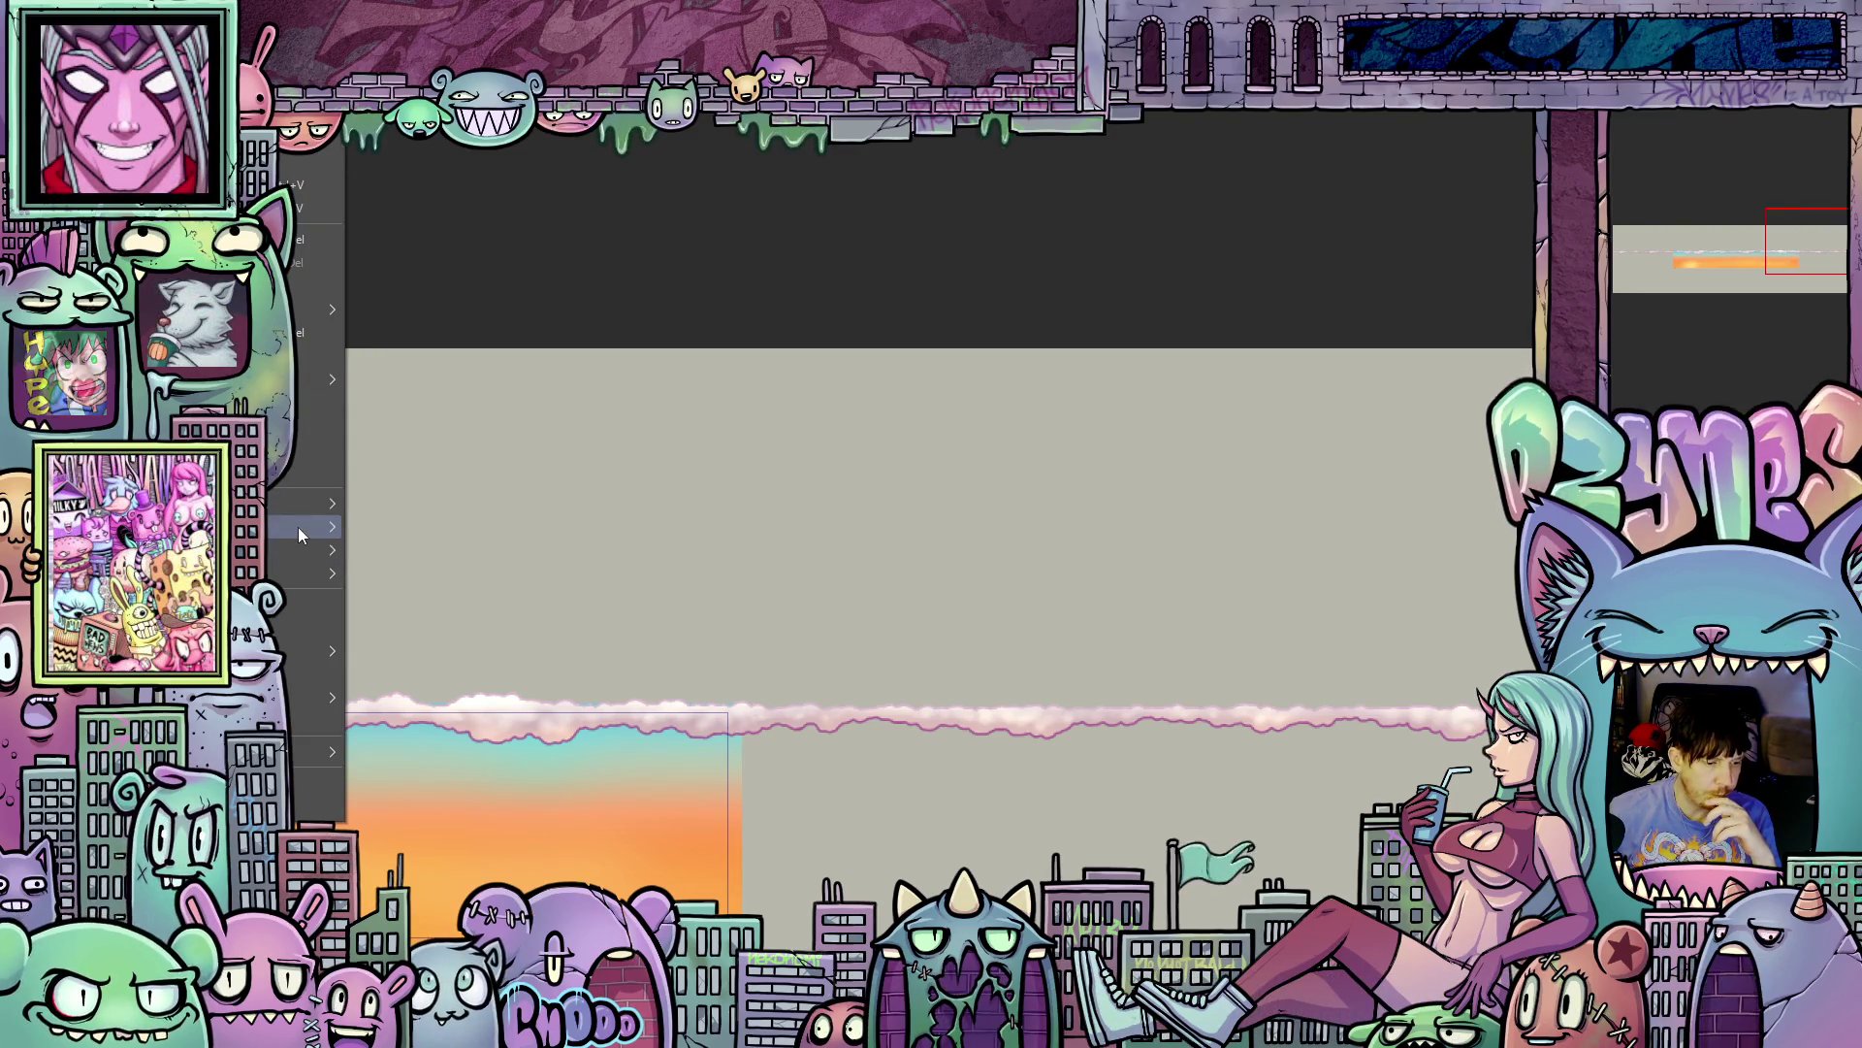
pyautogui.moveTo(299, 527)
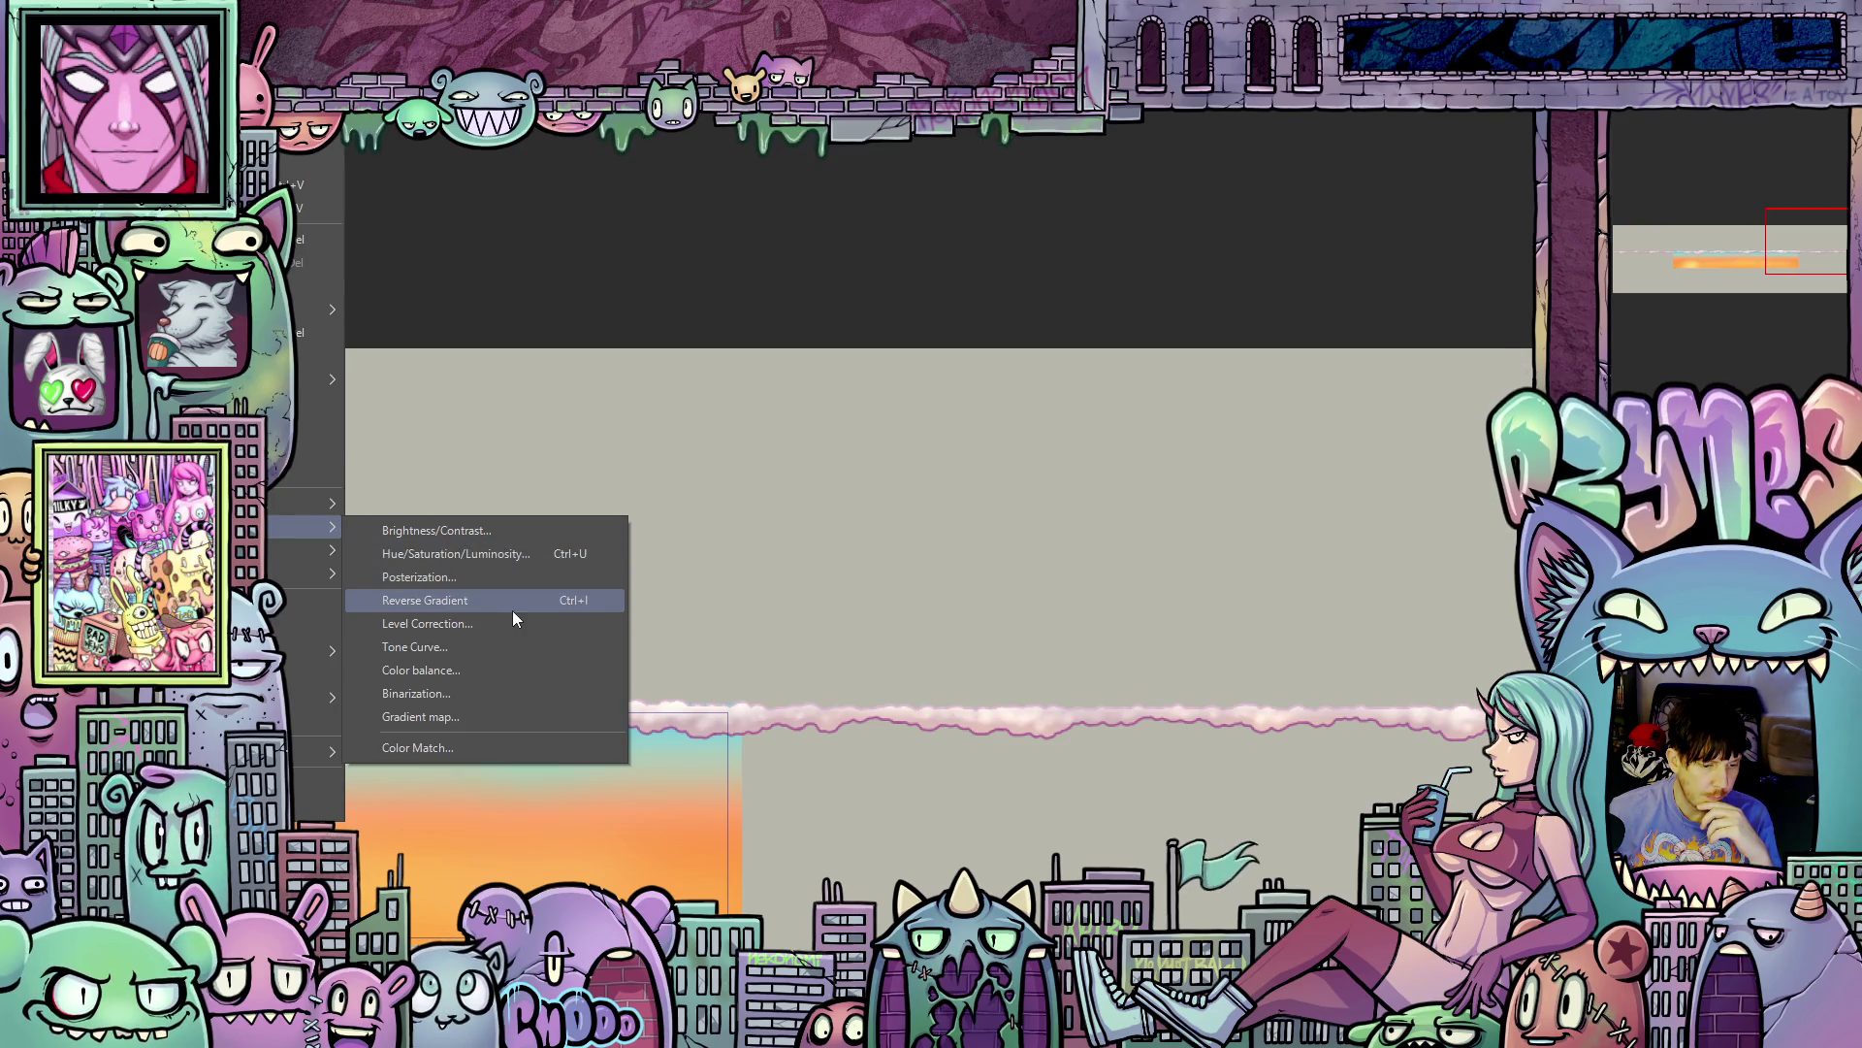
pyautogui.click(493, 552)
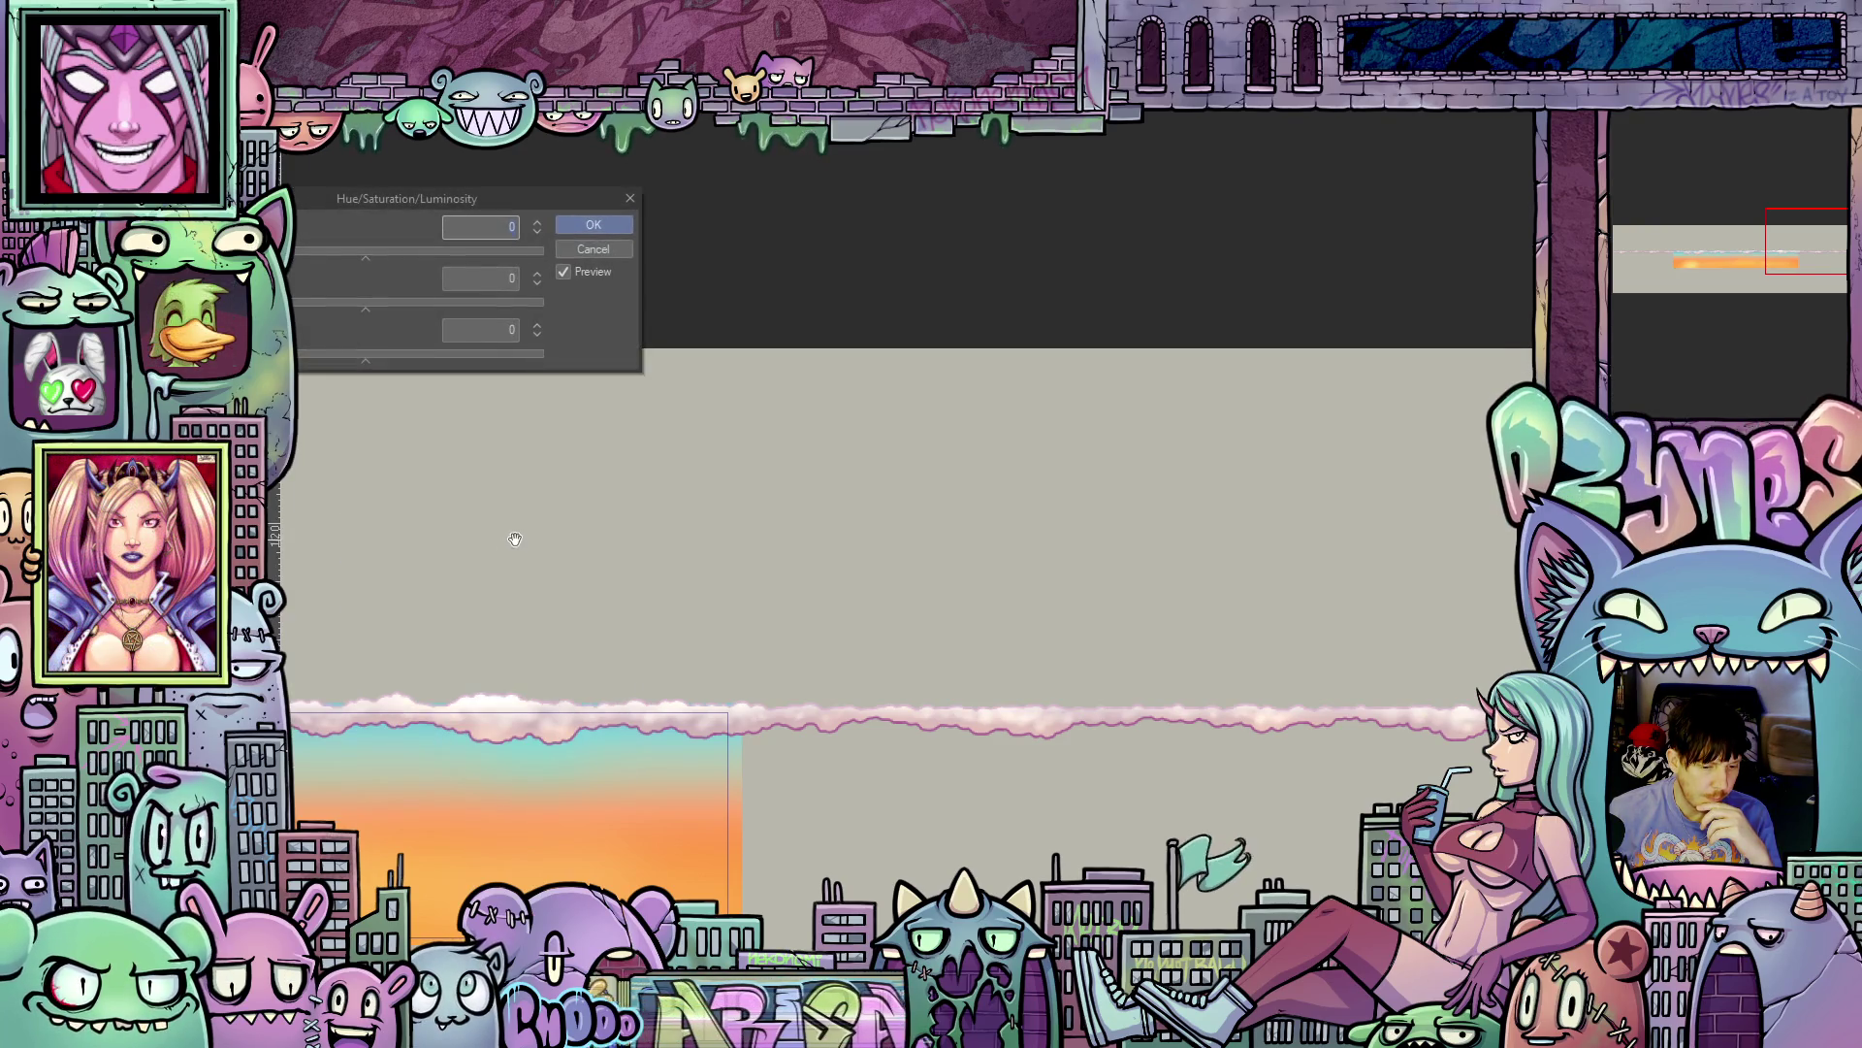
pyautogui.click(368, 360)
pyautogui.moveTo(369, 361); pyautogui.dragTo(432, 359)
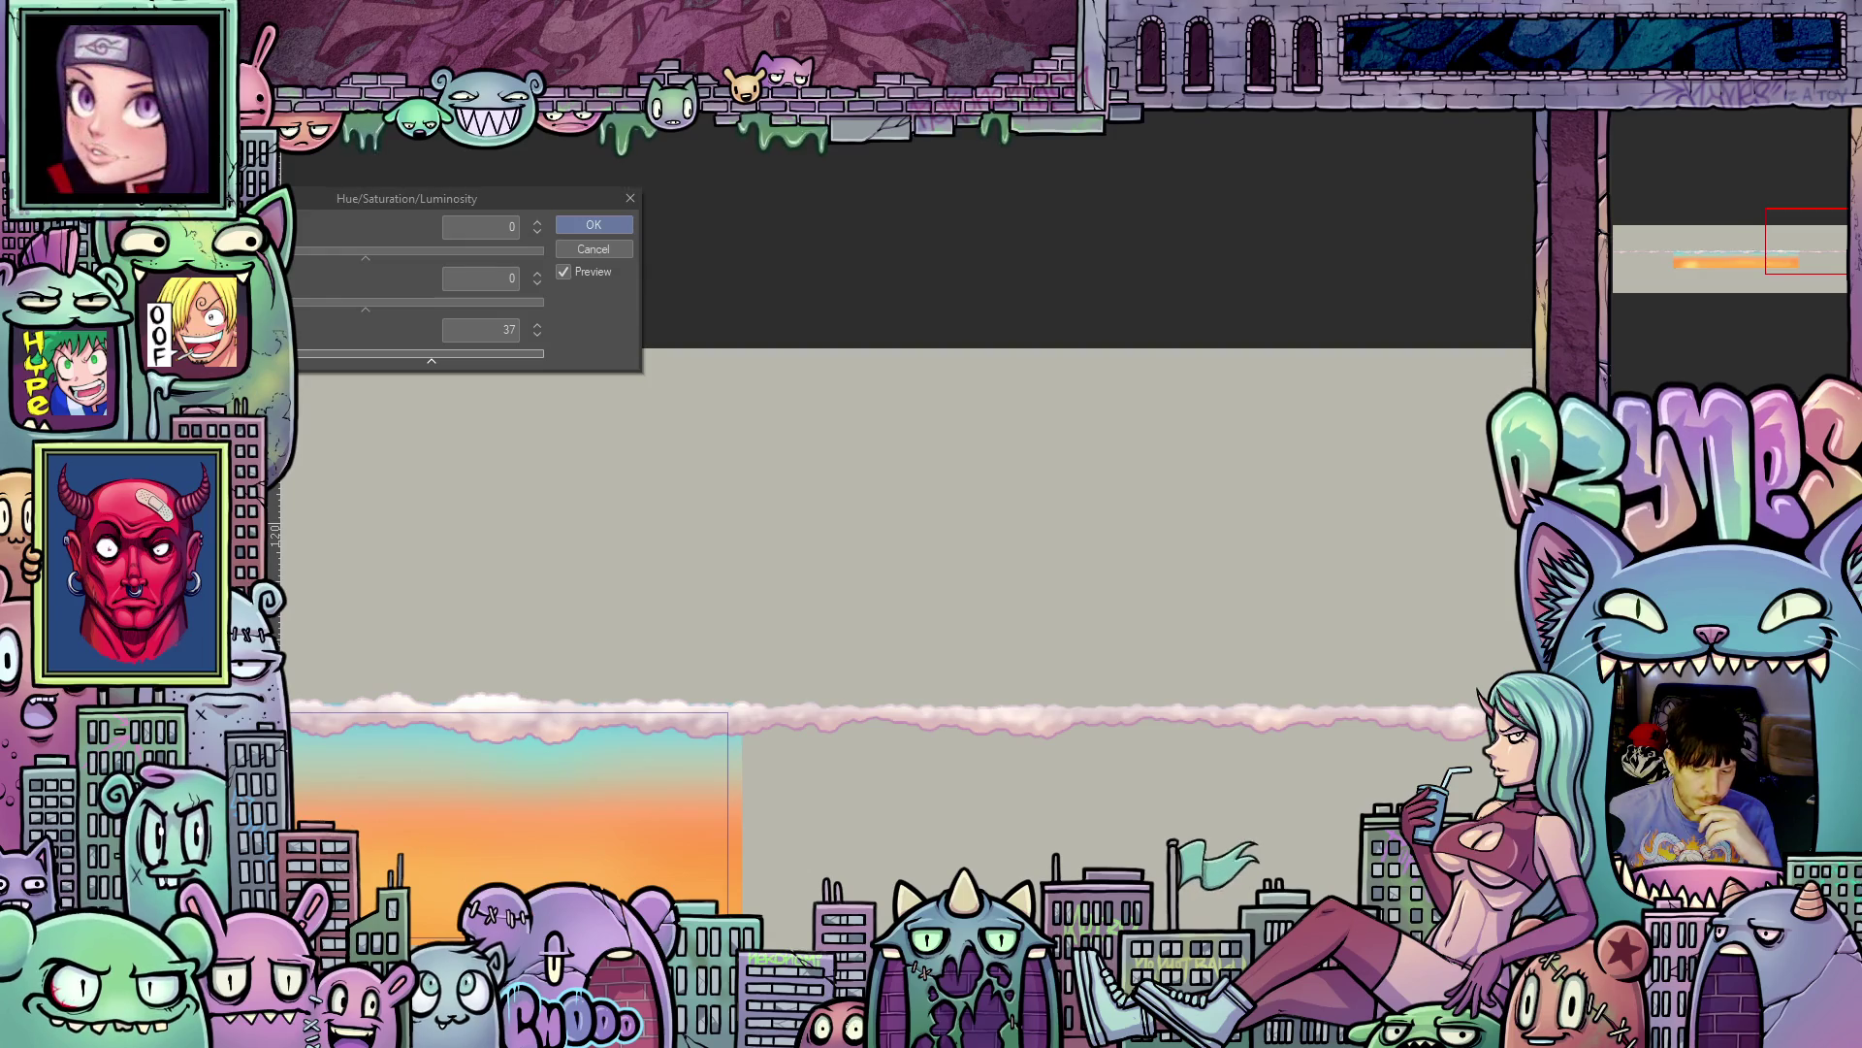
pyautogui.scroll(-1, 863, 621)
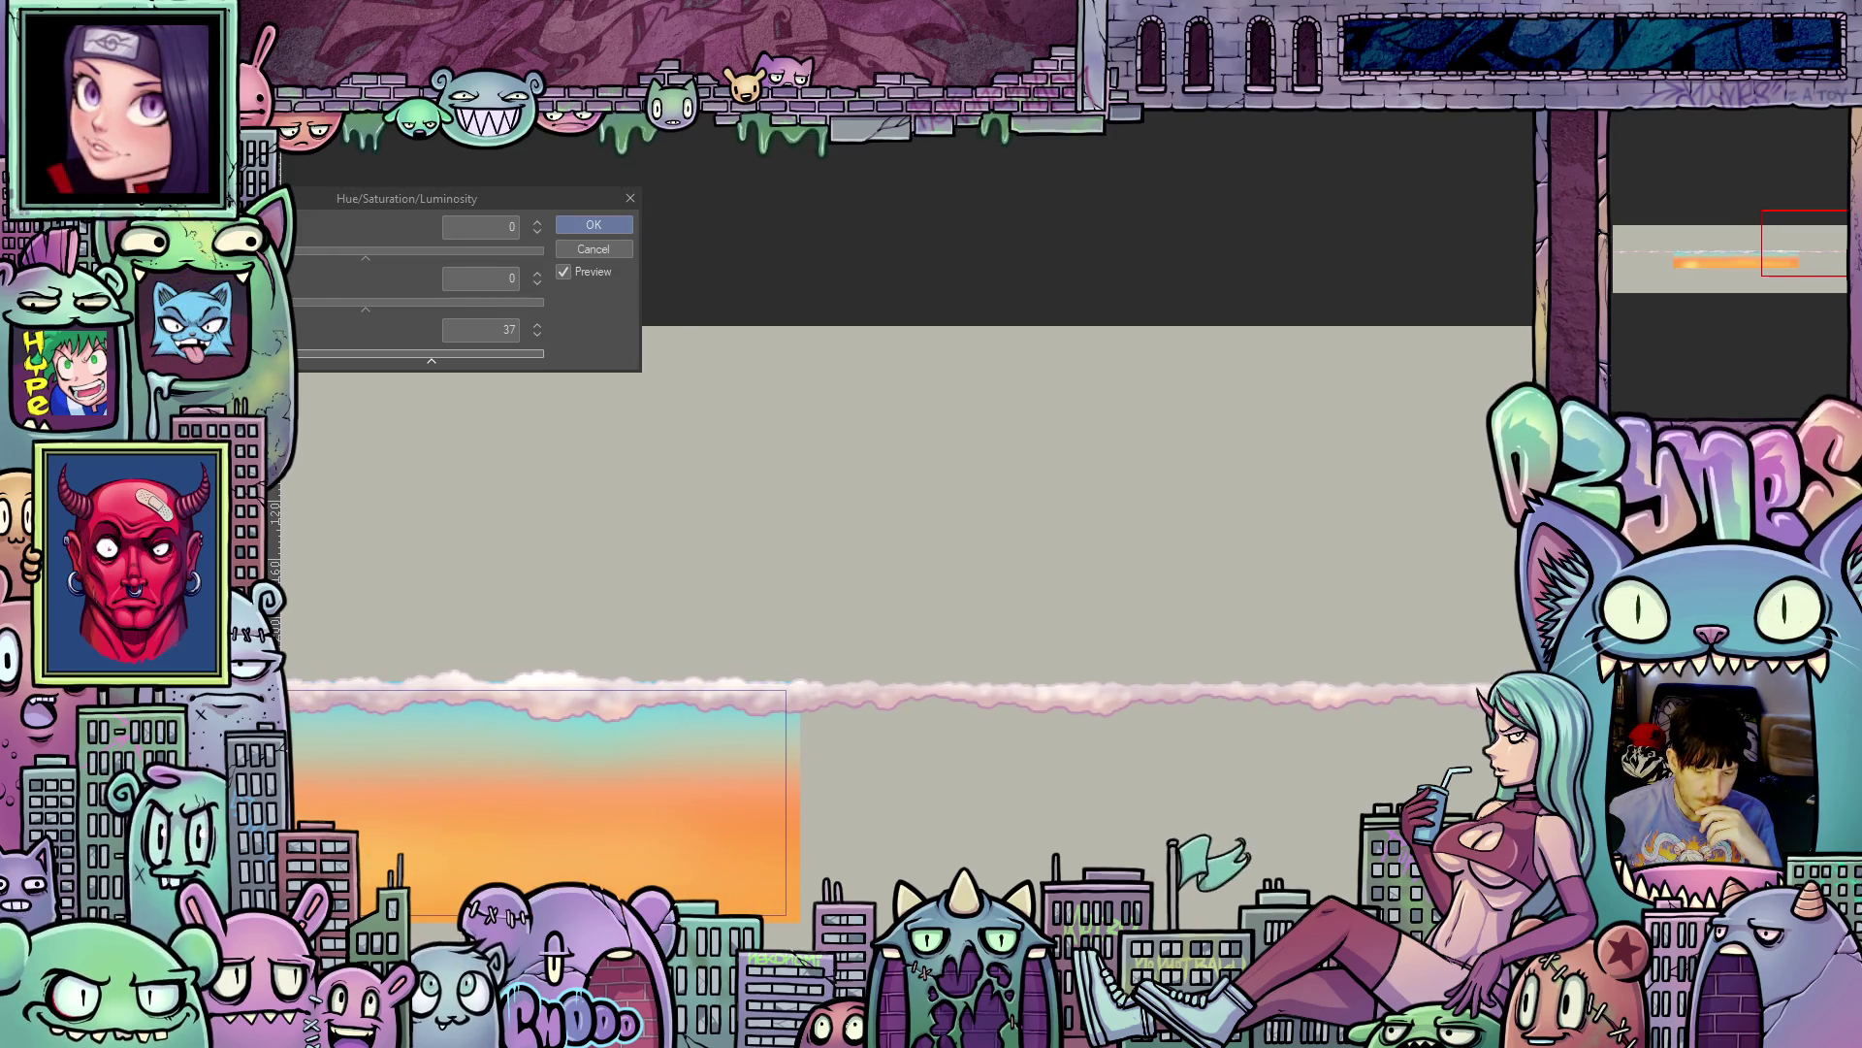
pyautogui.hscroll(-5, 911, 621)
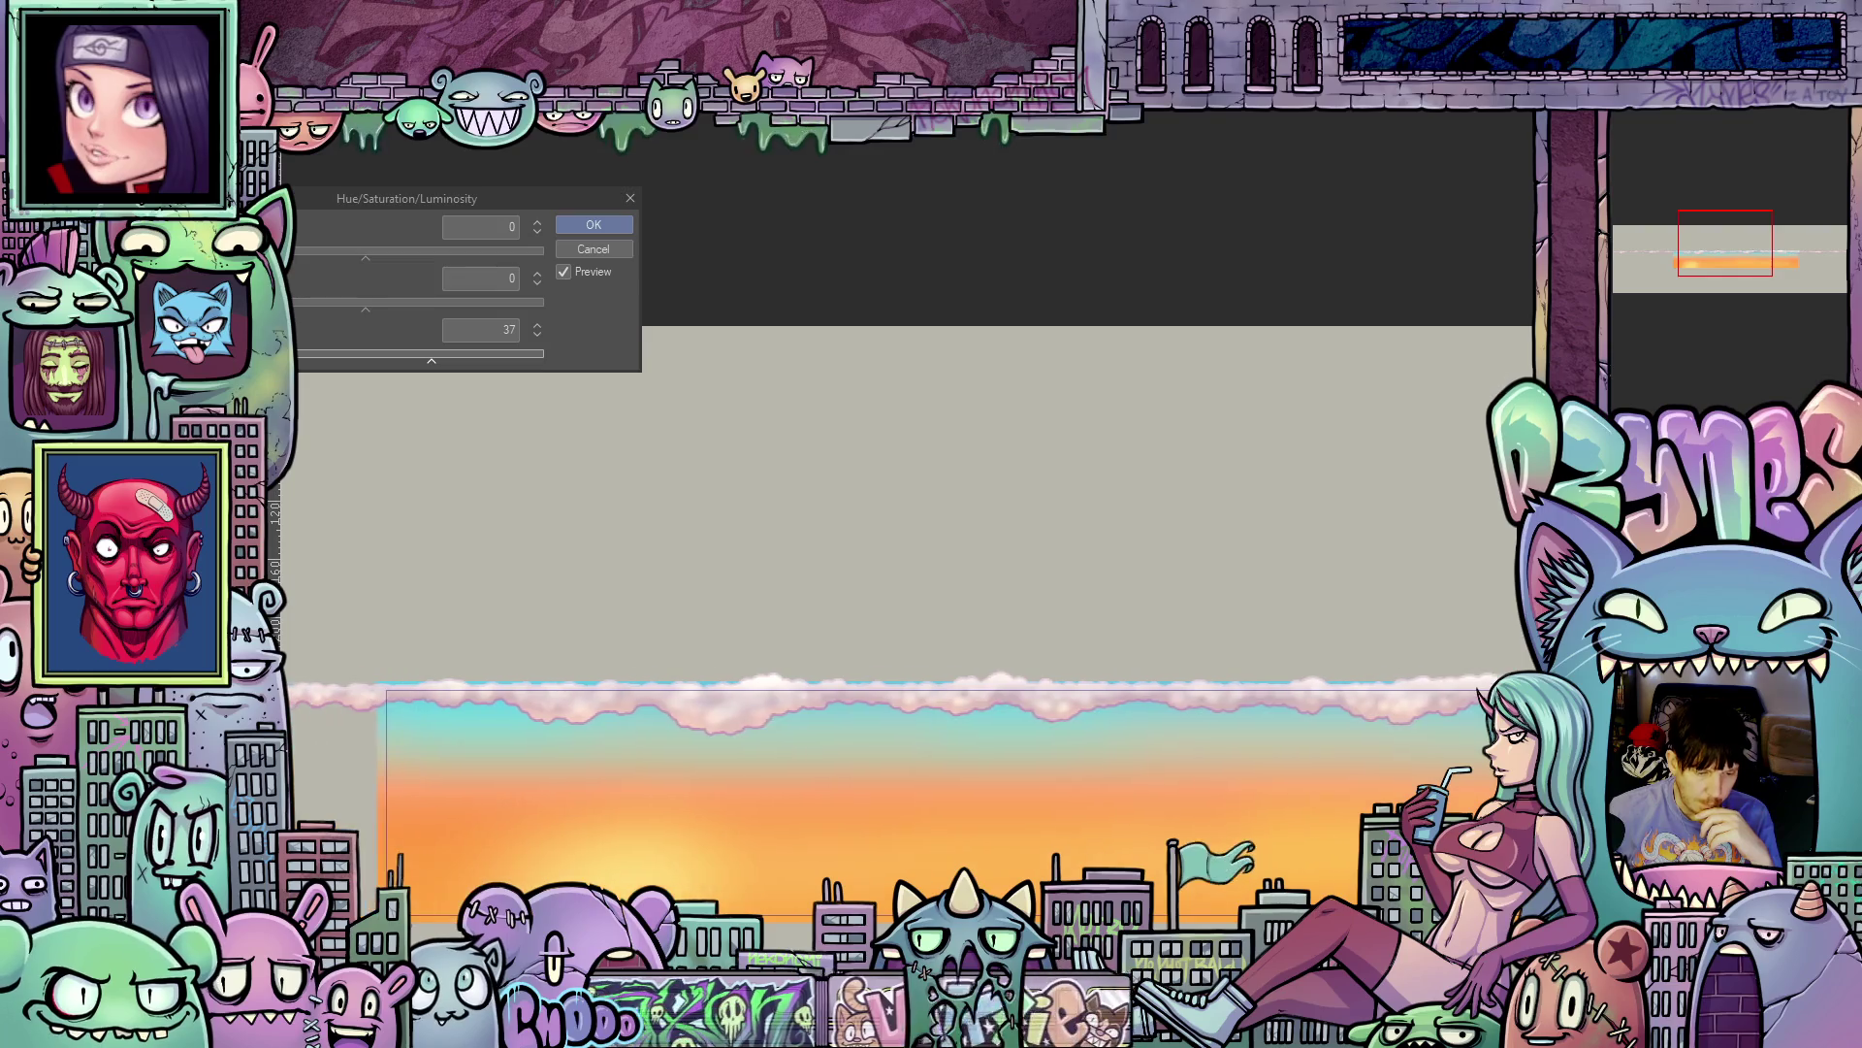
pyautogui.hscroll(2, 912, 621)
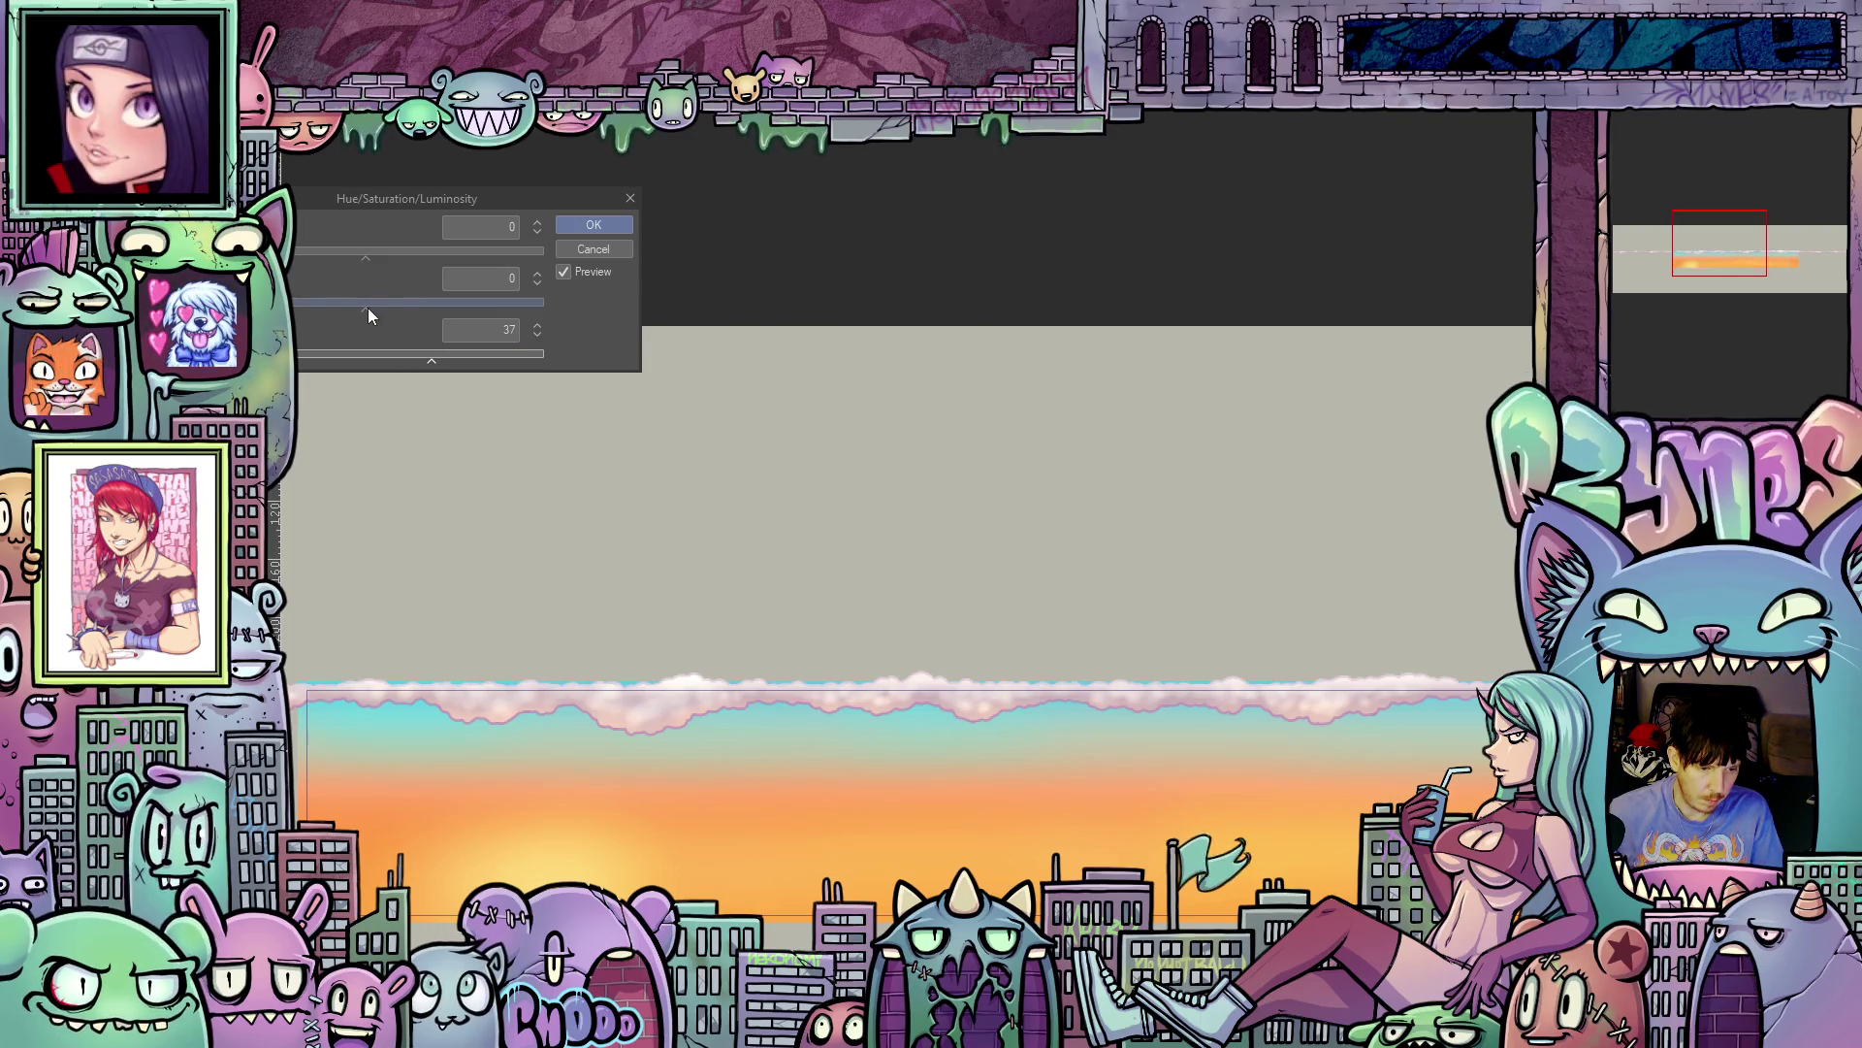
pyautogui.moveTo(365, 258)
pyautogui.mouseDown()
pyautogui.moveTo(421, 258)
pyautogui.moveTo(387, 258)
pyautogui.moveTo(404, 260)
pyautogui.mouseUp()
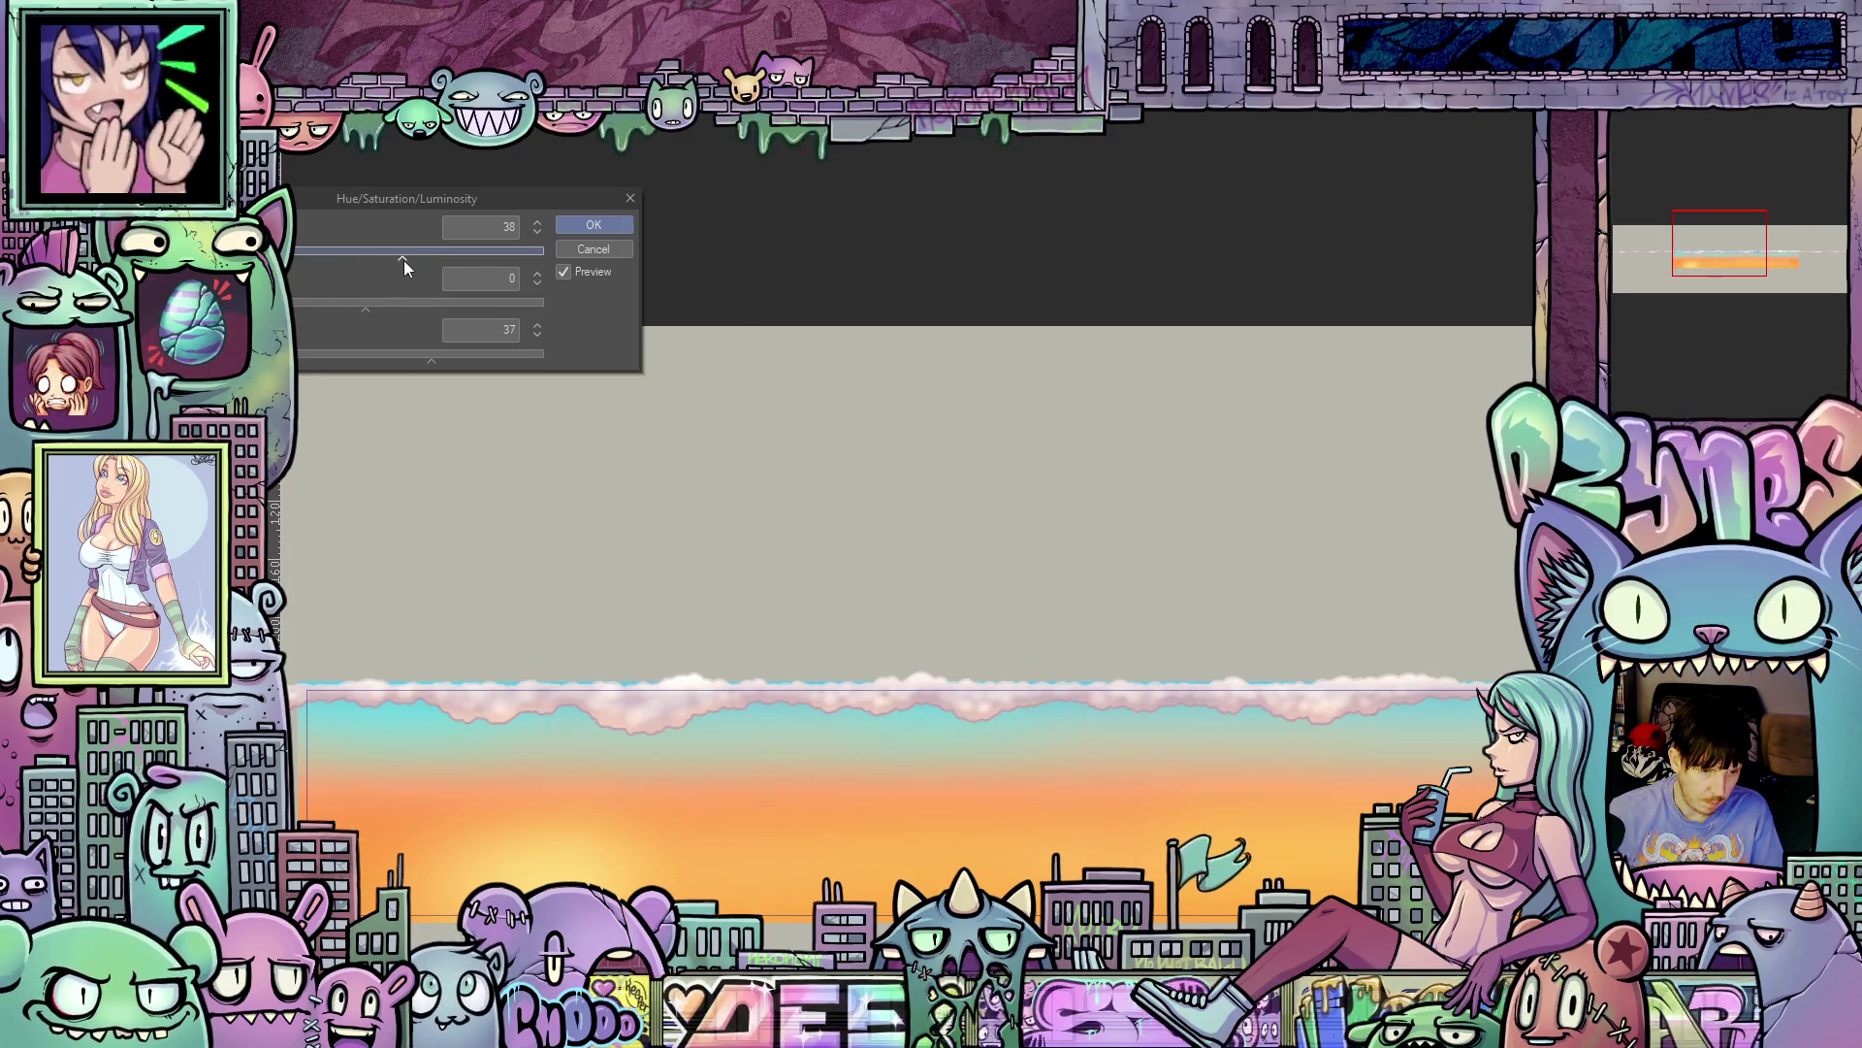
pyautogui.moveTo(404, 259); pyautogui.dragTo(400, 260)
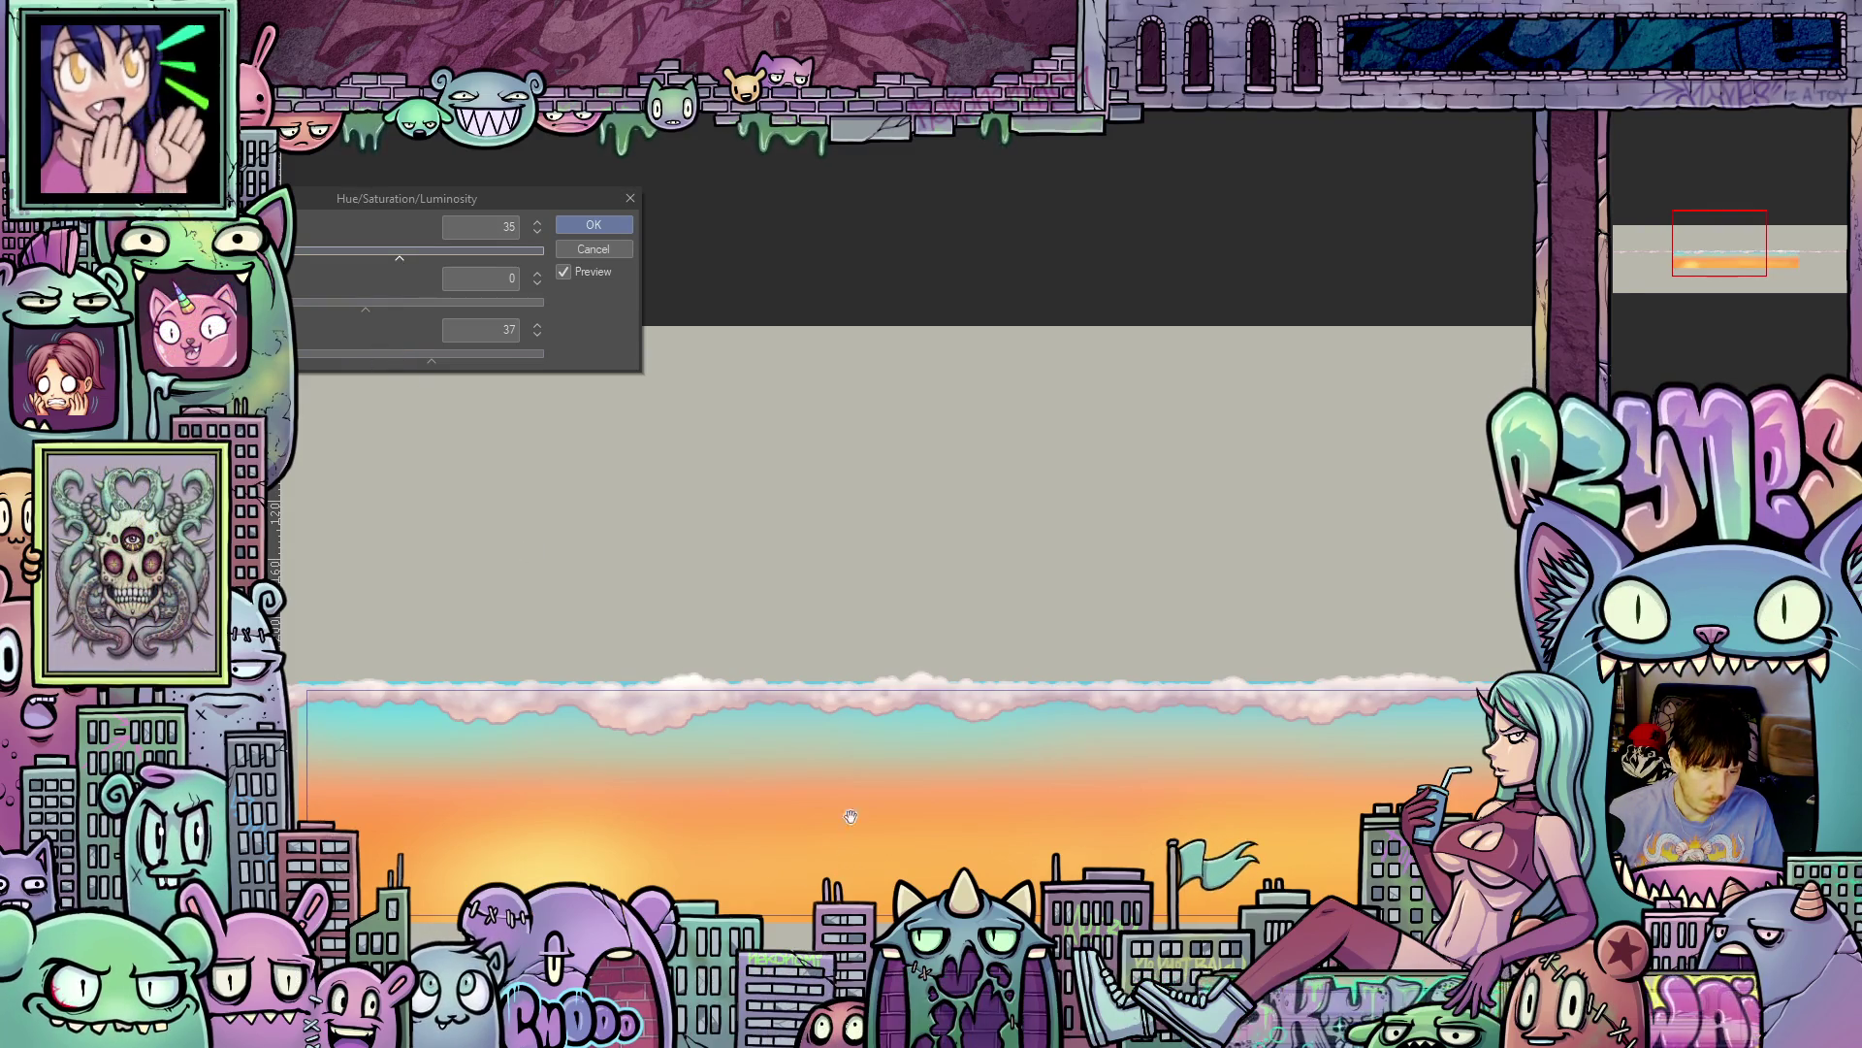
pyautogui.scroll(3, 785, 670)
pyautogui.scroll(-5, 570, 622)
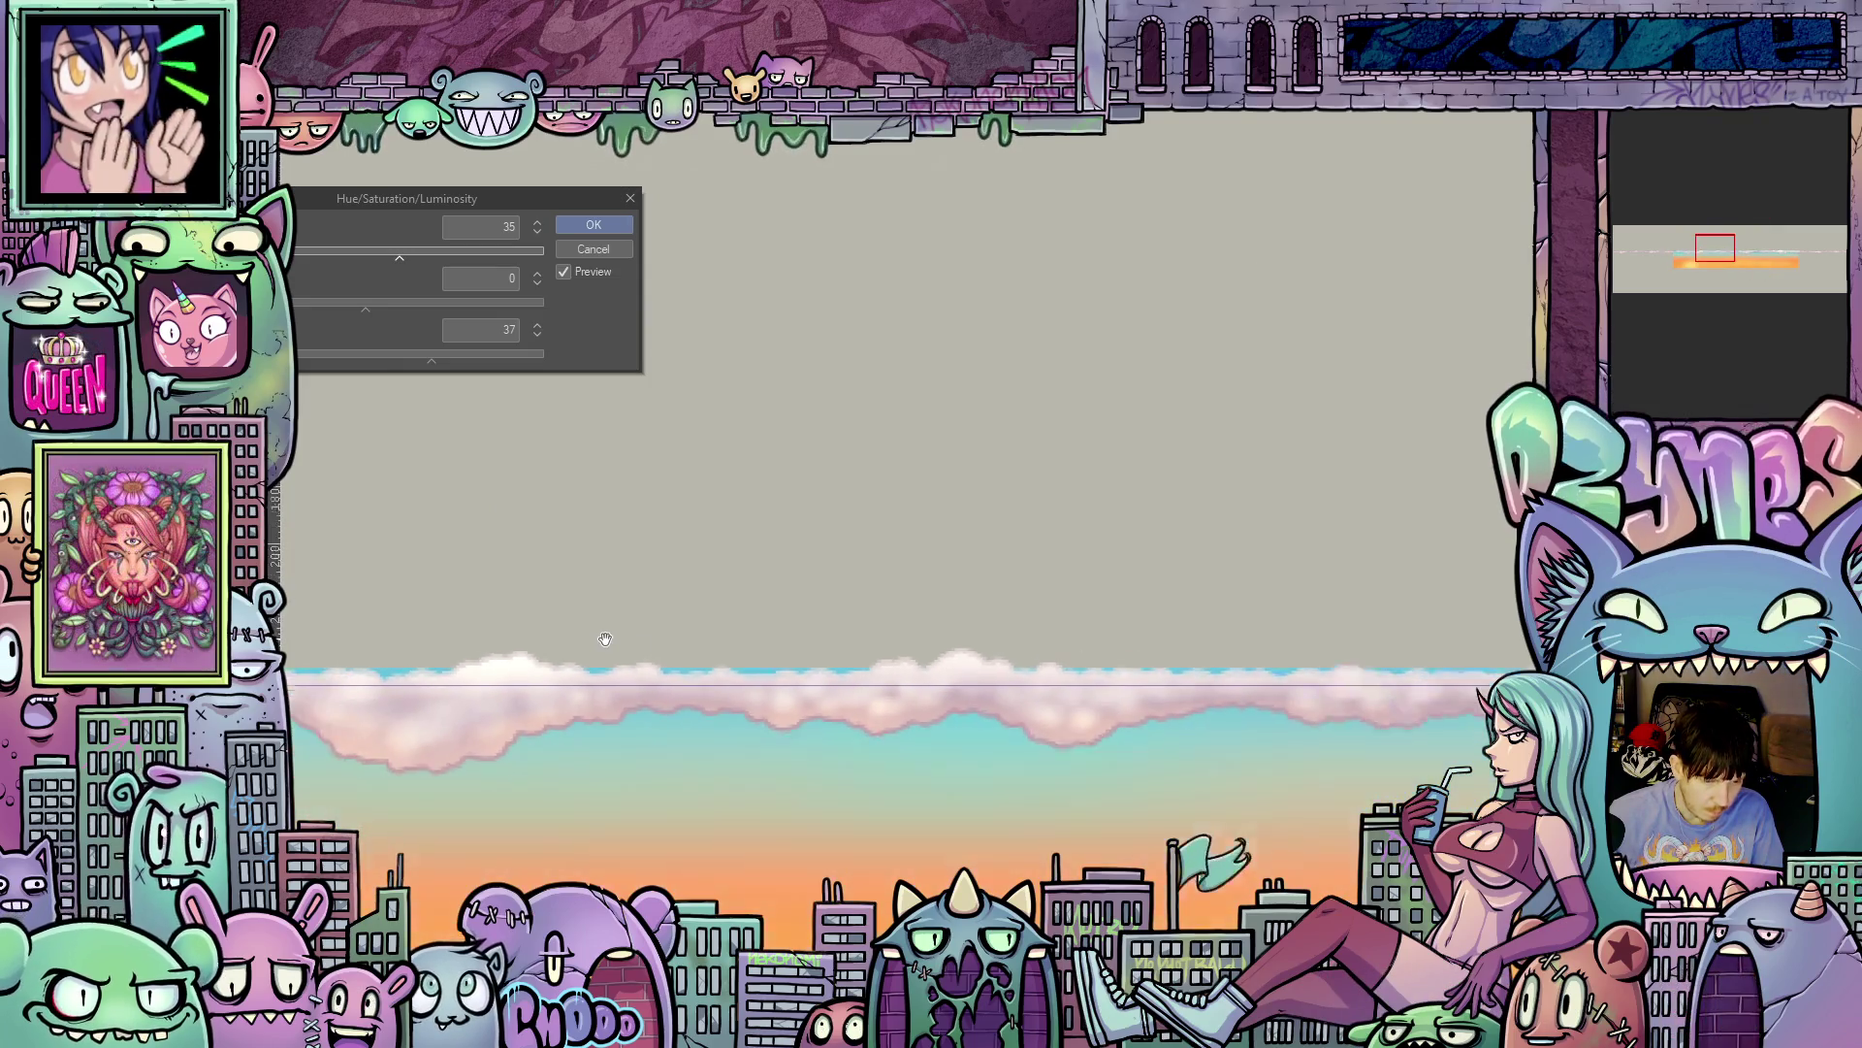
pyautogui.moveTo(400, 255)
pyautogui.mouseDown()
pyautogui.moveTo(305, 260)
pyautogui.moveTo(402, 269)
pyautogui.mouseUp()
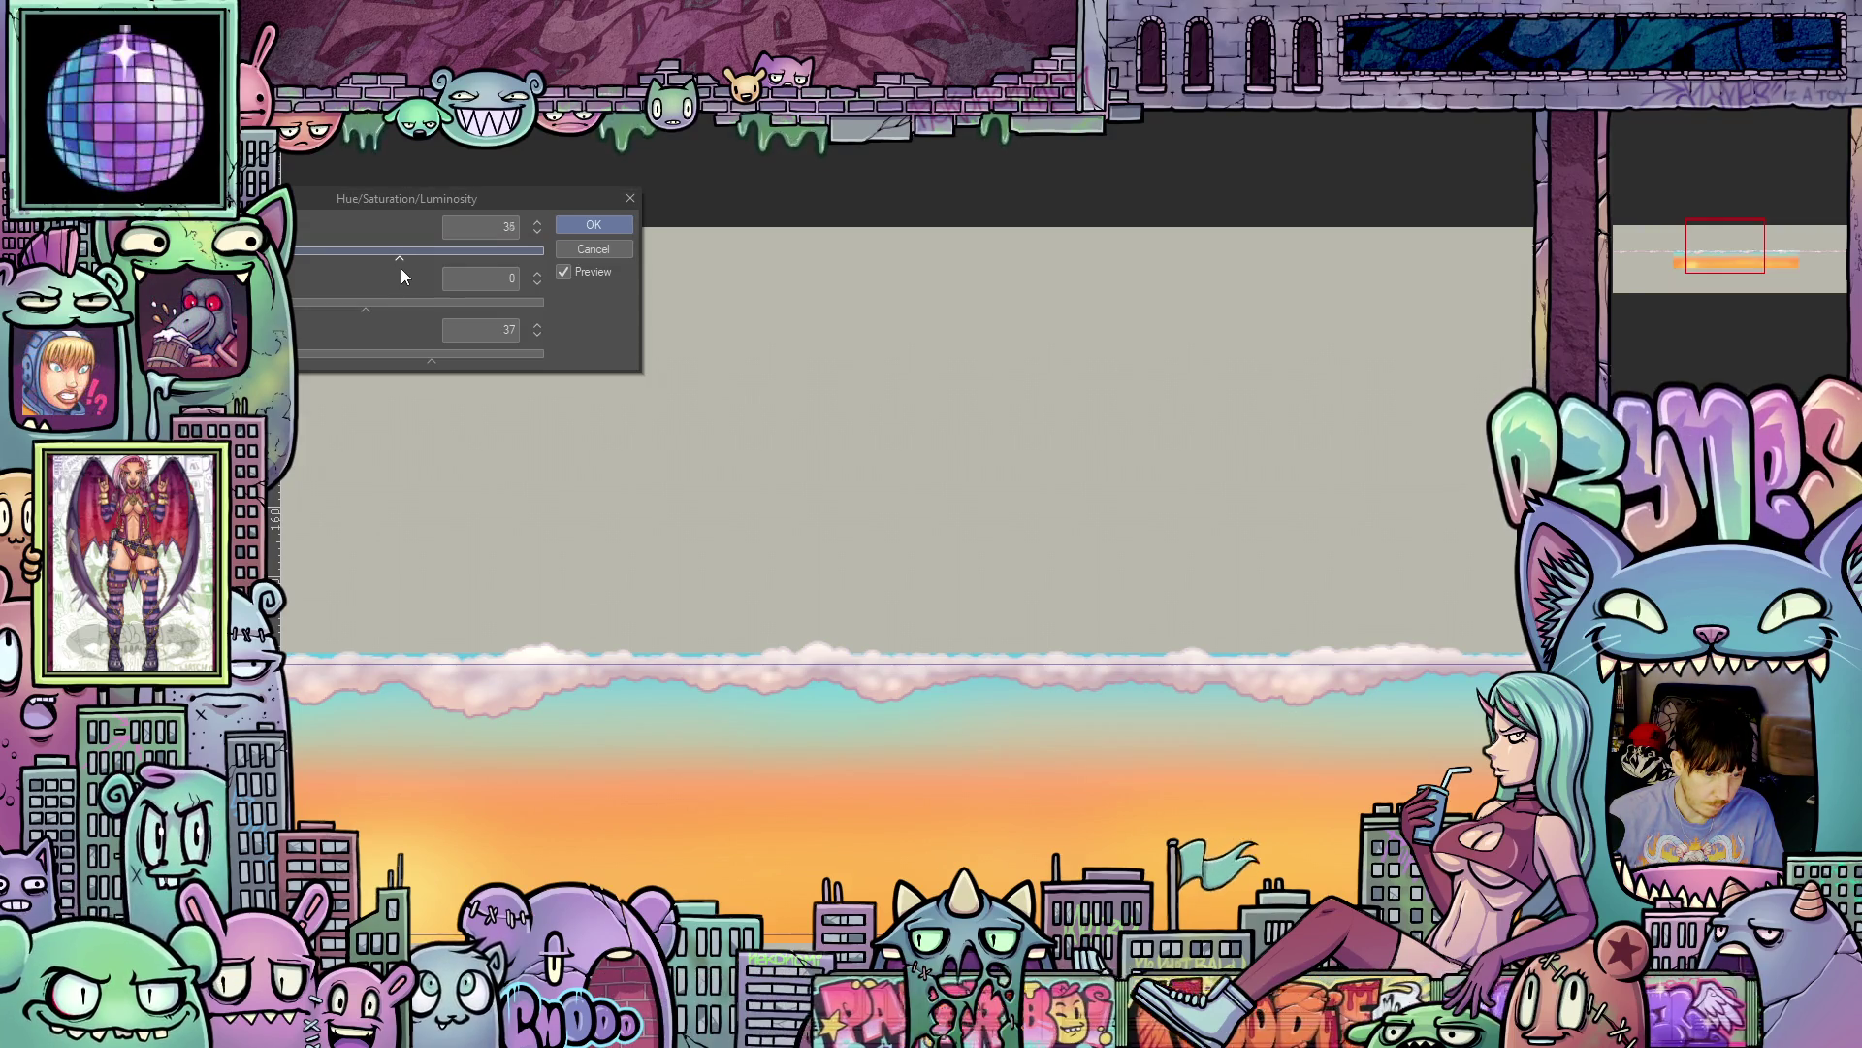
pyautogui.moveTo(369, 307)
pyautogui.mouseDown()
pyautogui.moveTo(473, 311)
pyautogui.moveTo(390, 308)
pyautogui.mouseUp()
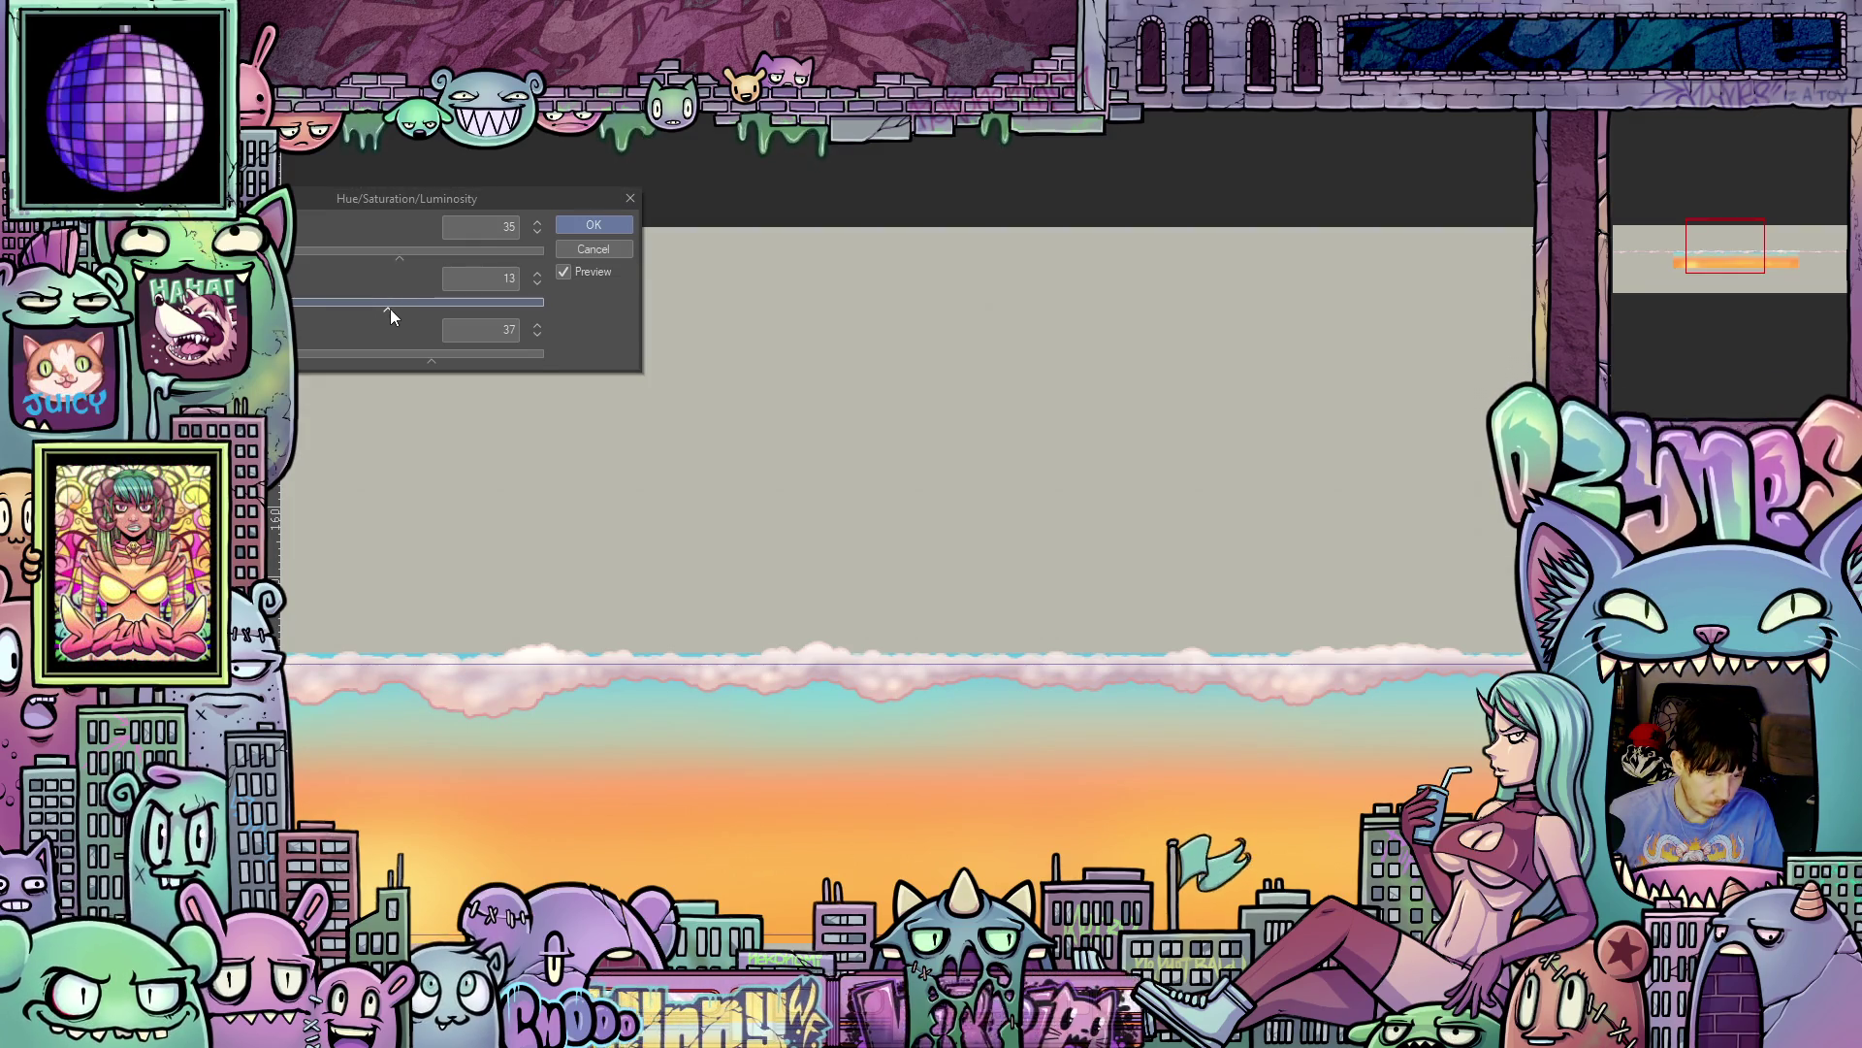
pyautogui.click(592, 225)
pyautogui.scroll(-2, 930, 717)
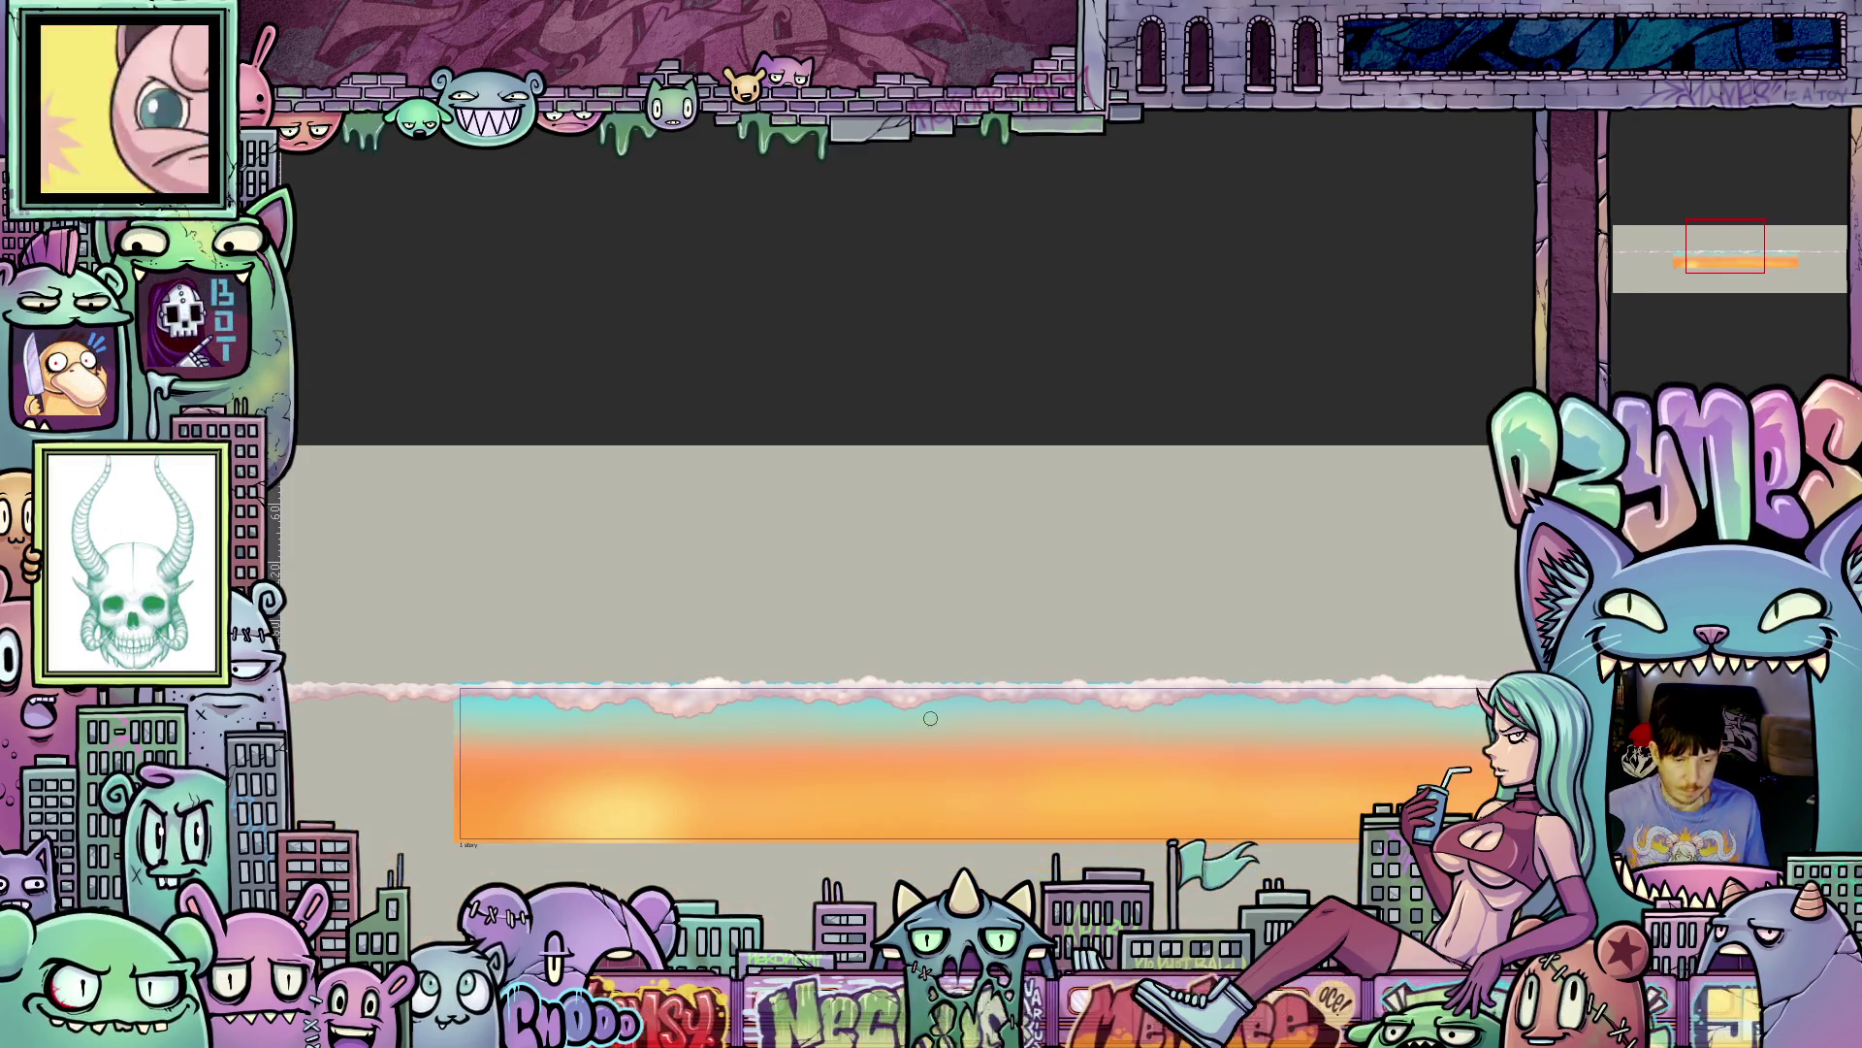
pyautogui.moveTo(931, 718)
pyautogui.mouseDown()
pyautogui.moveTo(1290, 606)
pyautogui.moveTo(1335, 678)
pyautogui.moveTo(740, 652)
pyautogui.mouseUp()
pyautogui.scroll(-1, 1334, 697)
pyautogui.scroll(-1, 740, 652)
pyautogui.scroll(-1, 923, 657)
pyautogui.moveTo(923, 657)
pyautogui.mouseDown()
pyautogui.moveTo(1077, 659)
pyautogui.moveTo(1096, 688)
pyautogui.mouseUp()
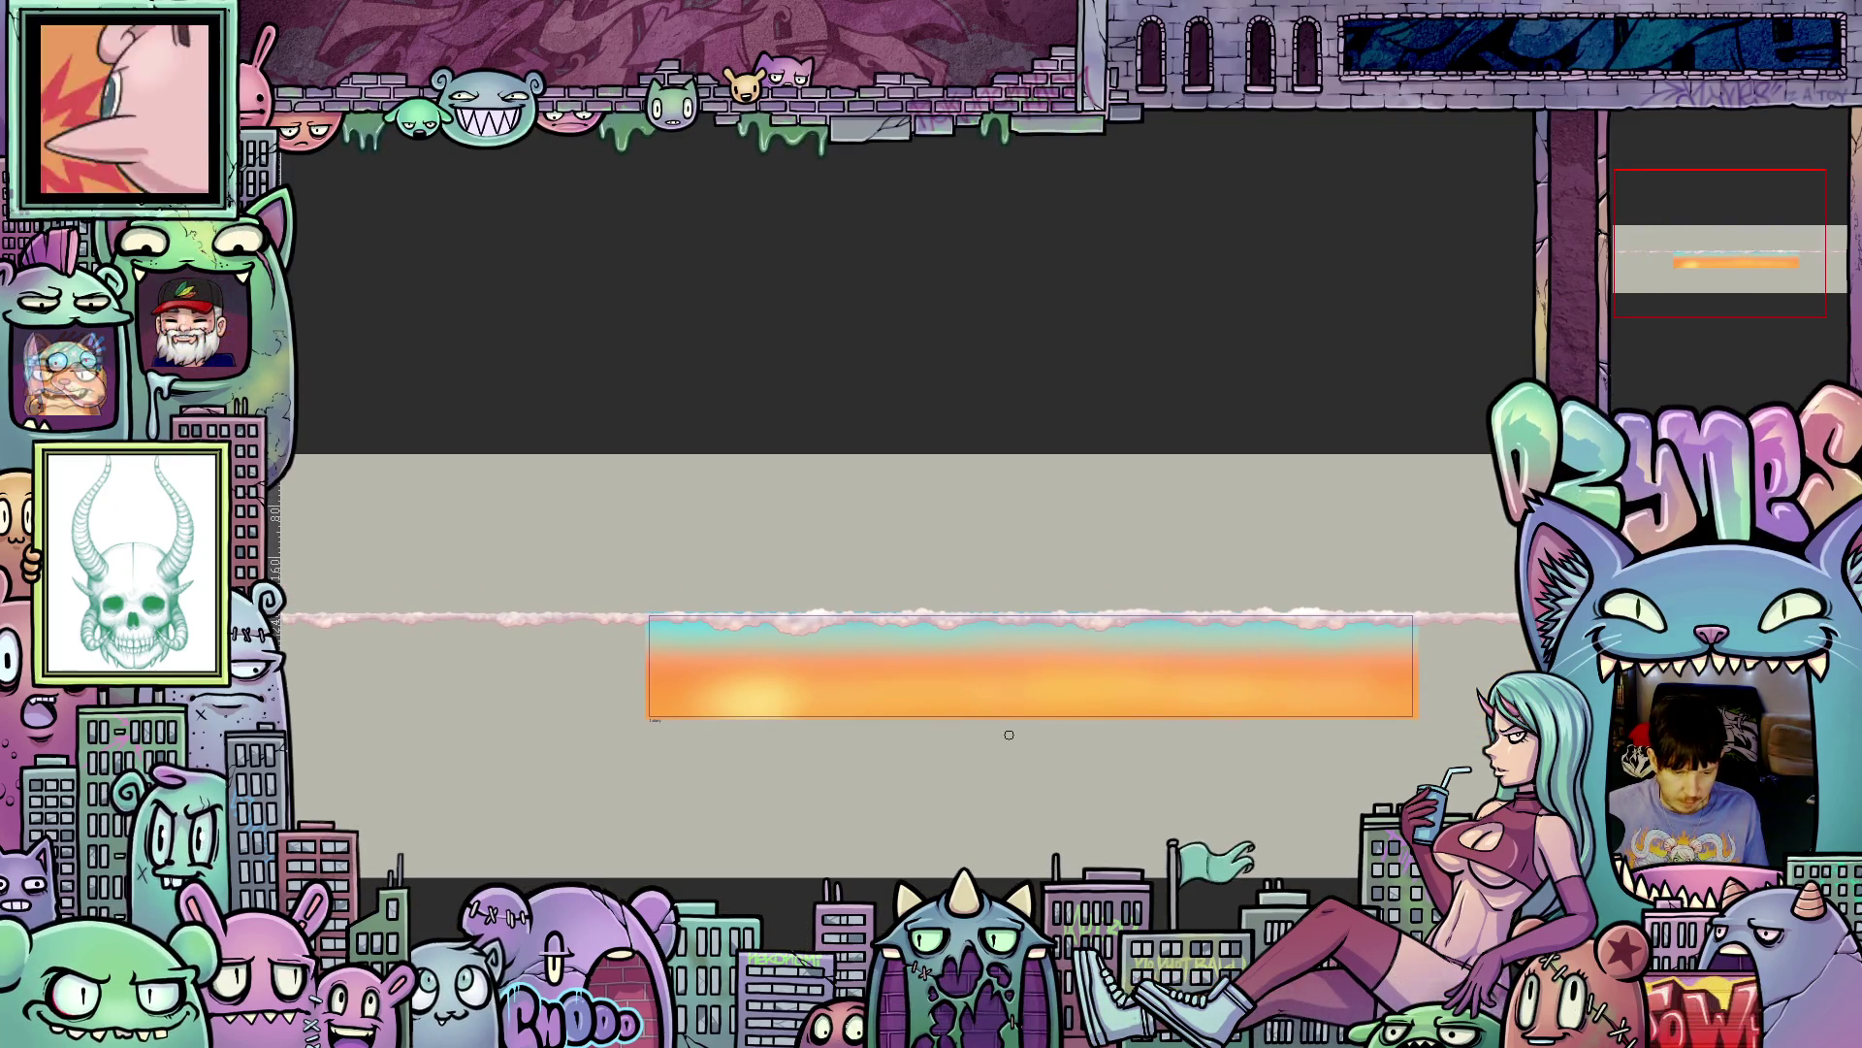
pyautogui.scroll(-1, 1009, 734)
pyautogui.moveTo(1008, 734); pyautogui.dragTo(732, 734)
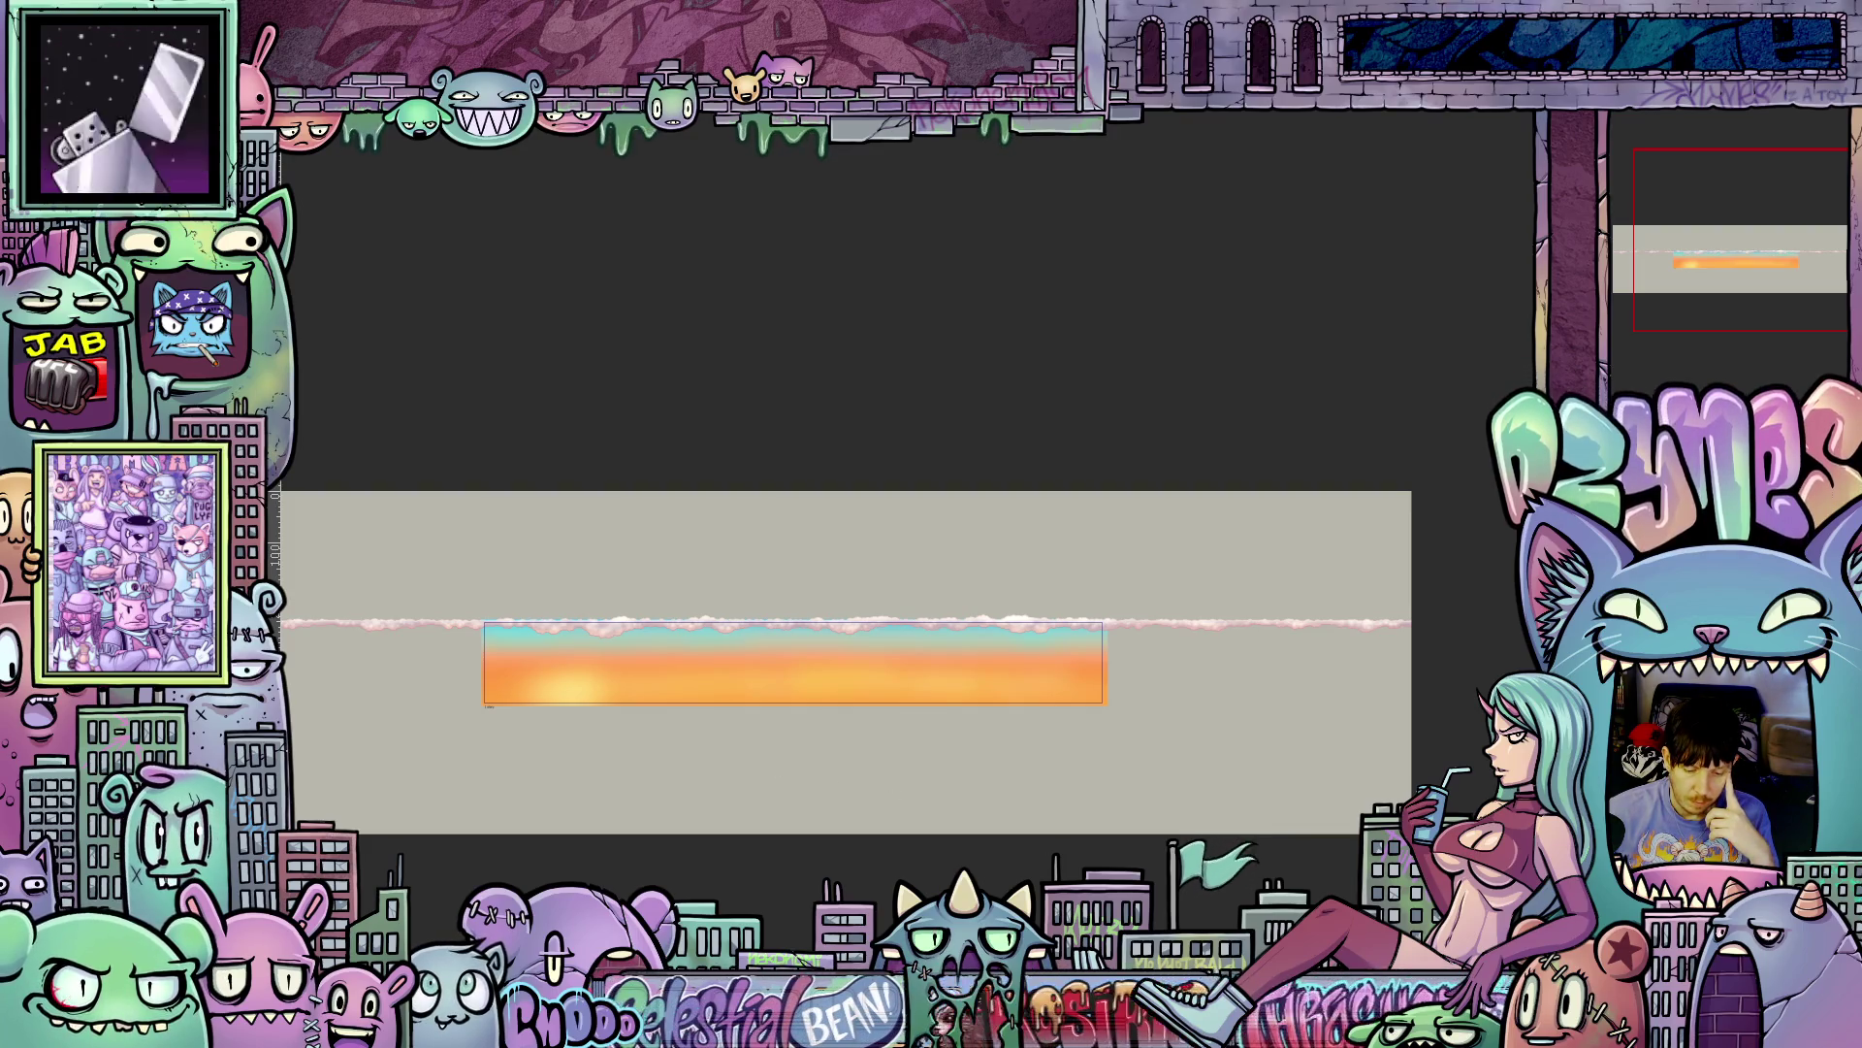
pyautogui.hscroll(-2, 873, 649)
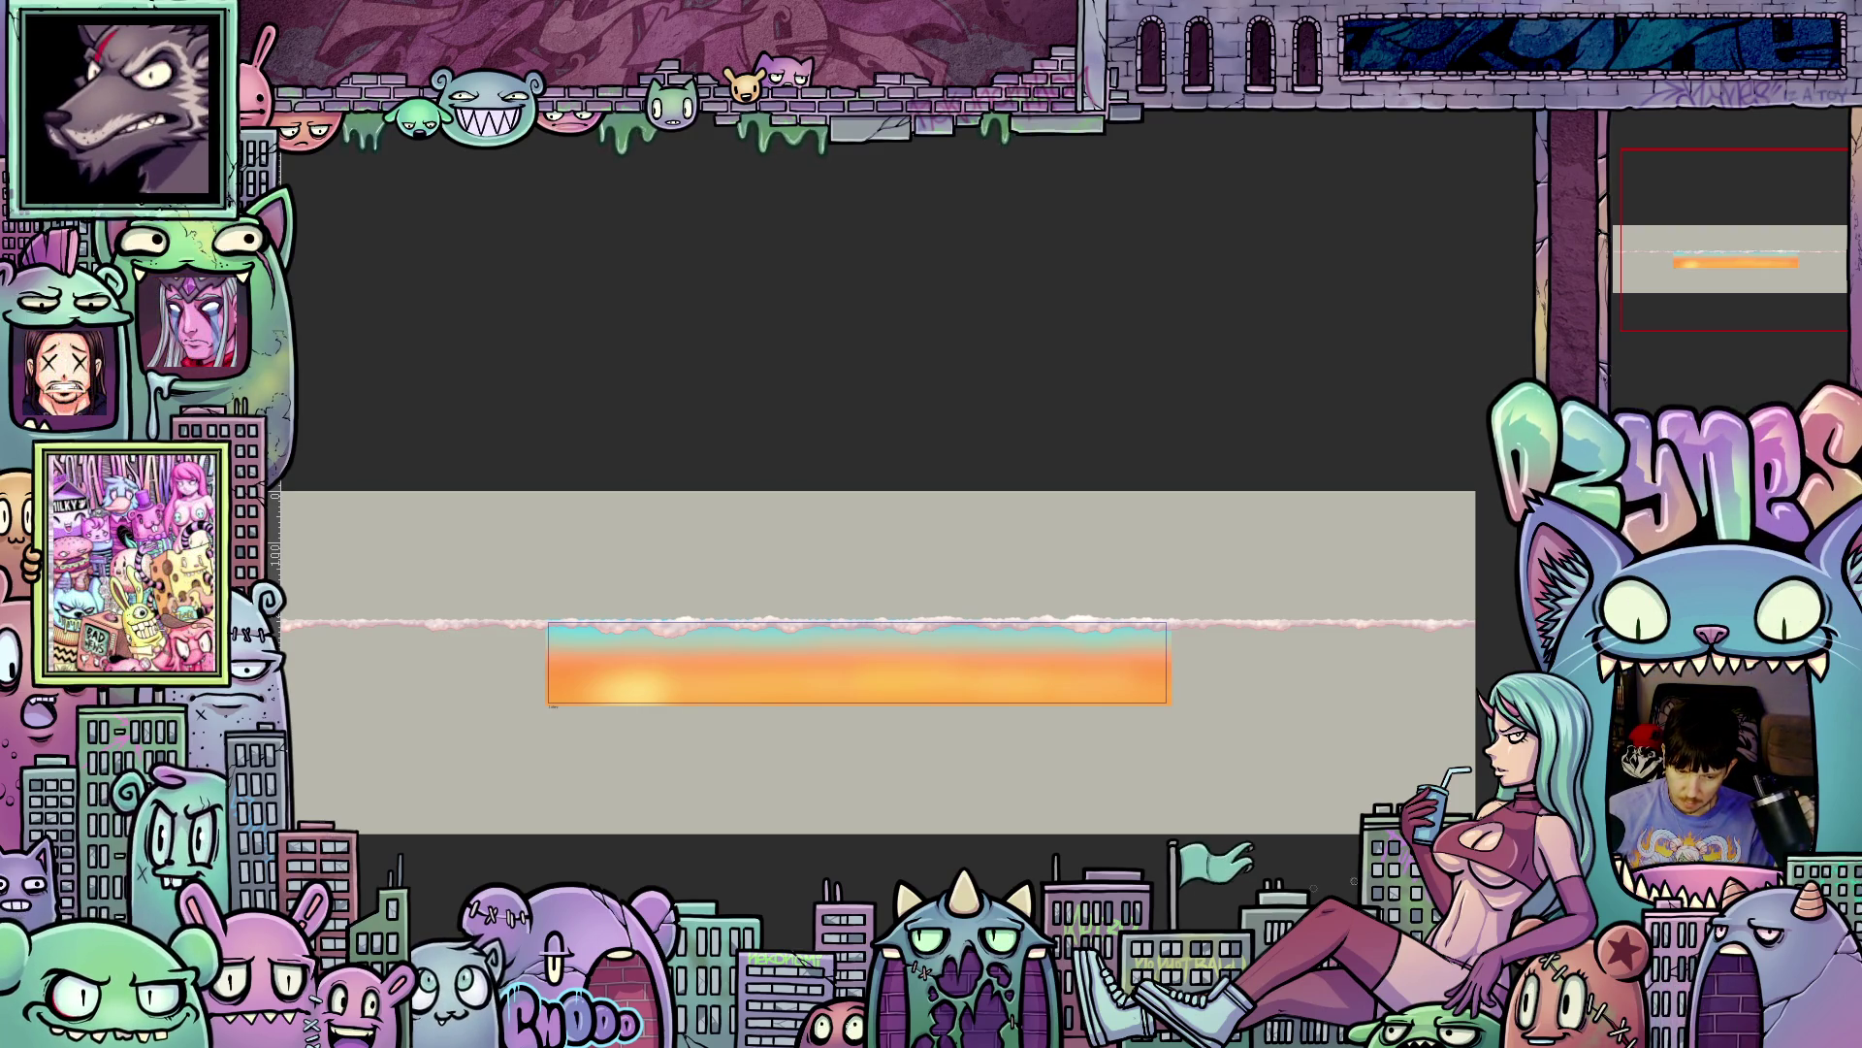
pyautogui.hscroll(-5, 873, 659)
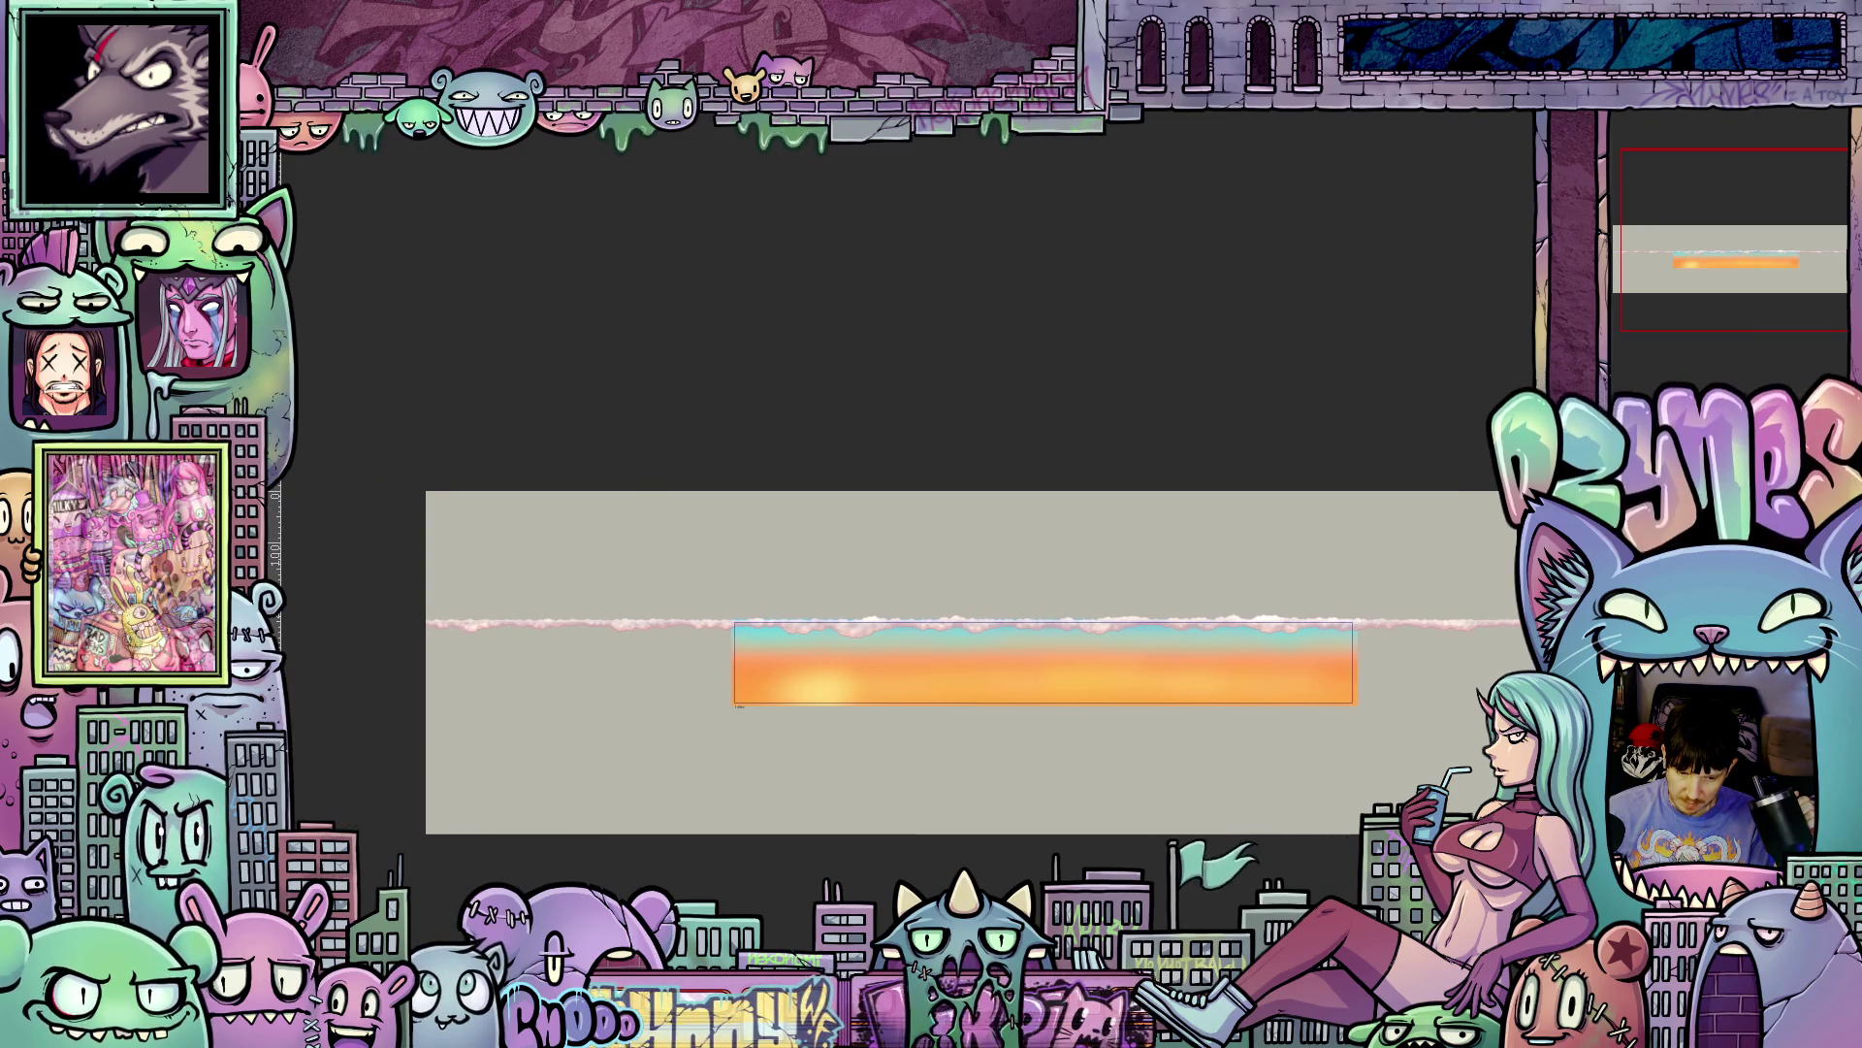
pyautogui.hscroll(4, 902, 660)
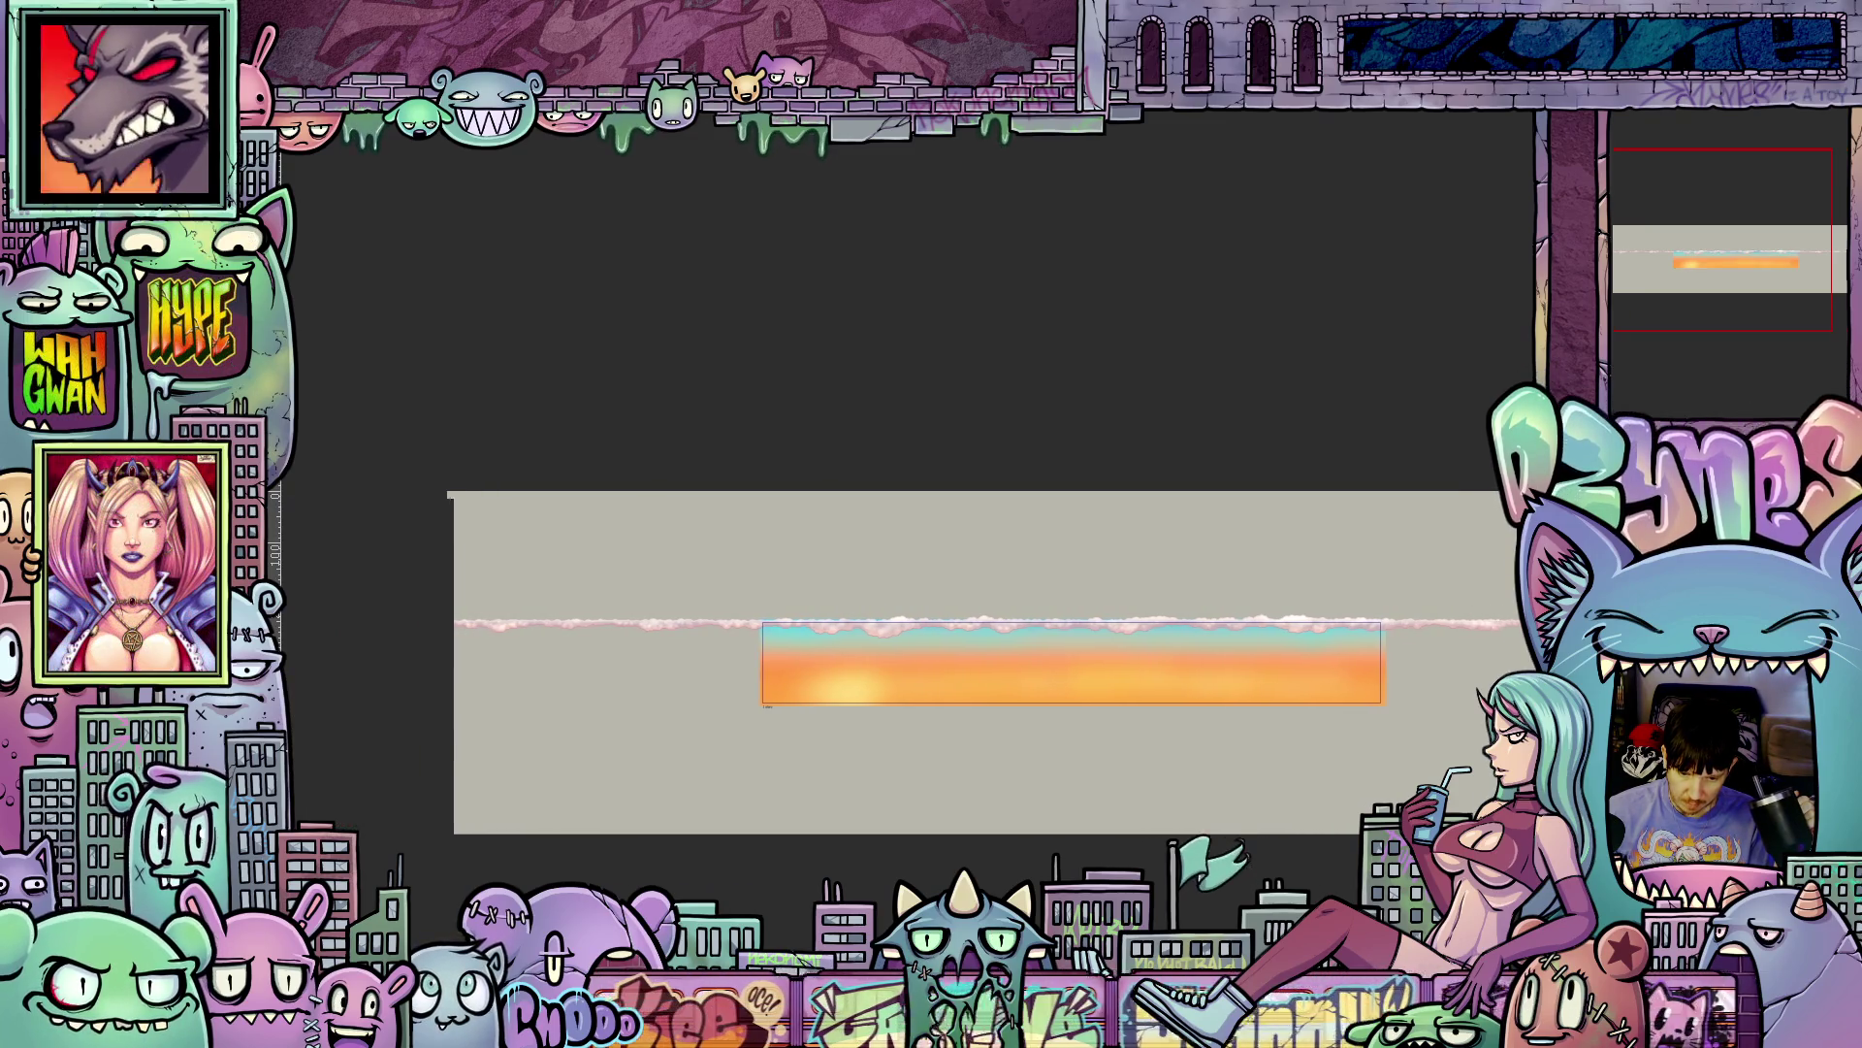
pyautogui.hscroll(1, 927, 787)
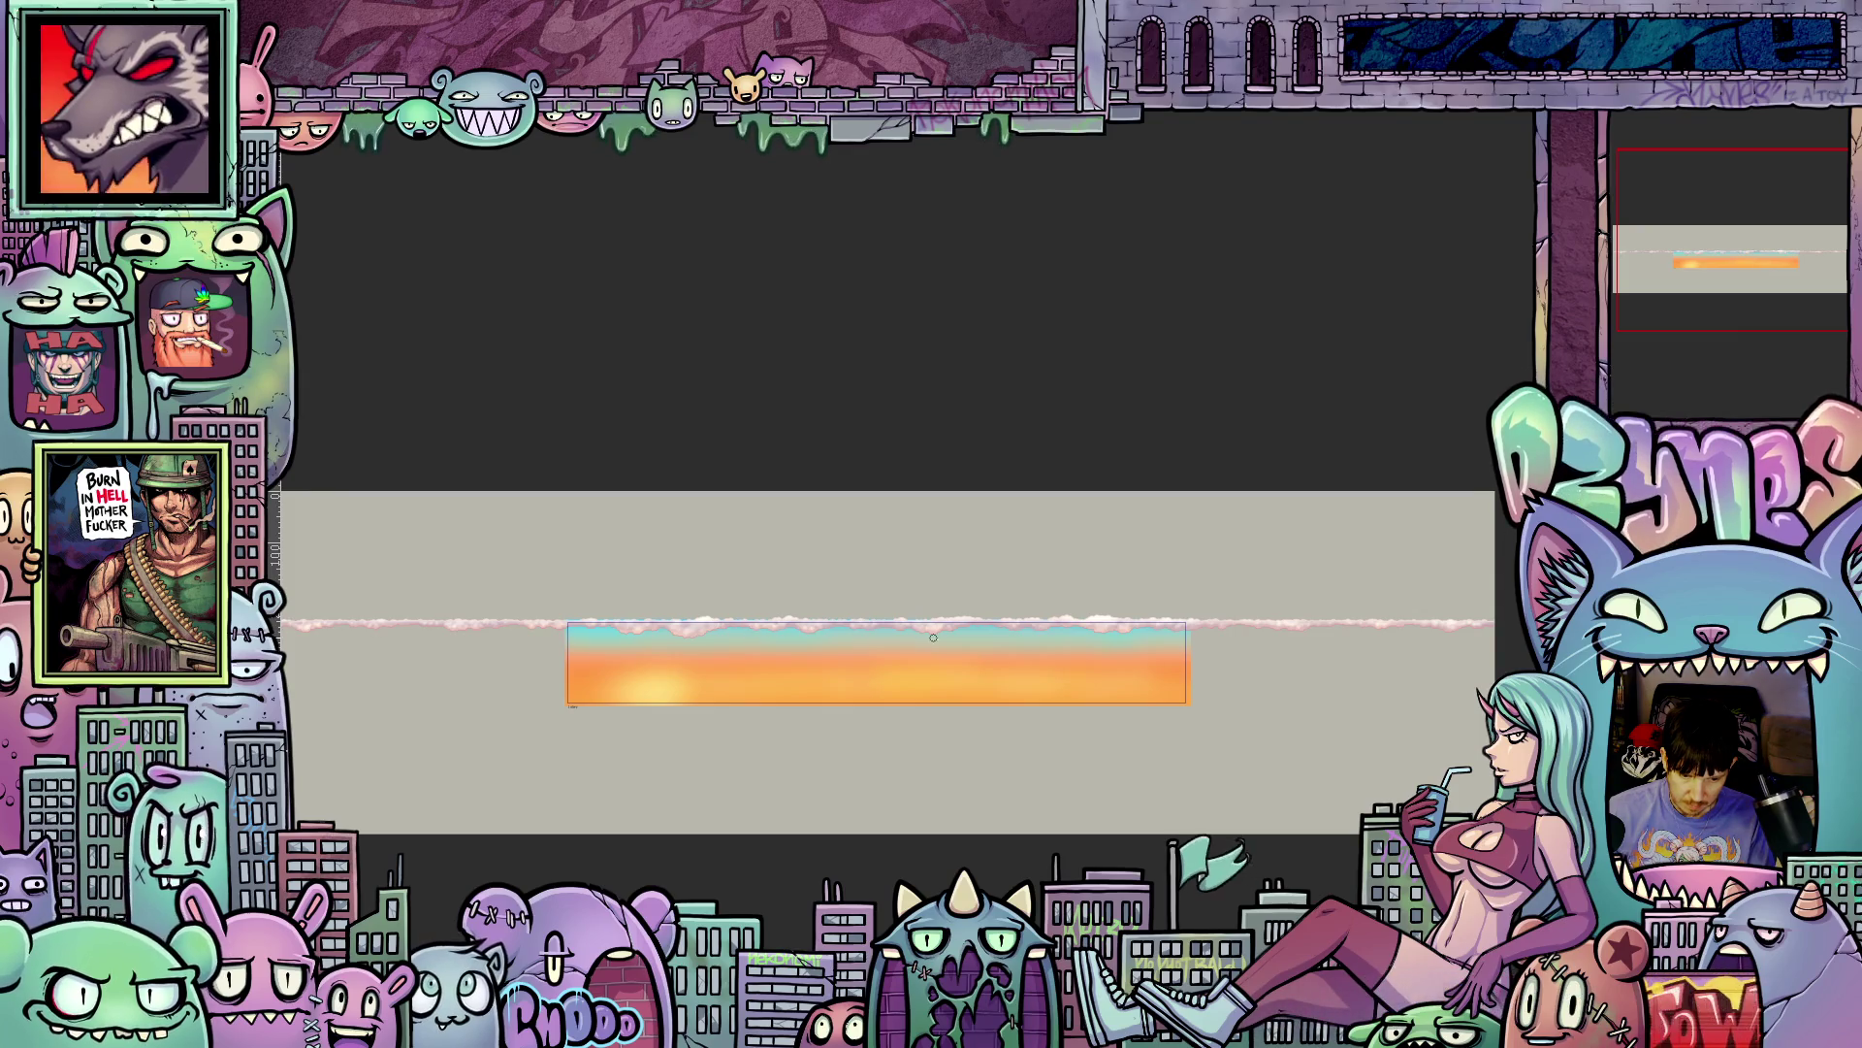
pyautogui.scroll(1, 773, 764)
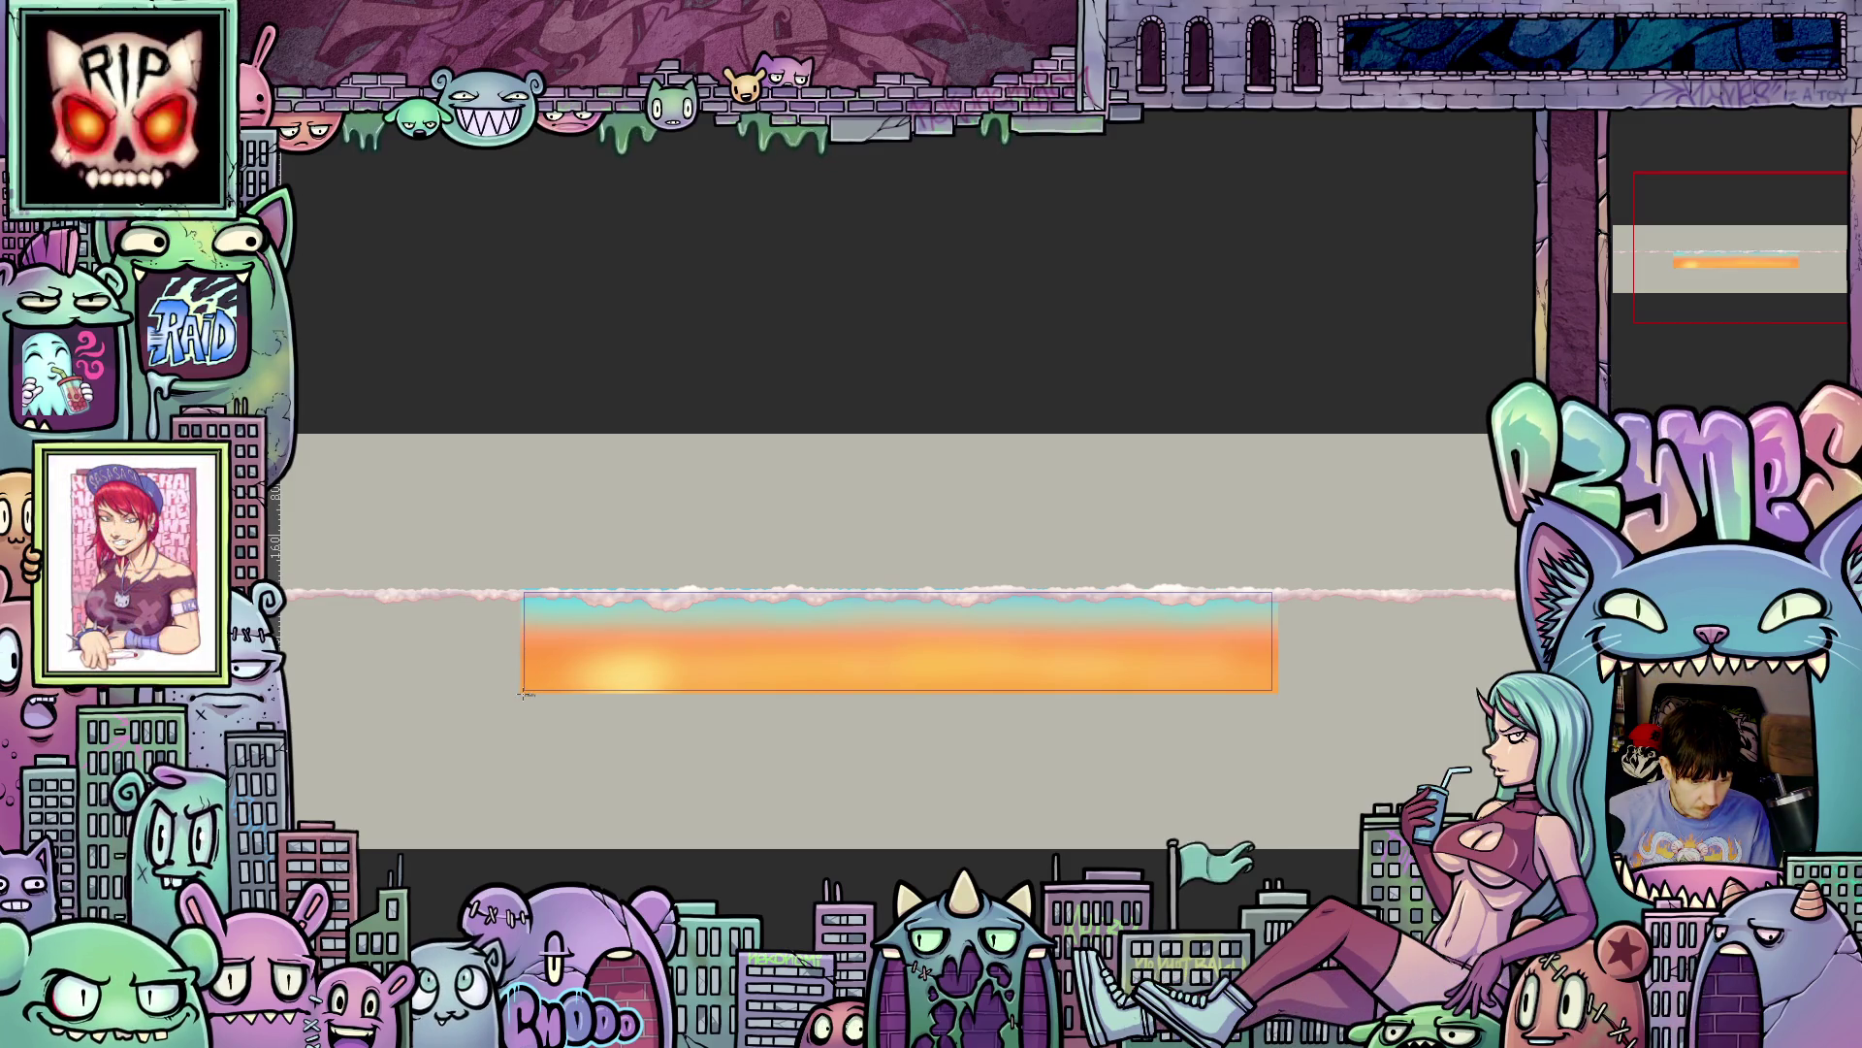
pyautogui.moveTo(1273, 592); pyautogui.dragTo(1274, 589)
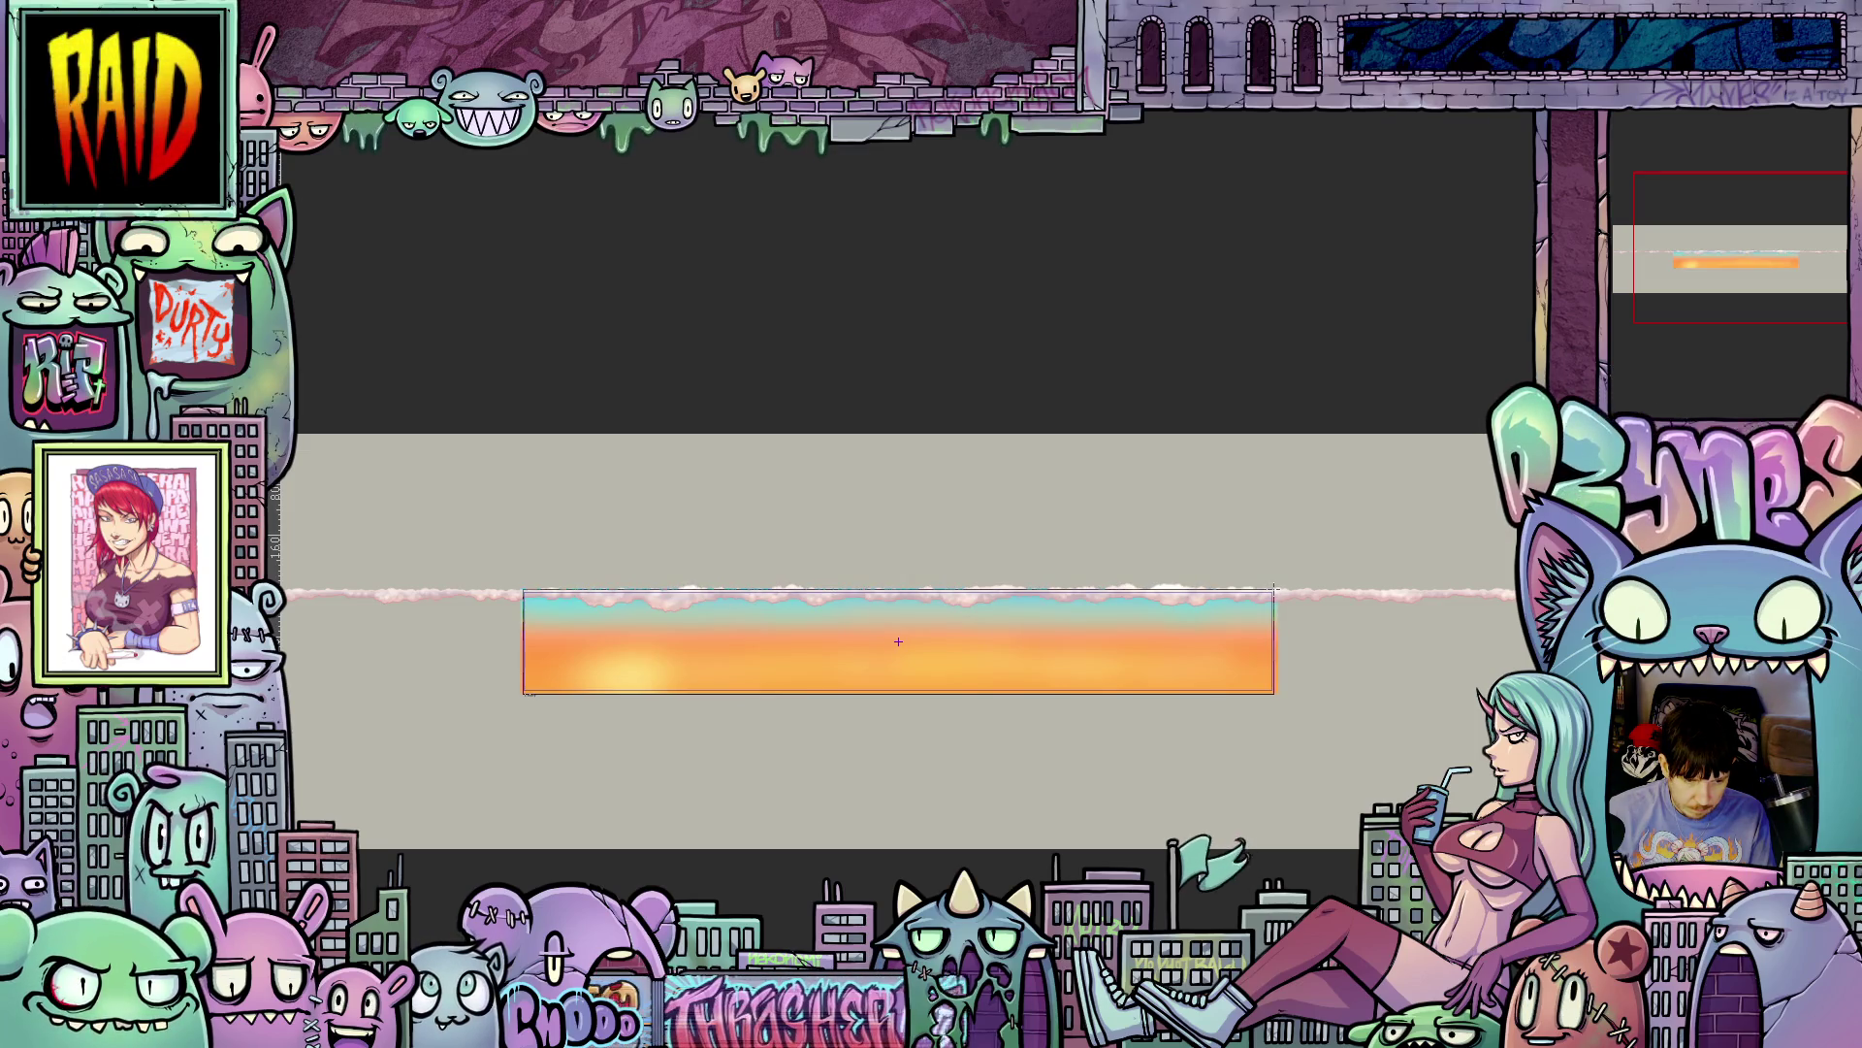
# - Commit the enlarged sky strip, then nudge the selection right and back left
pyautogui.press('Return')
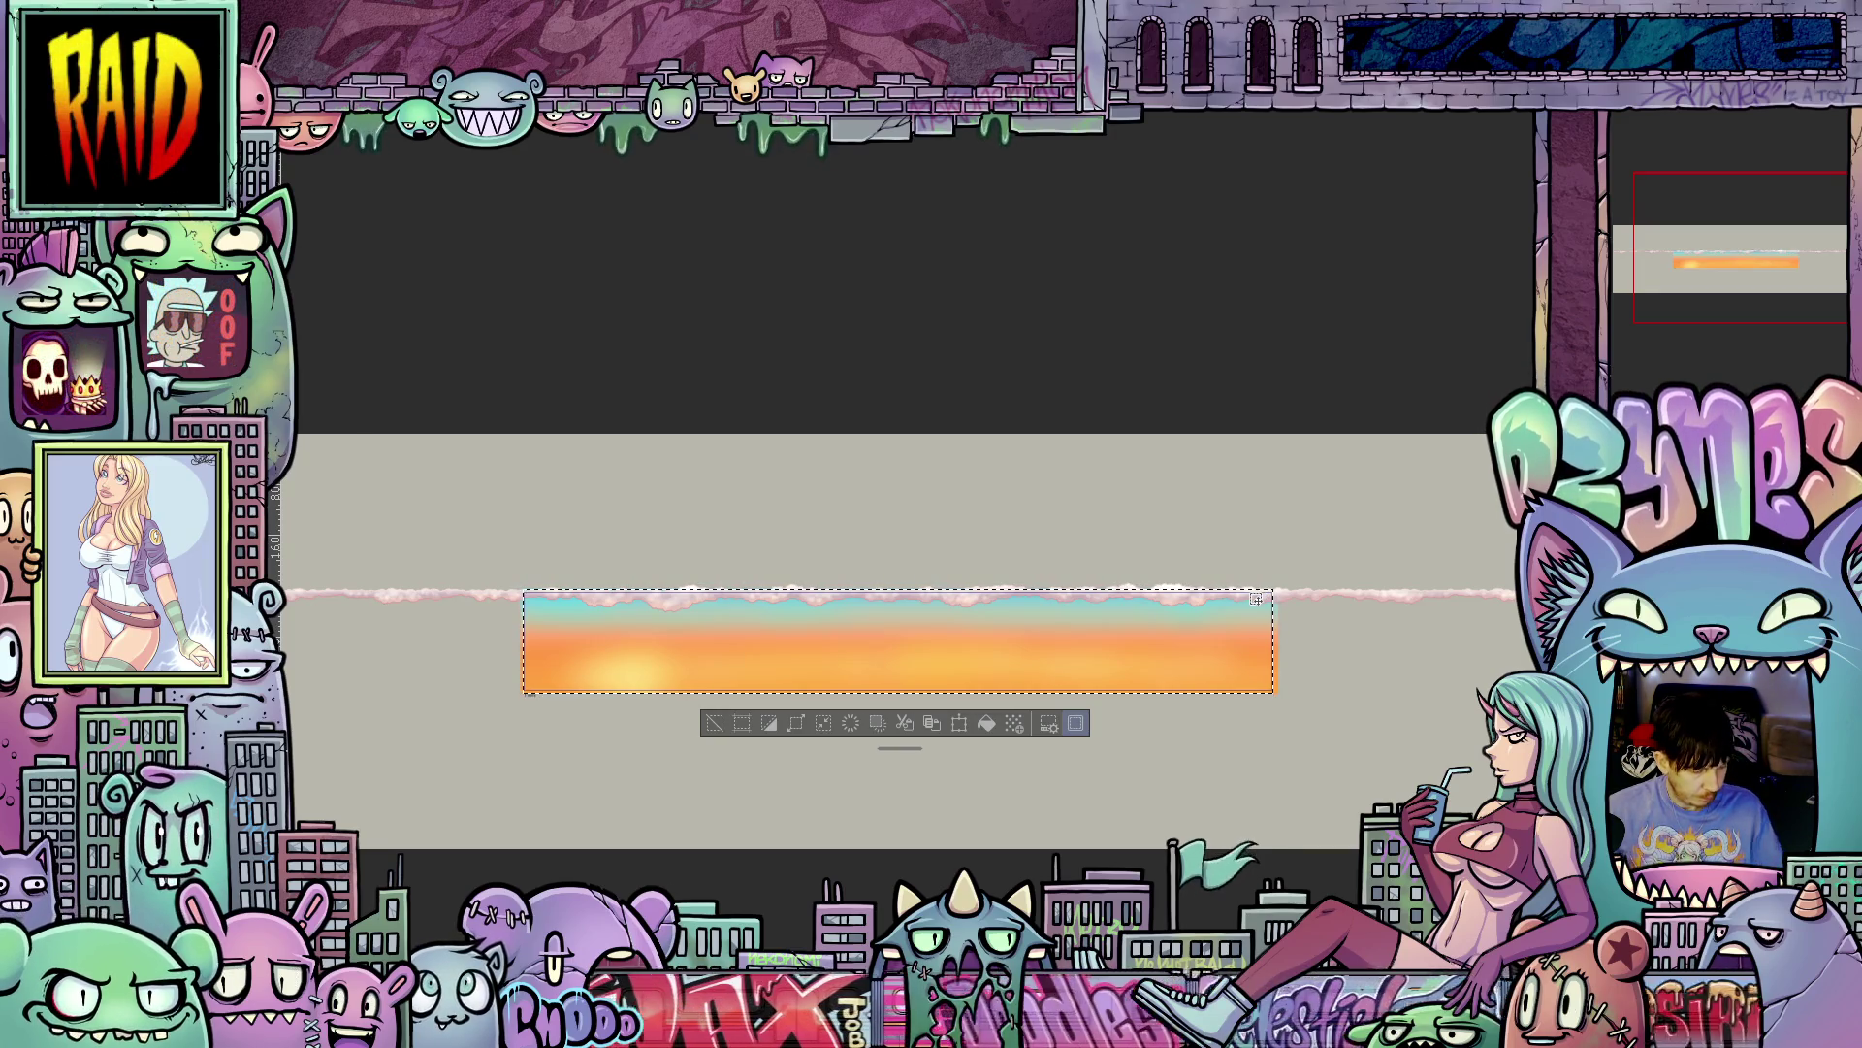
pyautogui.press('Right')
pyautogui.press('Right')
pyautogui.press('Right')
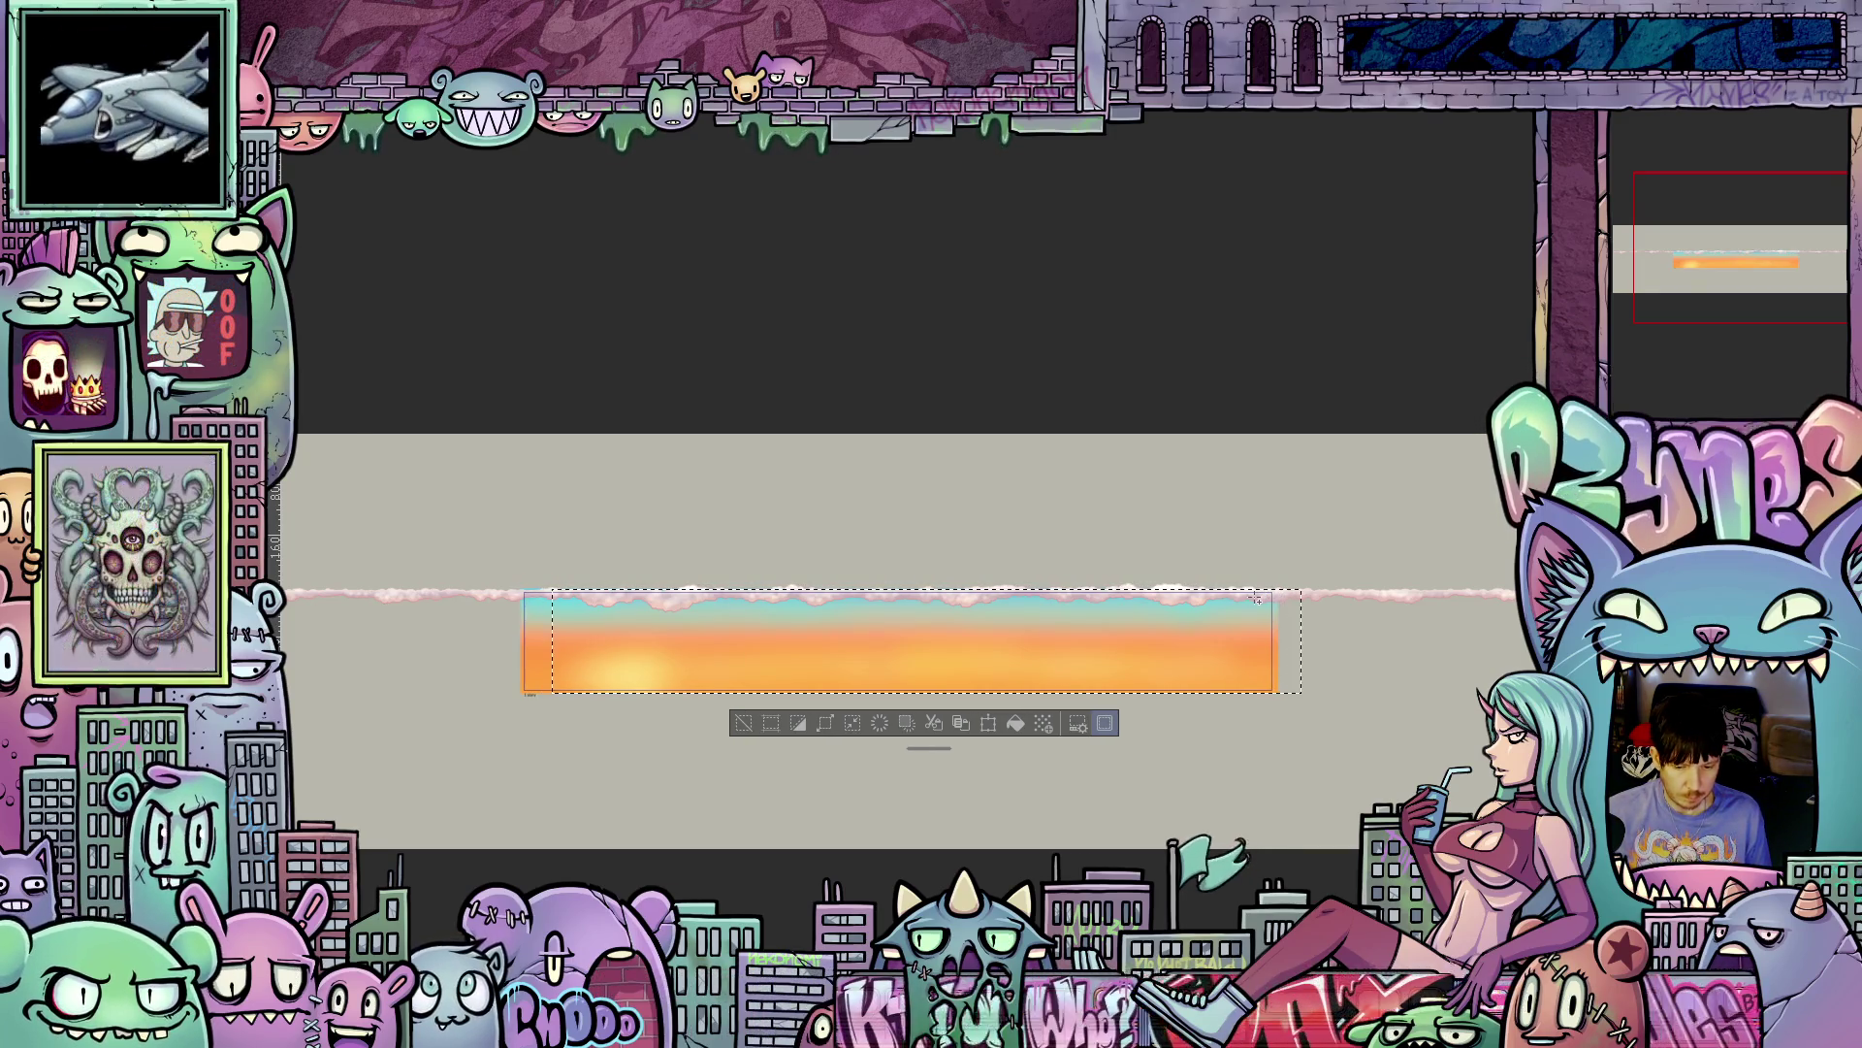
pyautogui.press('Right')
pyautogui.press('Right')
pyautogui.press('Right')
pyautogui.press('Right')
pyautogui.press('Right')
pyautogui.press('Right')
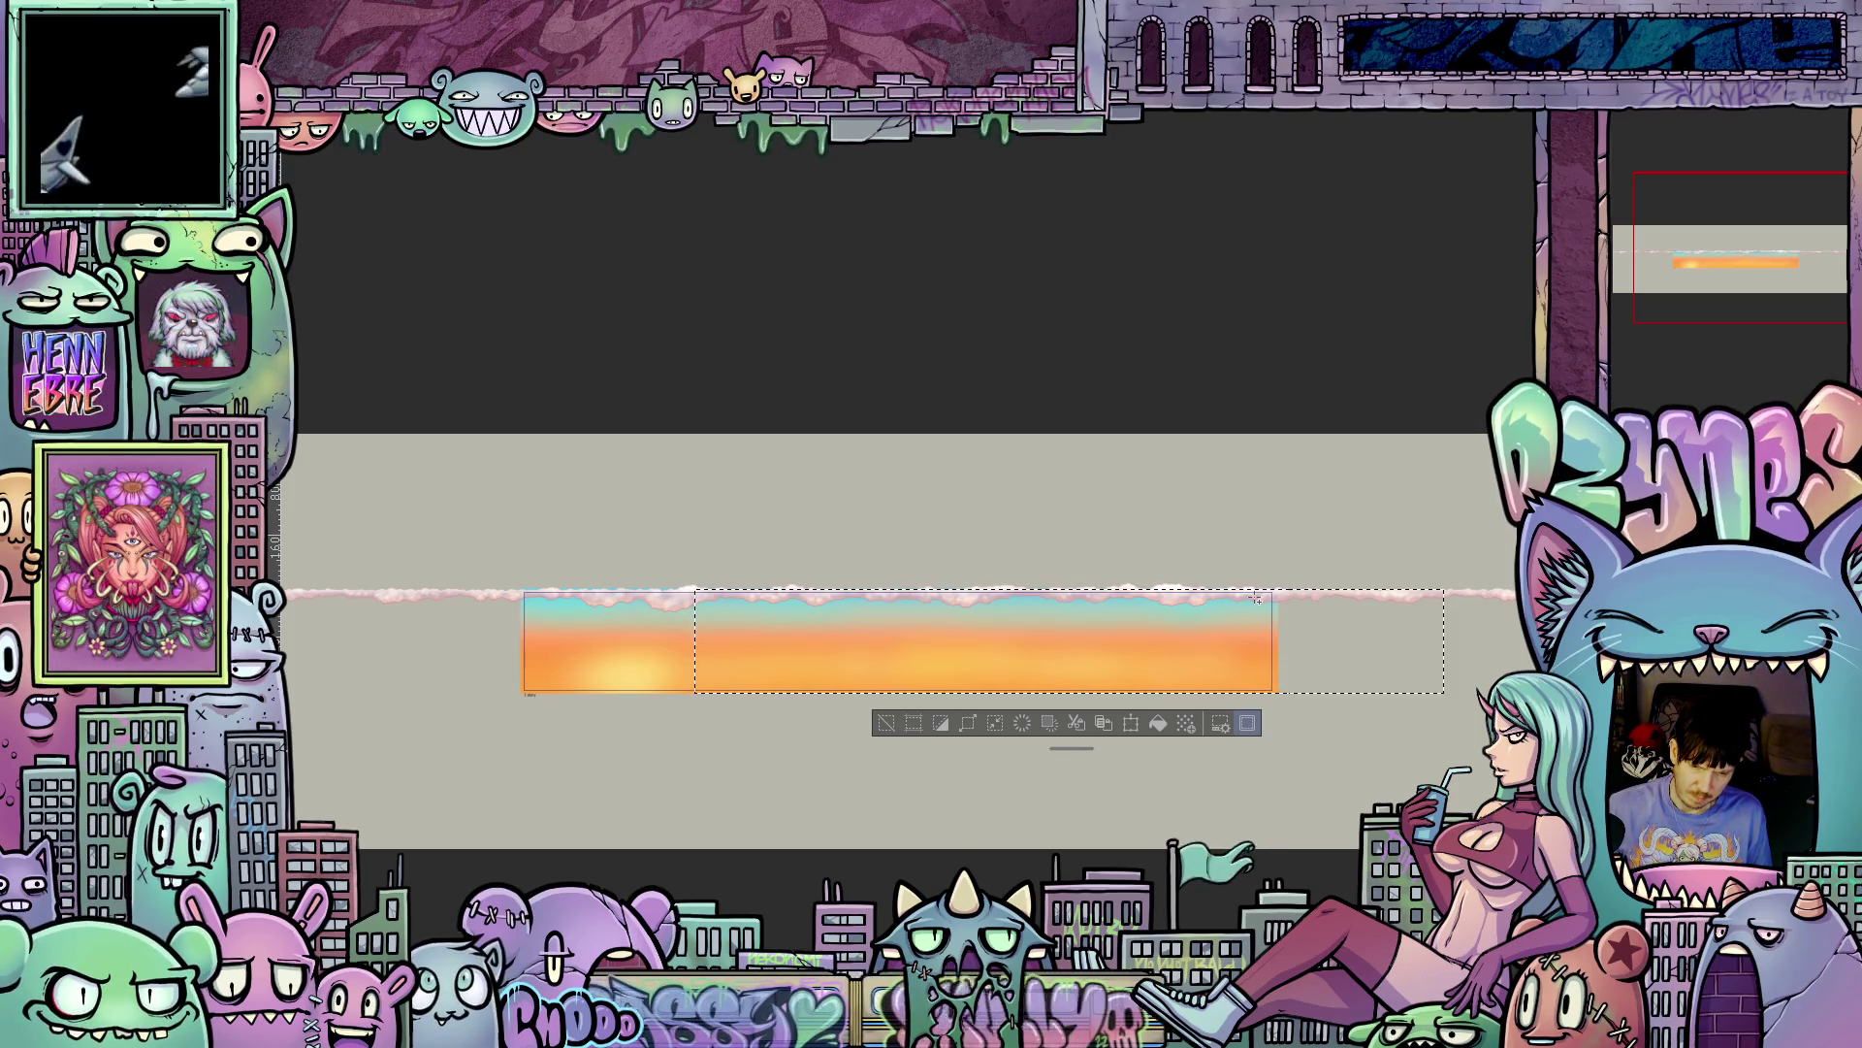
pyautogui.press('Left')
pyautogui.press('Left')
pyautogui.press('Left')
pyautogui.press('Left')
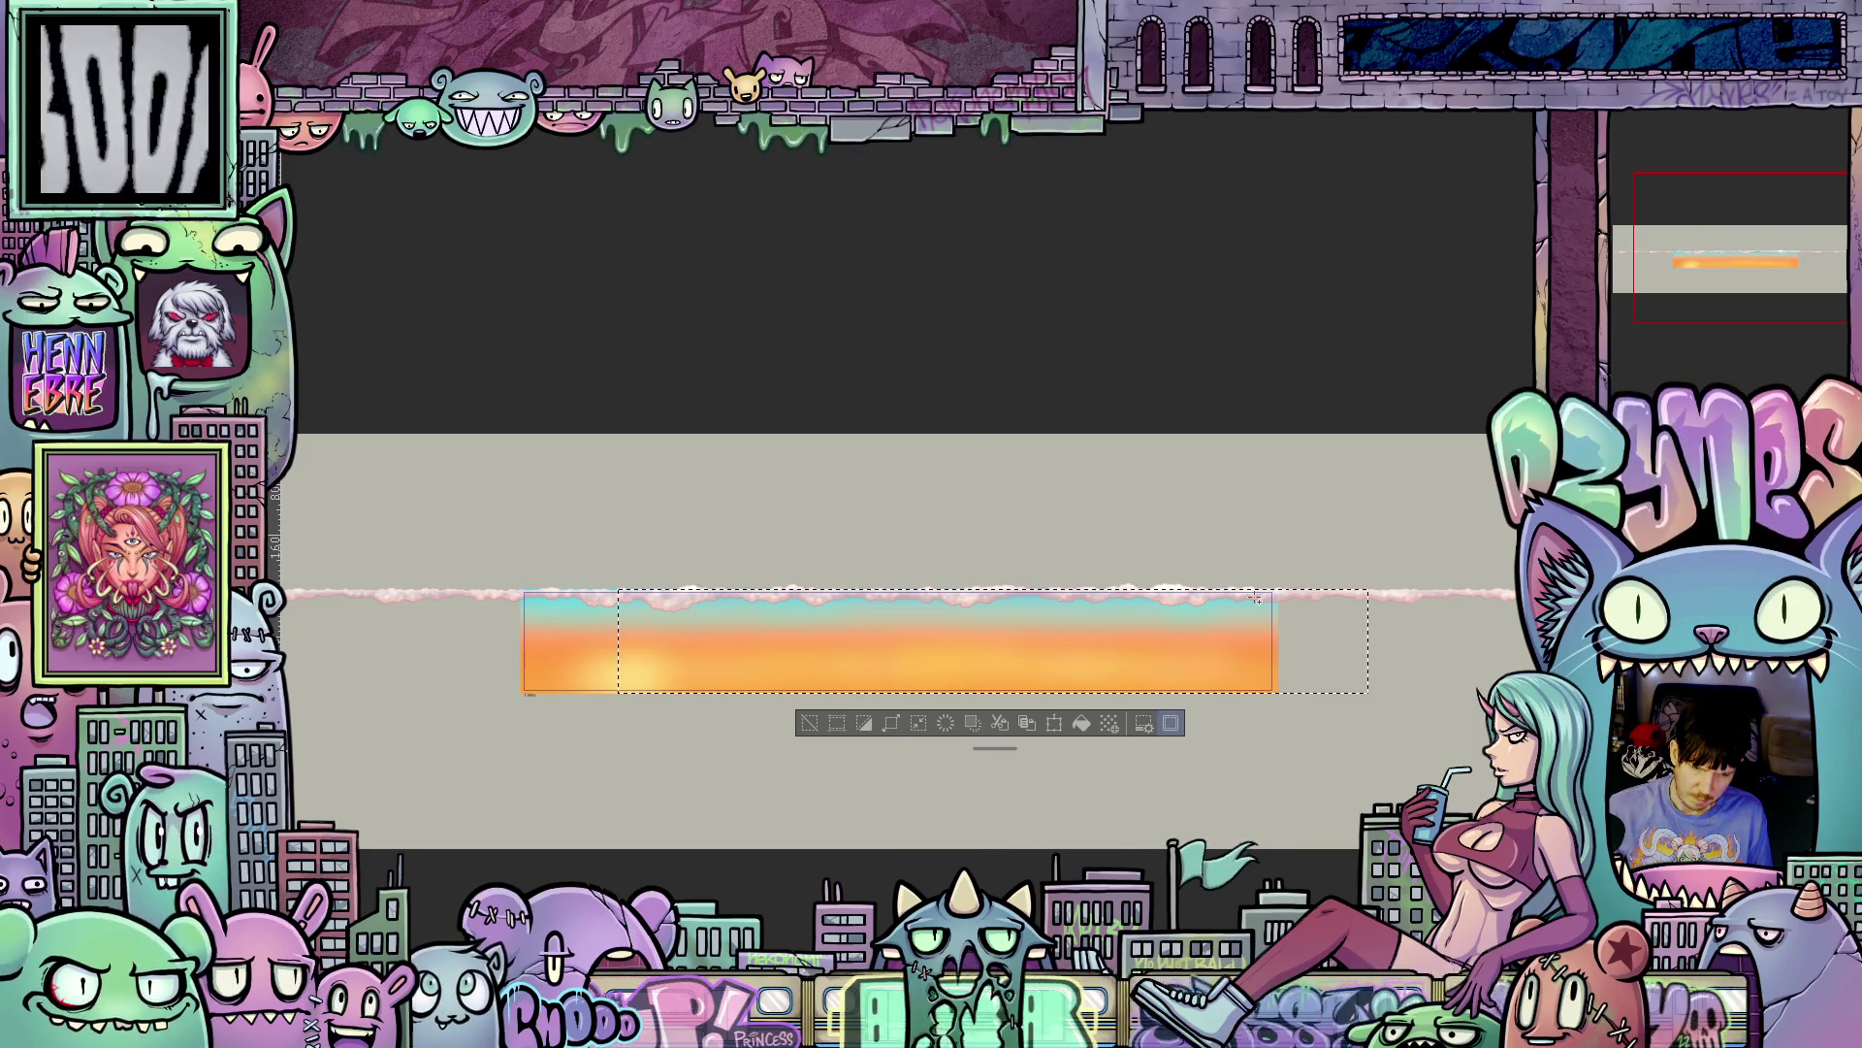
pyautogui.press('Left')
pyautogui.press('Left')
pyautogui.press('Left')
pyautogui.press('Left')
pyautogui.press('Left')
pyautogui.press('Left')
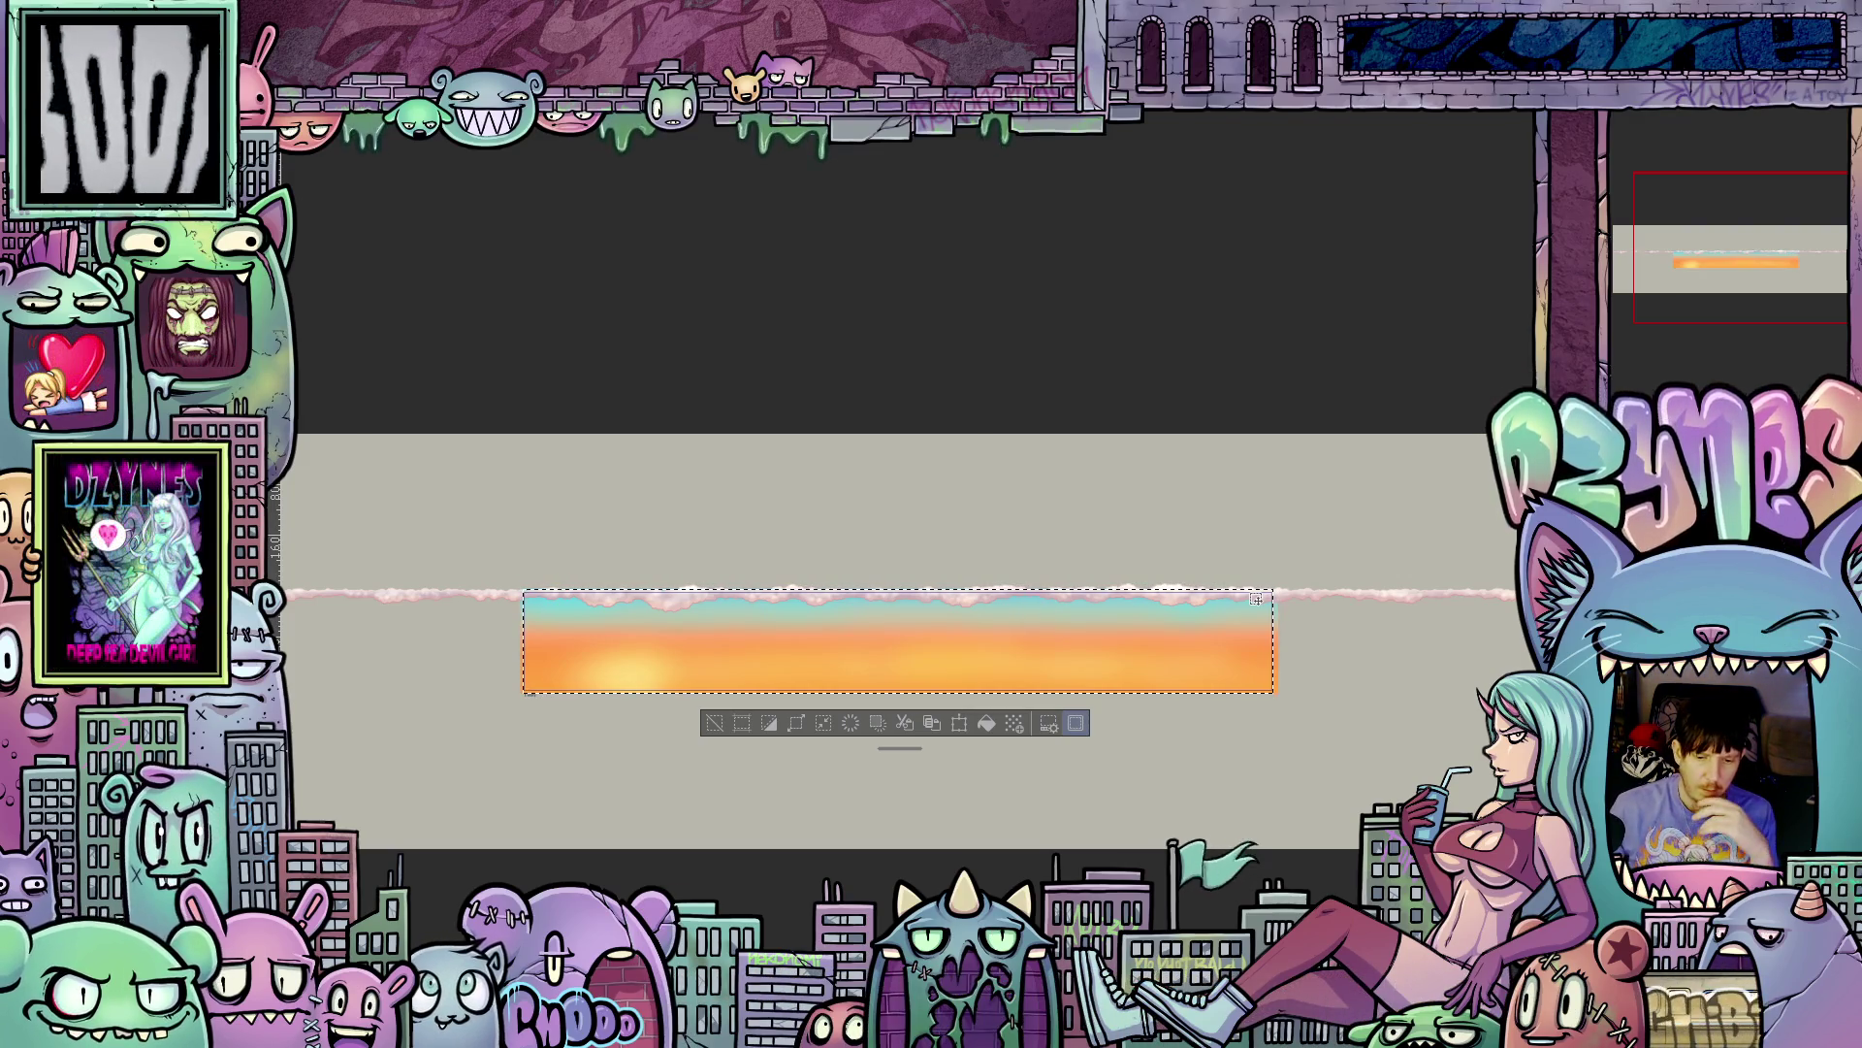
pyautogui.scroll(-3, 1251, 611)
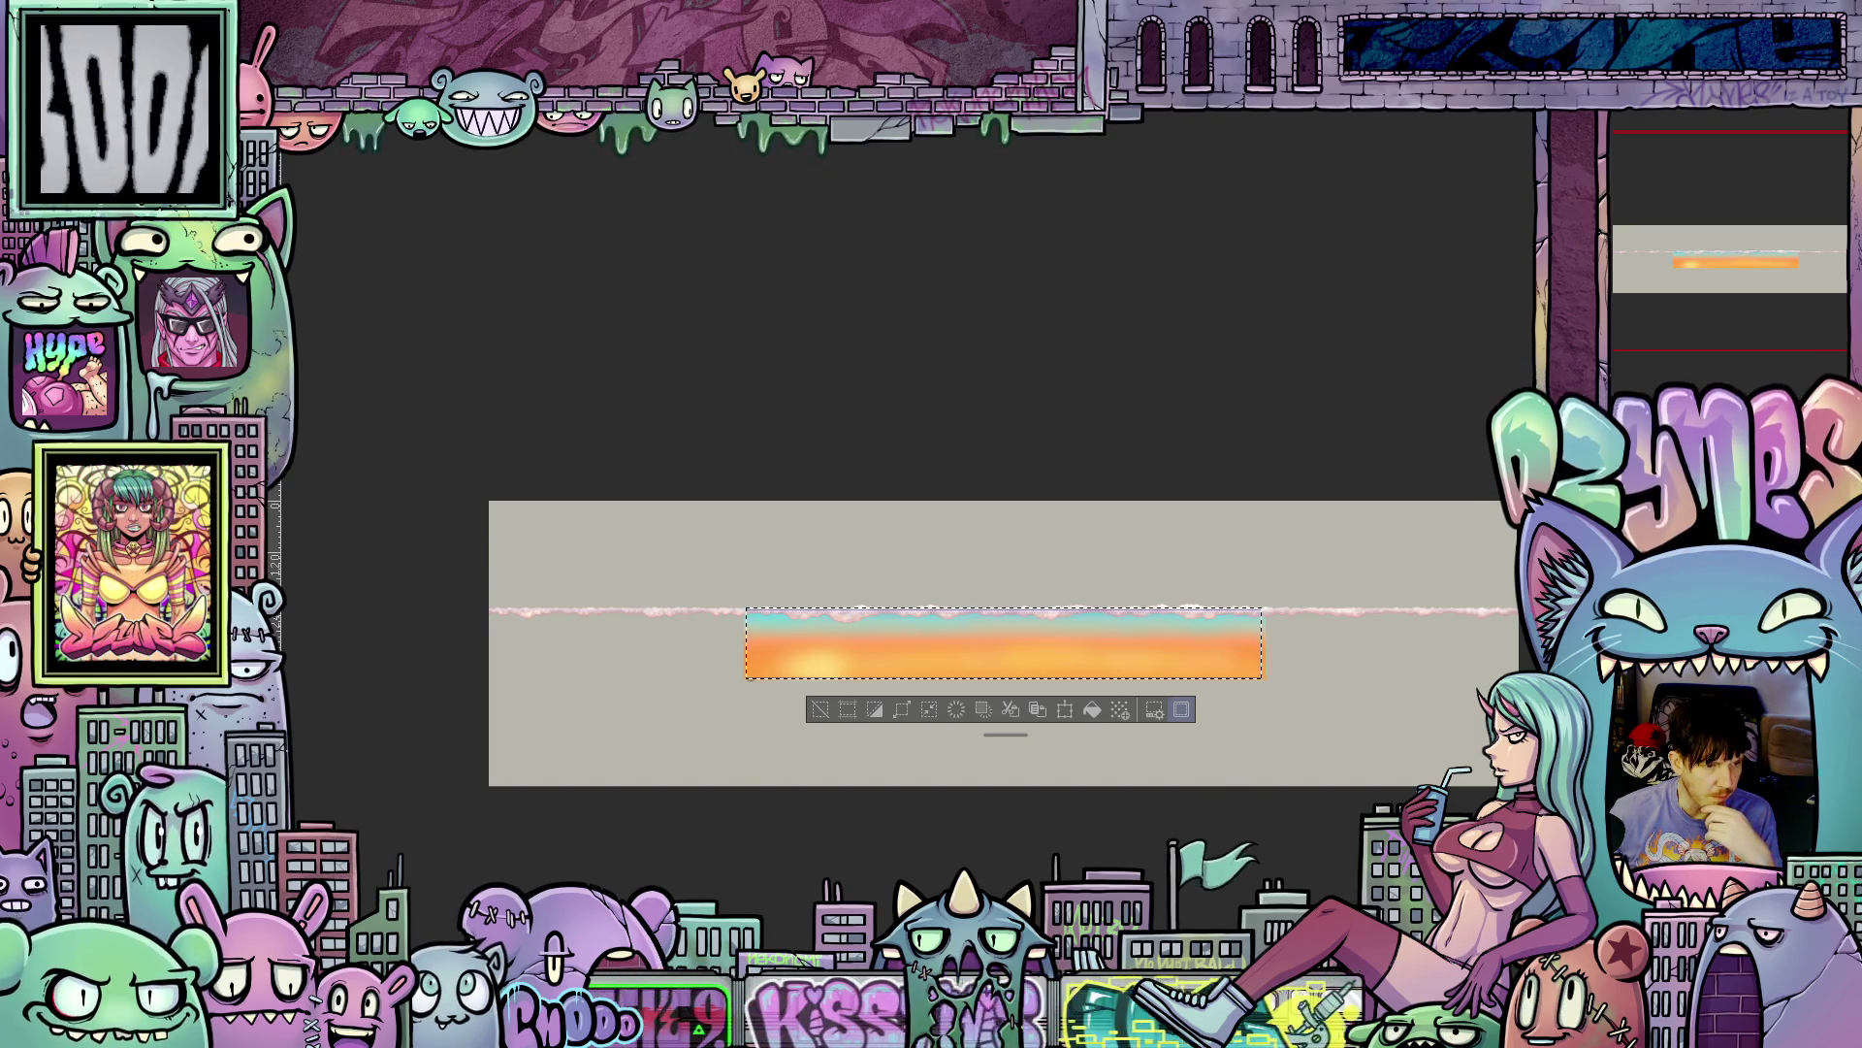
# - Change the canvas width in Canvas Properties from 1180 to 2360 px
pyautogui.click(291, 114)
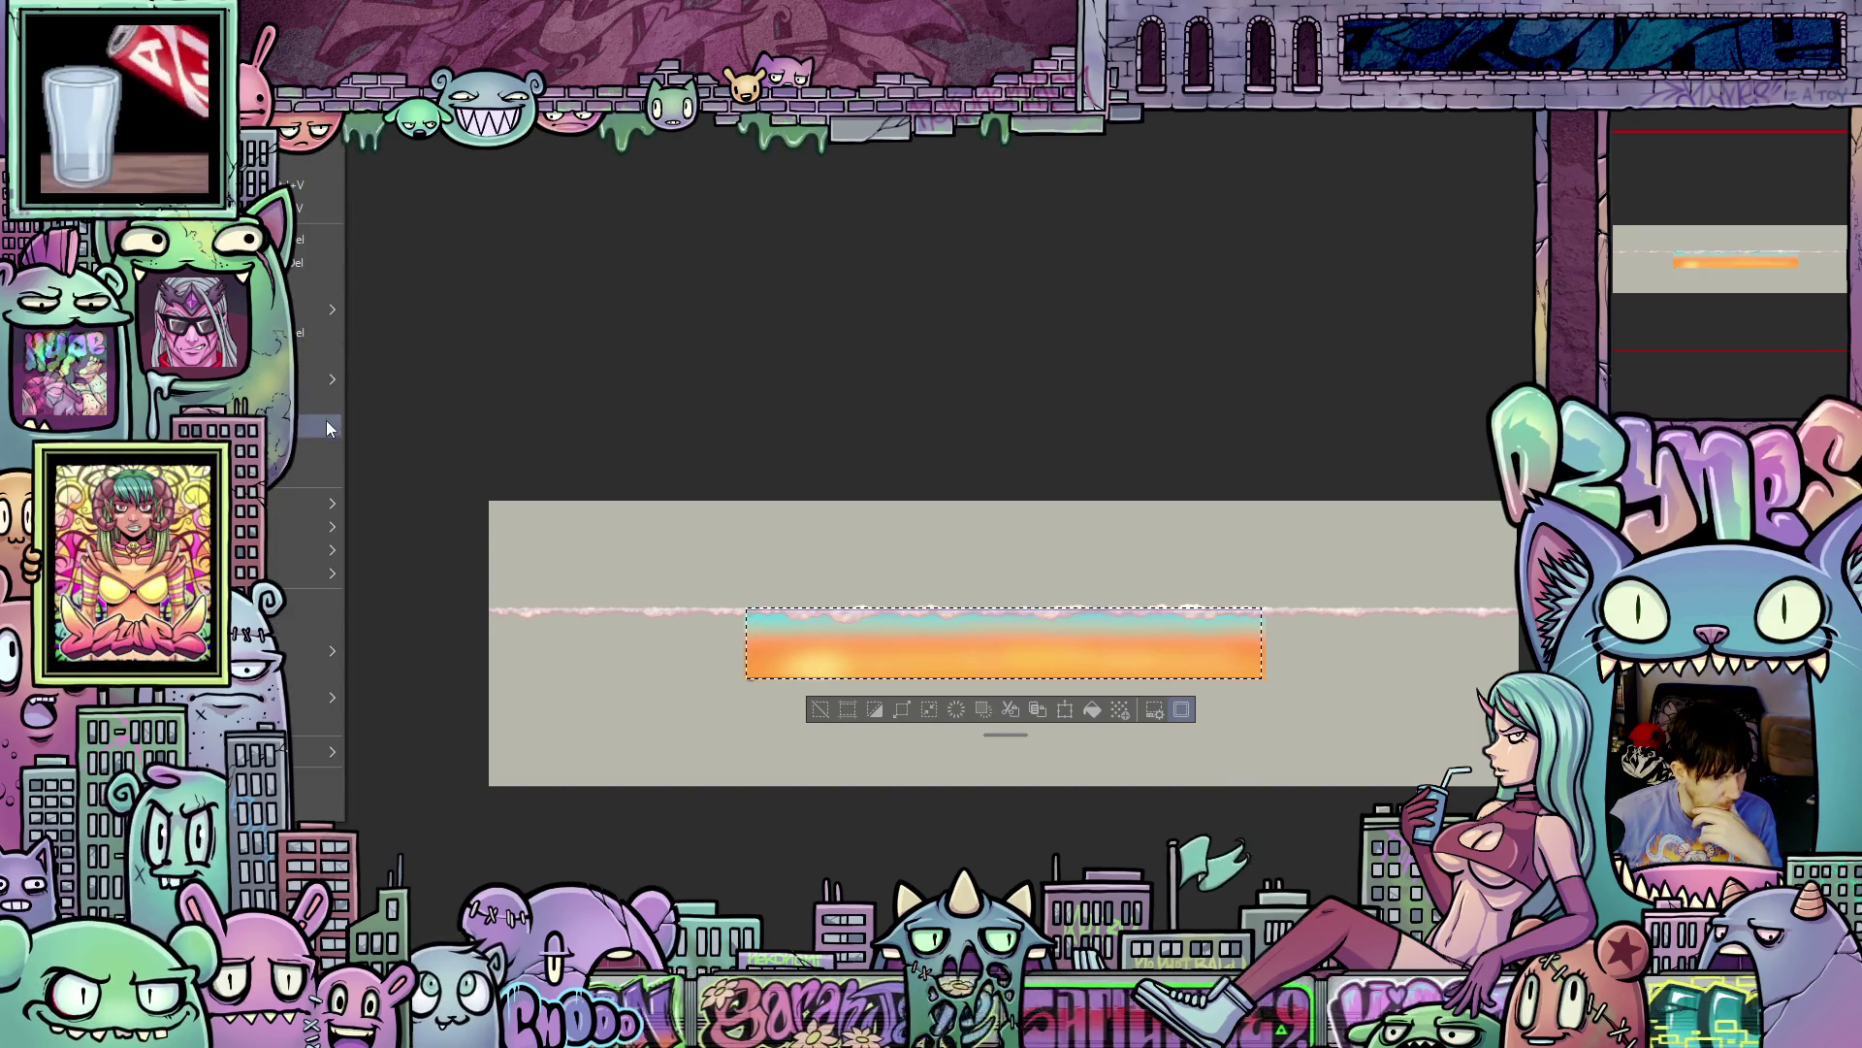
pyautogui.moveTo(315, 552)
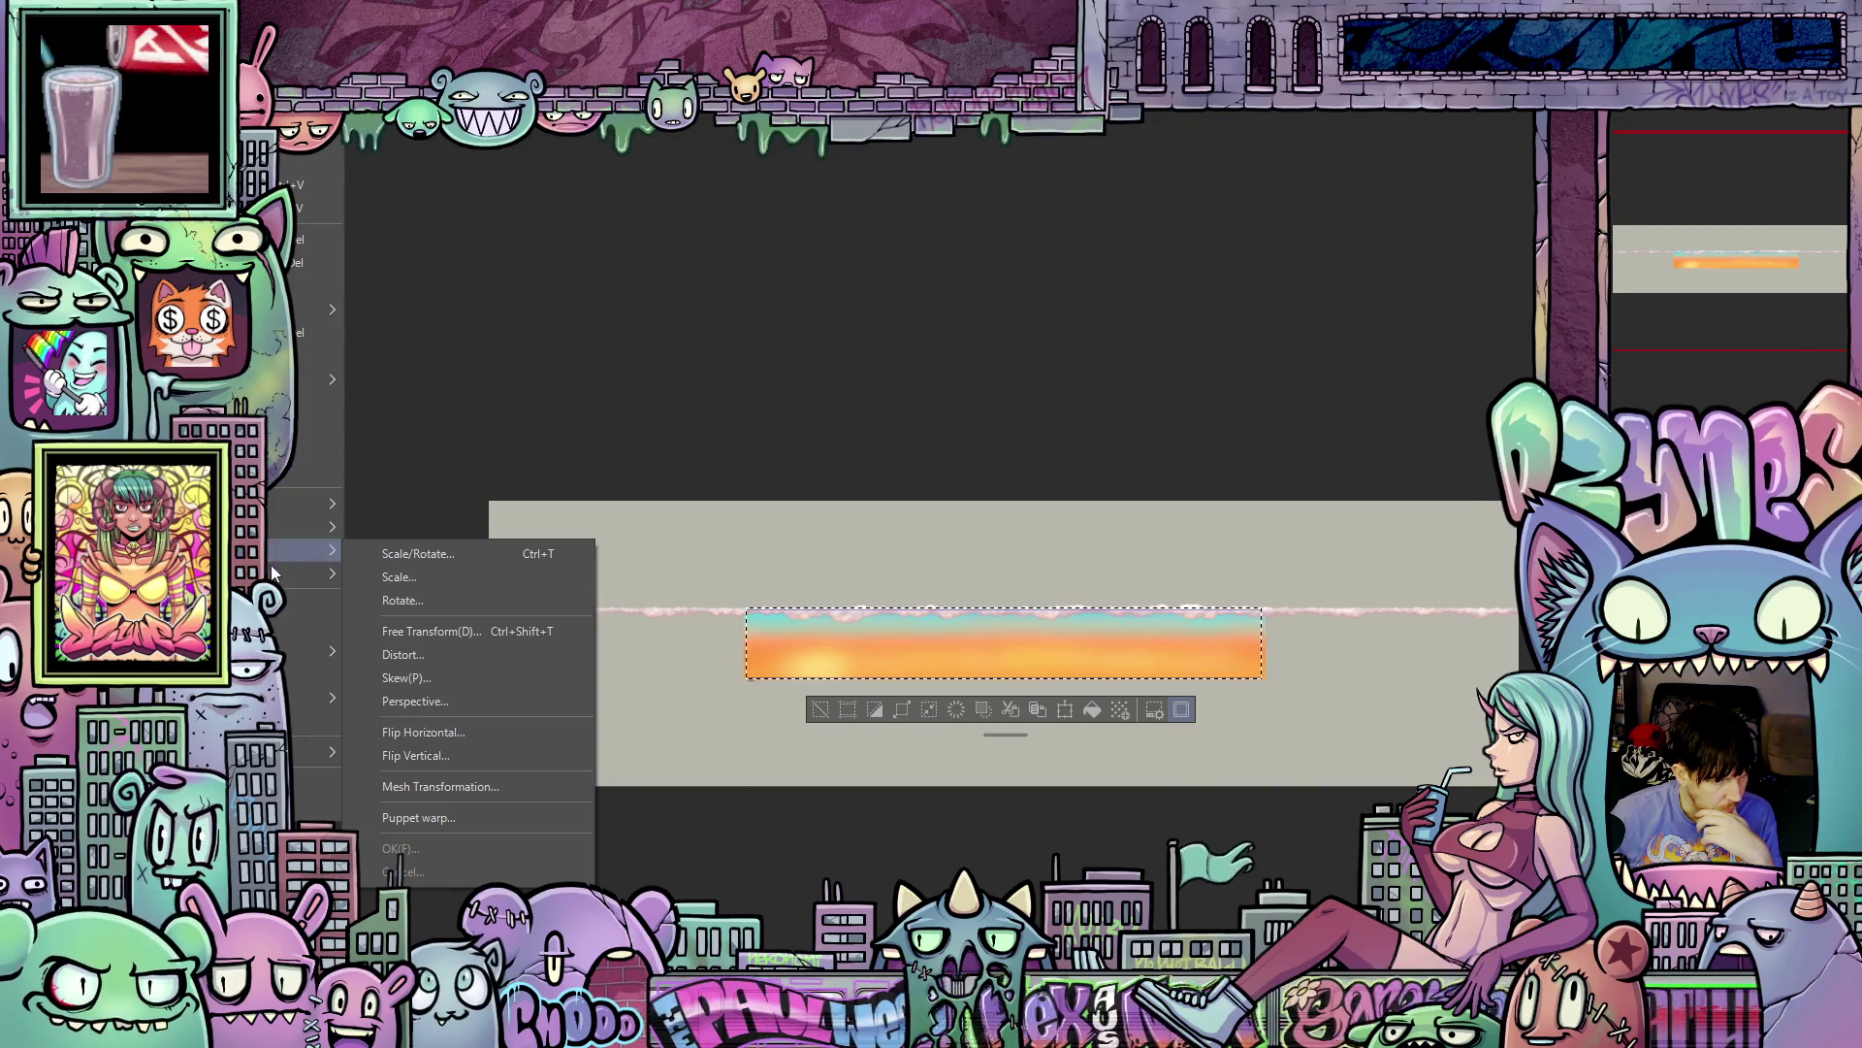
pyautogui.click(295, 718)
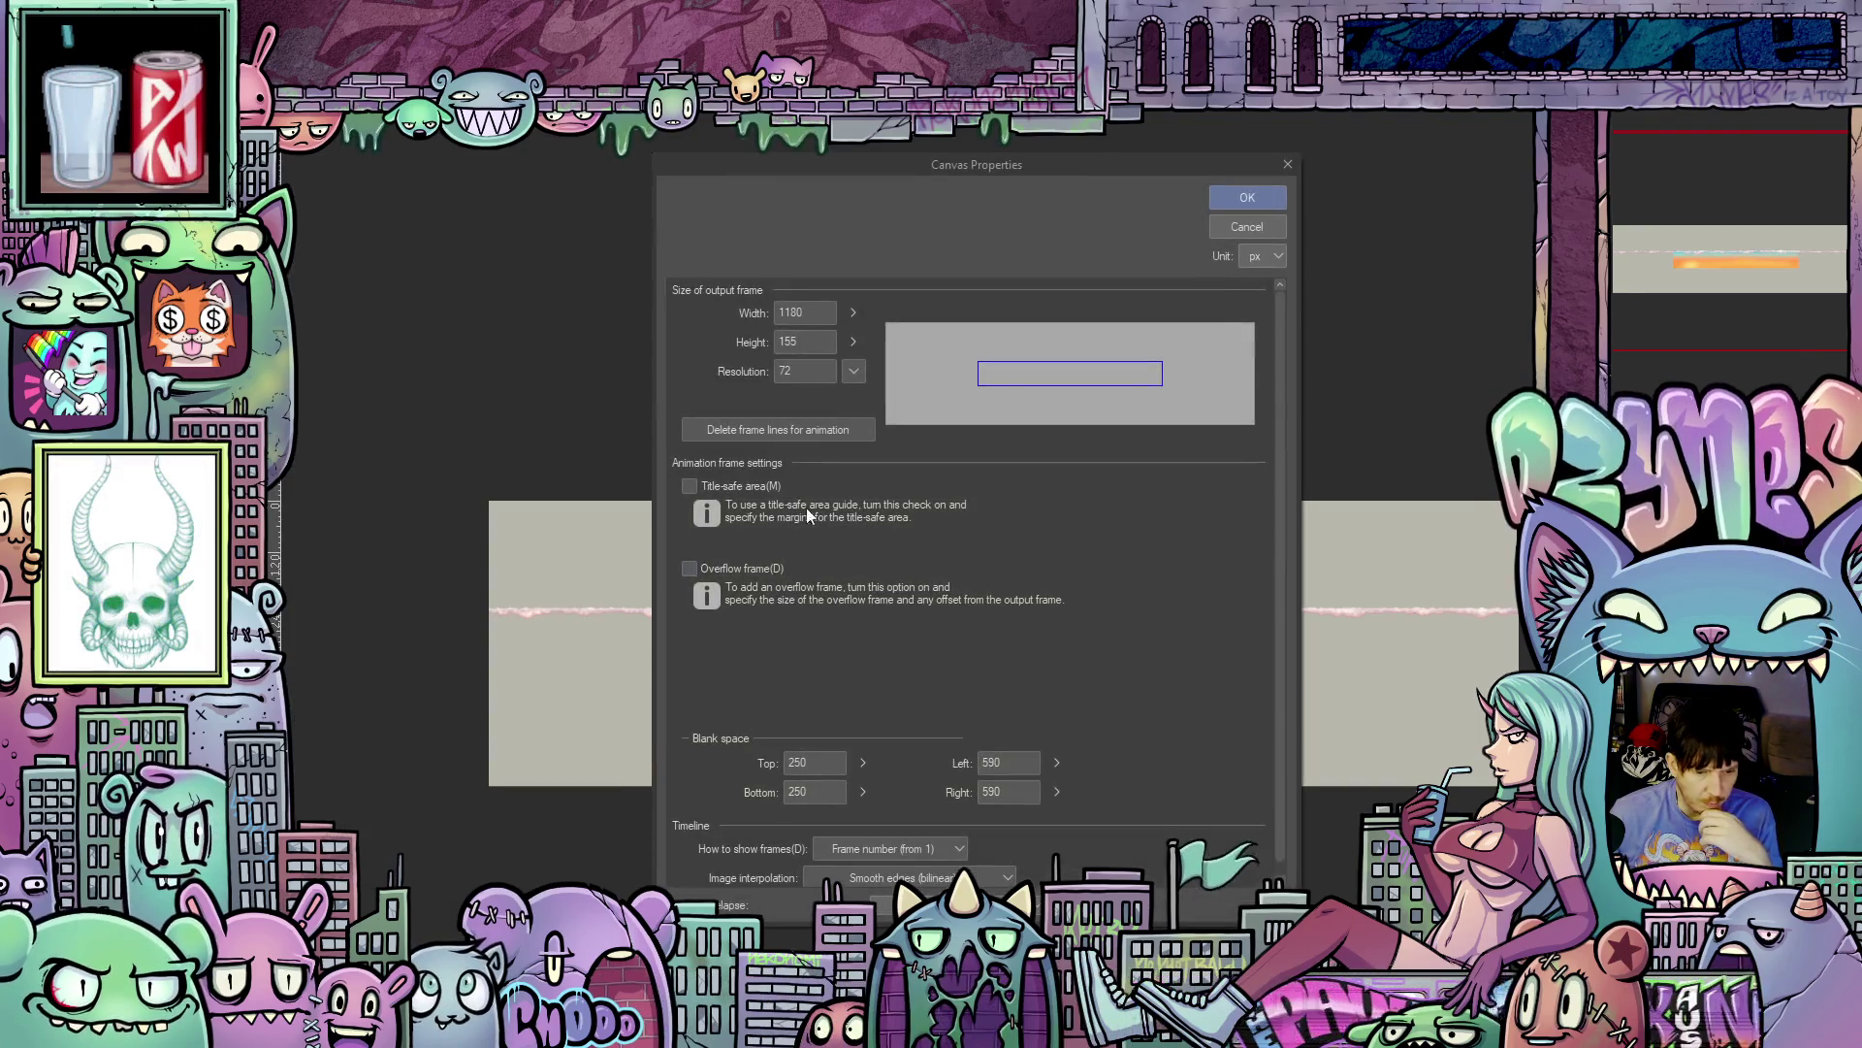
pyautogui.click(819, 313)
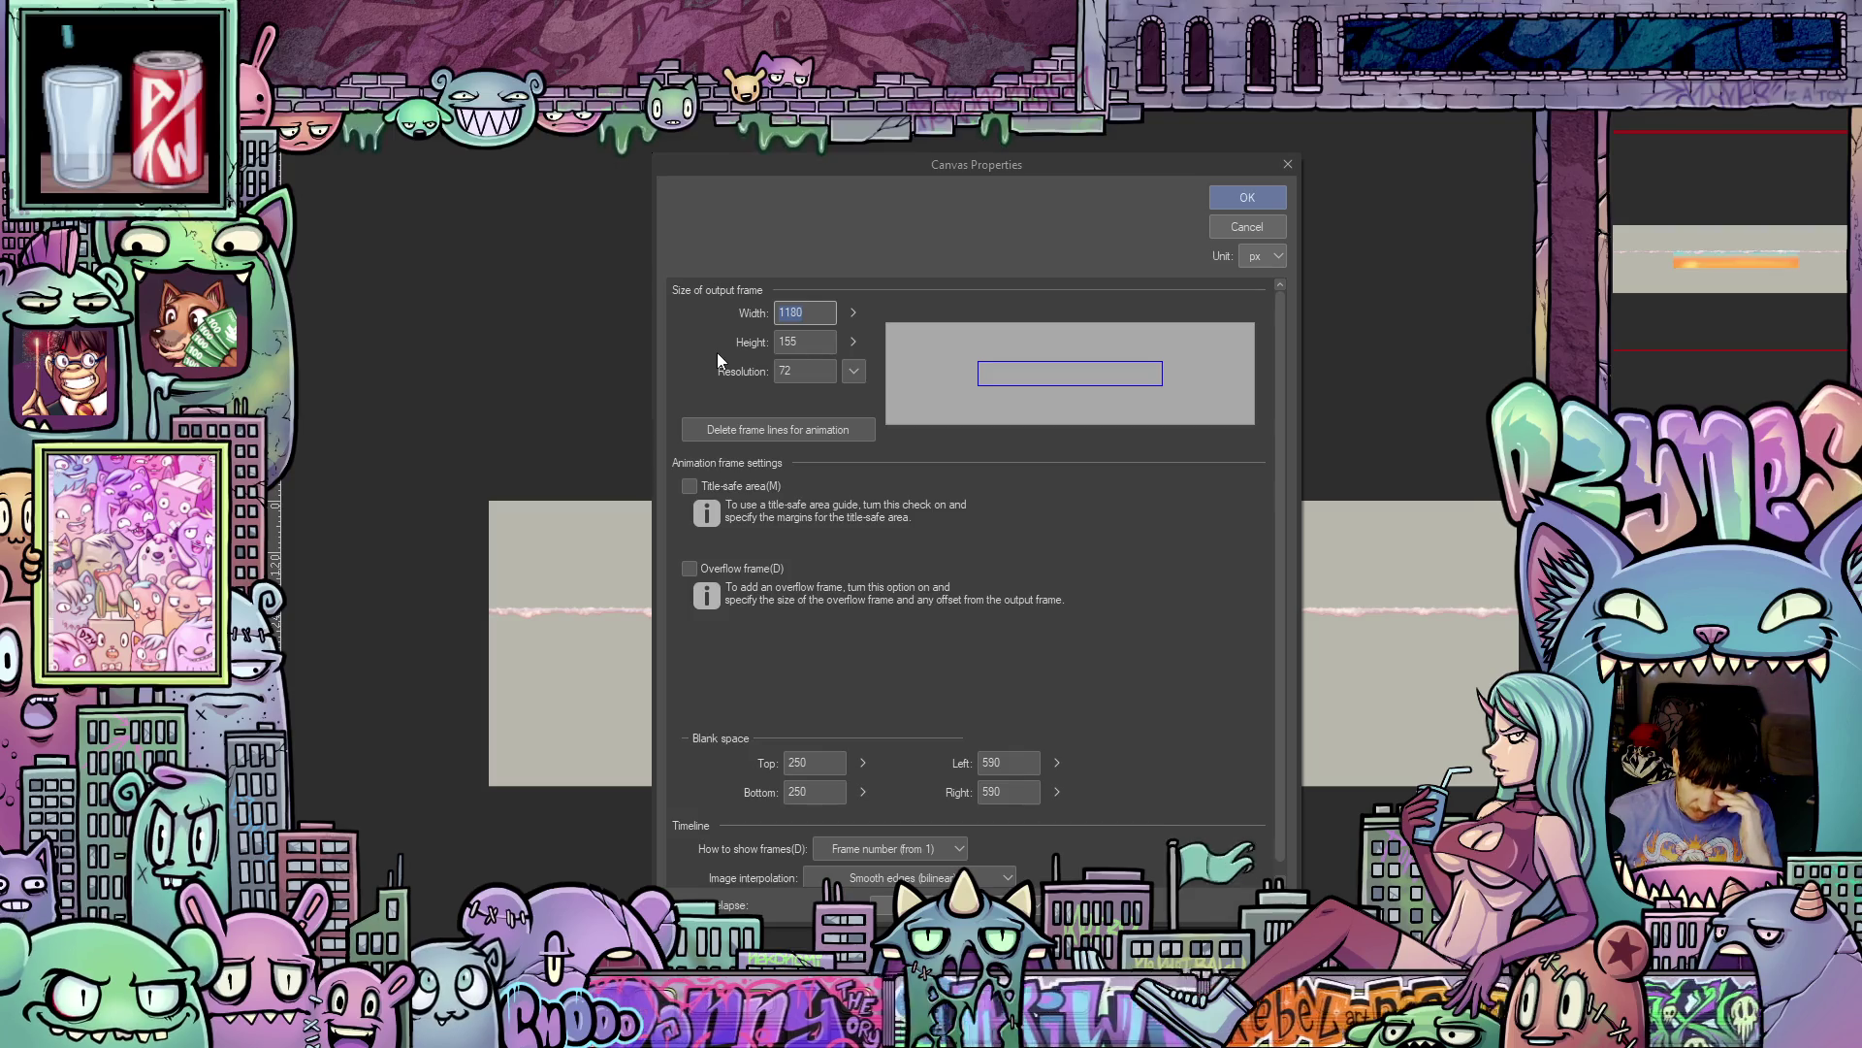
pyautogui.write('2360')
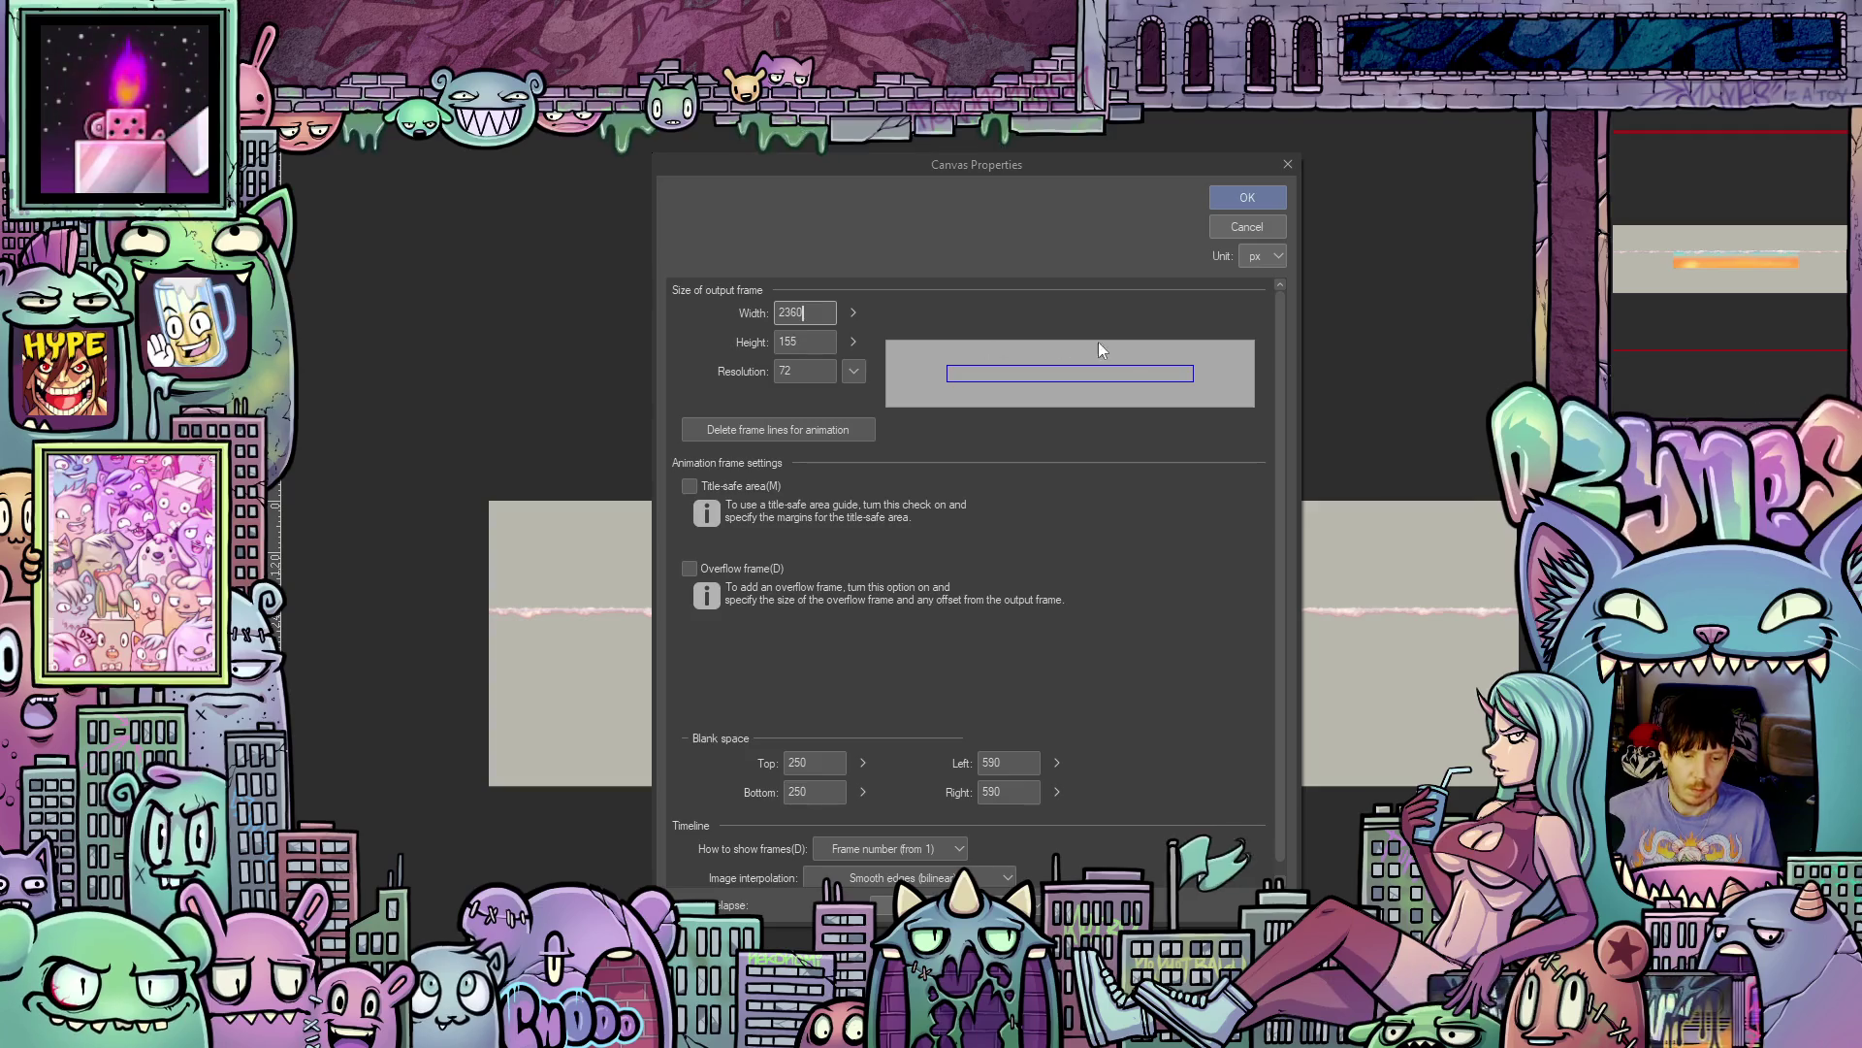
pyautogui.click(1249, 200)
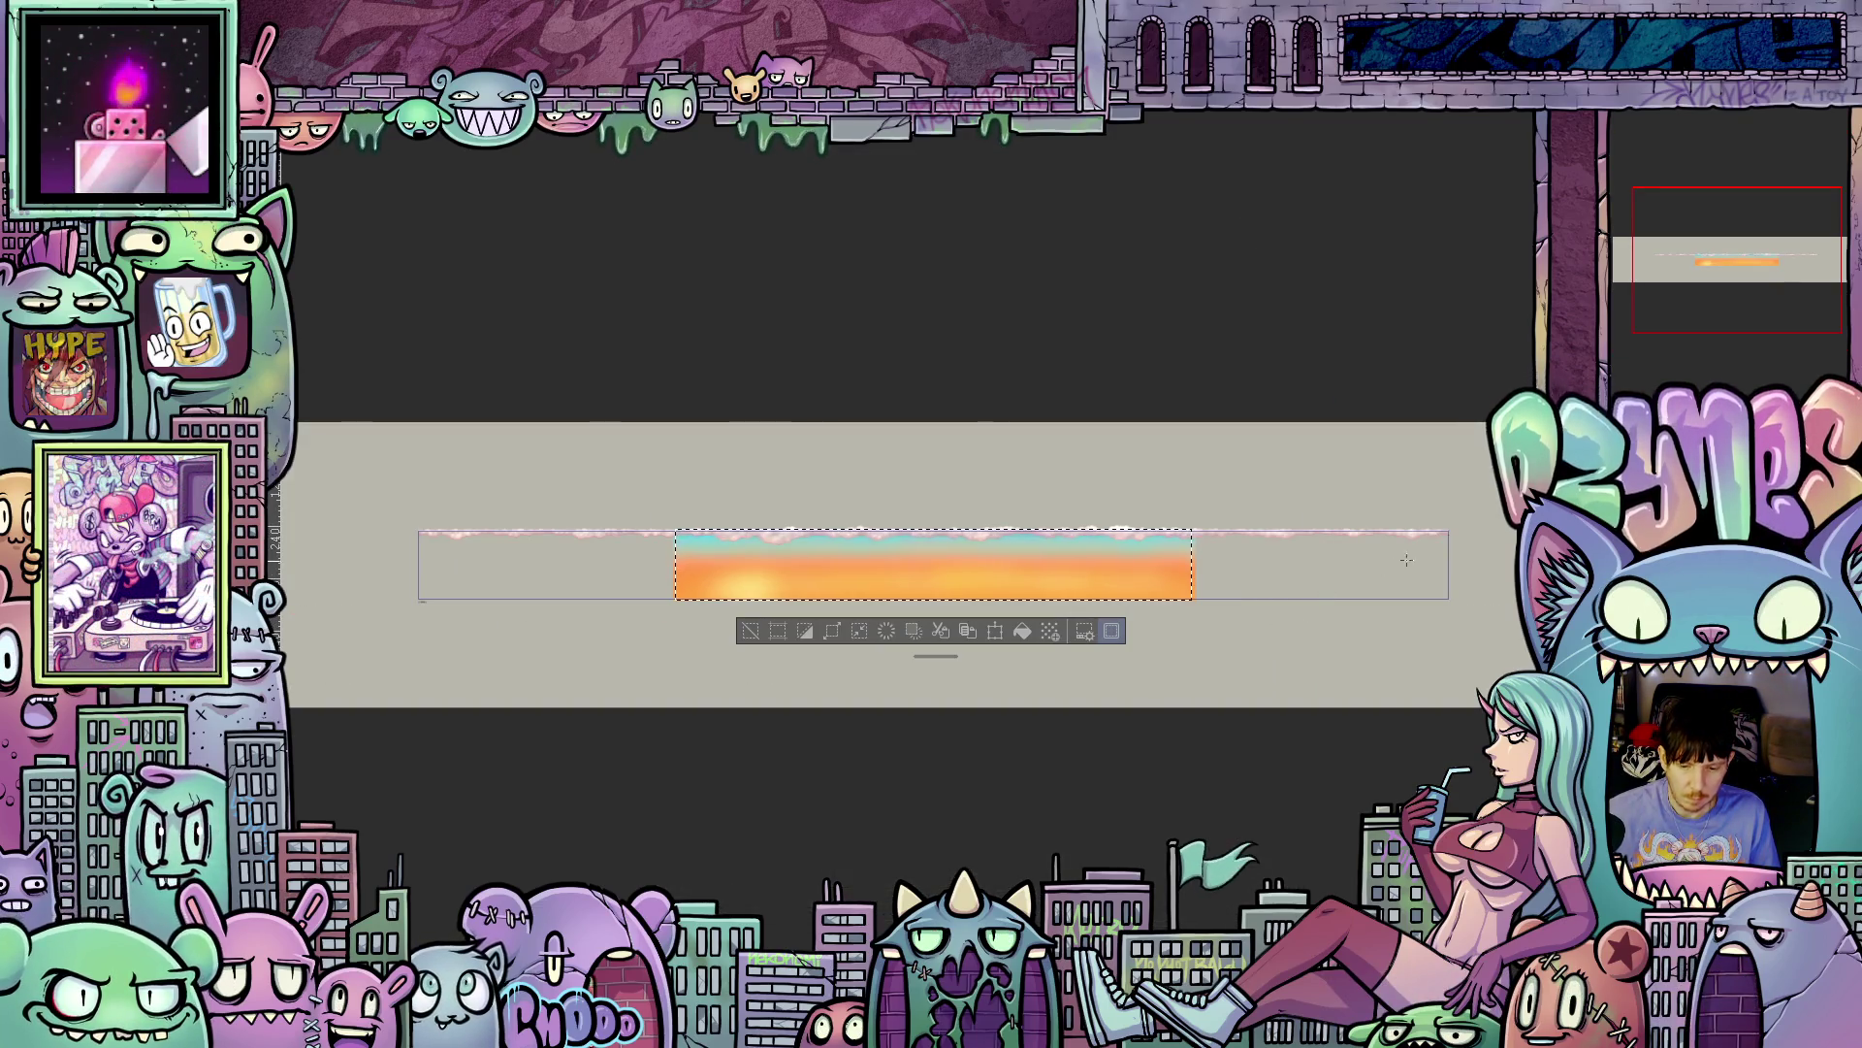
# - Drag the selected sunset gradient section toward the right of the wider canvas
pyautogui.scroll(5, 1430, 522)
pyautogui.scroll(6, 1430, 522)
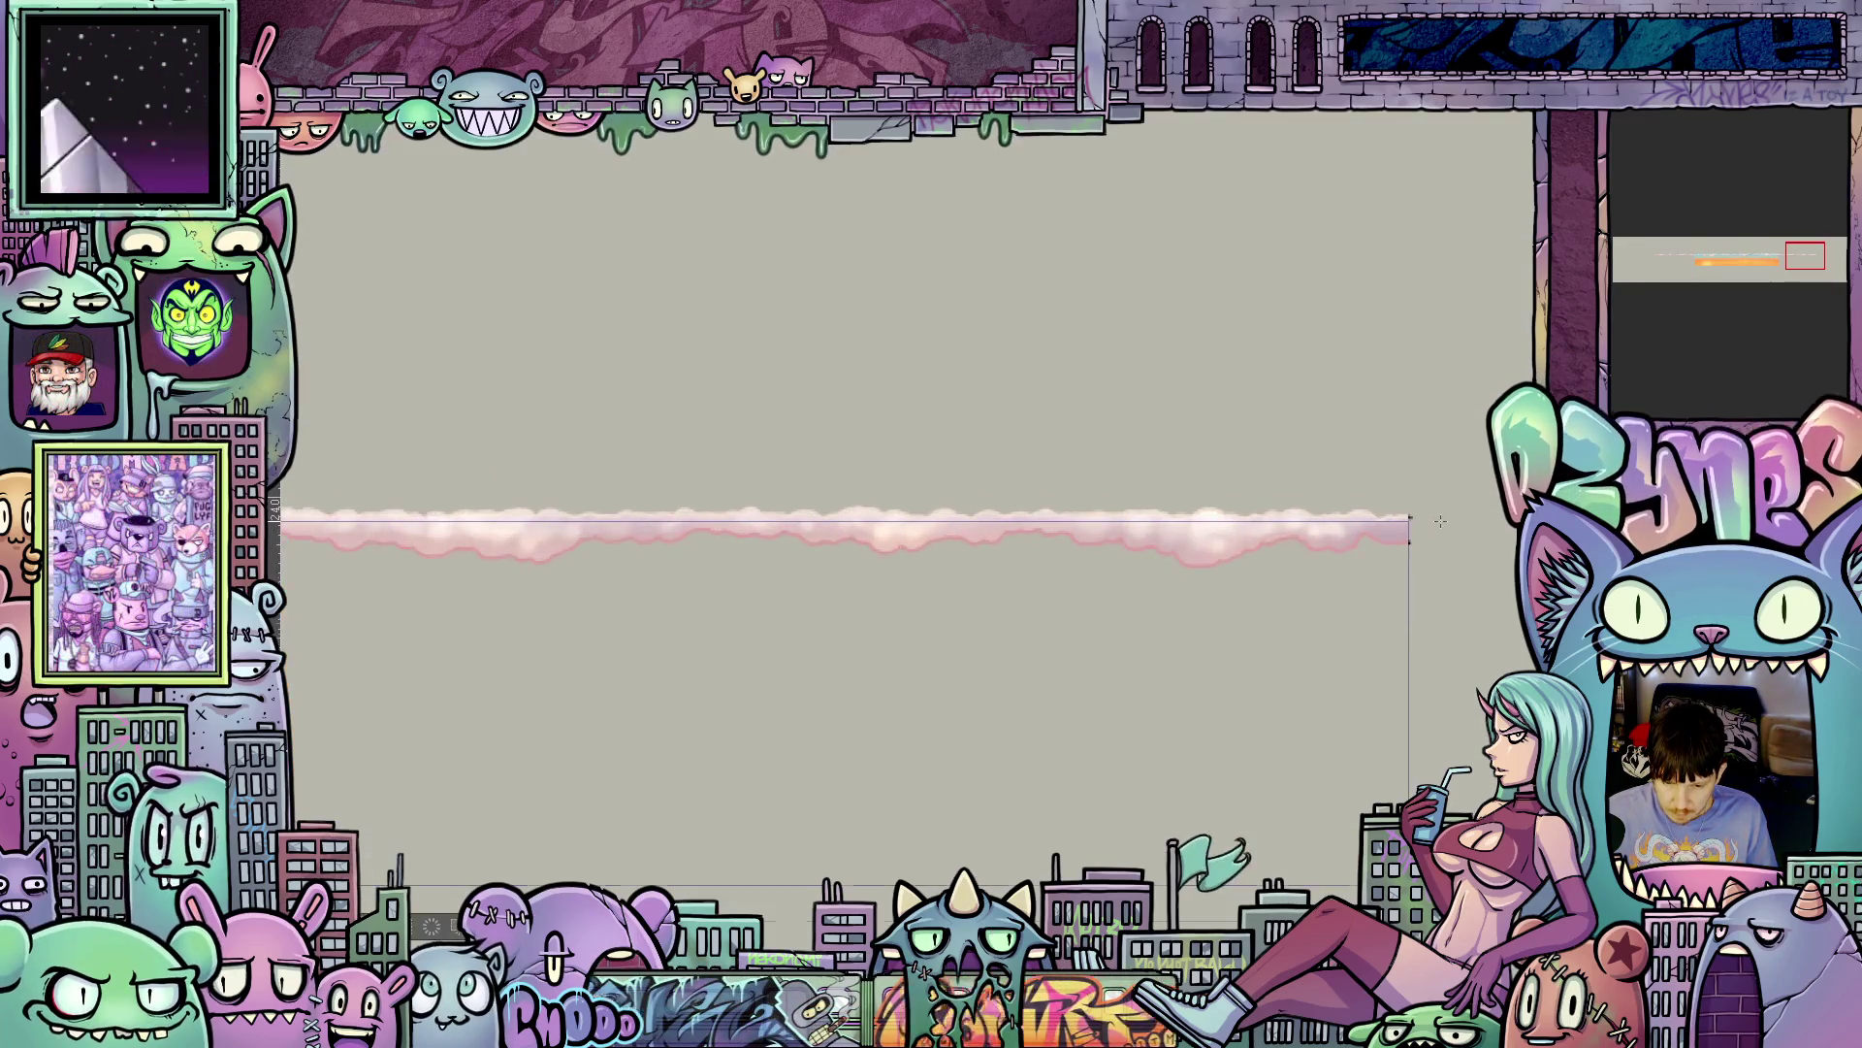
pyautogui.scroll(-8, 1409, 518)
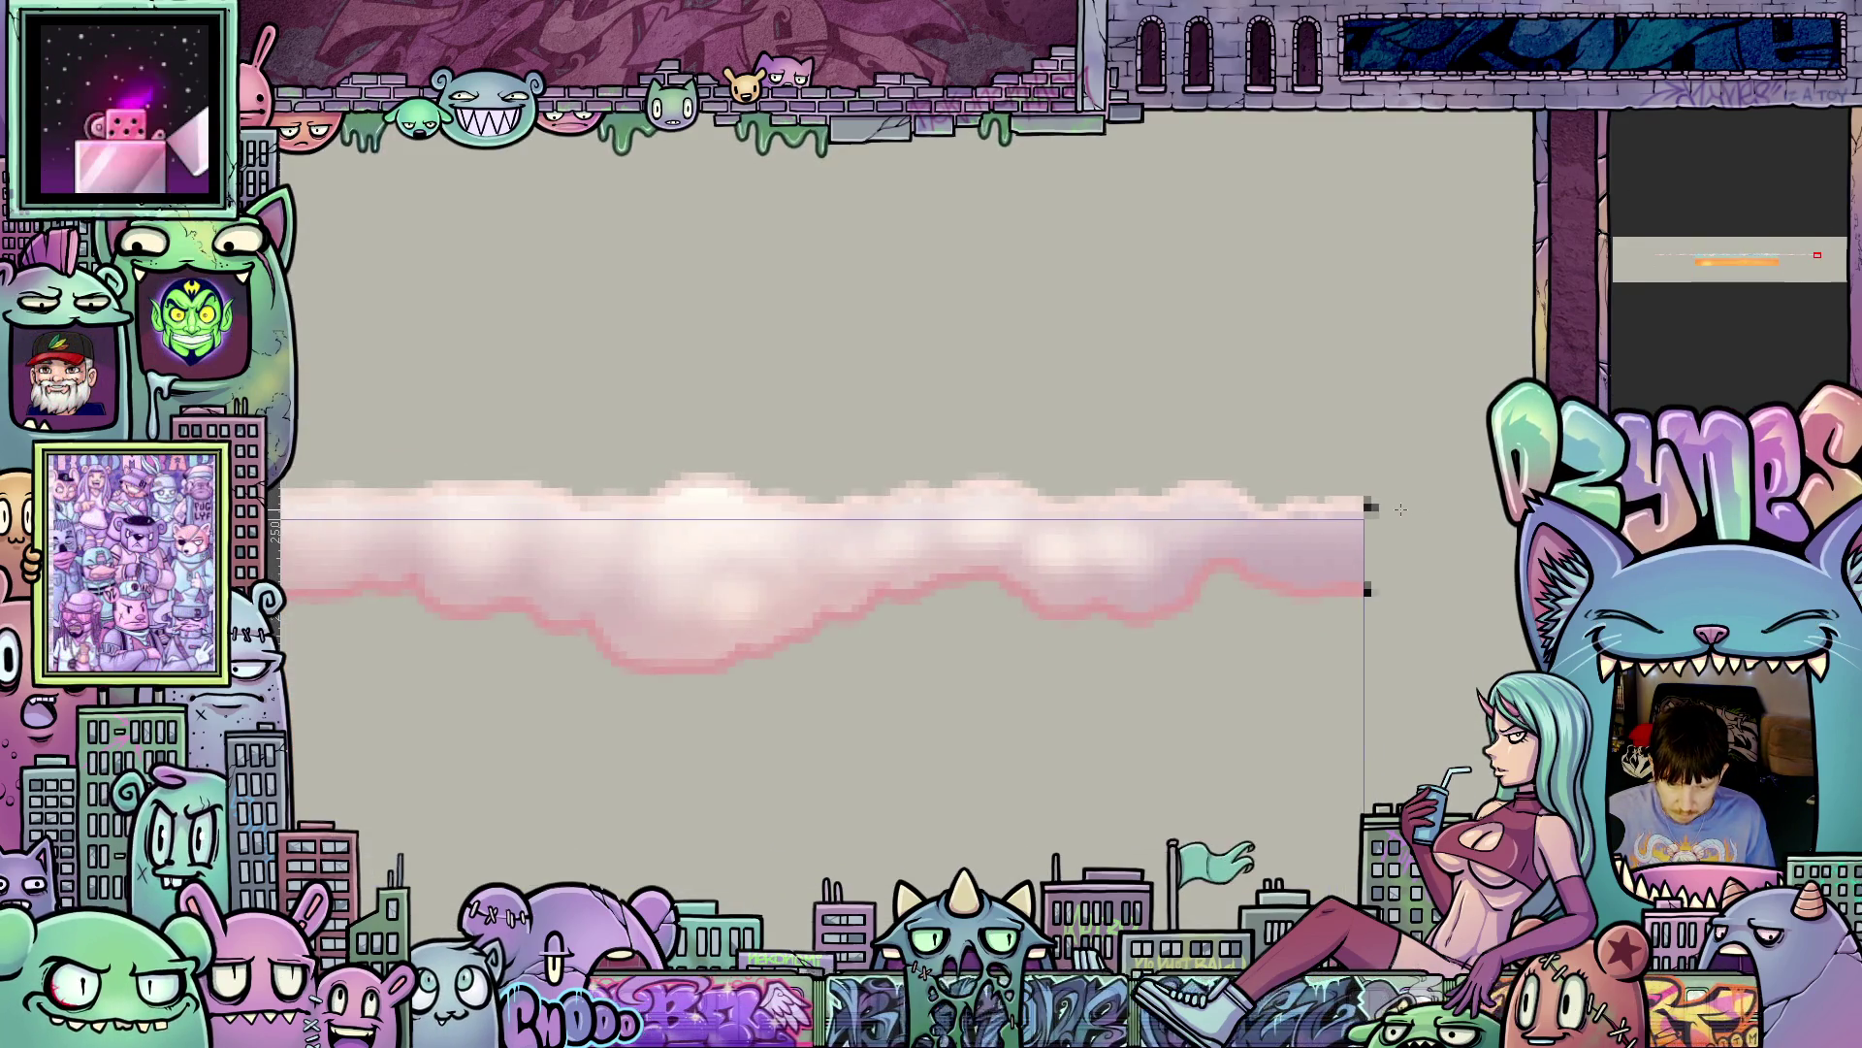
pyautogui.moveTo(410, 631); pyautogui.dragTo(1305, 631)
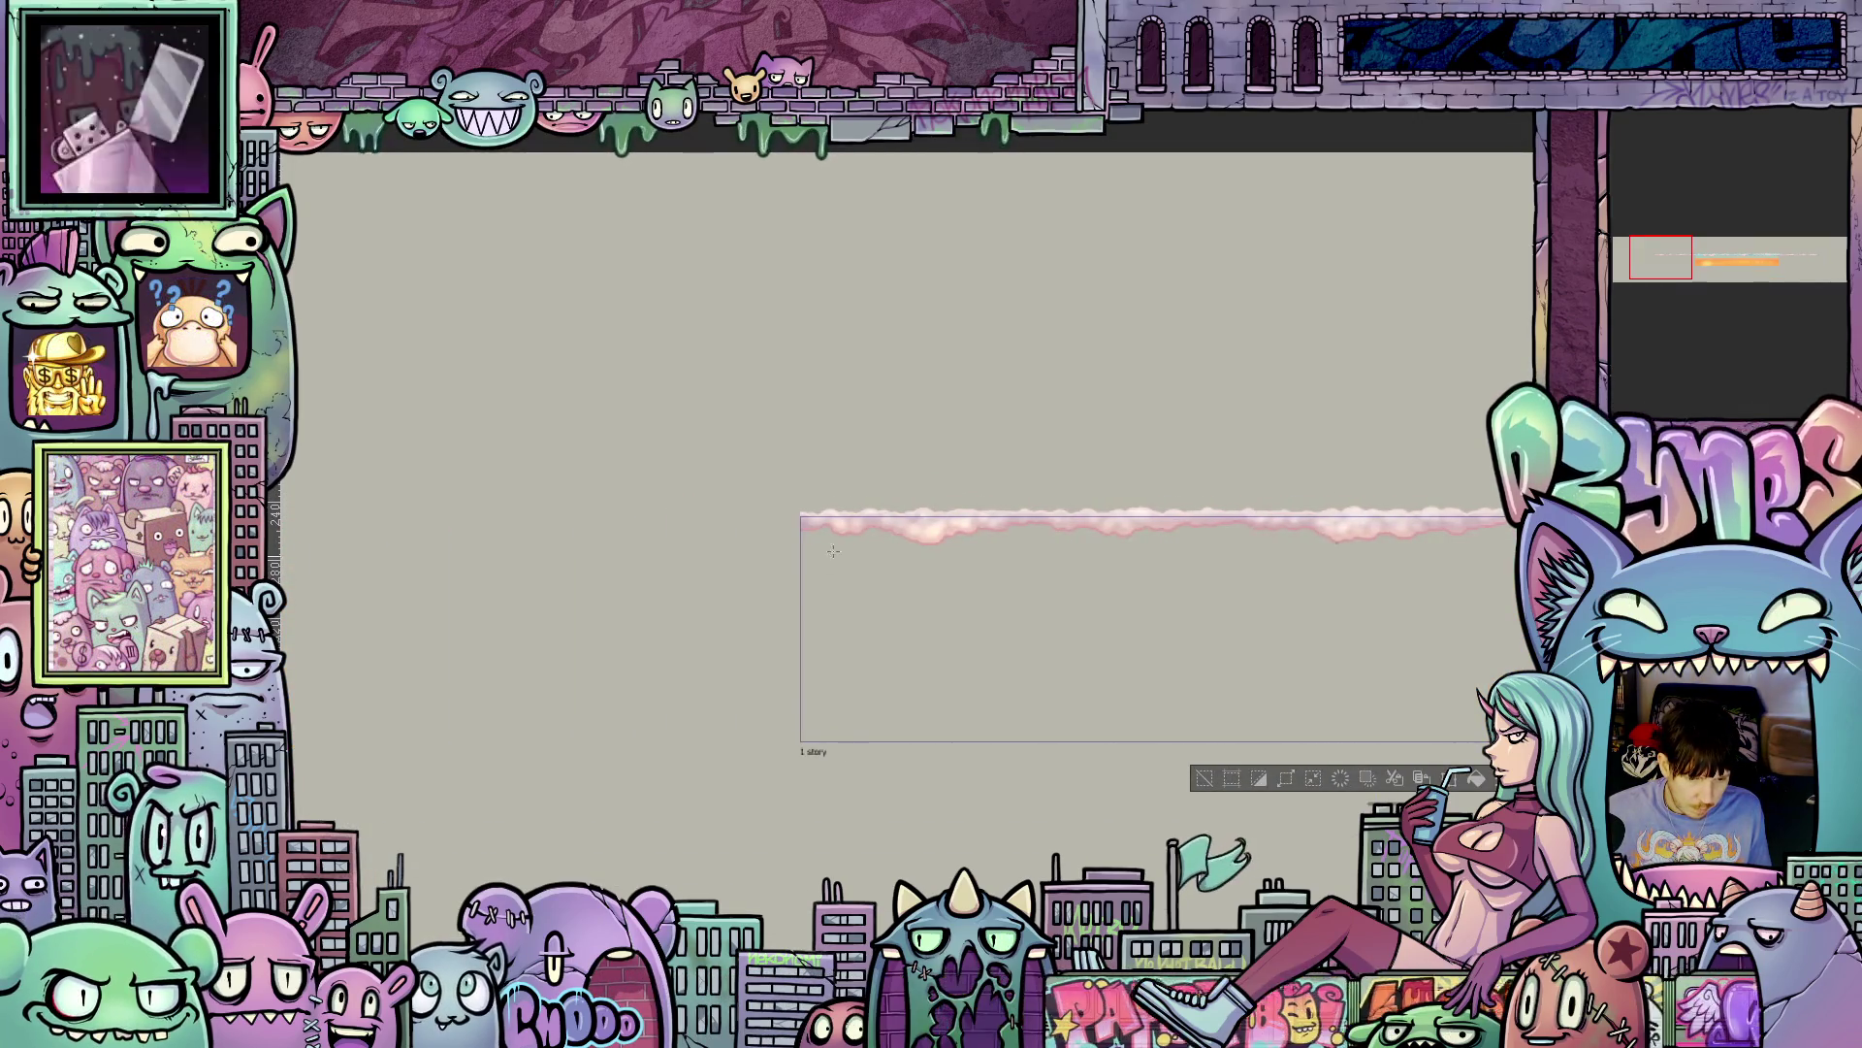
pyautogui.scroll(4, 898, 502)
pyautogui.scroll(-3, 973, 509)
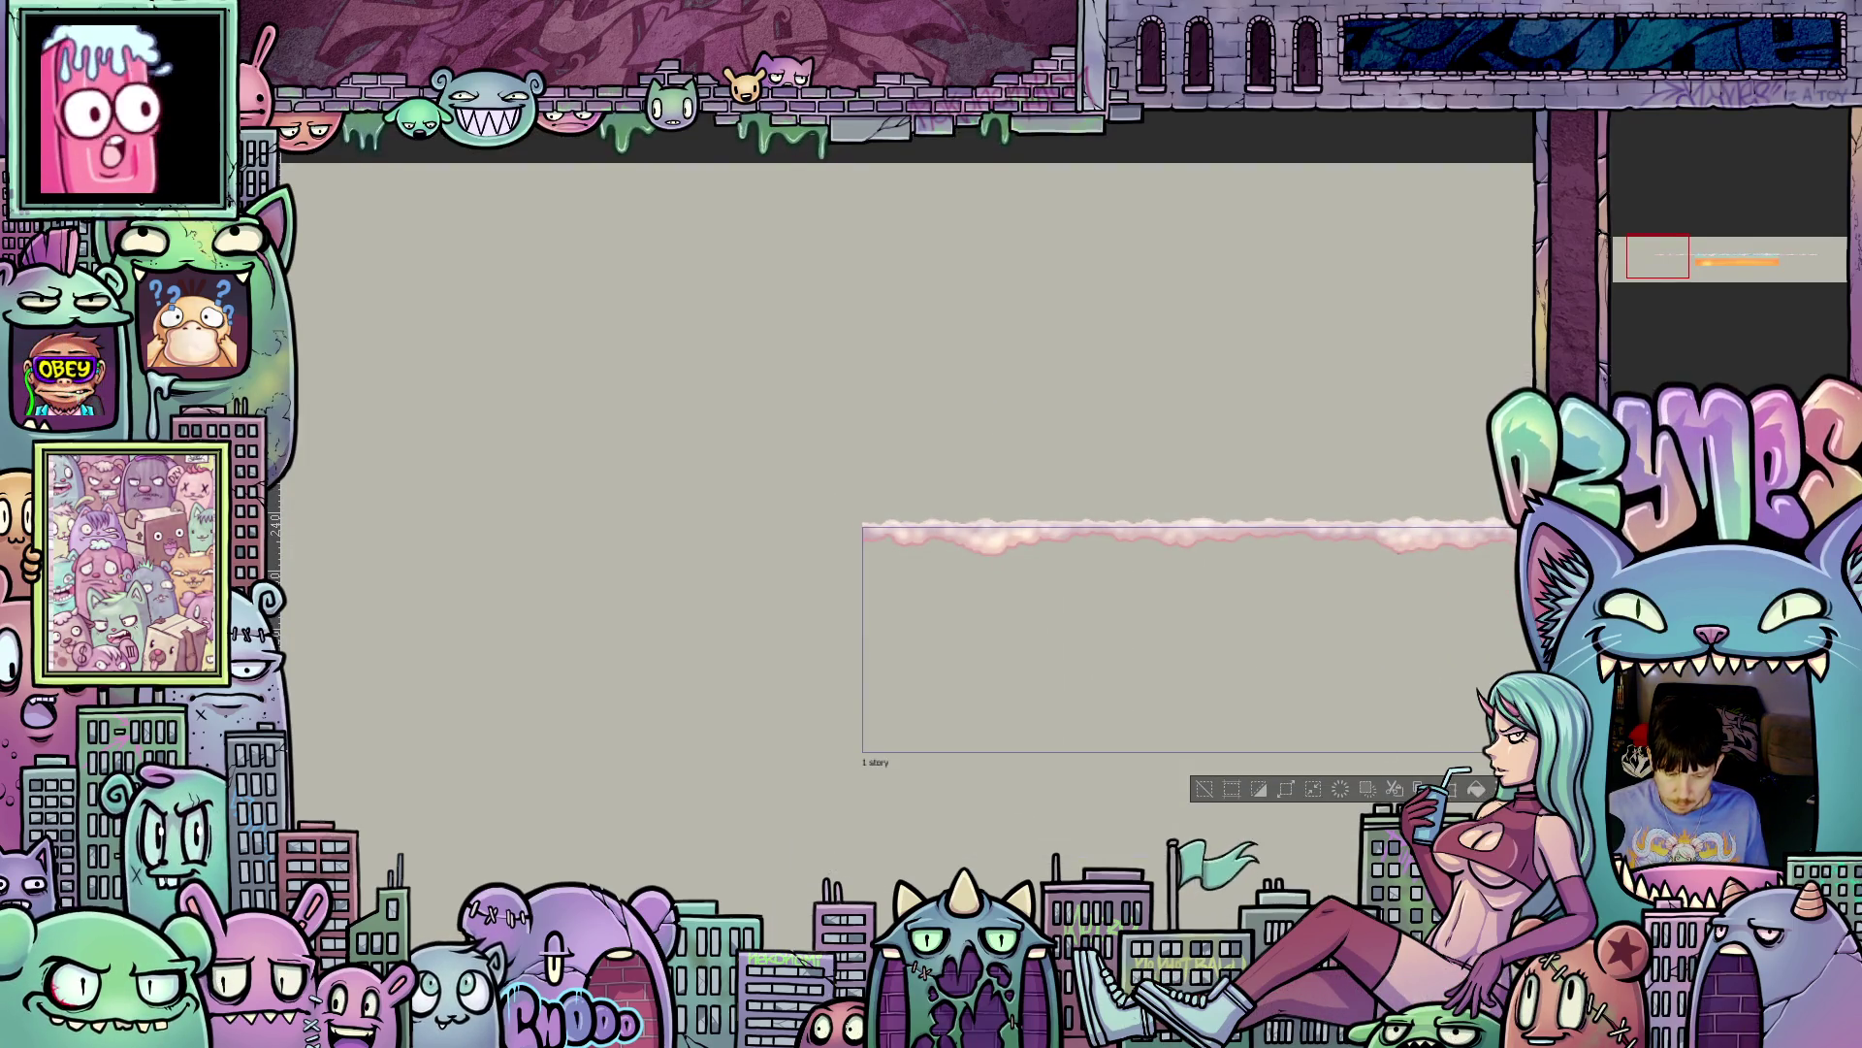
pyautogui.hscroll(5, 945, 640)
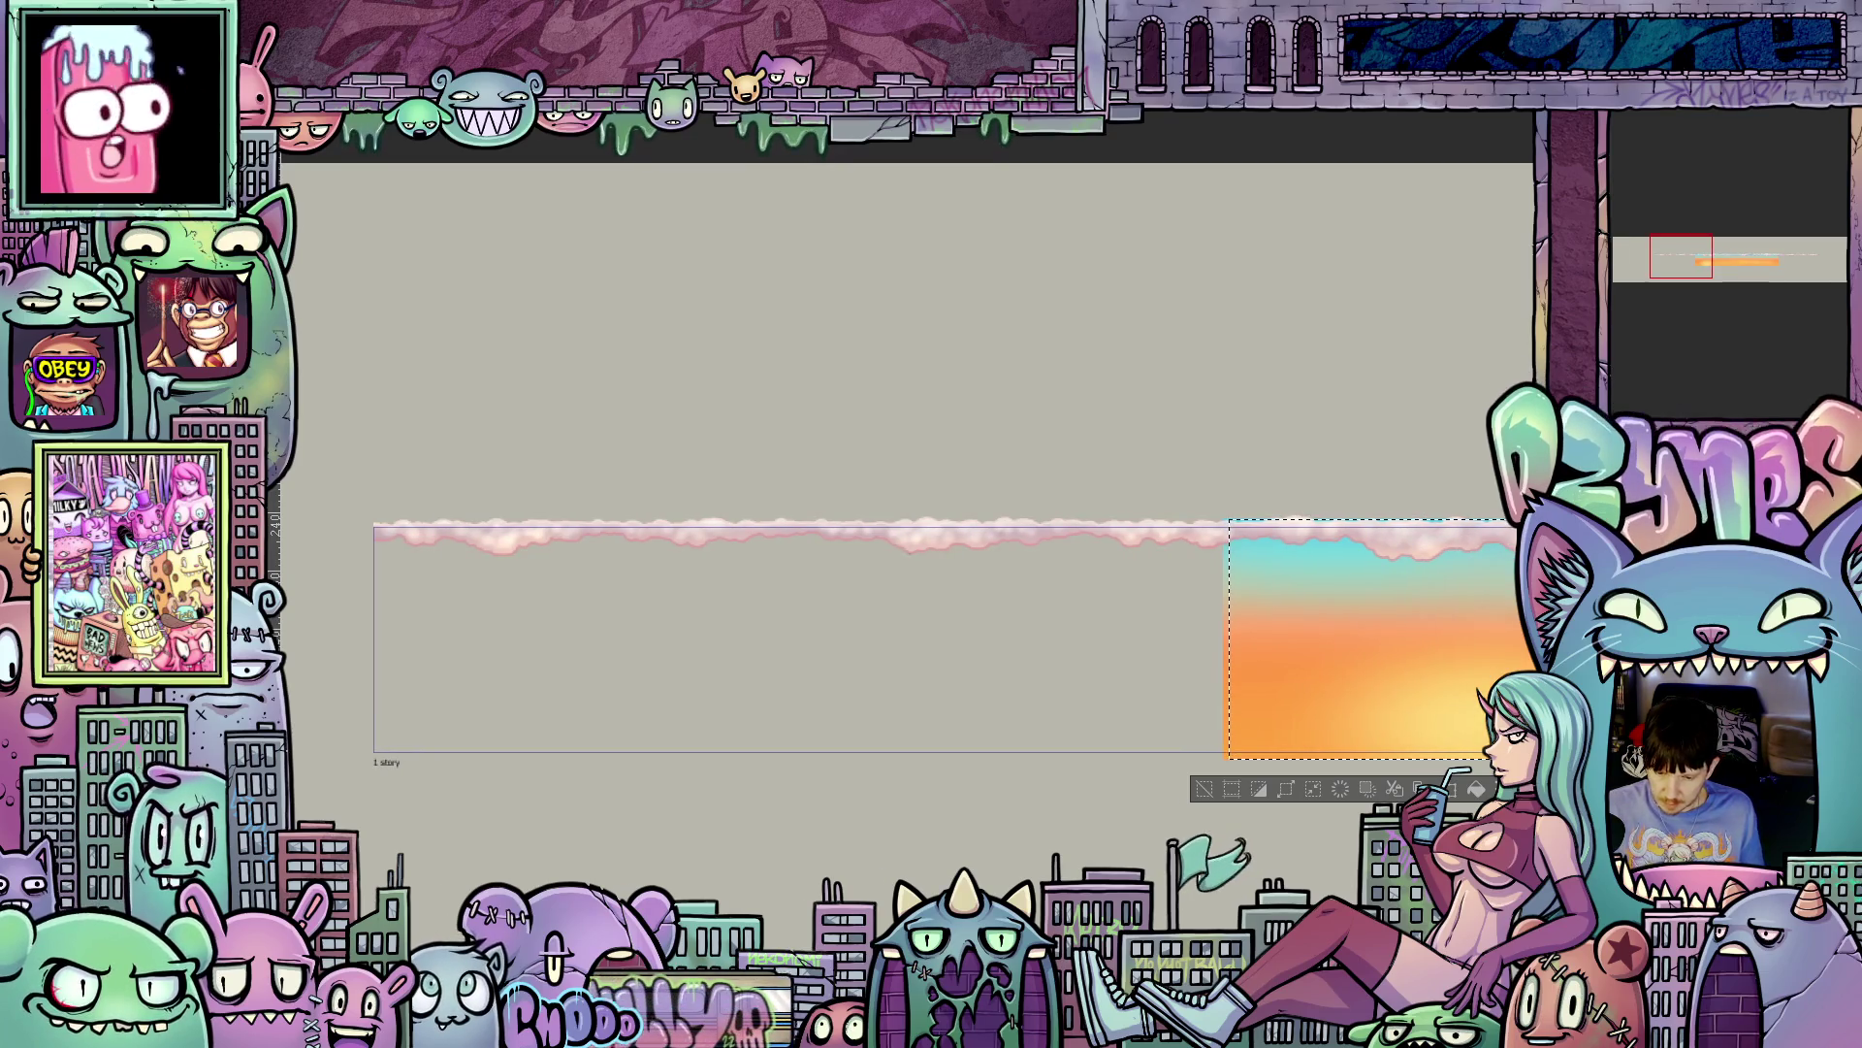
# - Deselect, then nudge the pink cloud band down two pixels with the arrow keys
pyautogui.hotkey('ctrl', 'd')
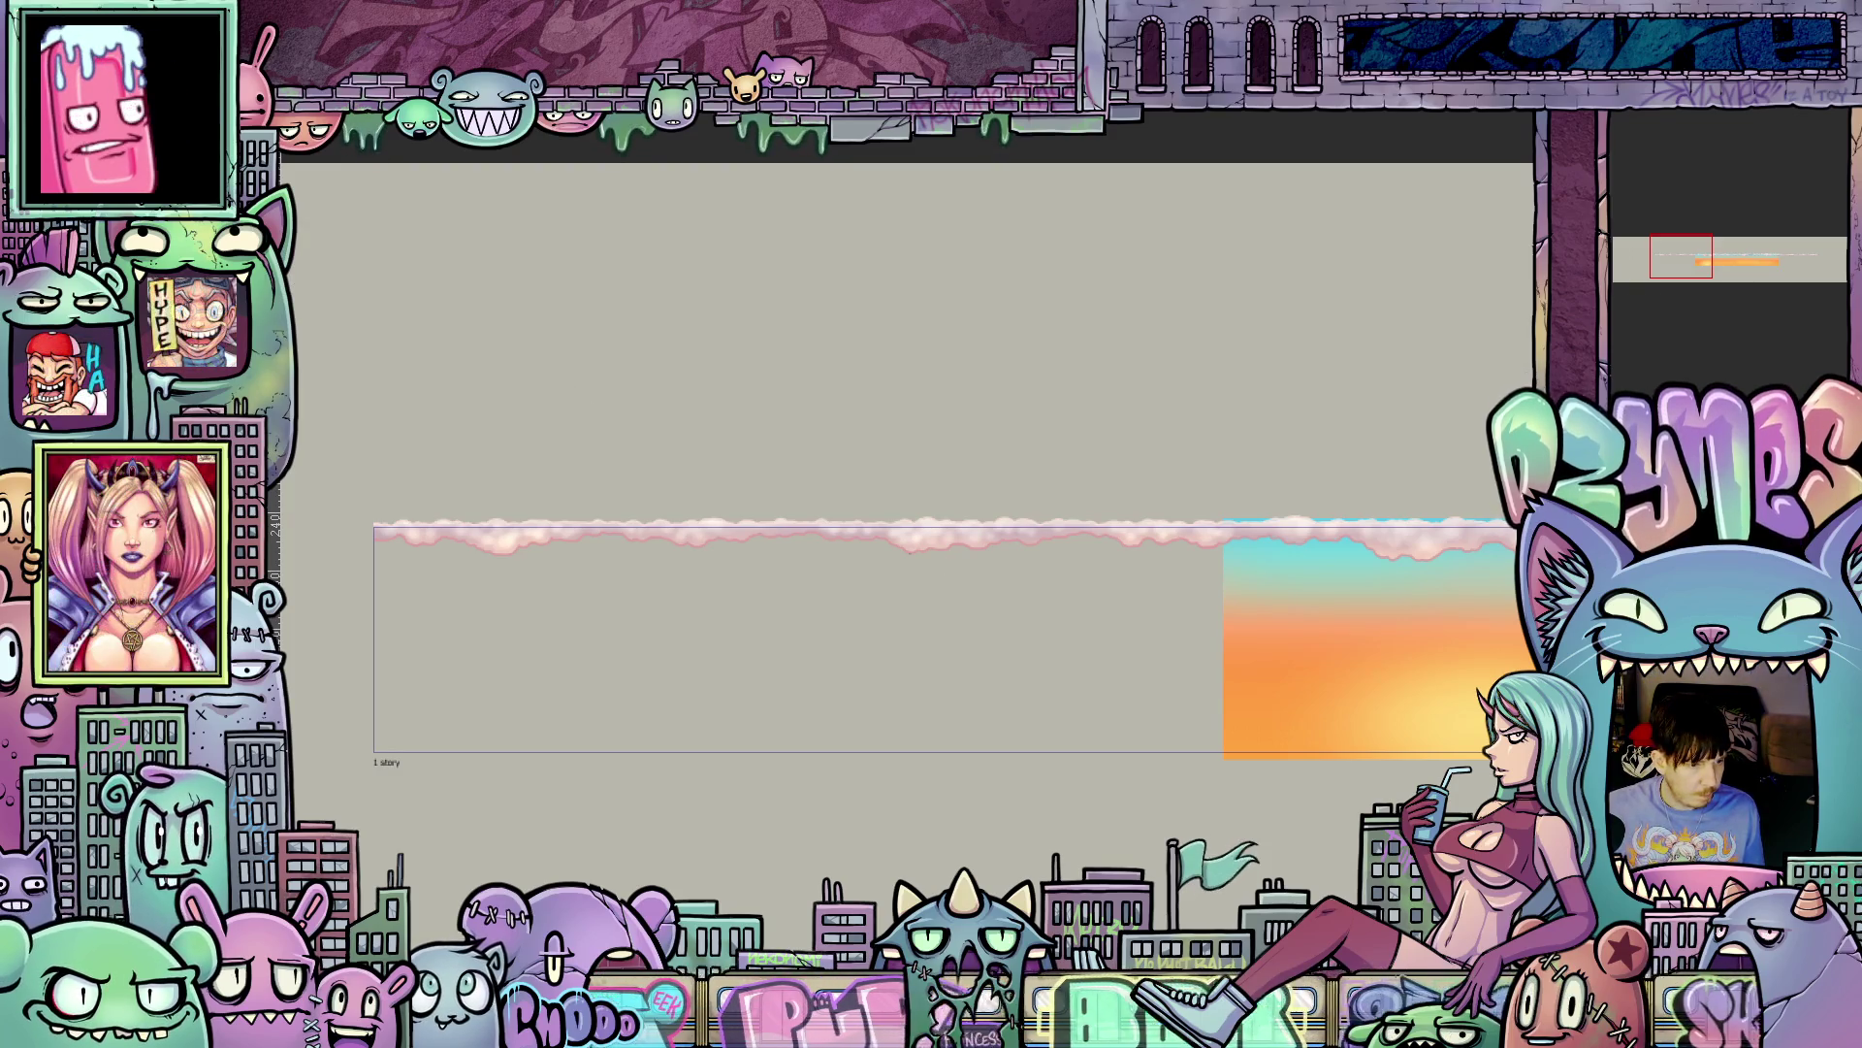
pyautogui.press('Down')
pyautogui.press('Down')
pyautogui.press('Down')
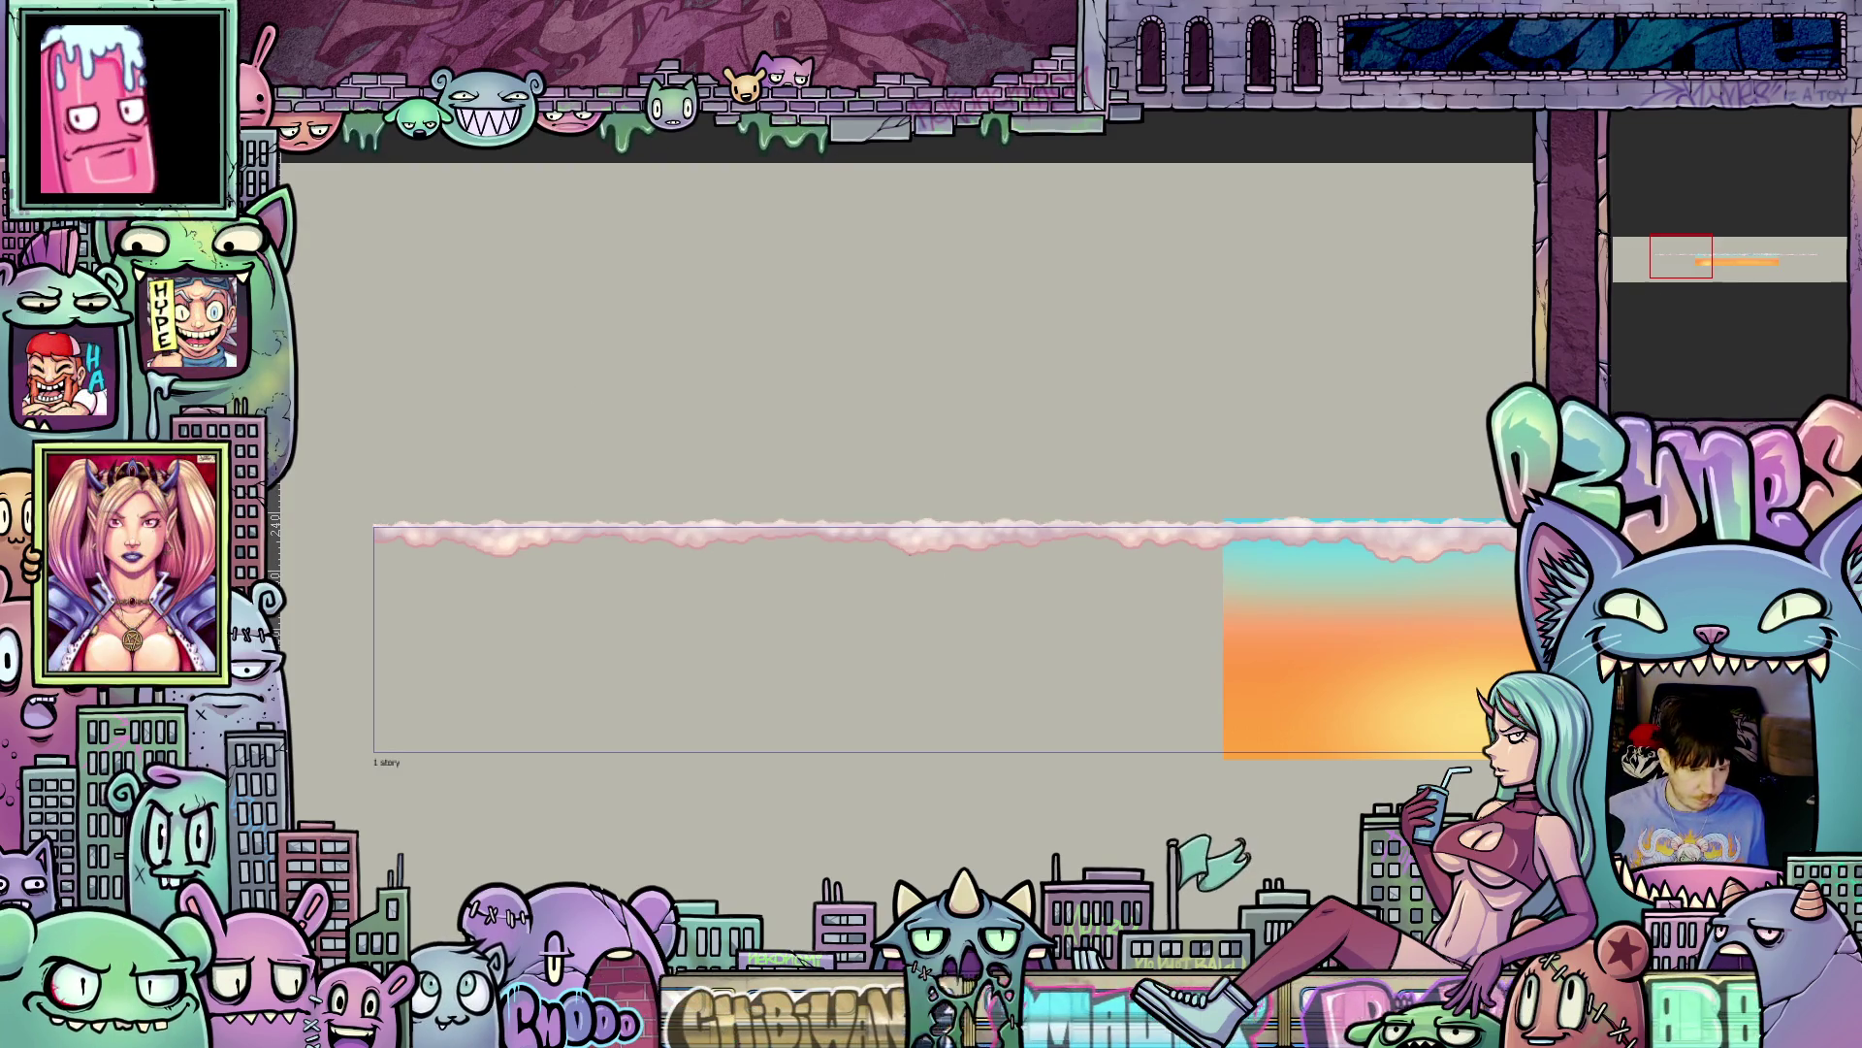
pyautogui.press('Down')
pyautogui.press('Down')
pyautogui.press('Down')
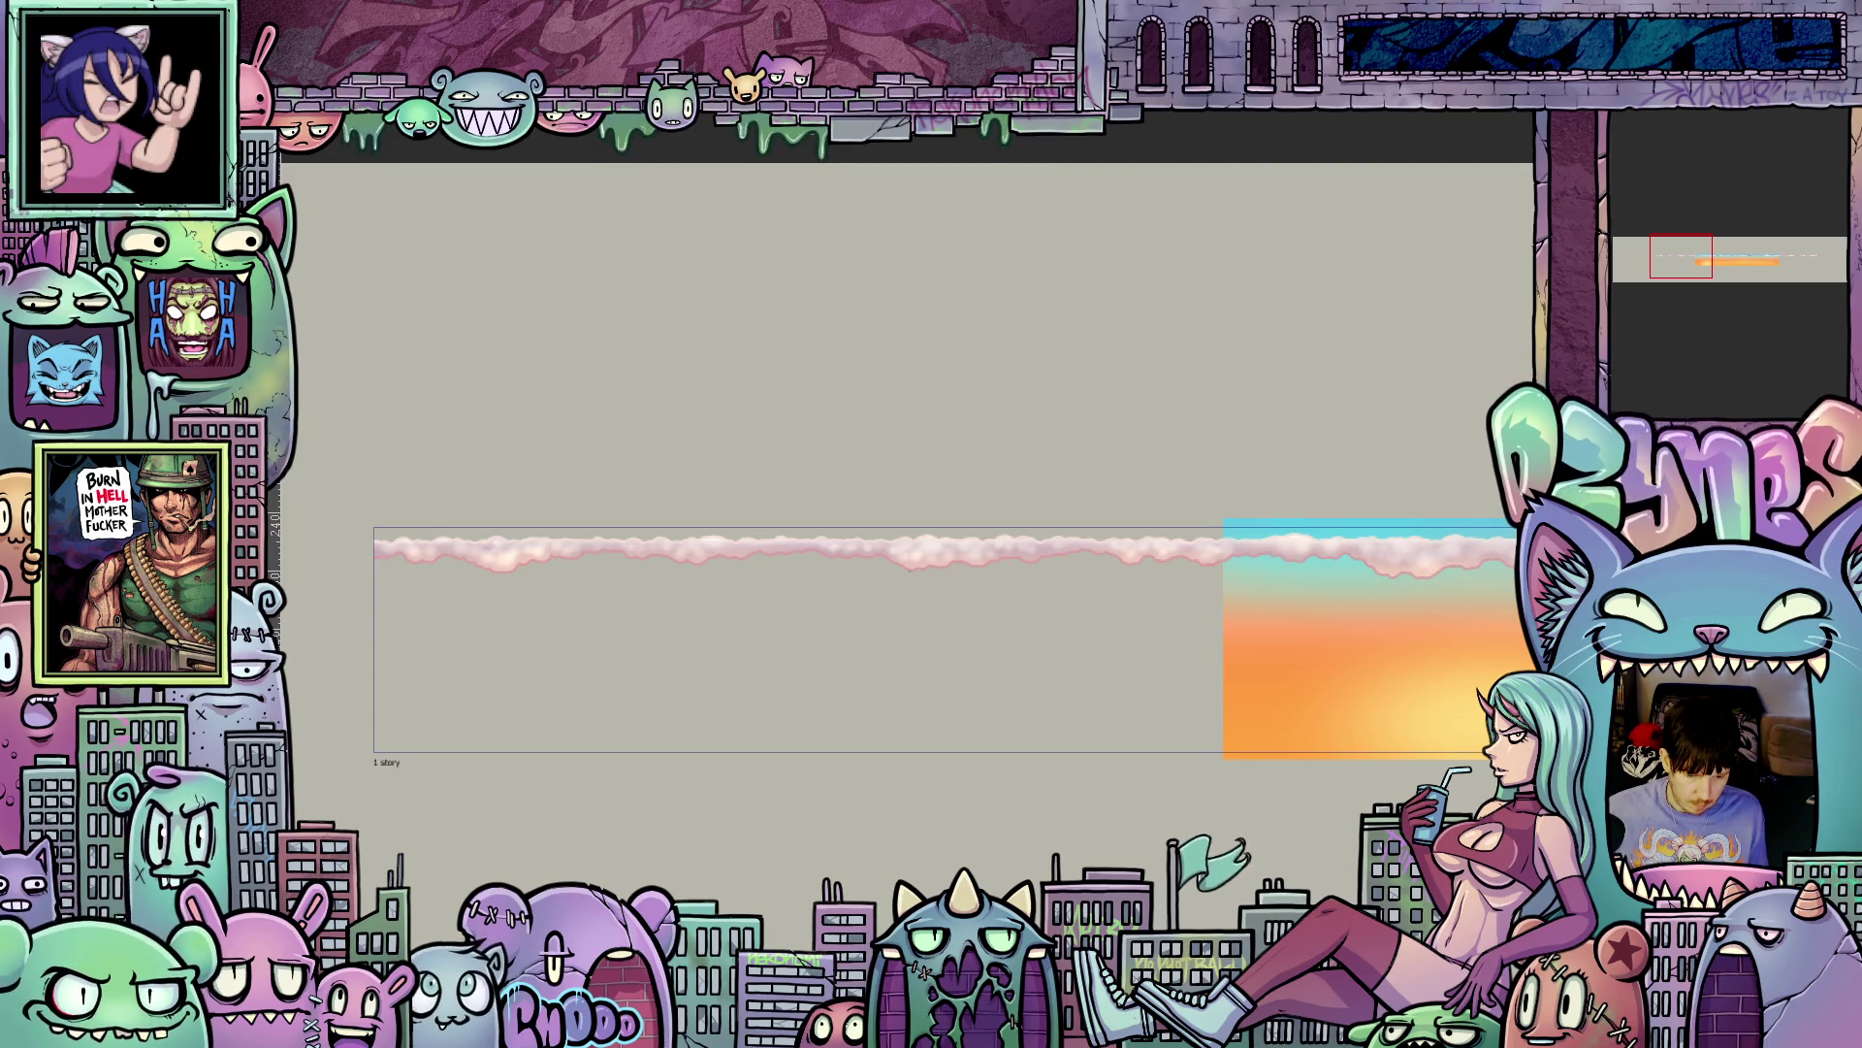
pyautogui.hscroll(10, 902, 641)
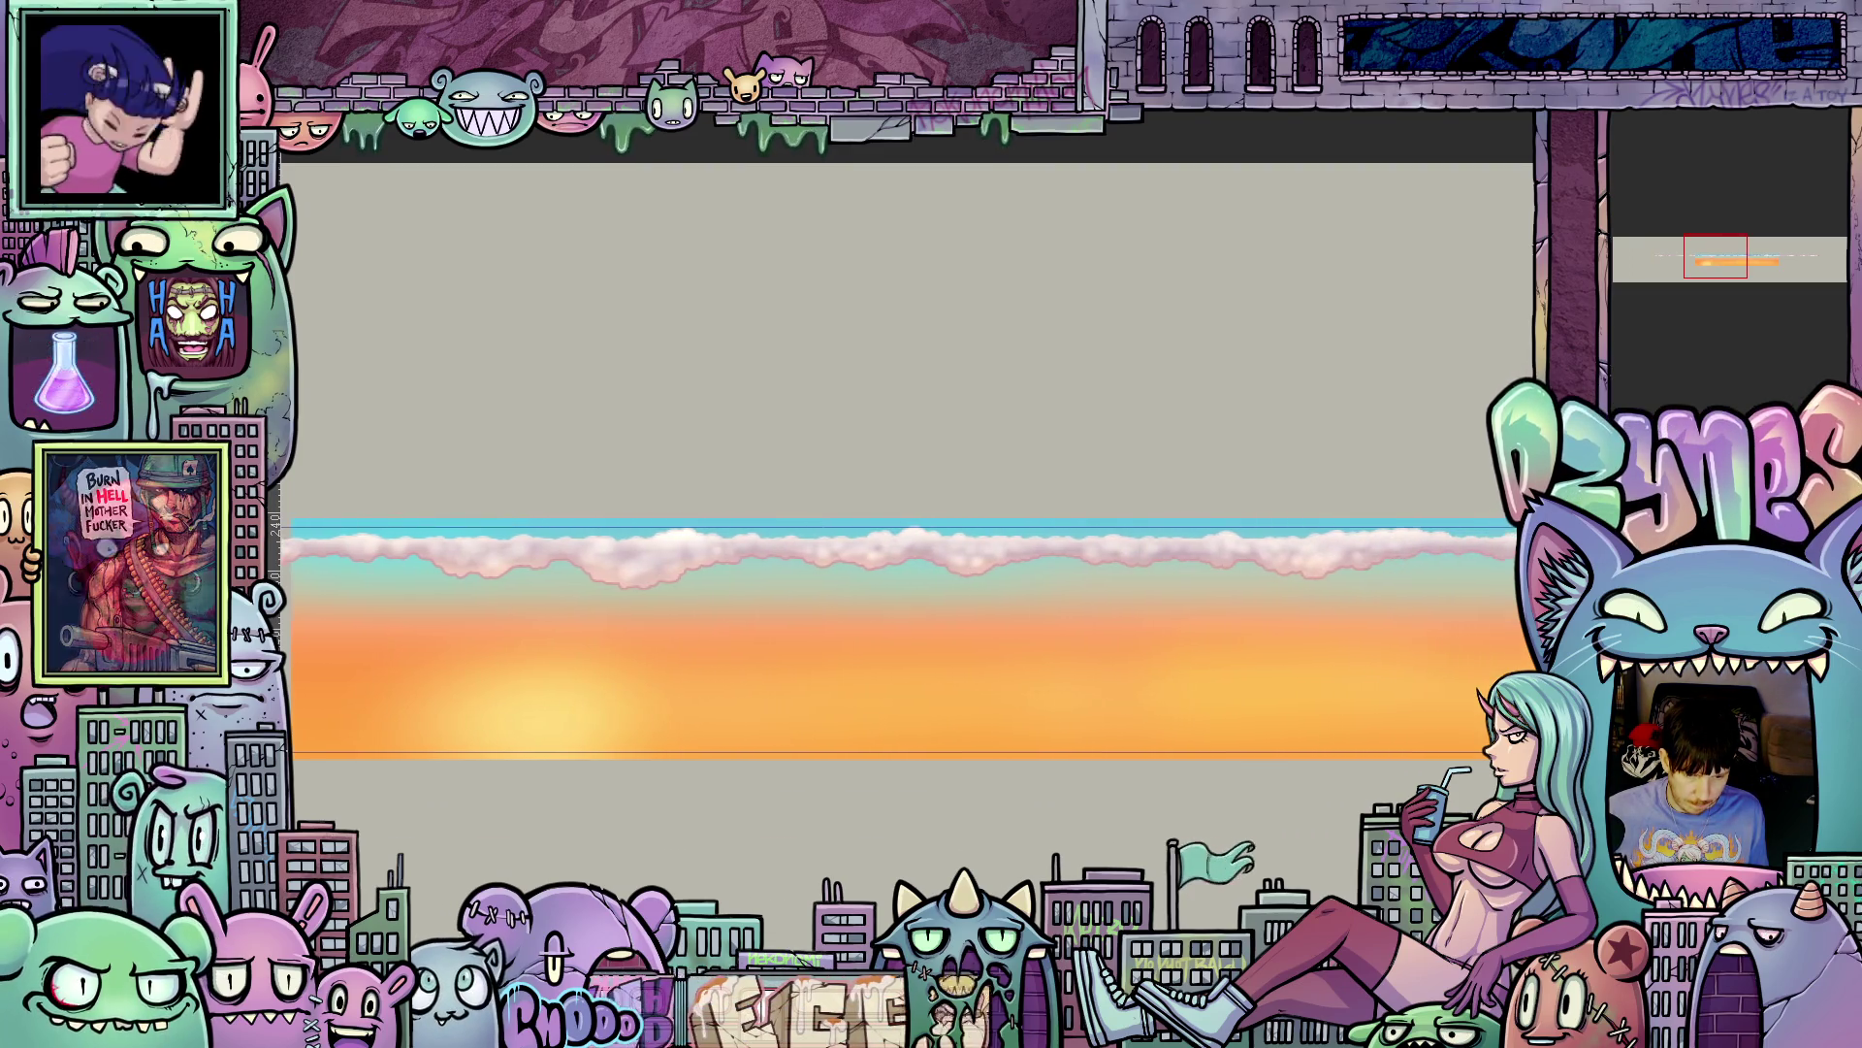
pyautogui.scroll(2, 870, 583)
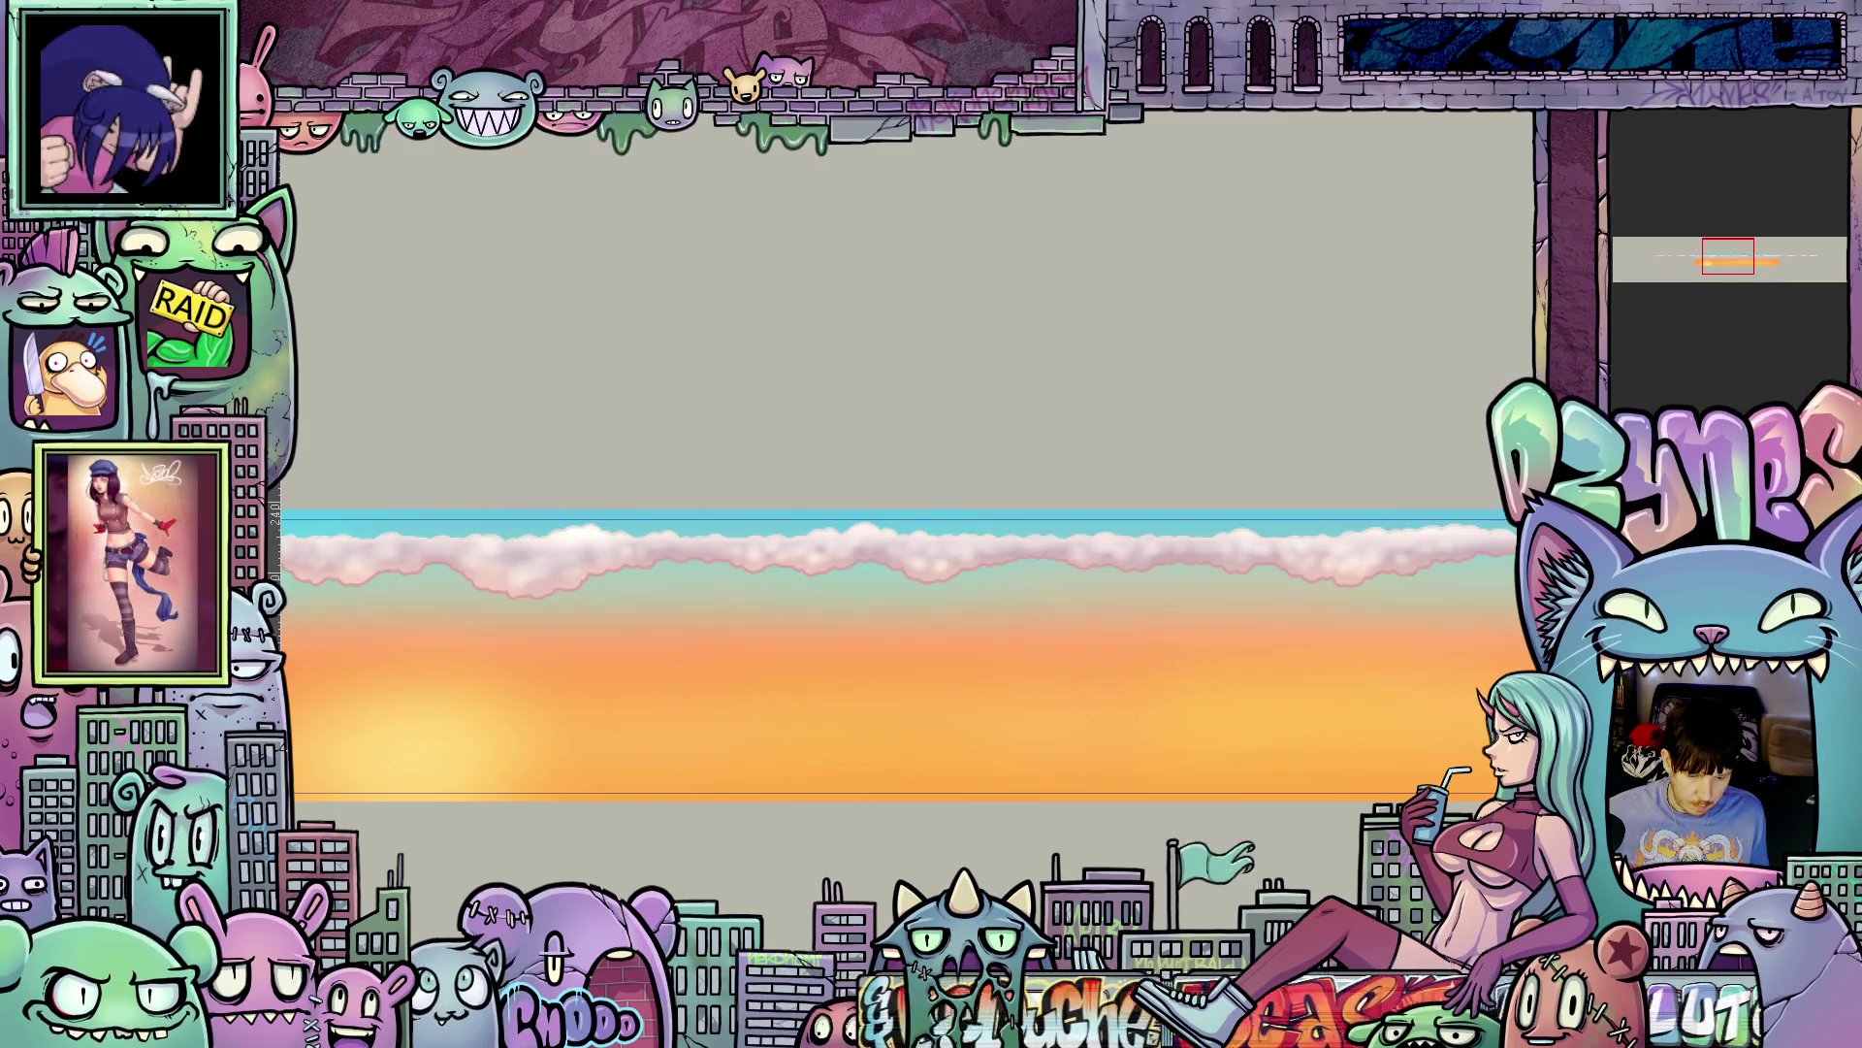
pyautogui.scroll(1, 1340, 575)
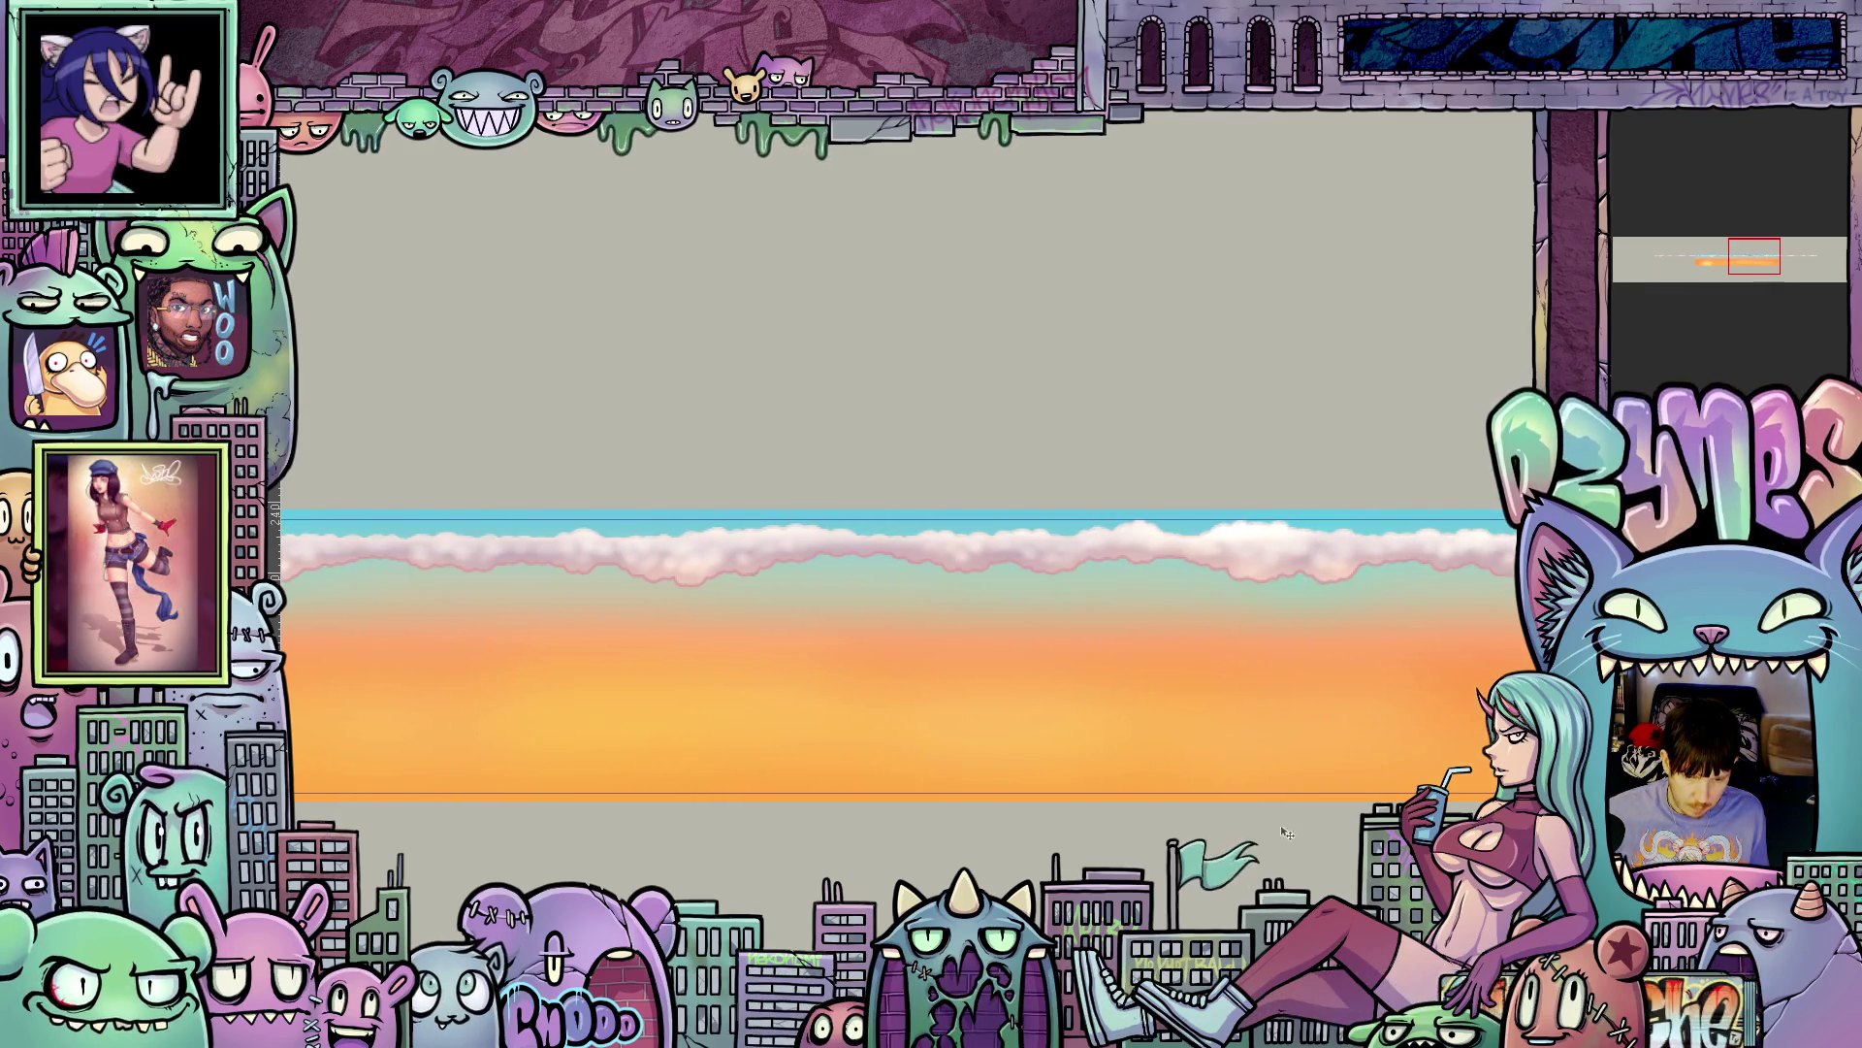
pyautogui.scroll(2, 1345, 558)
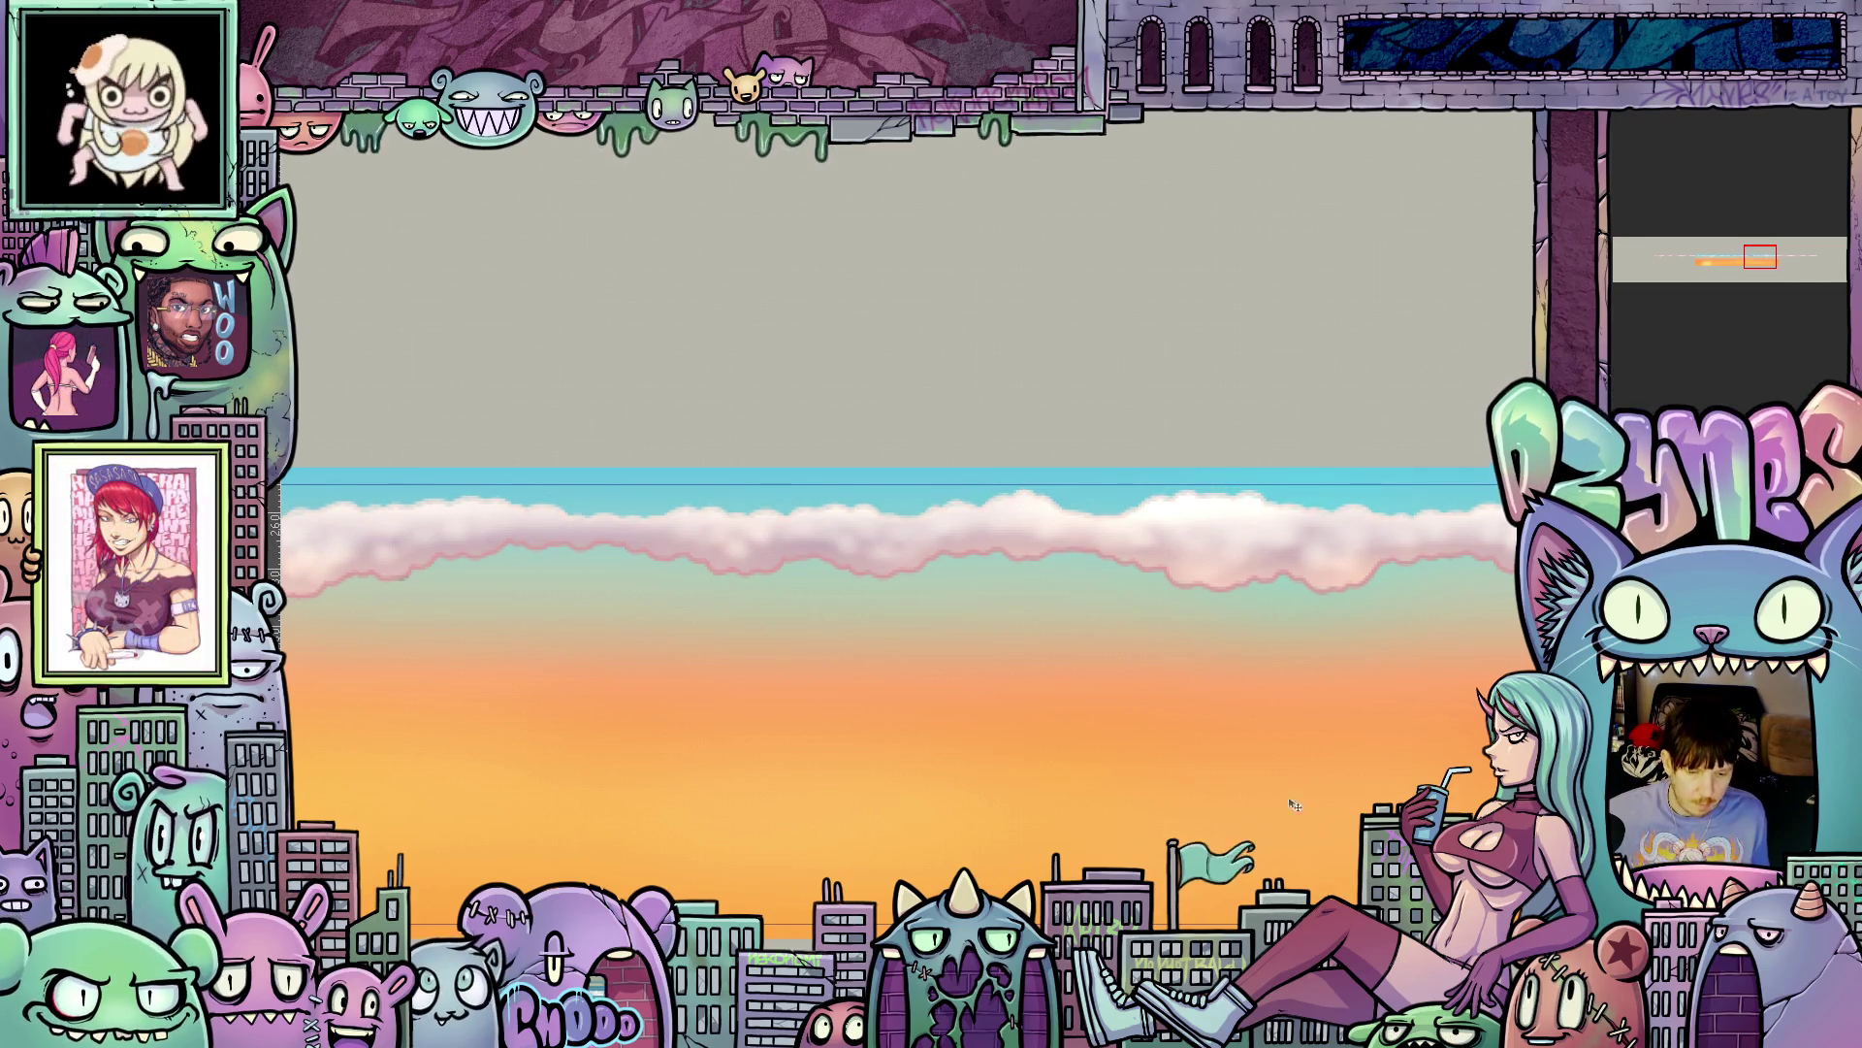
pyautogui.scroll(-2, 1096, 766)
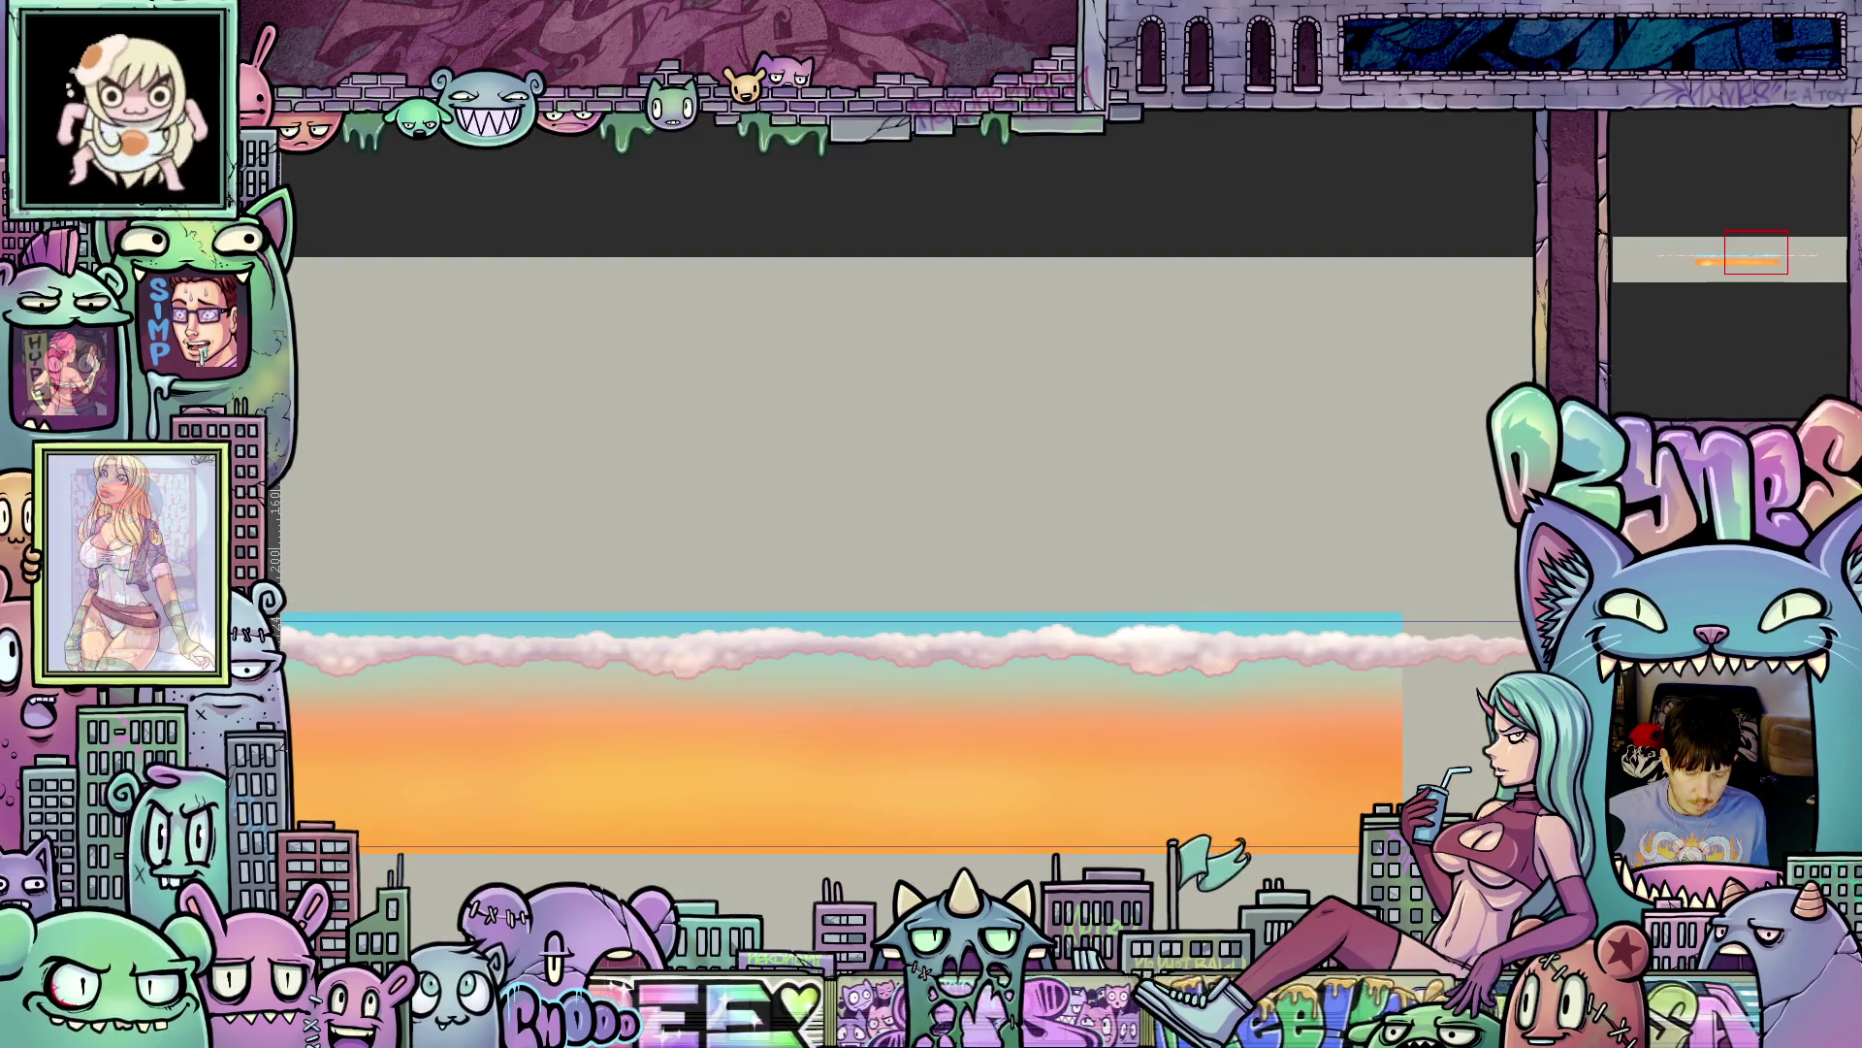
pyautogui.hscroll(-3, 902, 679)
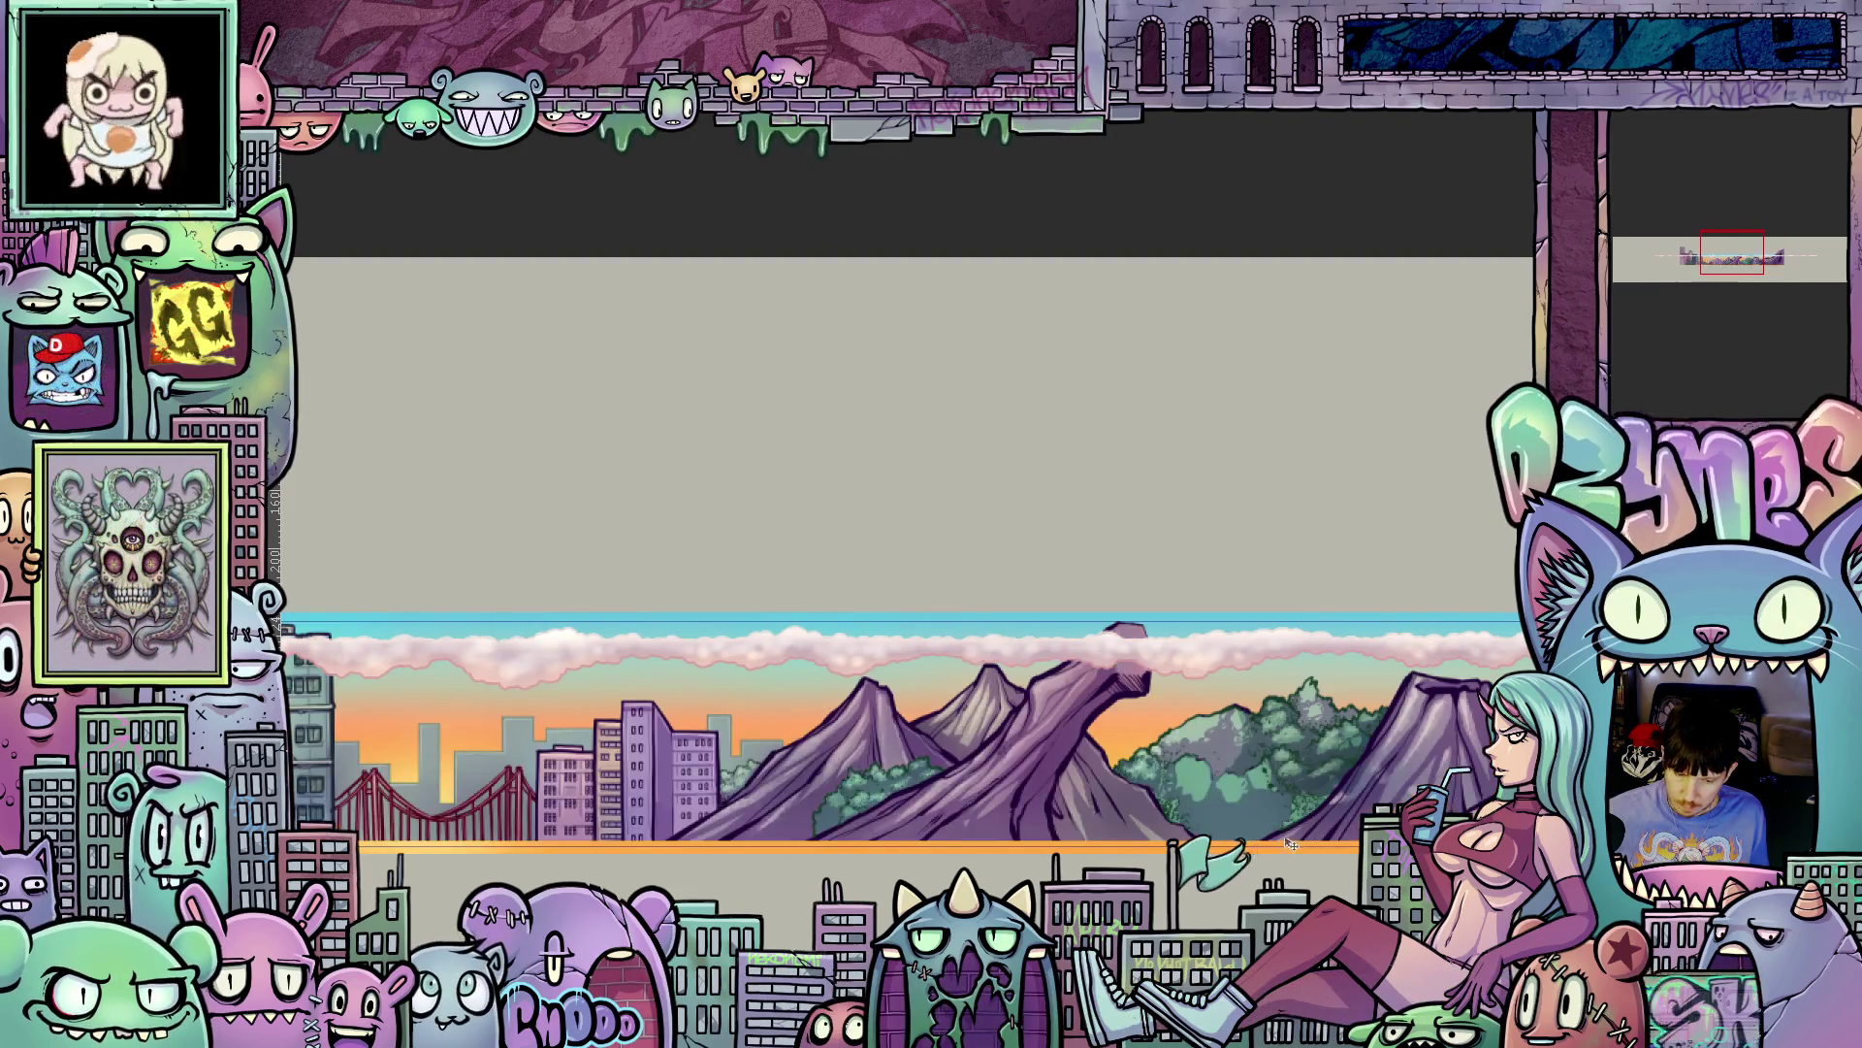
pyautogui.scroll(-2, 1156, 840)
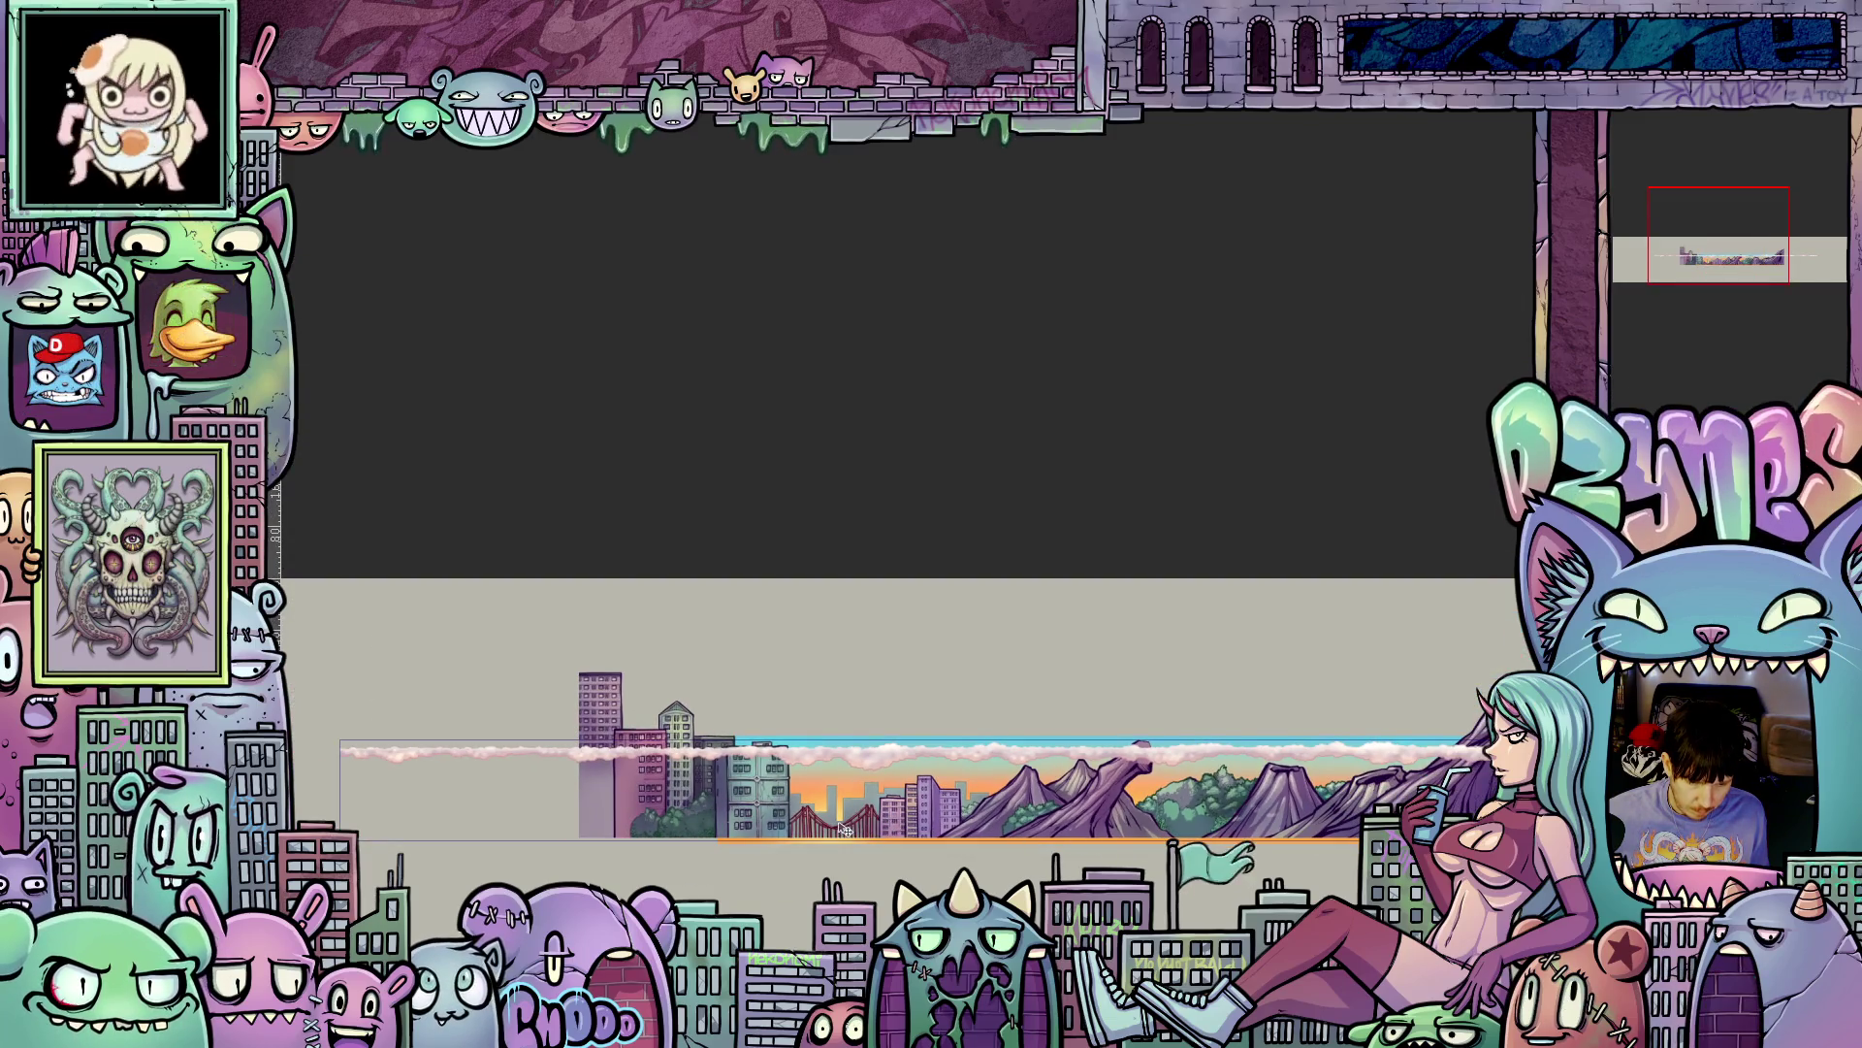
pyautogui.scroll(2, 846, 830)
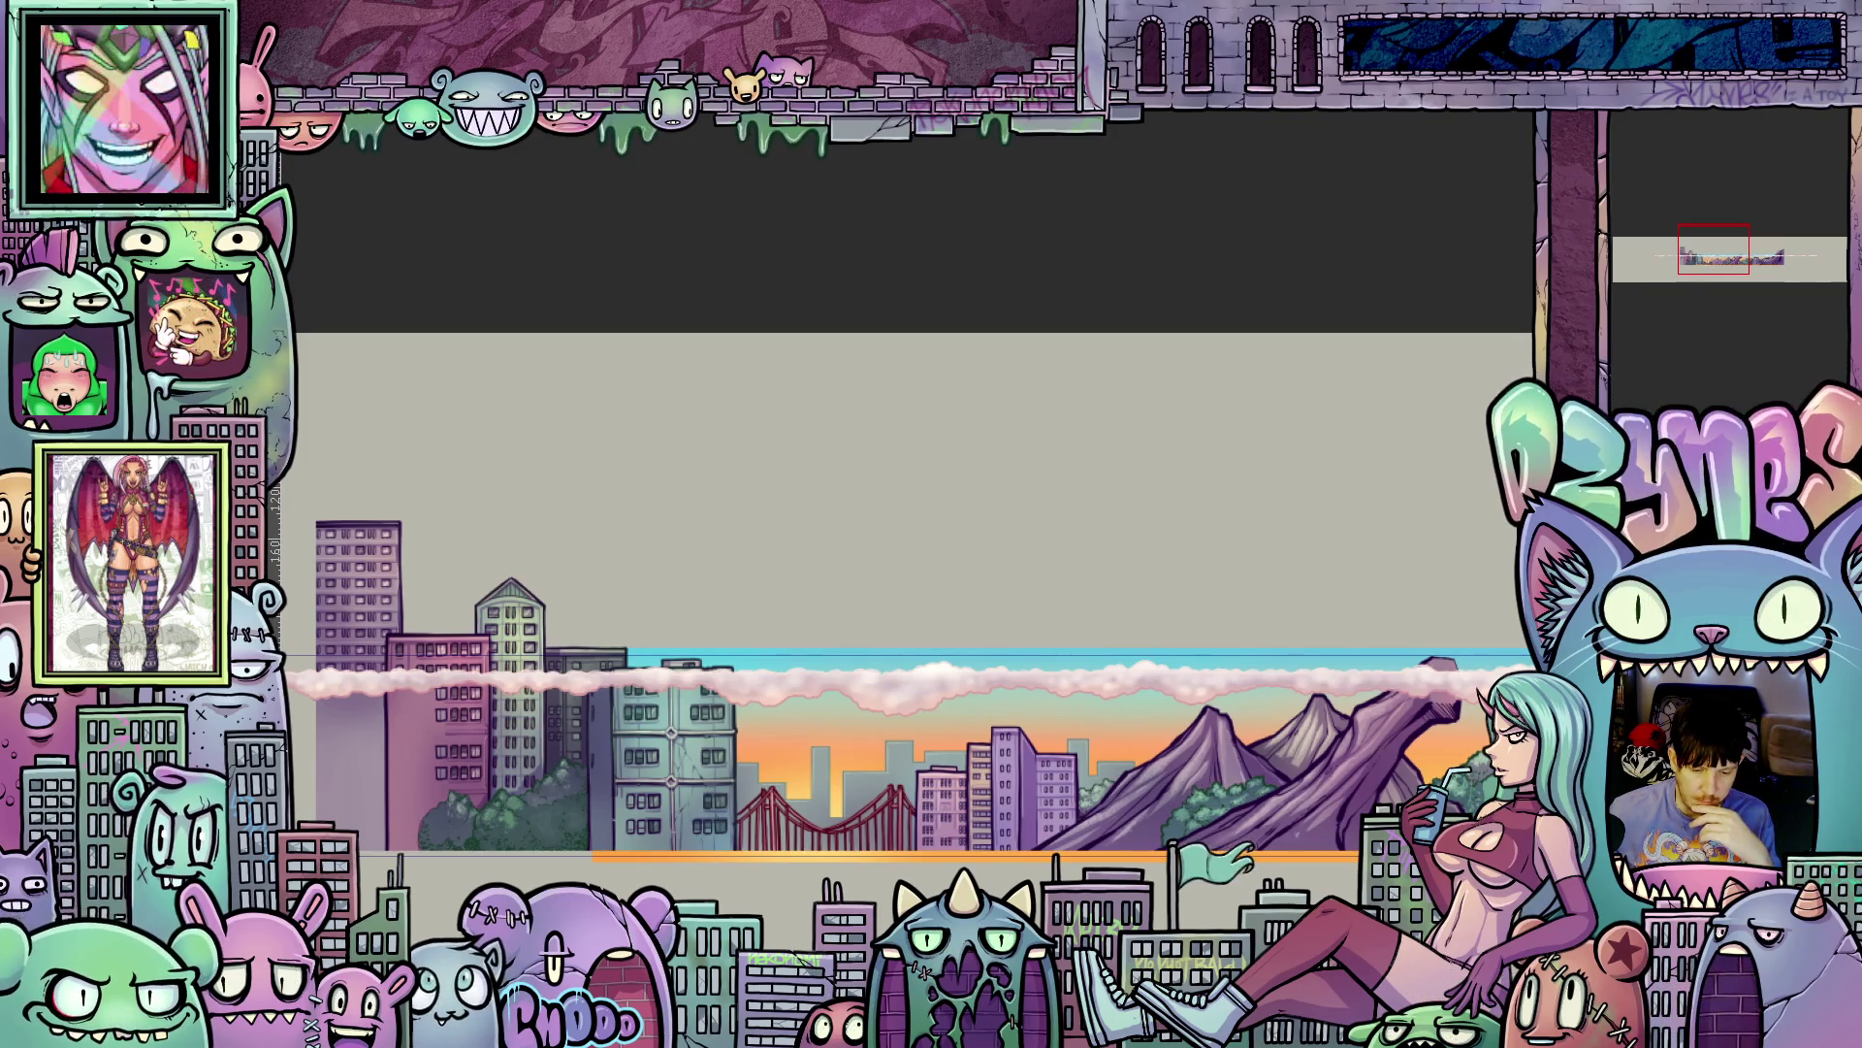
pyautogui.hscroll(10, 892, 757)
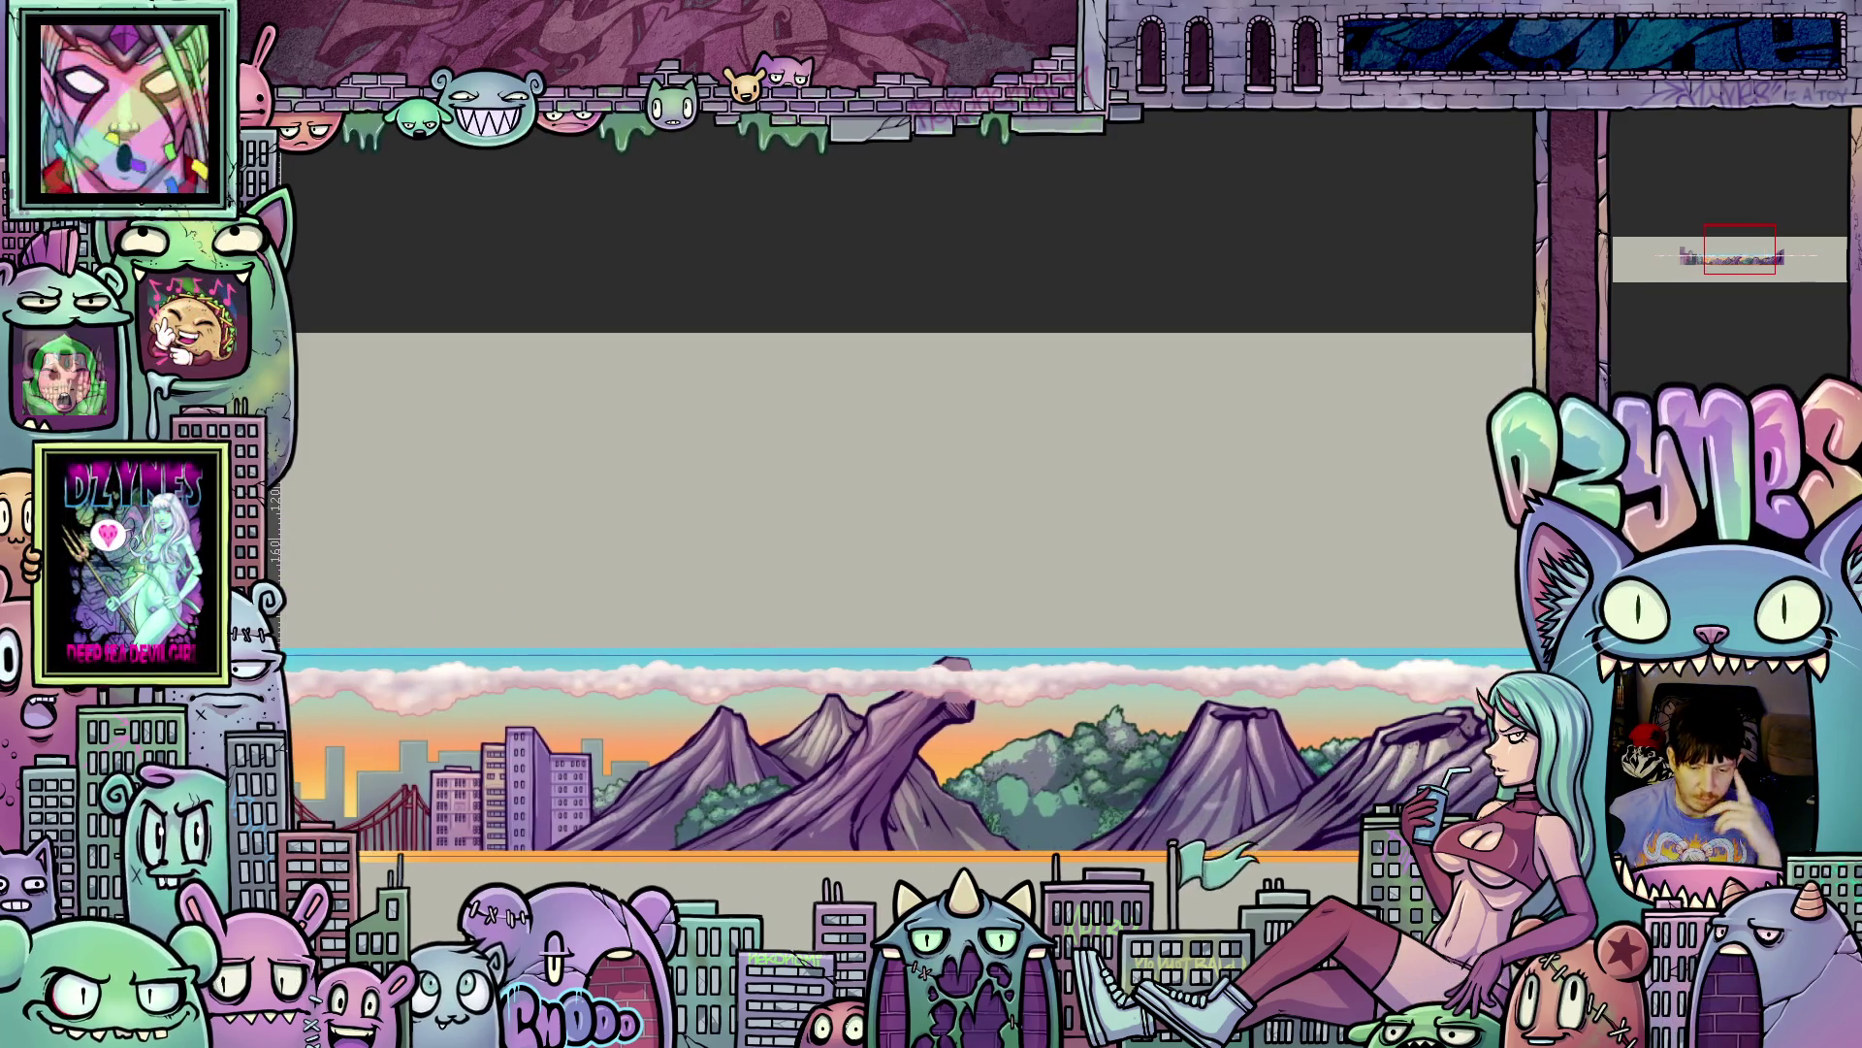
pyautogui.hscroll(2, 917, 756)
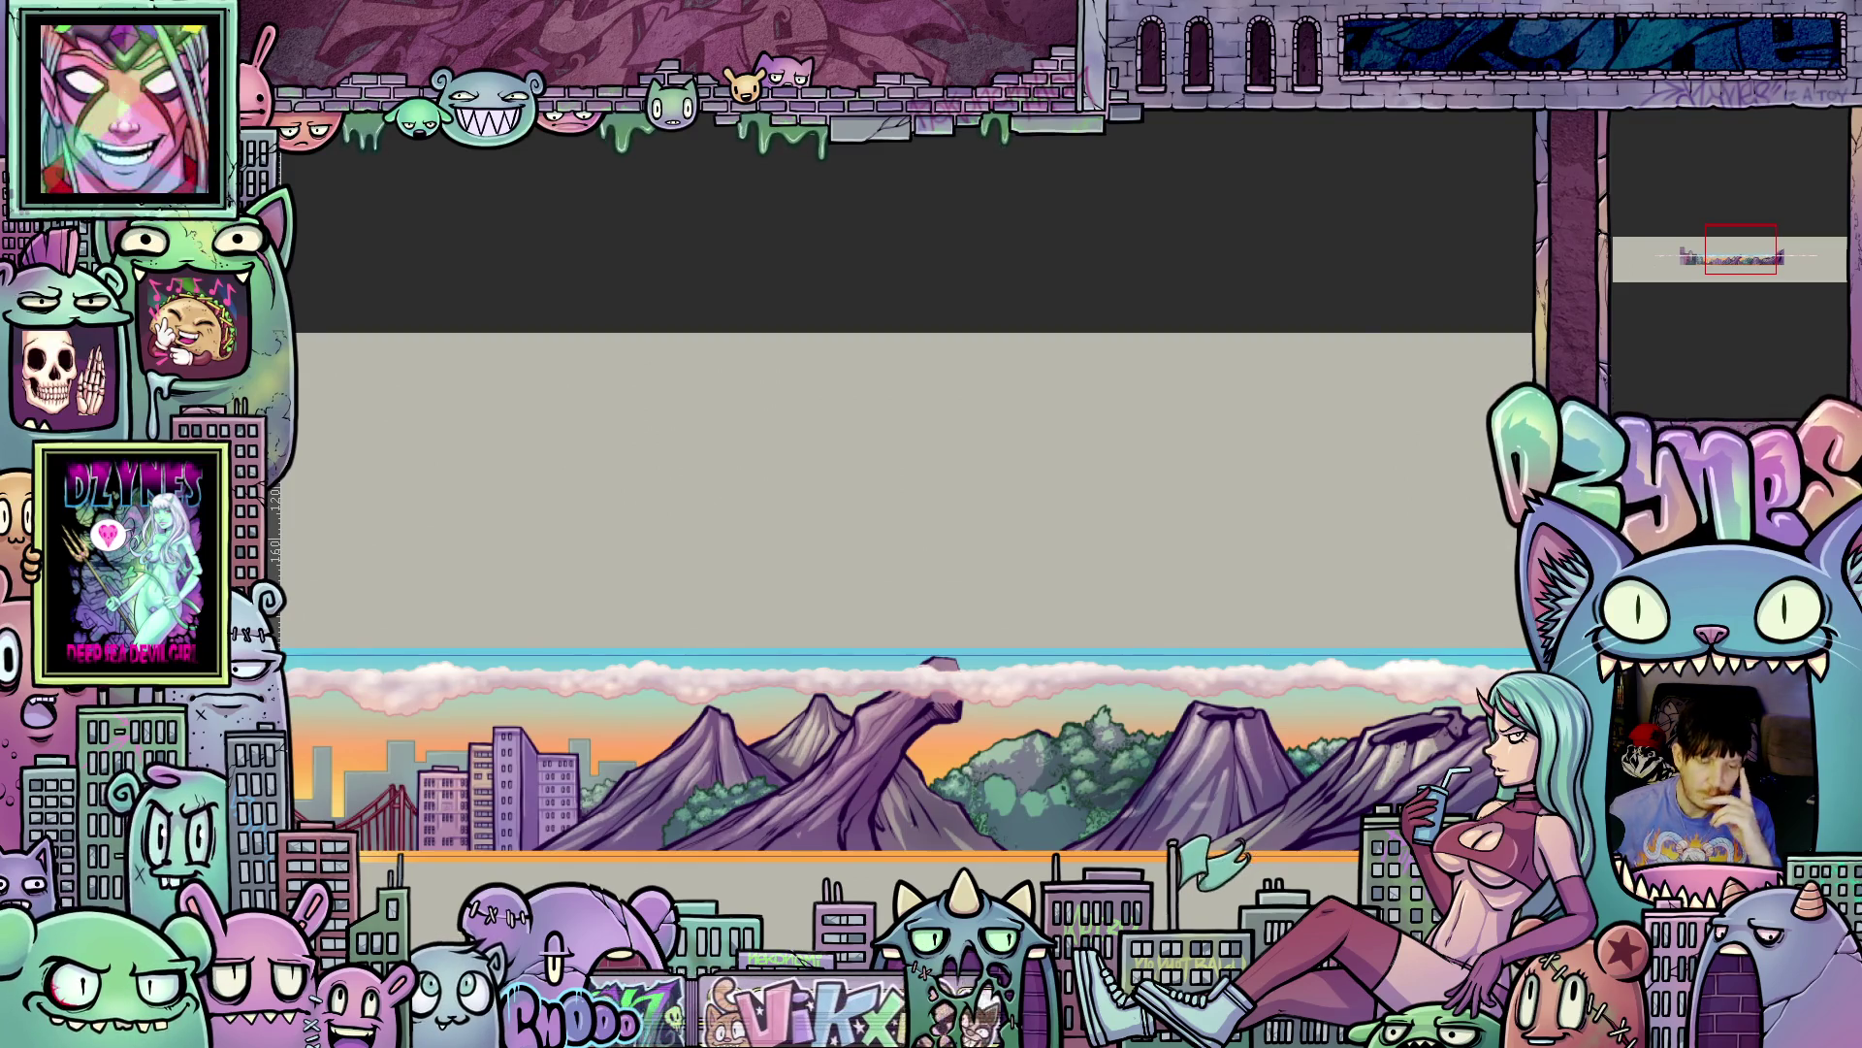
pyautogui.hscroll(-4, 912, 757)
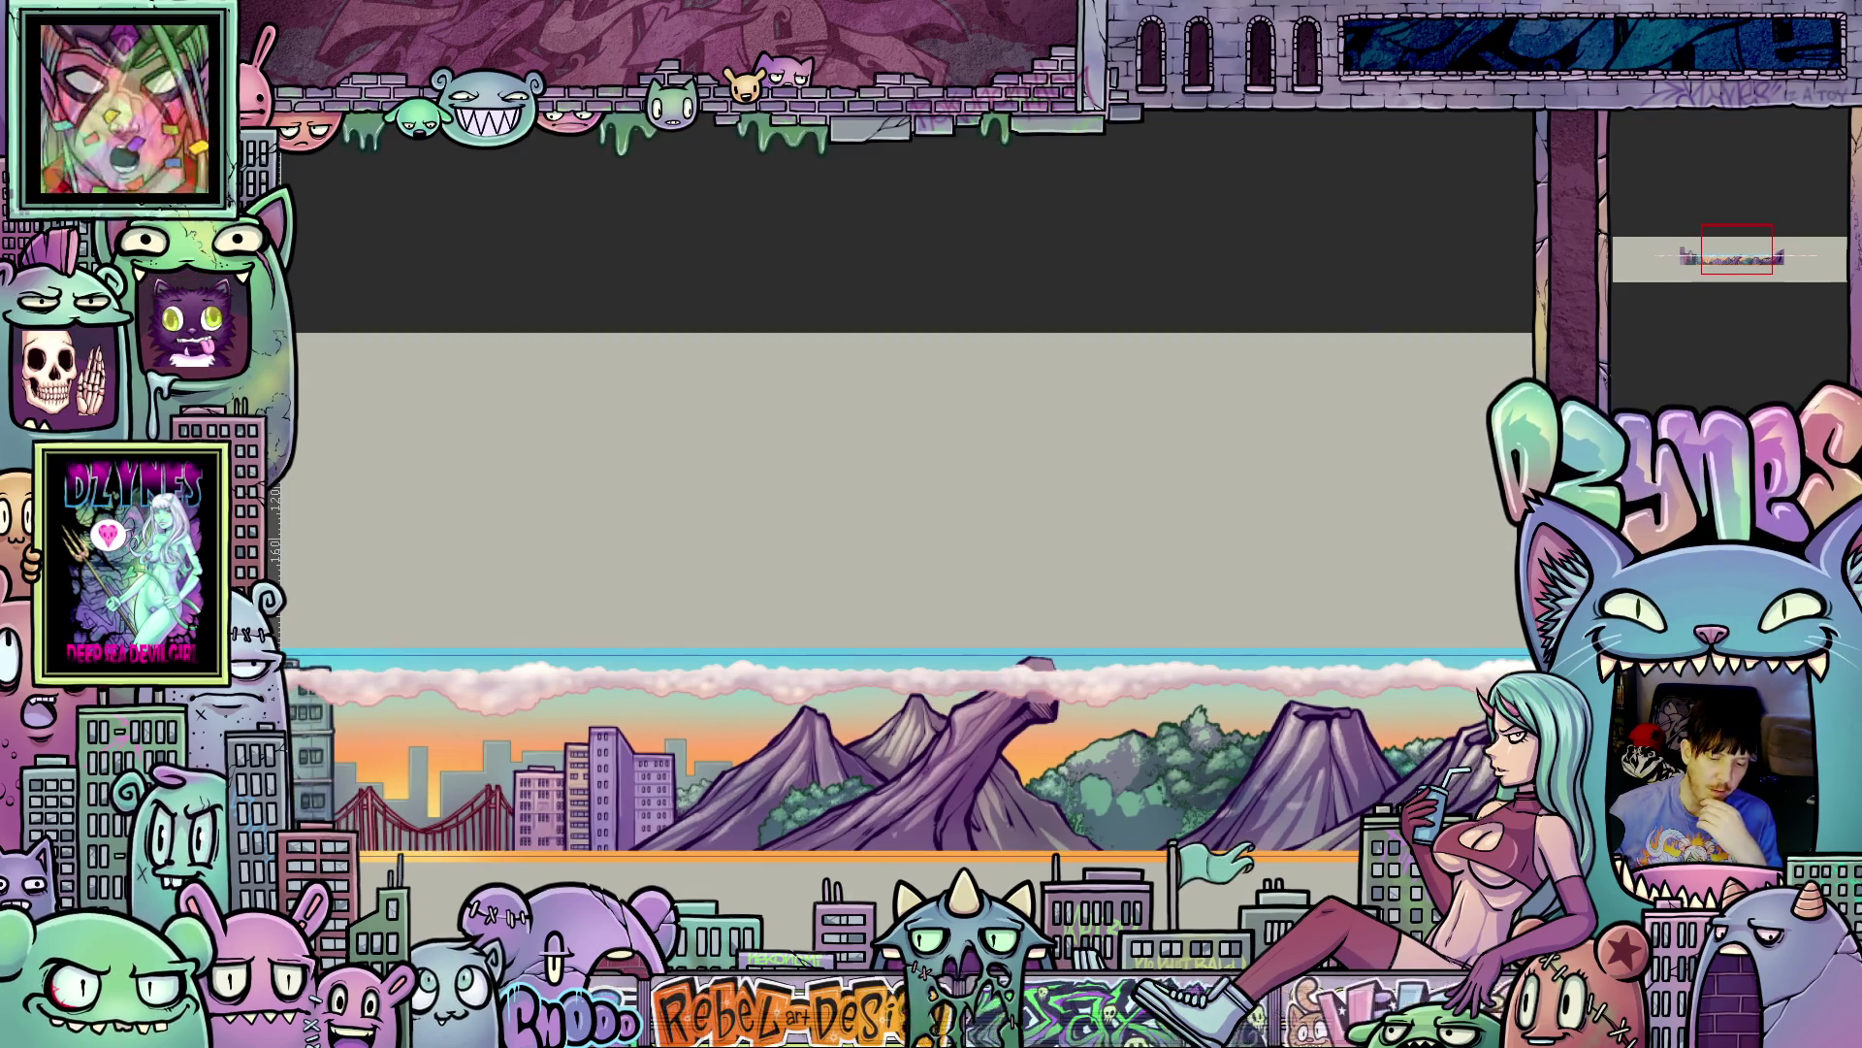
pyautogui.hscroll(-4, 892, 757)
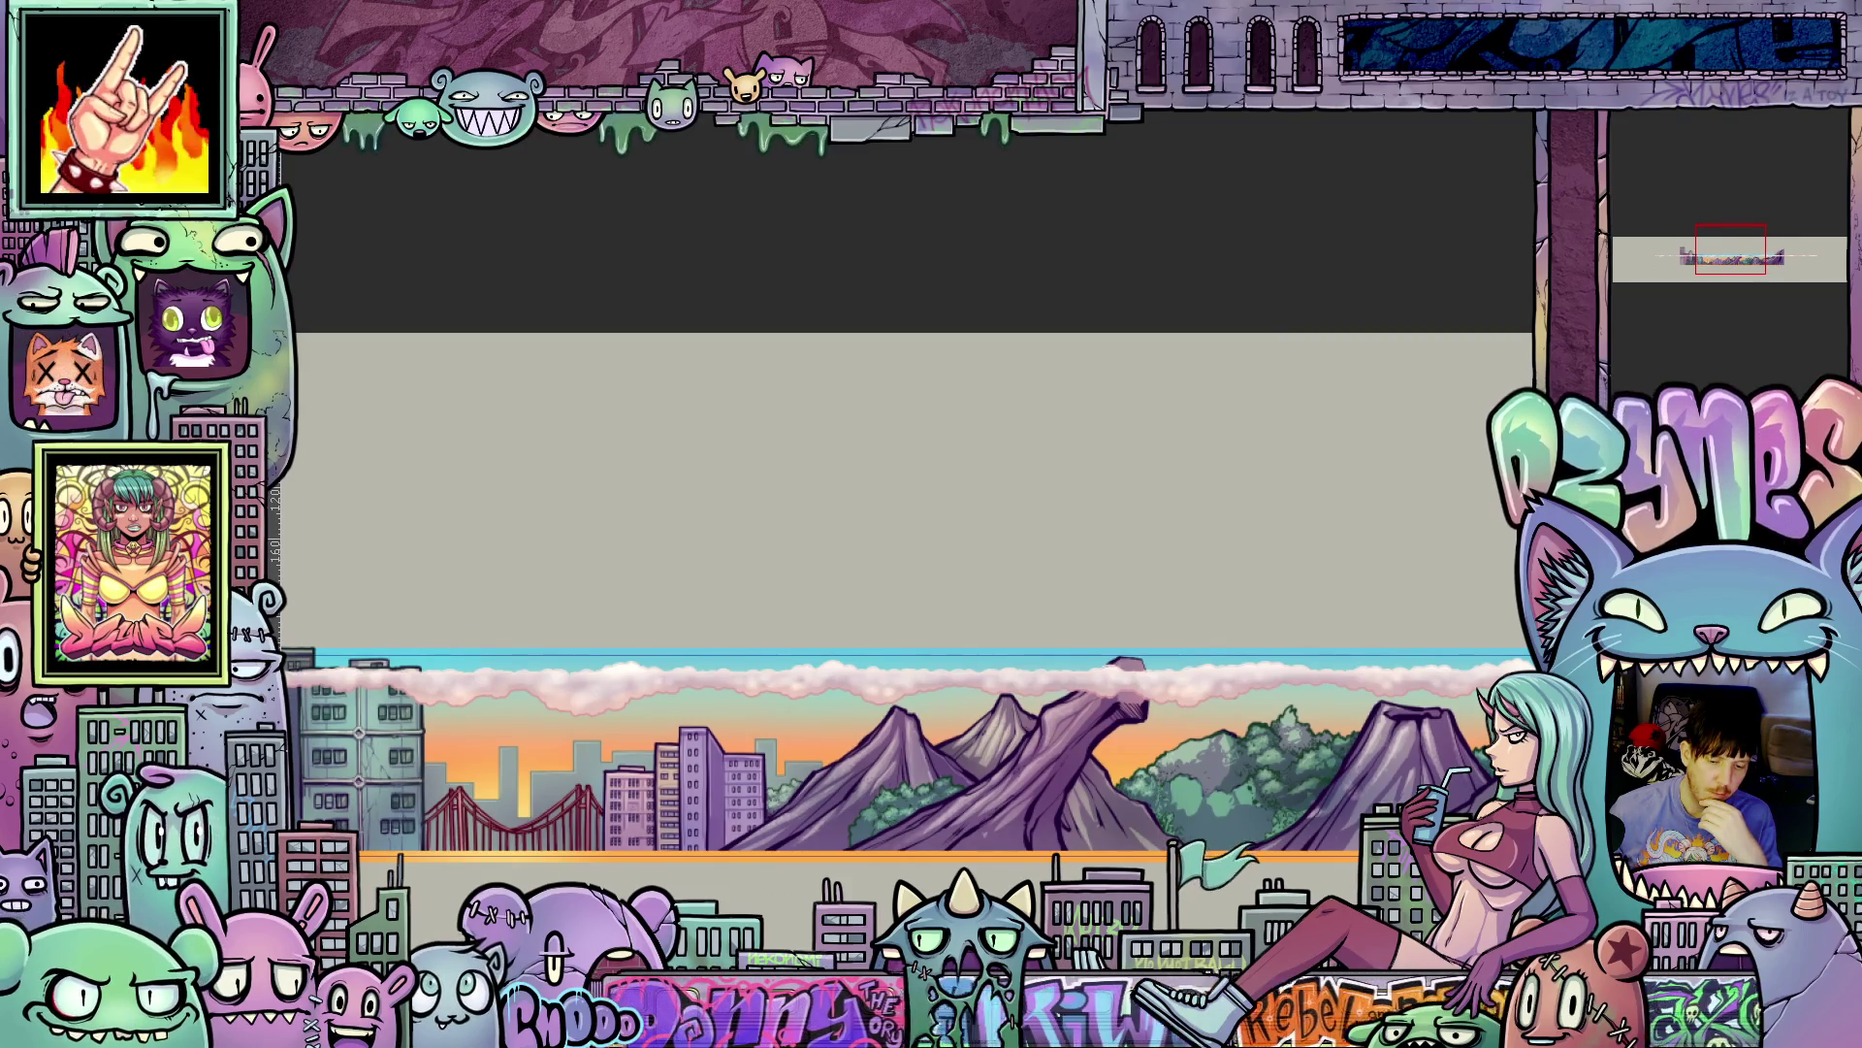
pyautogui.hscroll(-10, 912, 737)
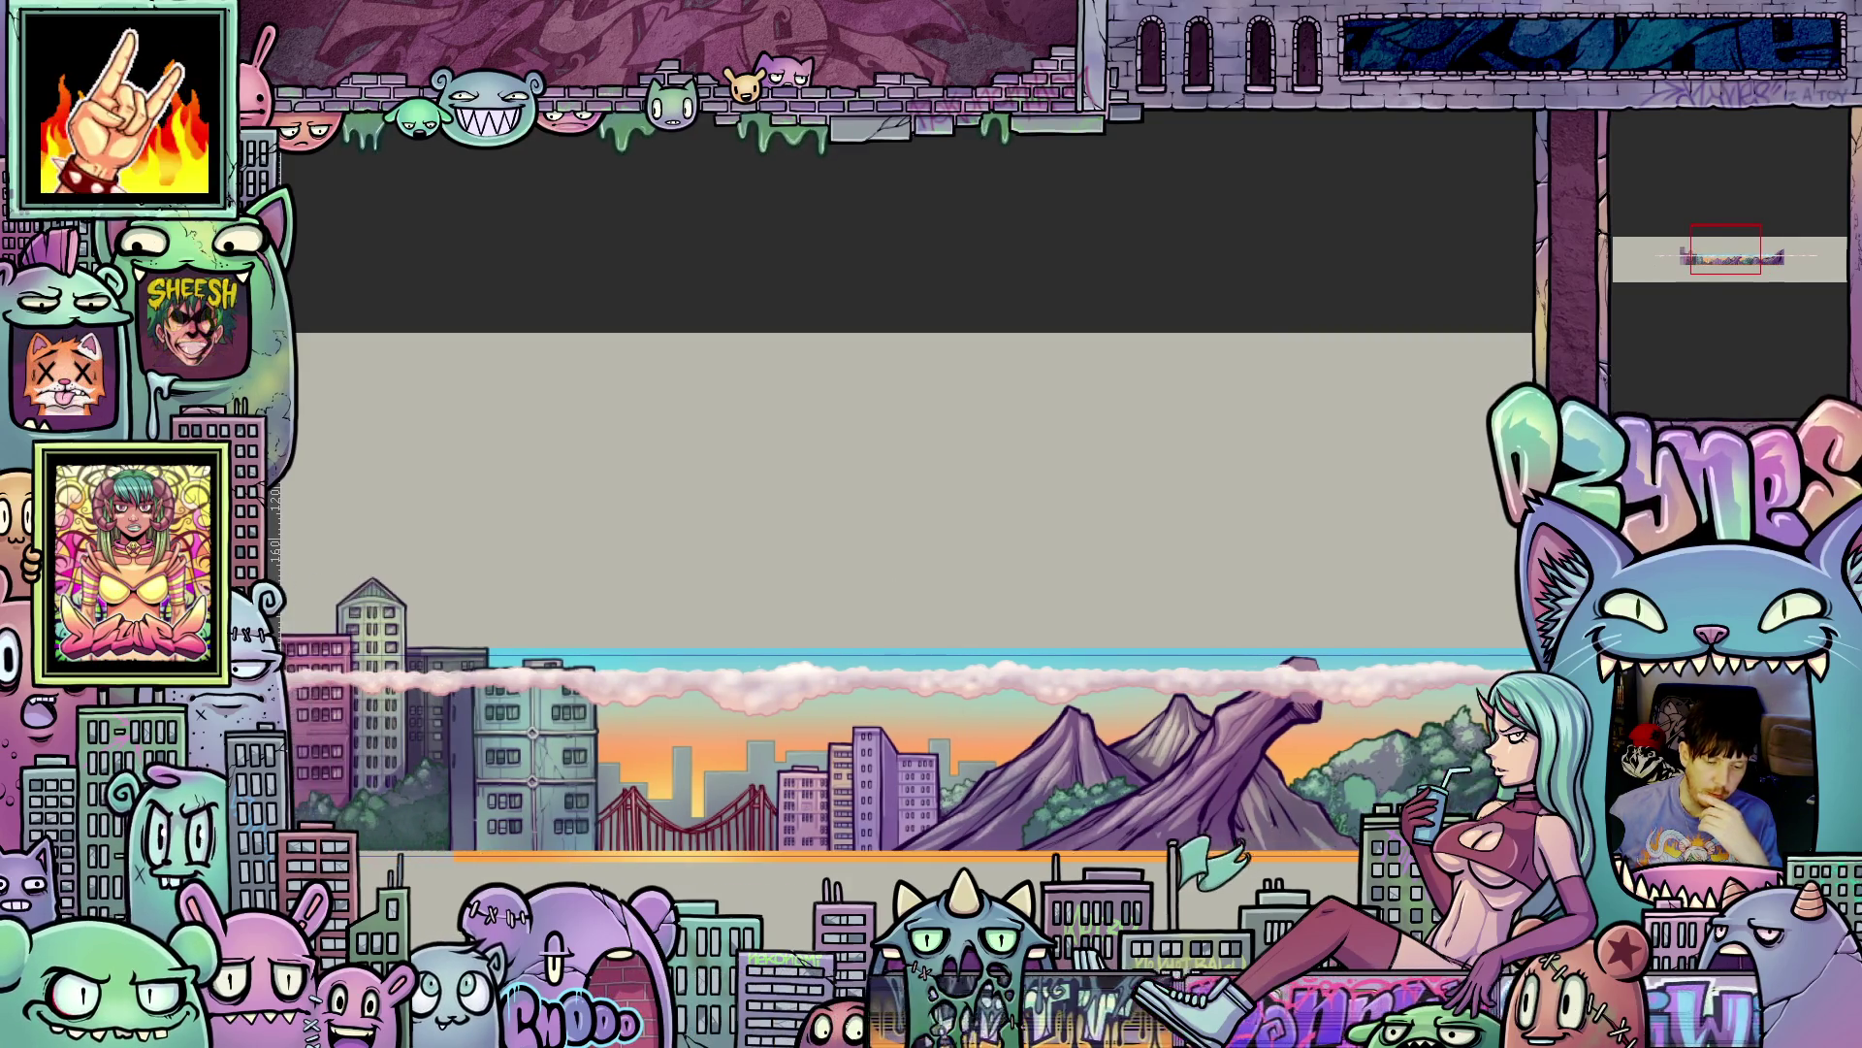
pyautogui.scroll(-3, 1002, 383)
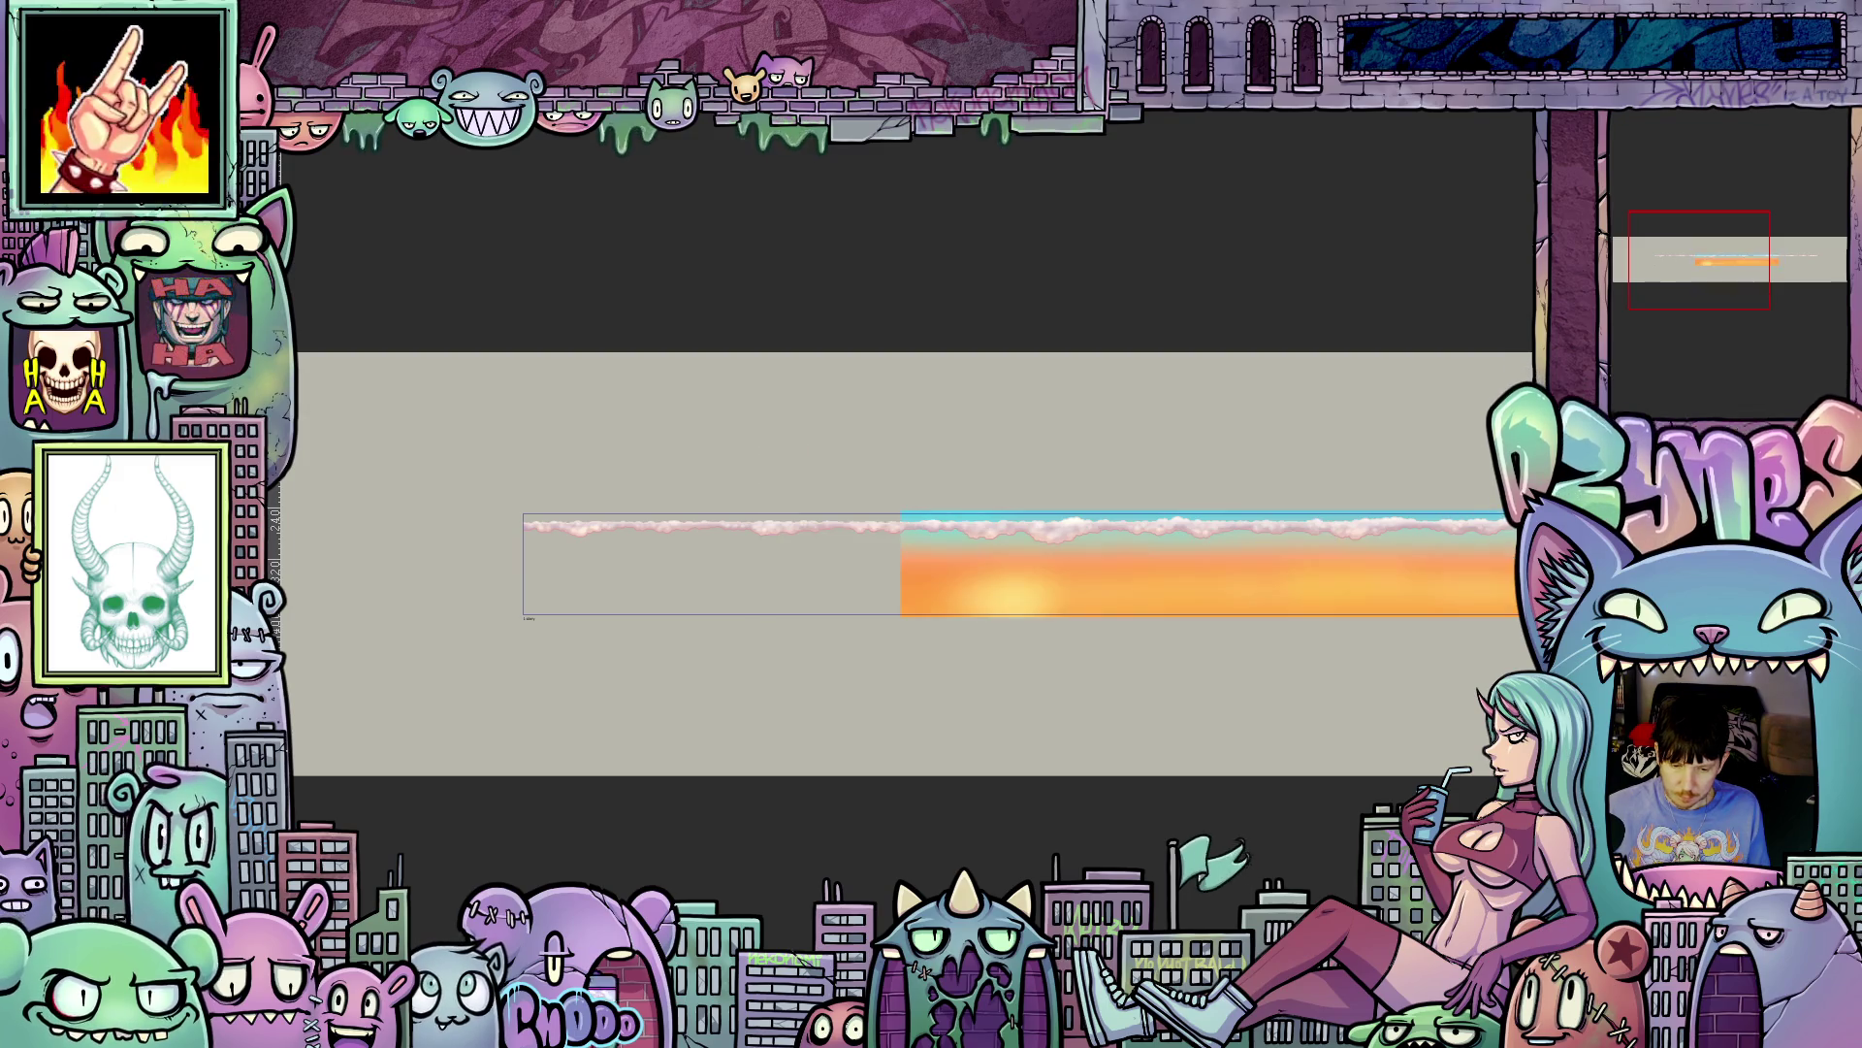
# - Select the whole sky strip to view its extent, then clear the selection
pyautogui.hotkey('ctrl', 'a')
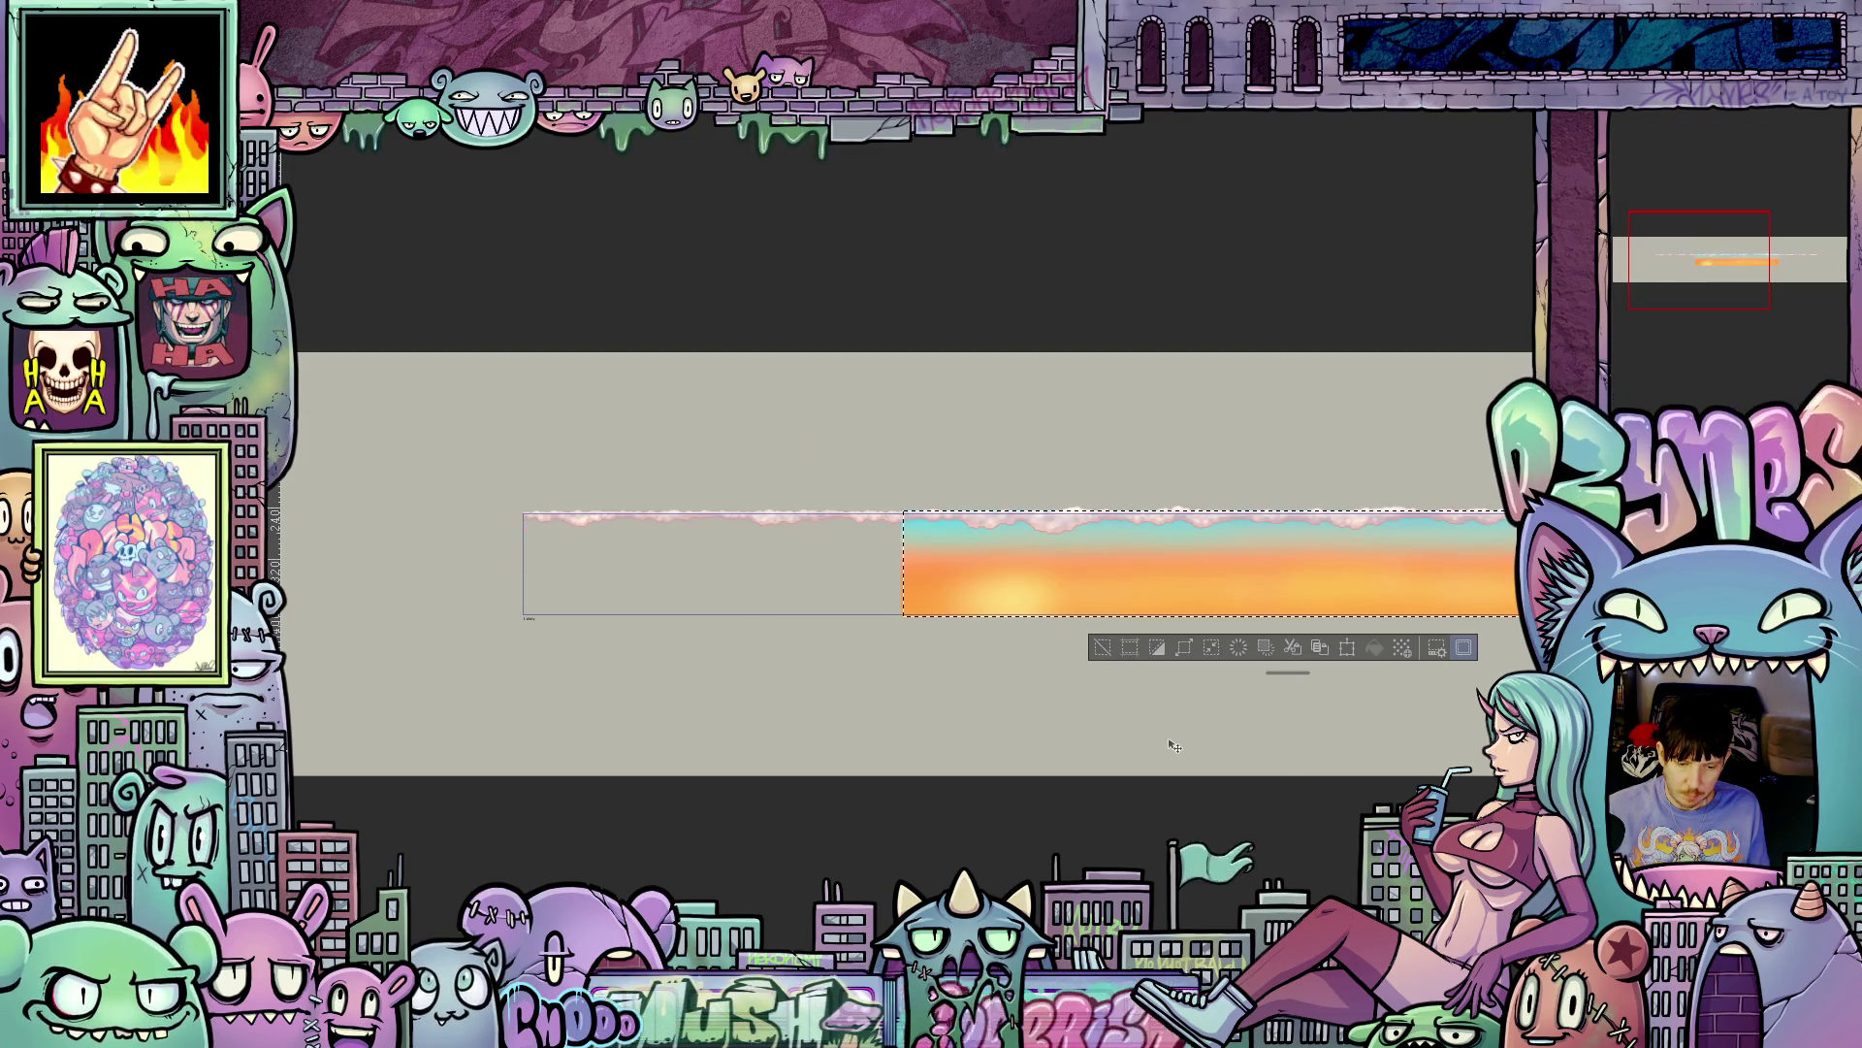
pyautogui.hscroll(4, 1164, 749)
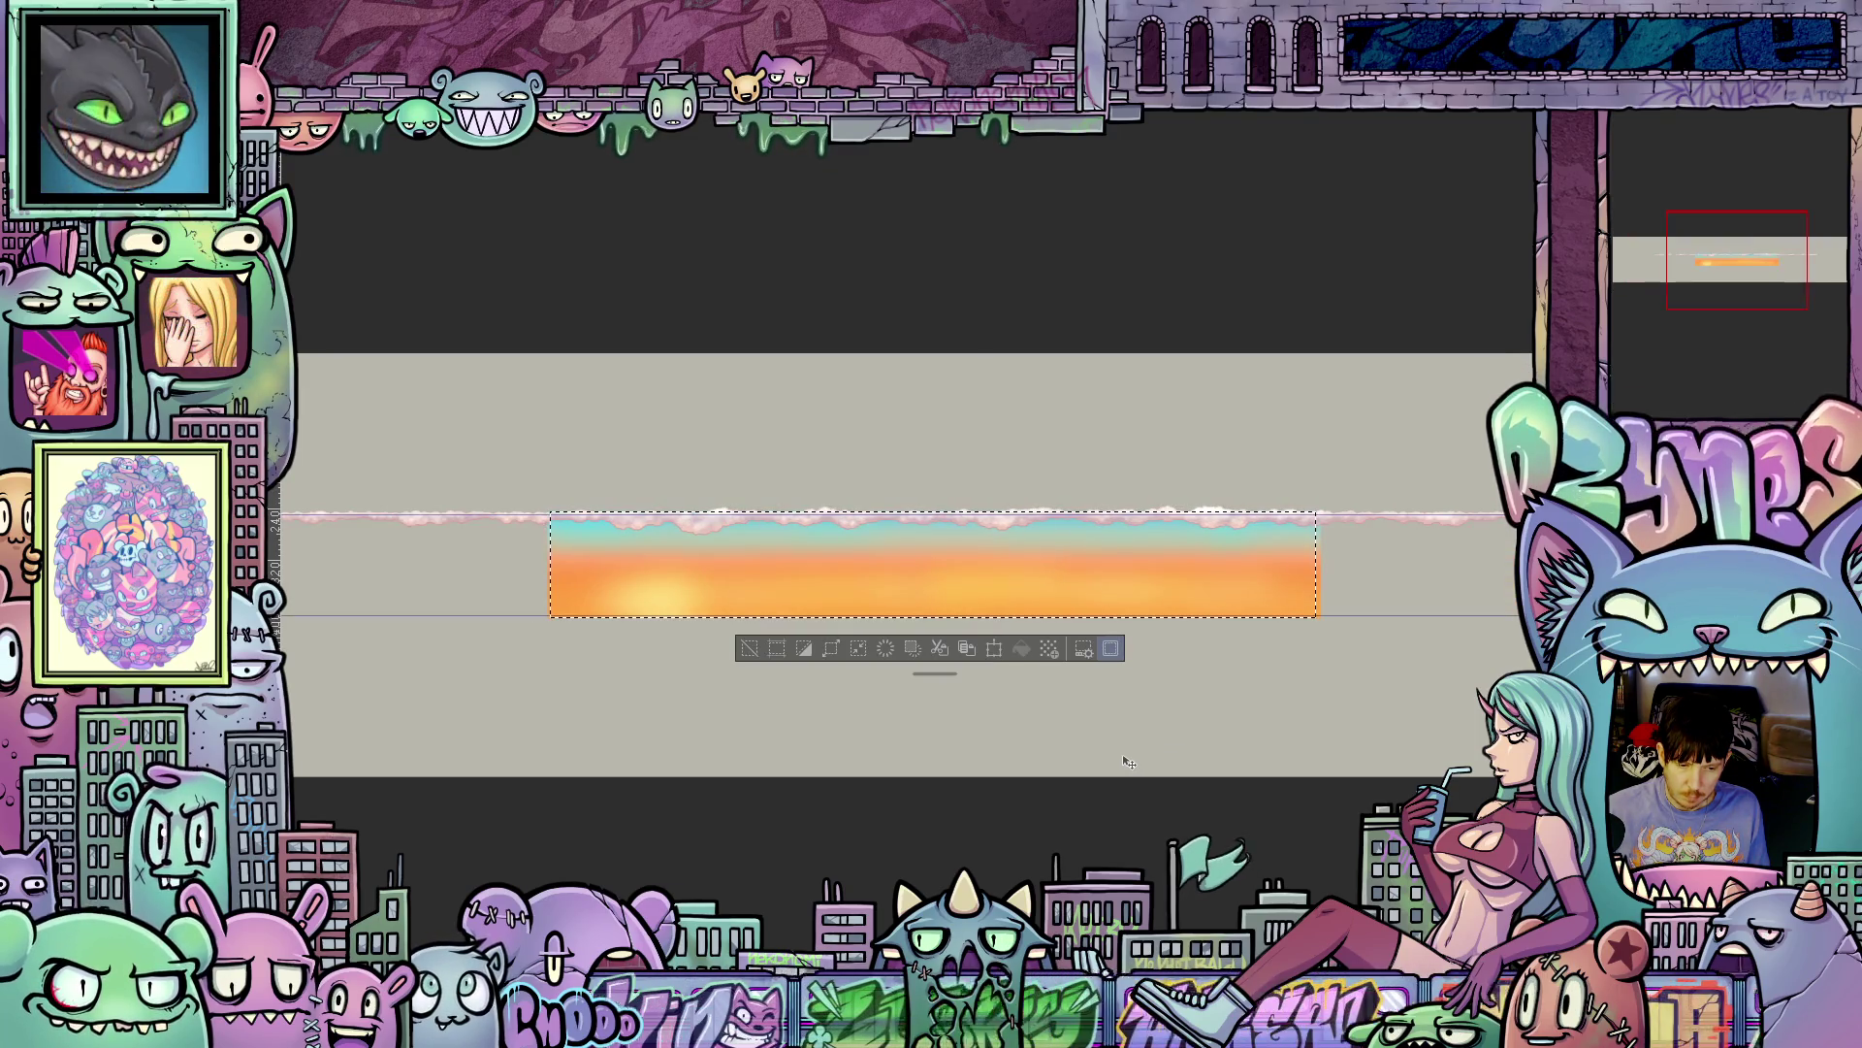
pyautogui.moveTo(977, 769); pyautogui.dragTo(1227, 844)
pyautogui.hotkey('ctrl', 'd')
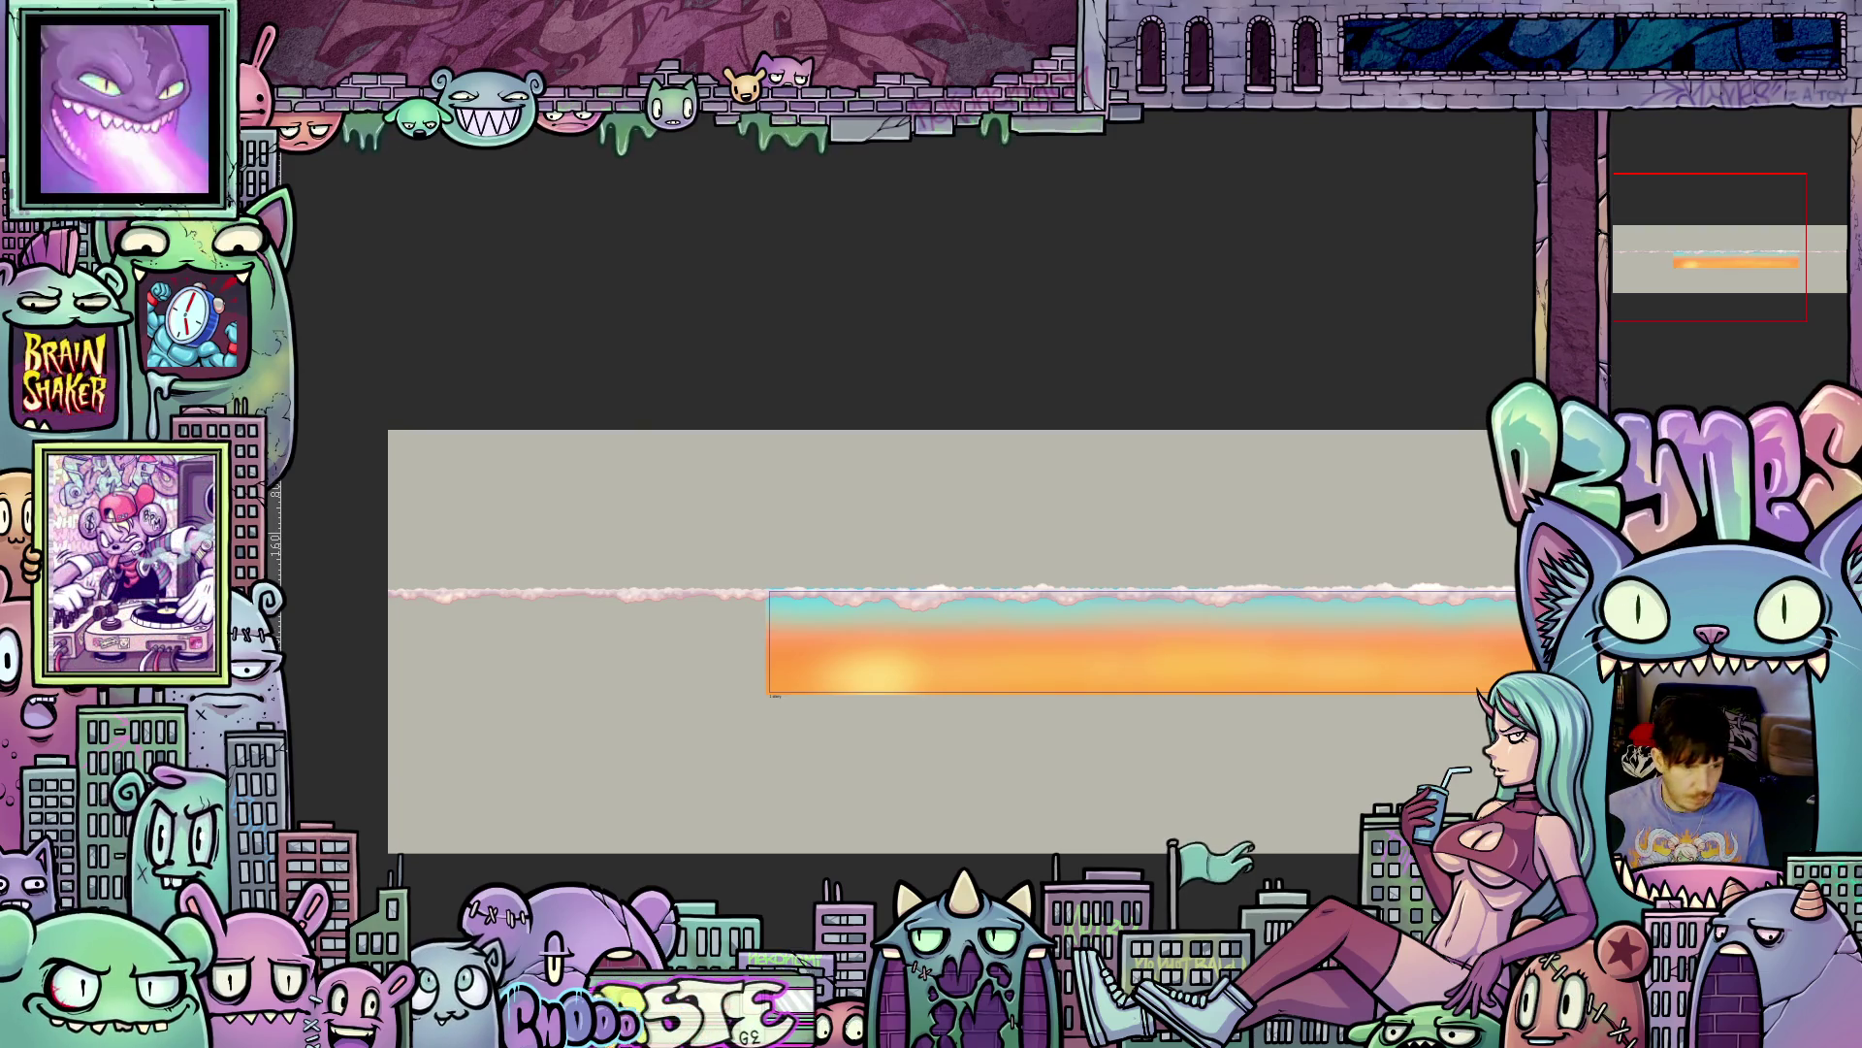
# - Crop the canvas to the thin cloud strip and fit it to the window
pyautogui.hotkey('alt', 'e')
pyautogui.press('Escape')
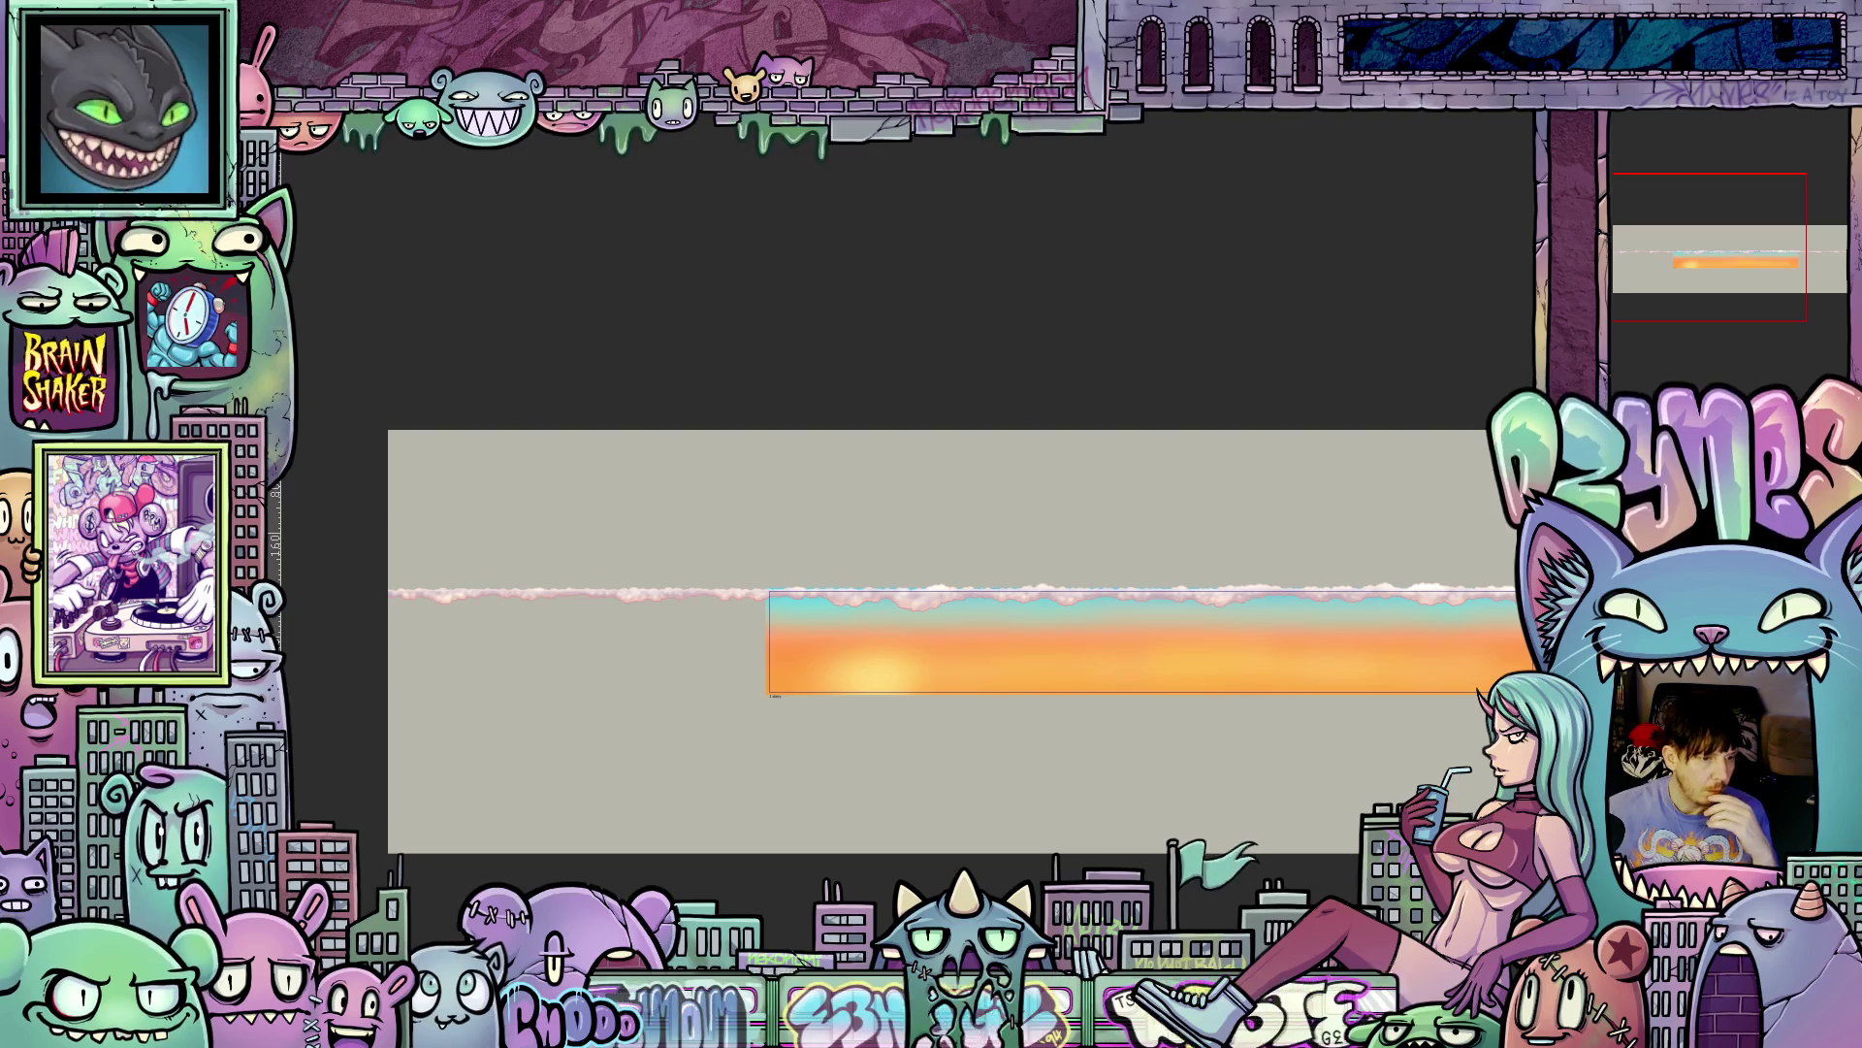
pyautogui.hotkey('alt', 'i')
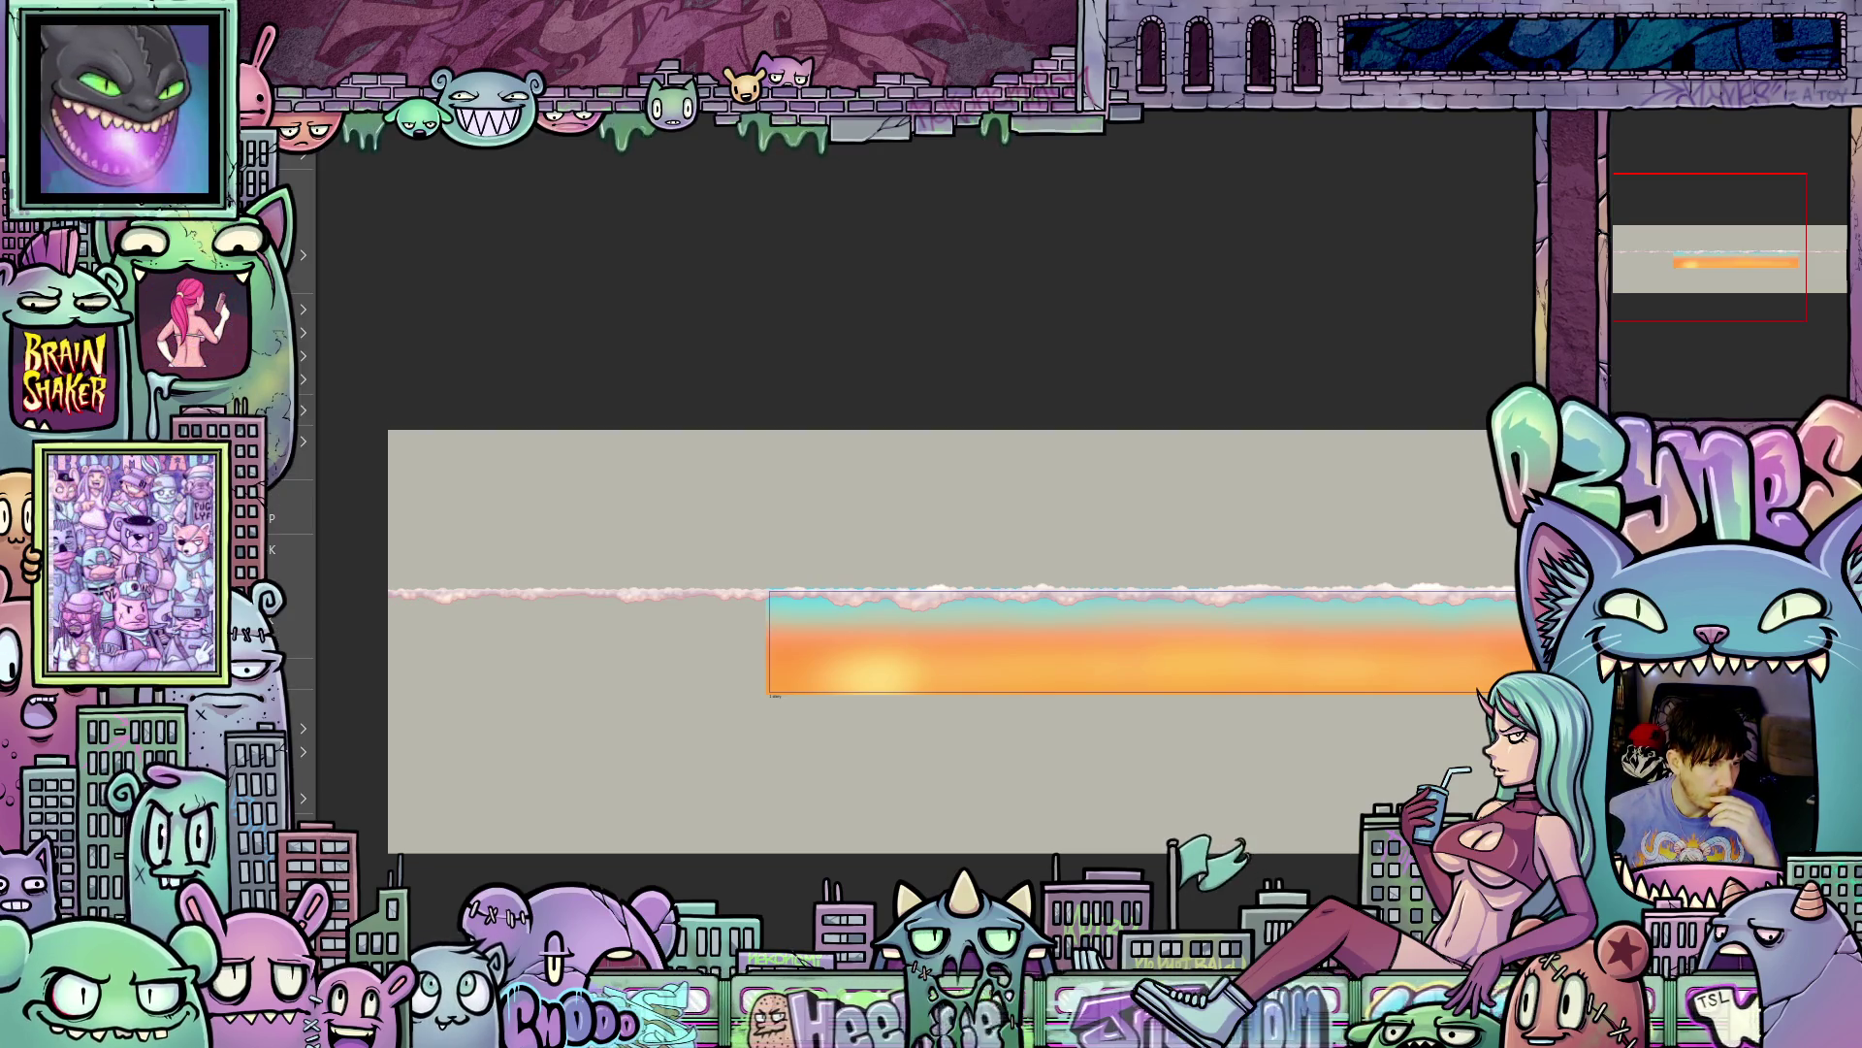
pyautogui.press('p')
pyautogui.hotkey('ctrl', '-')
pyautogui.hotkey('ctrl', '-')
pyautogui.hotkey('ctrl', '0')
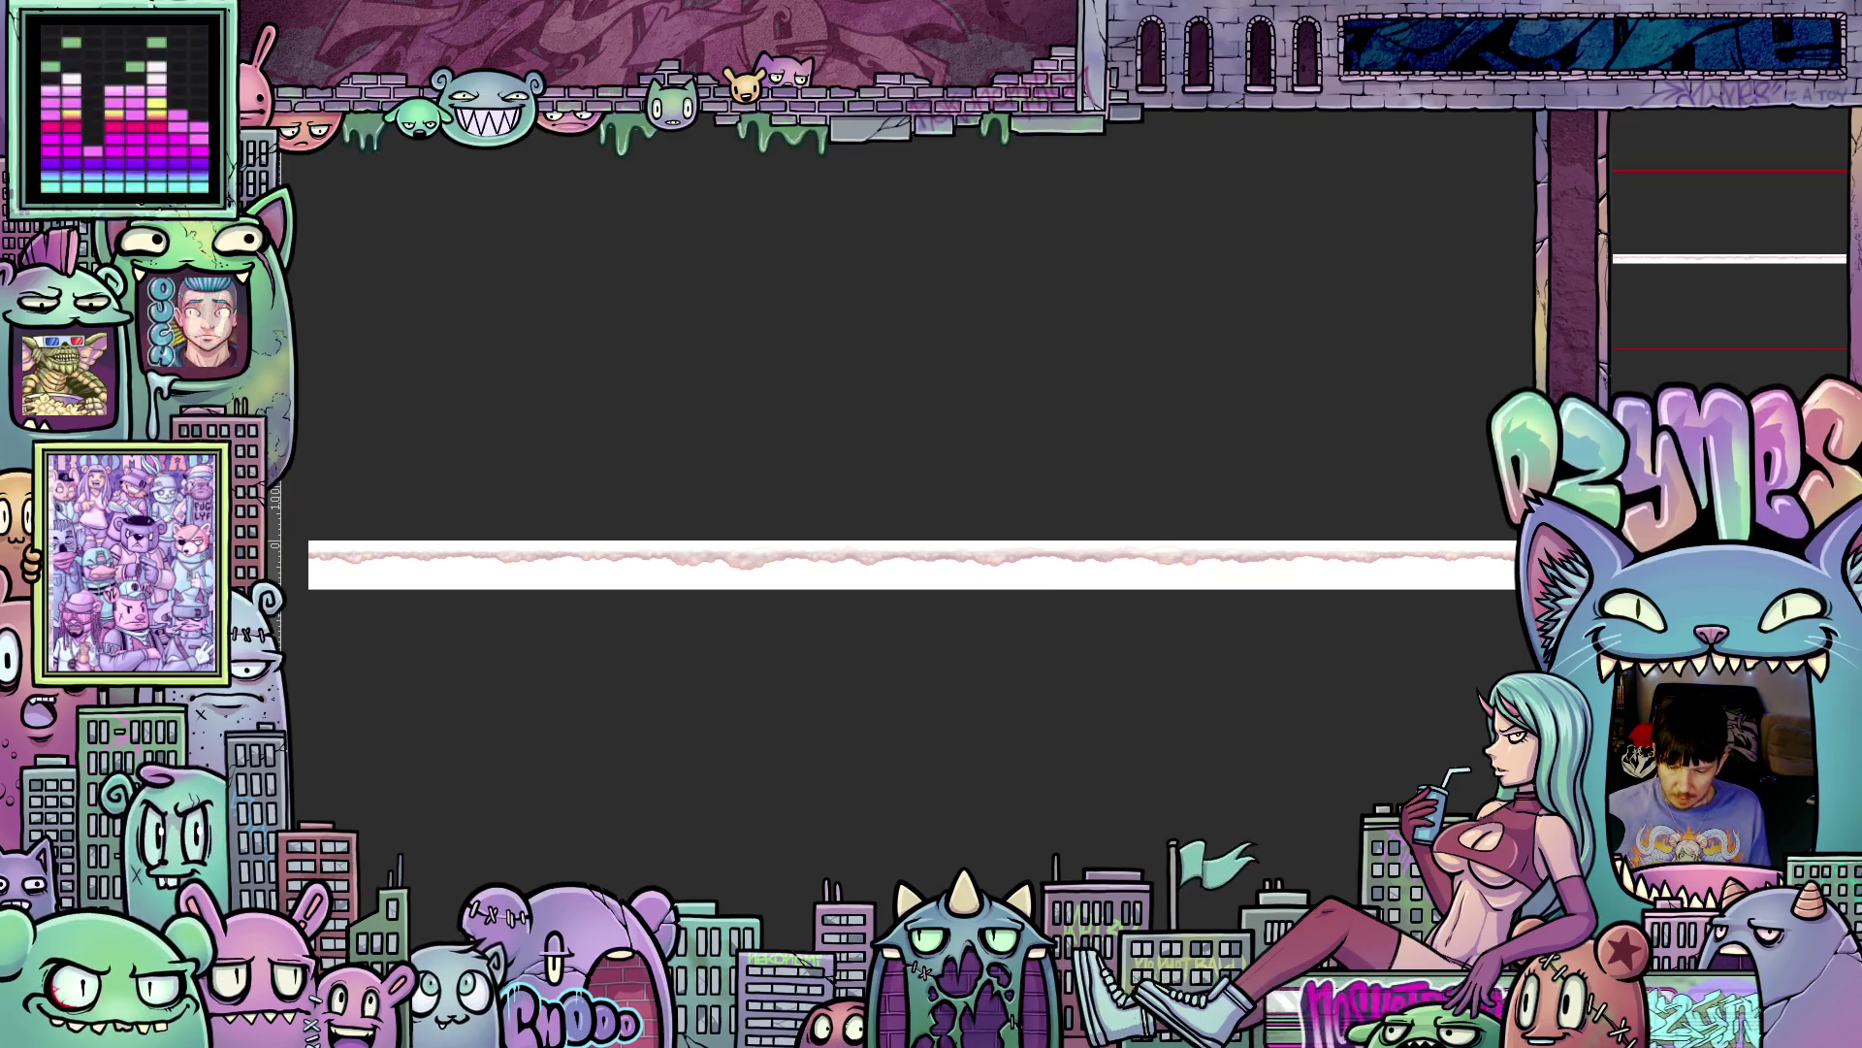
# - Hide the white Paper layer and pan around the cloud strip on transparency
pyautogui.press('Delete')
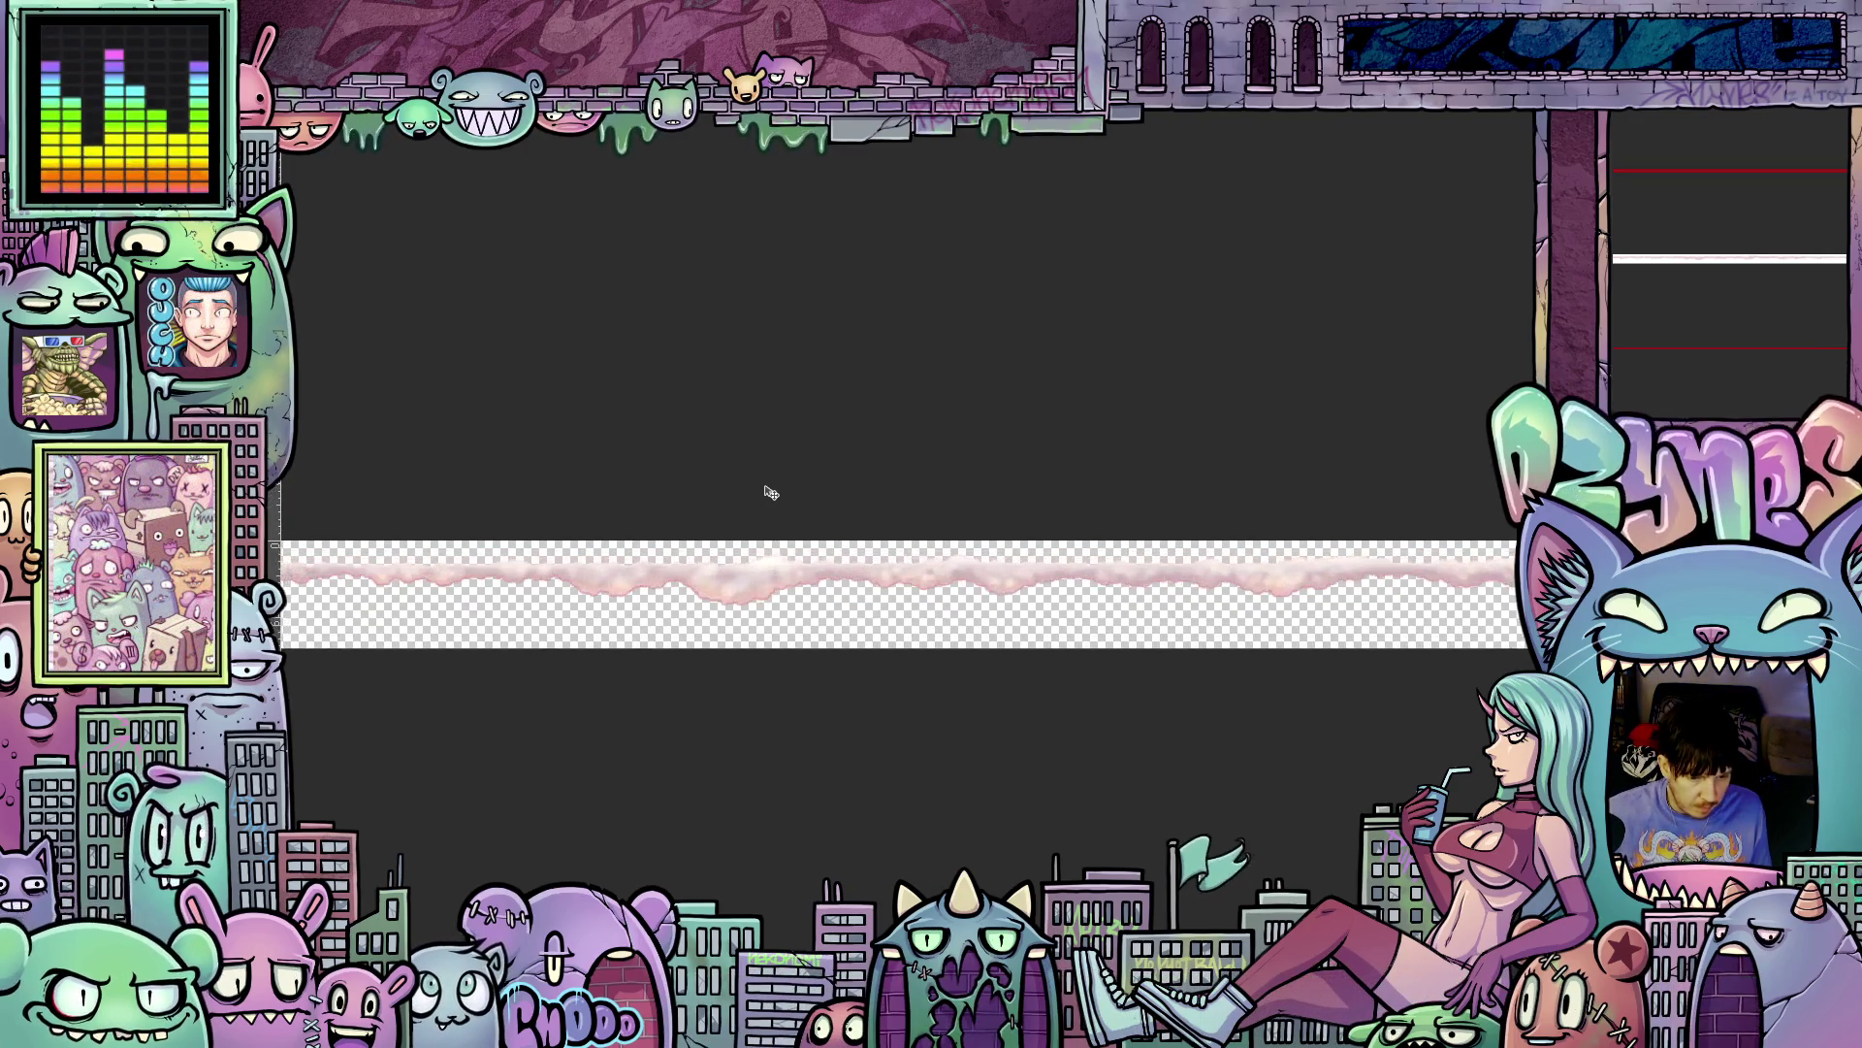
pyautogui.scroll(5, 776, 494)
pyautogui.scroll(-2, 781, 520)
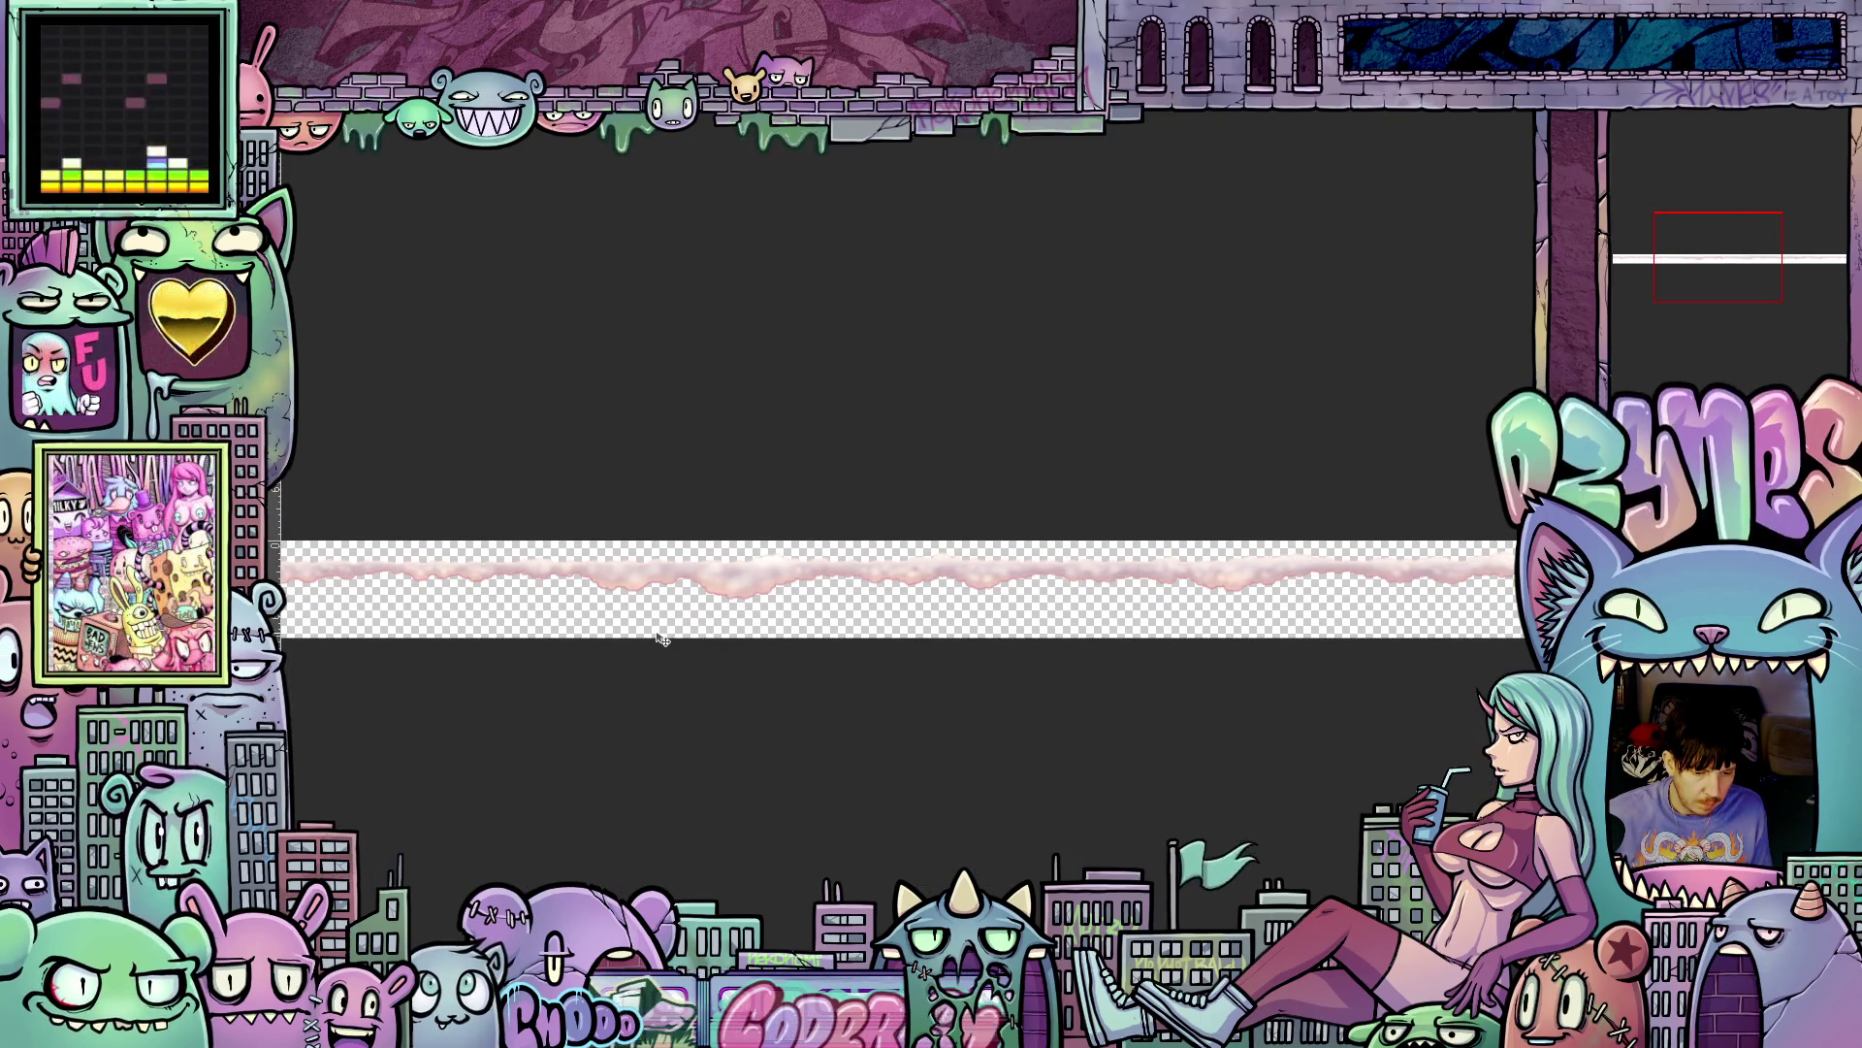
pyautogui.scroll(-1, 654, 635)
pyautogui.hscroll(-4, 679, 519)
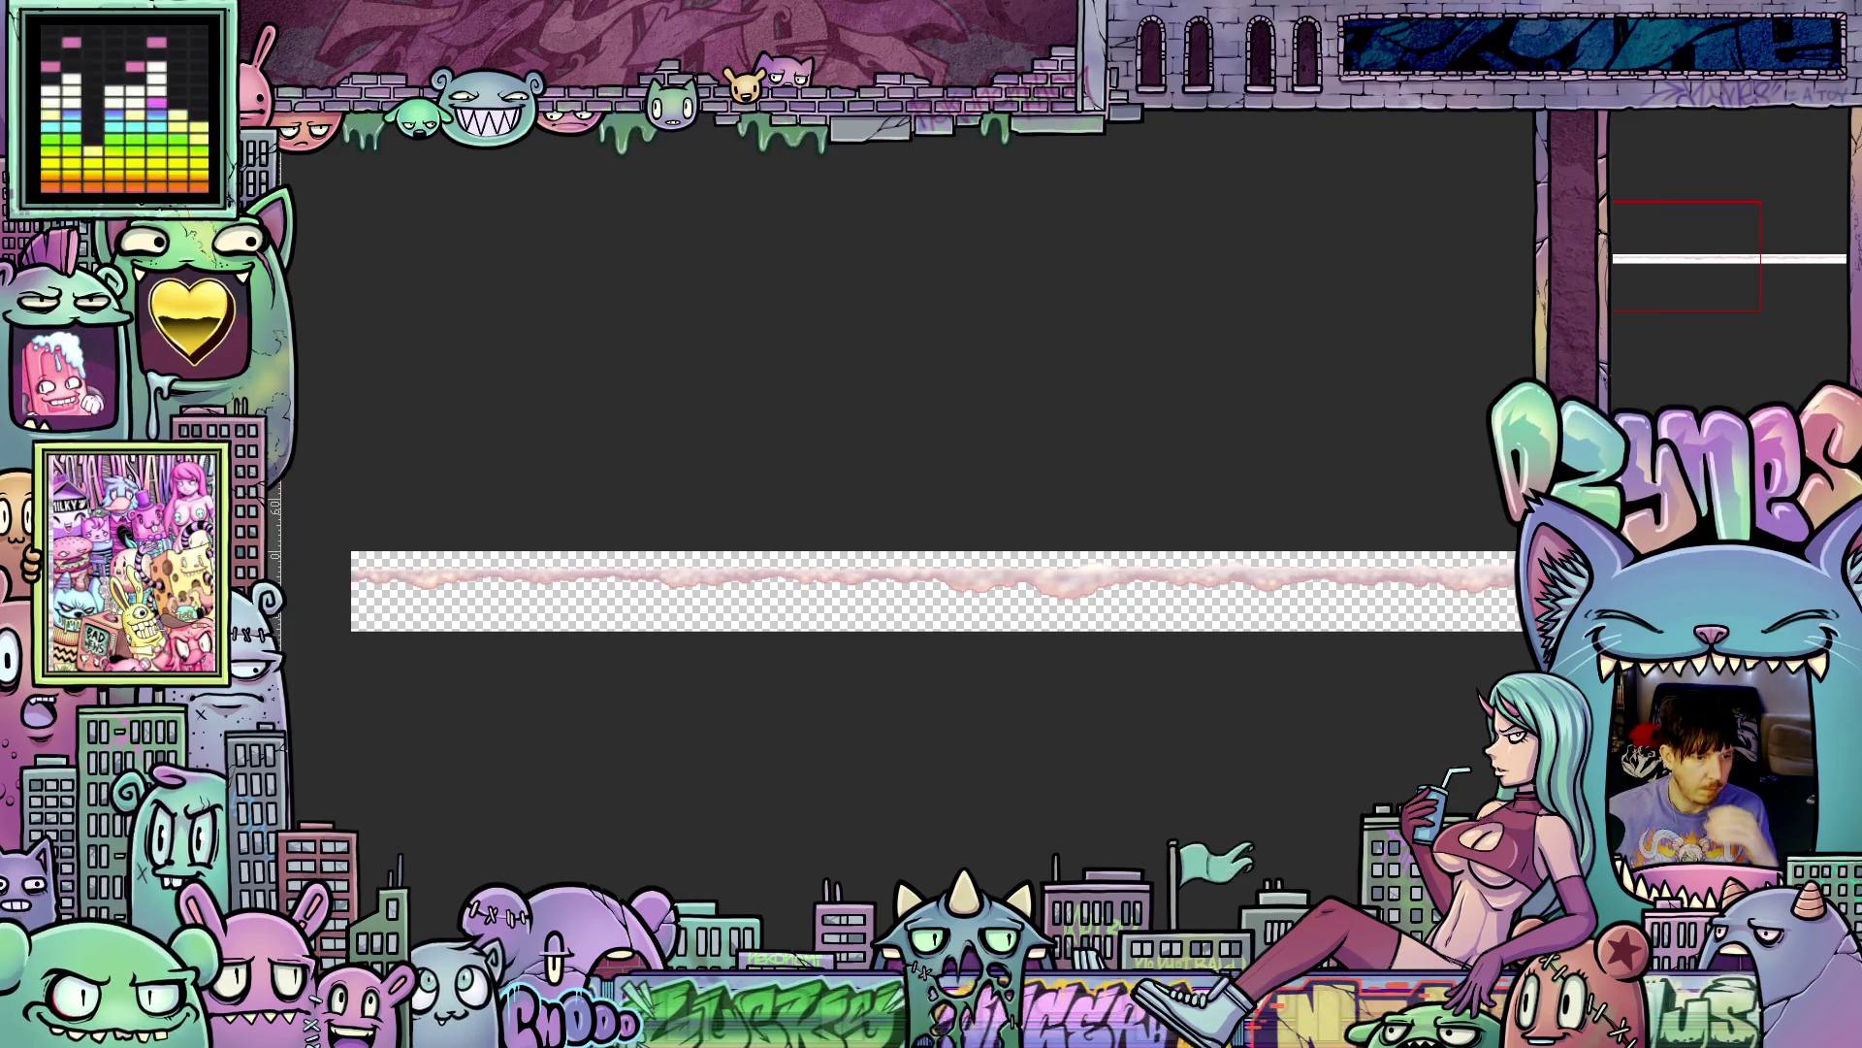
pyautogui.click(291, 122)
pyautogui.moveTo(371, 340)
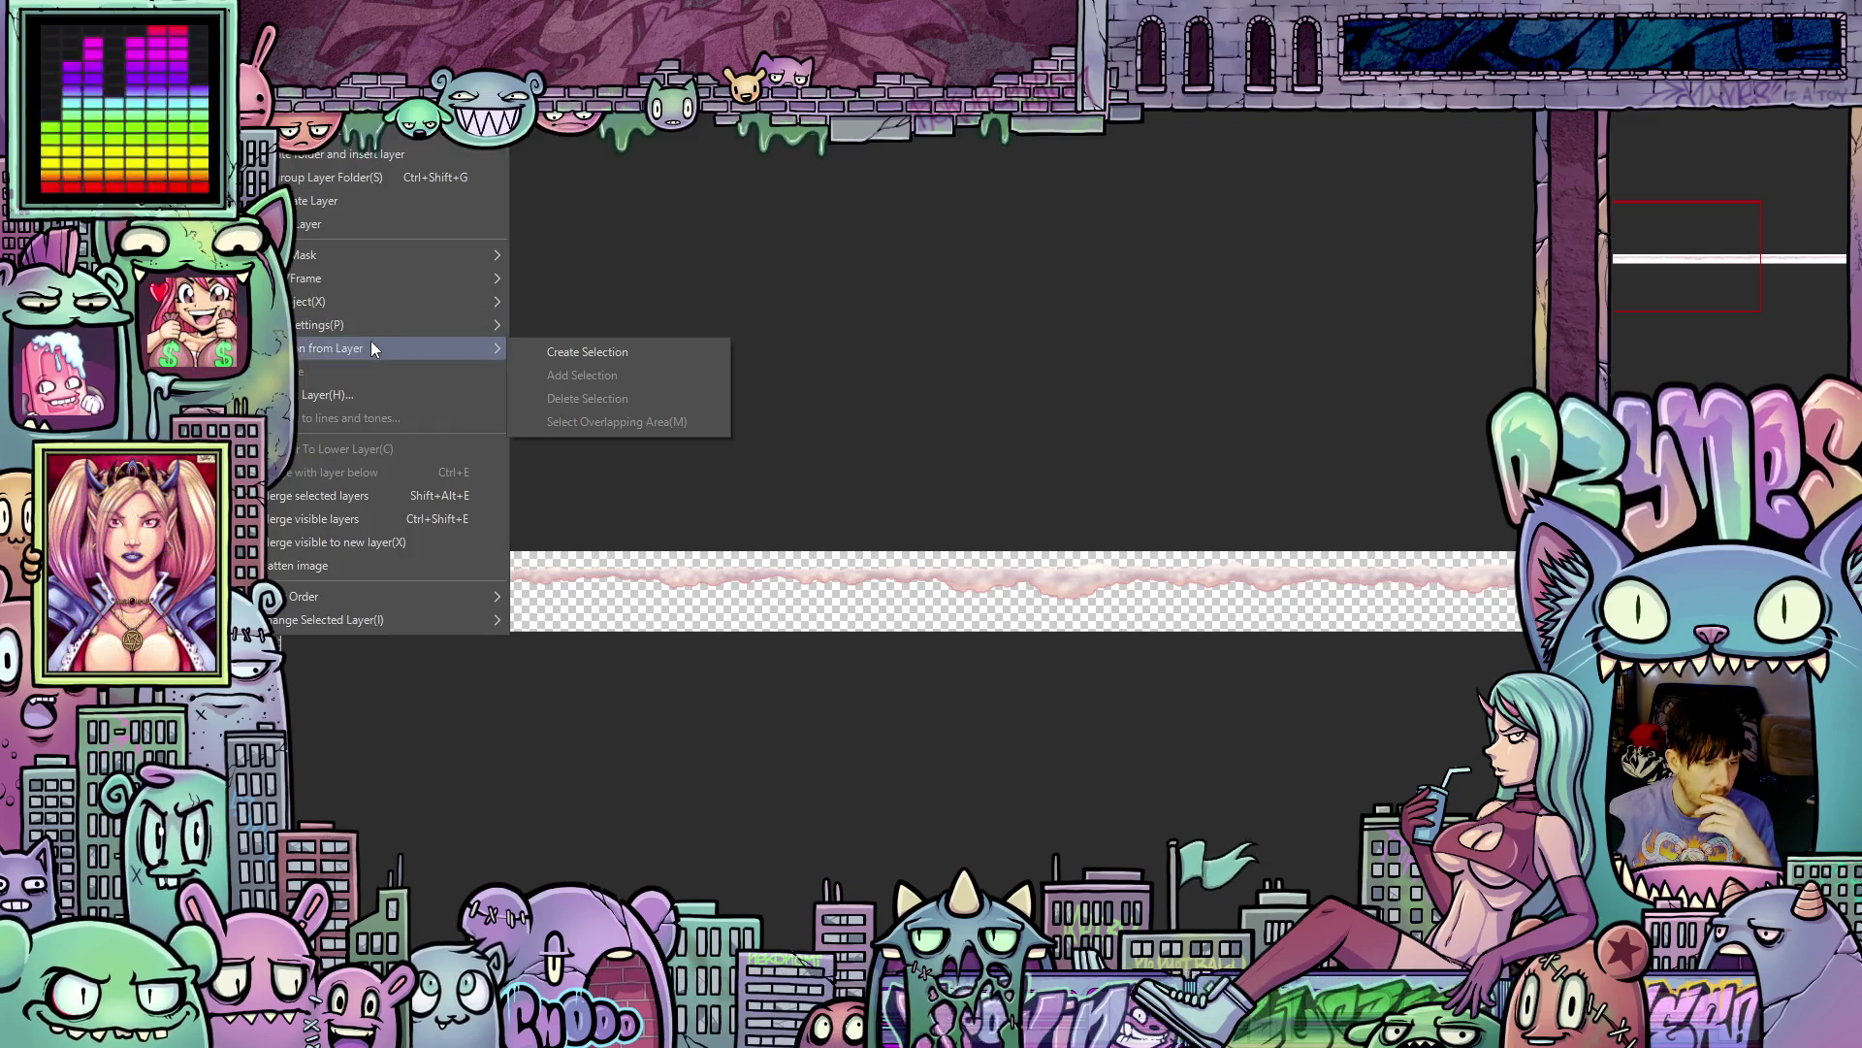
pyautogui.click(330, 566)
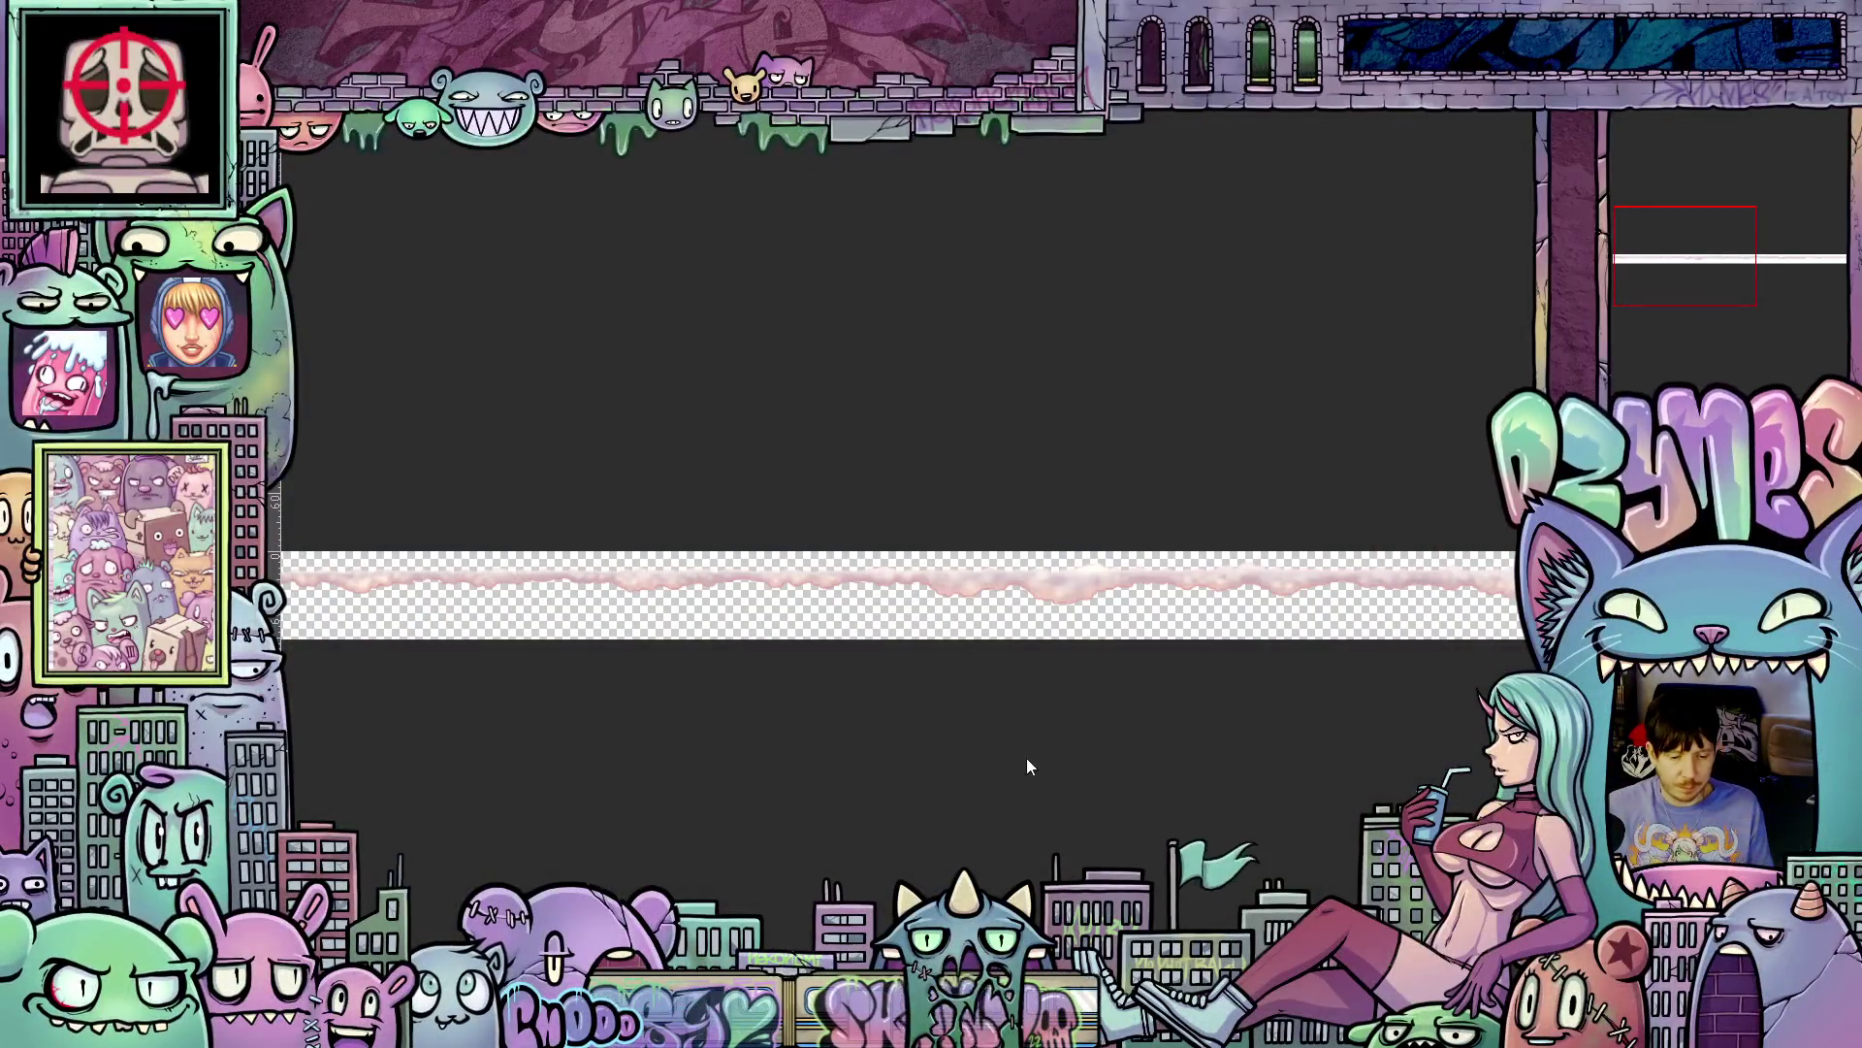
# - Zoom in on the cloud, then return the strip to its shallow, wide proportions
pyautogui.scroll(-2, 1199, 697)
pyautogui.moveTo(1270, 706); pyautogui.dragTo(819, 756)
pyautogui.scroll(3, 1164, 718)
pyautogui.scroll(3, 1203, 702)
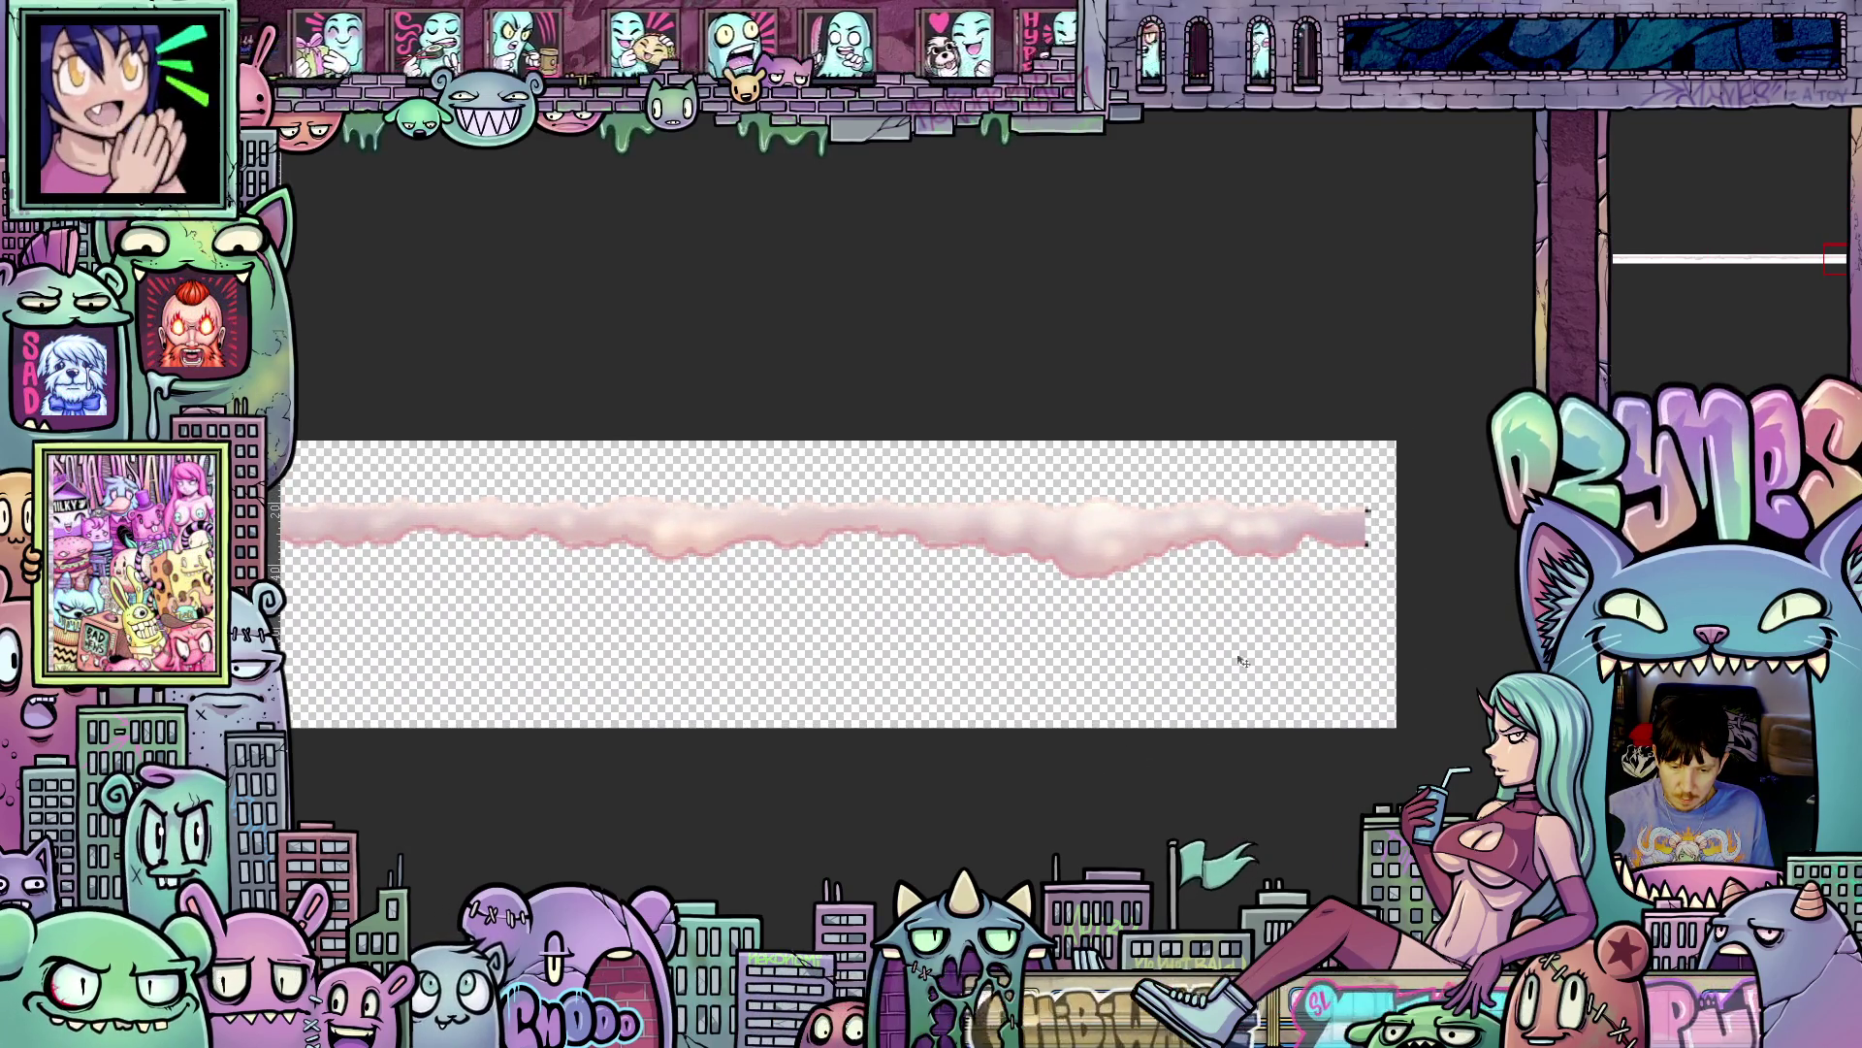
pyautogui.scroll(1, 1358, 592)
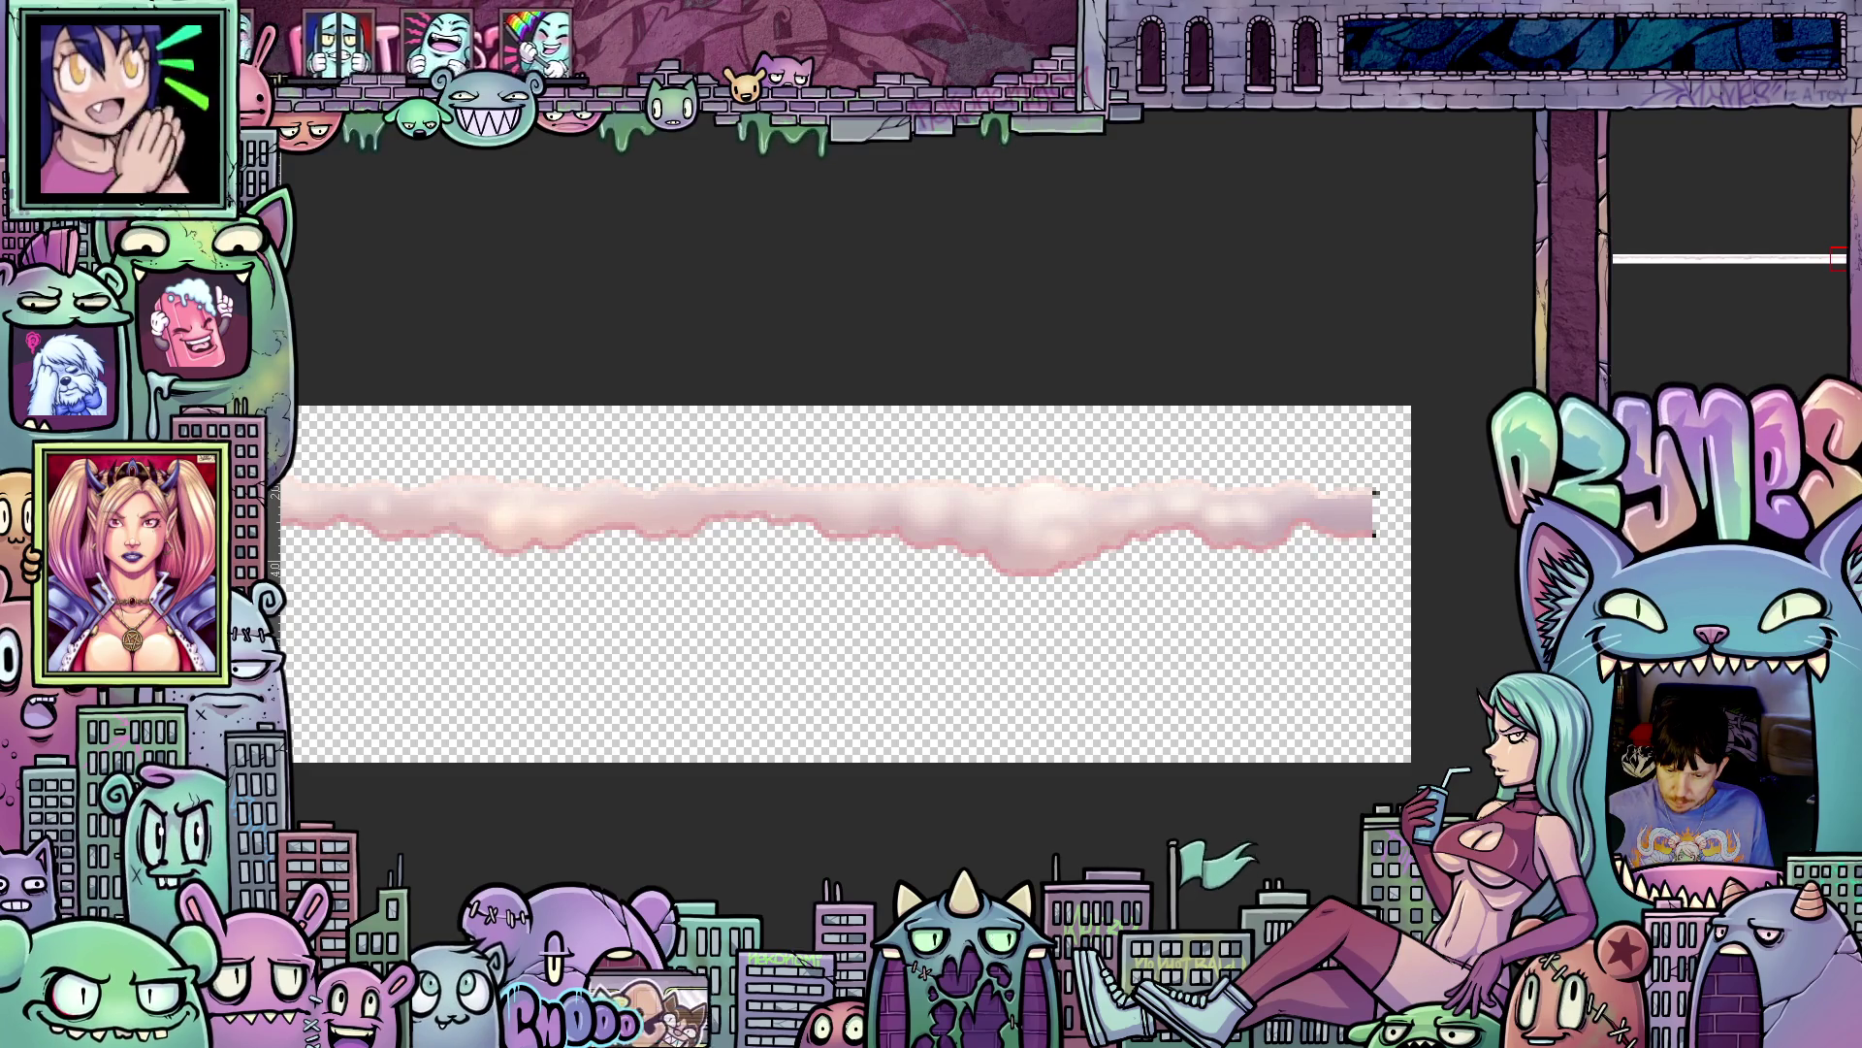
pyautogui.scroll(1, 1478, 658)
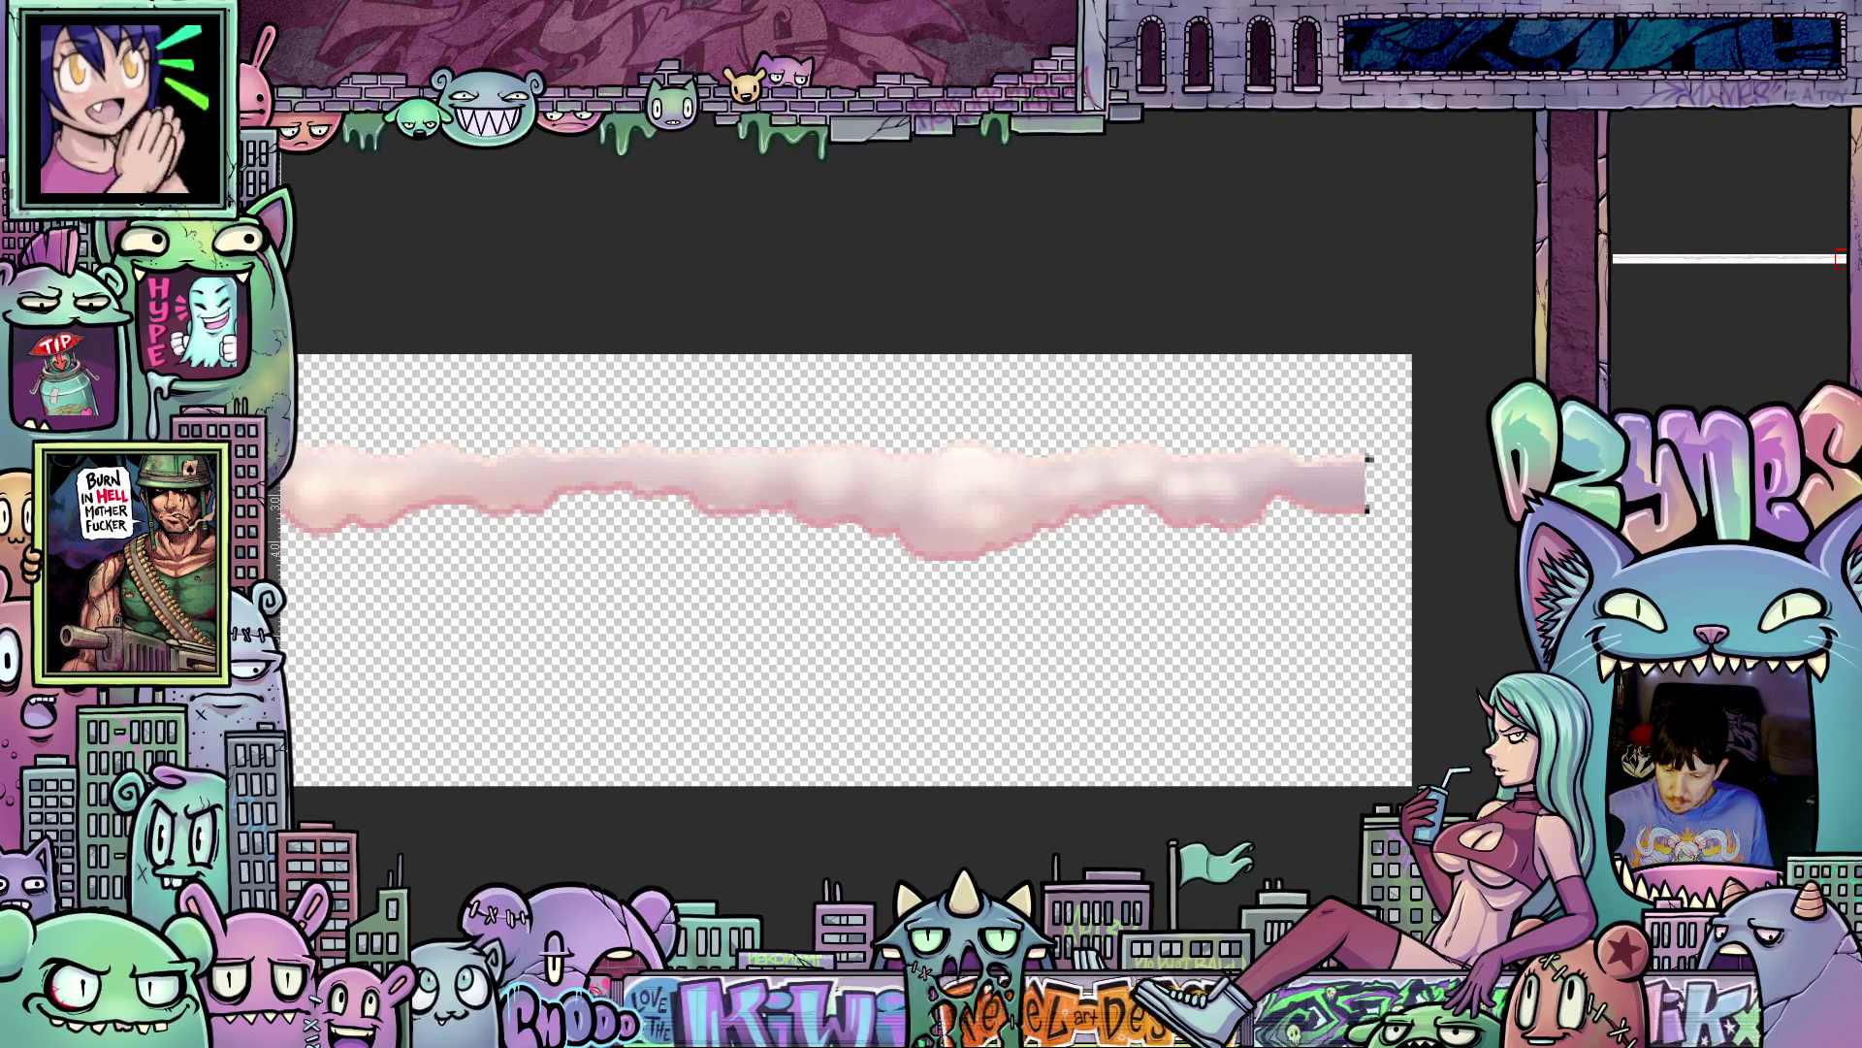
pyautogui.scroll(1, 1359, 603)
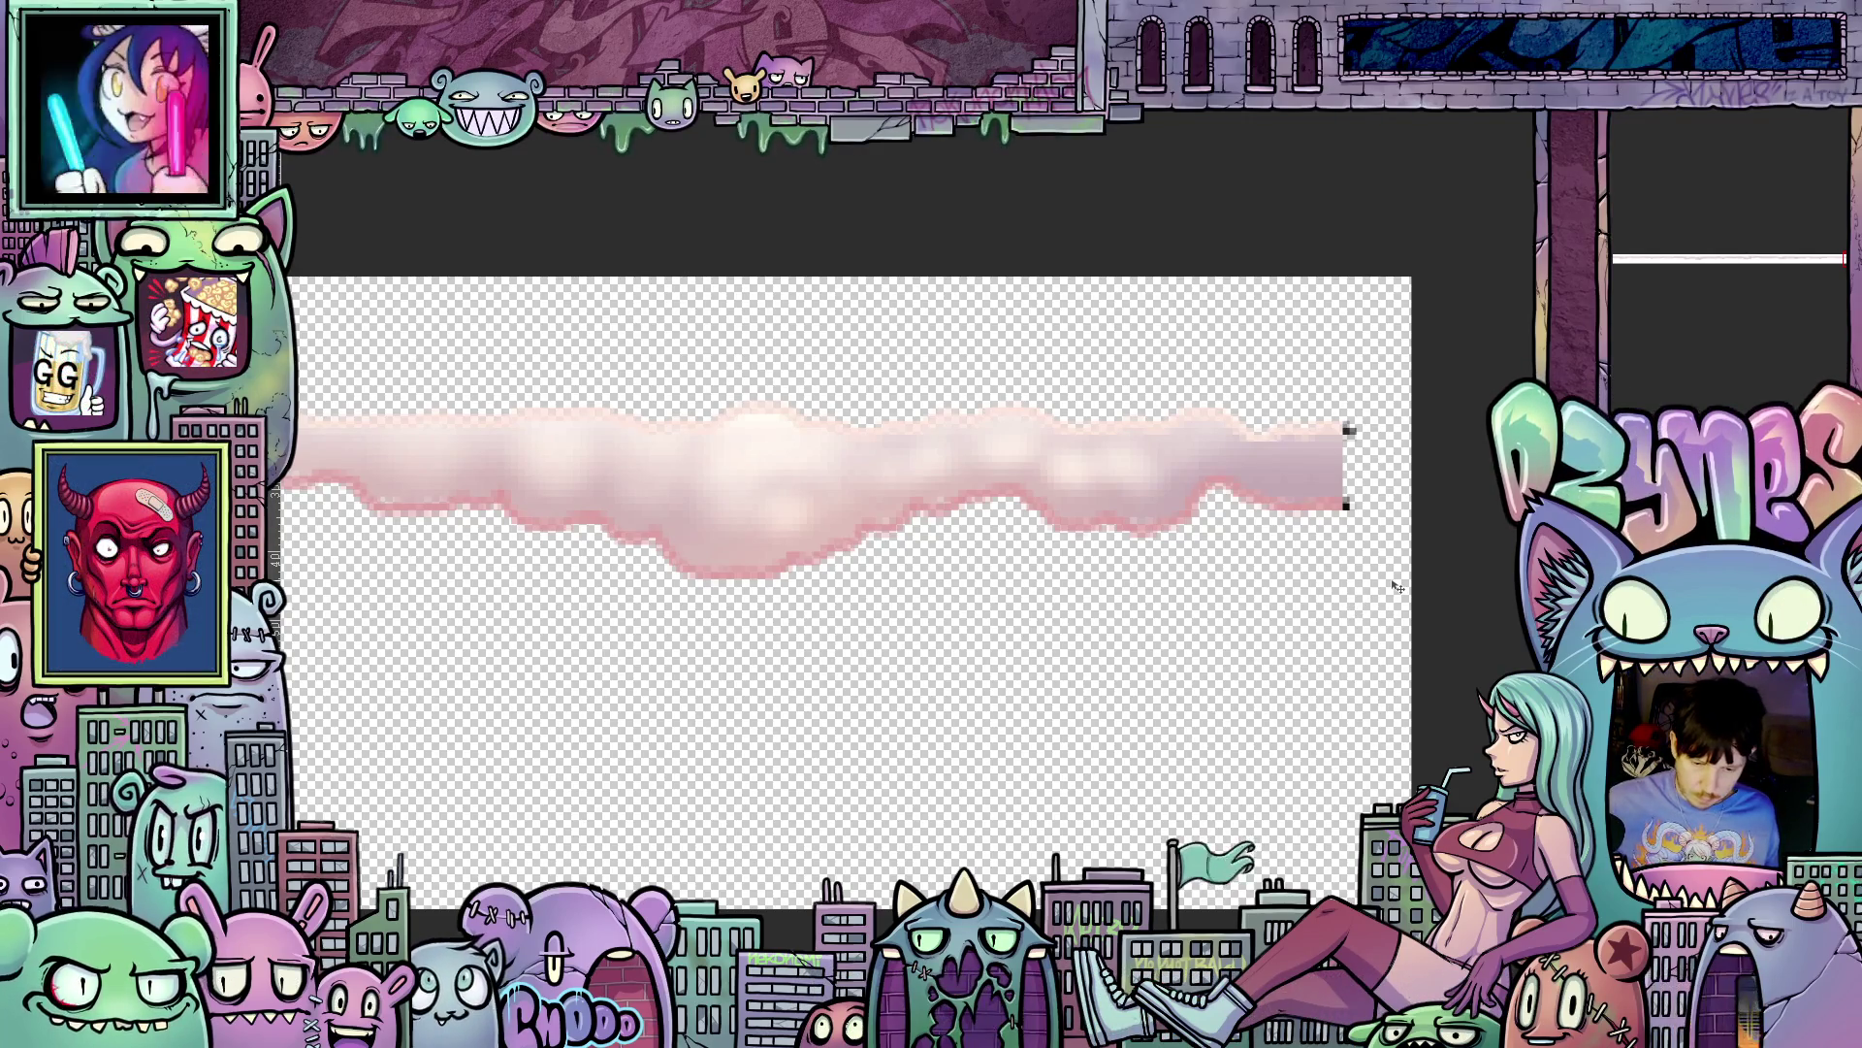
pyautogui.scroll(-1, 1305, 645)
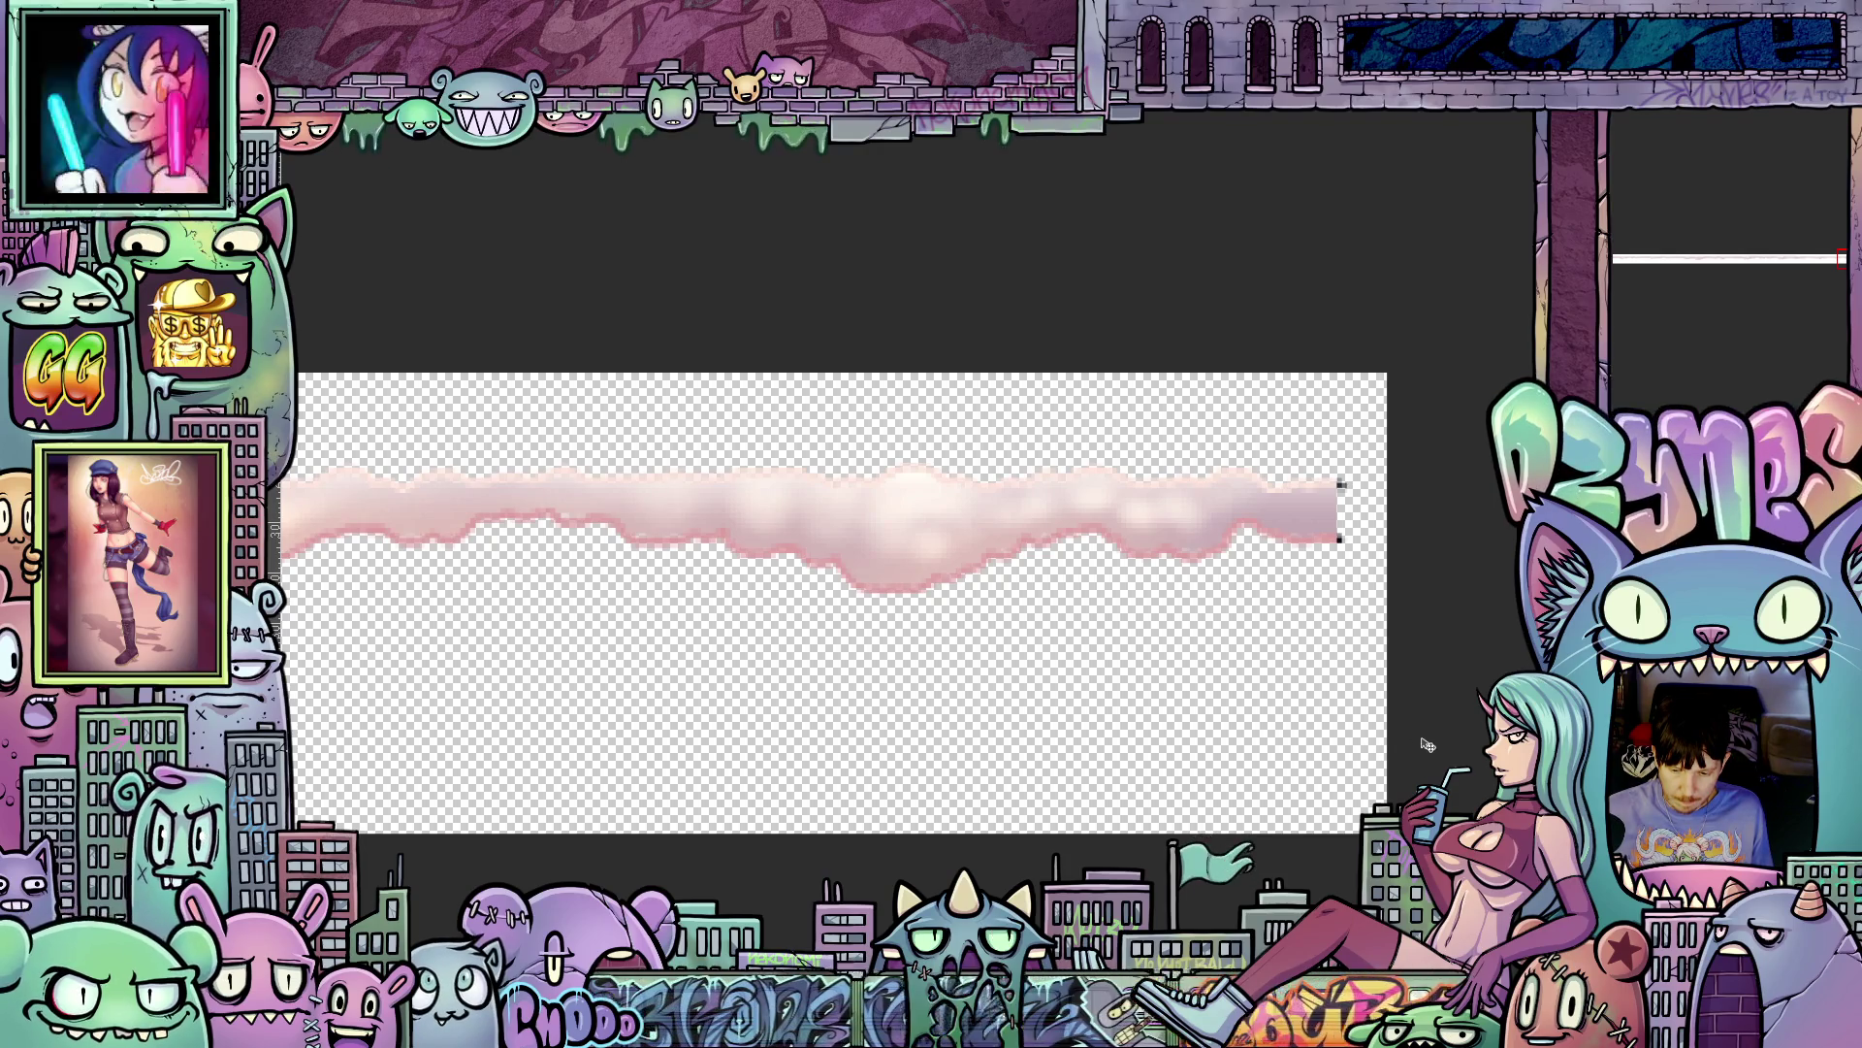
pyautogui.scroll(-2, 1305, 704)
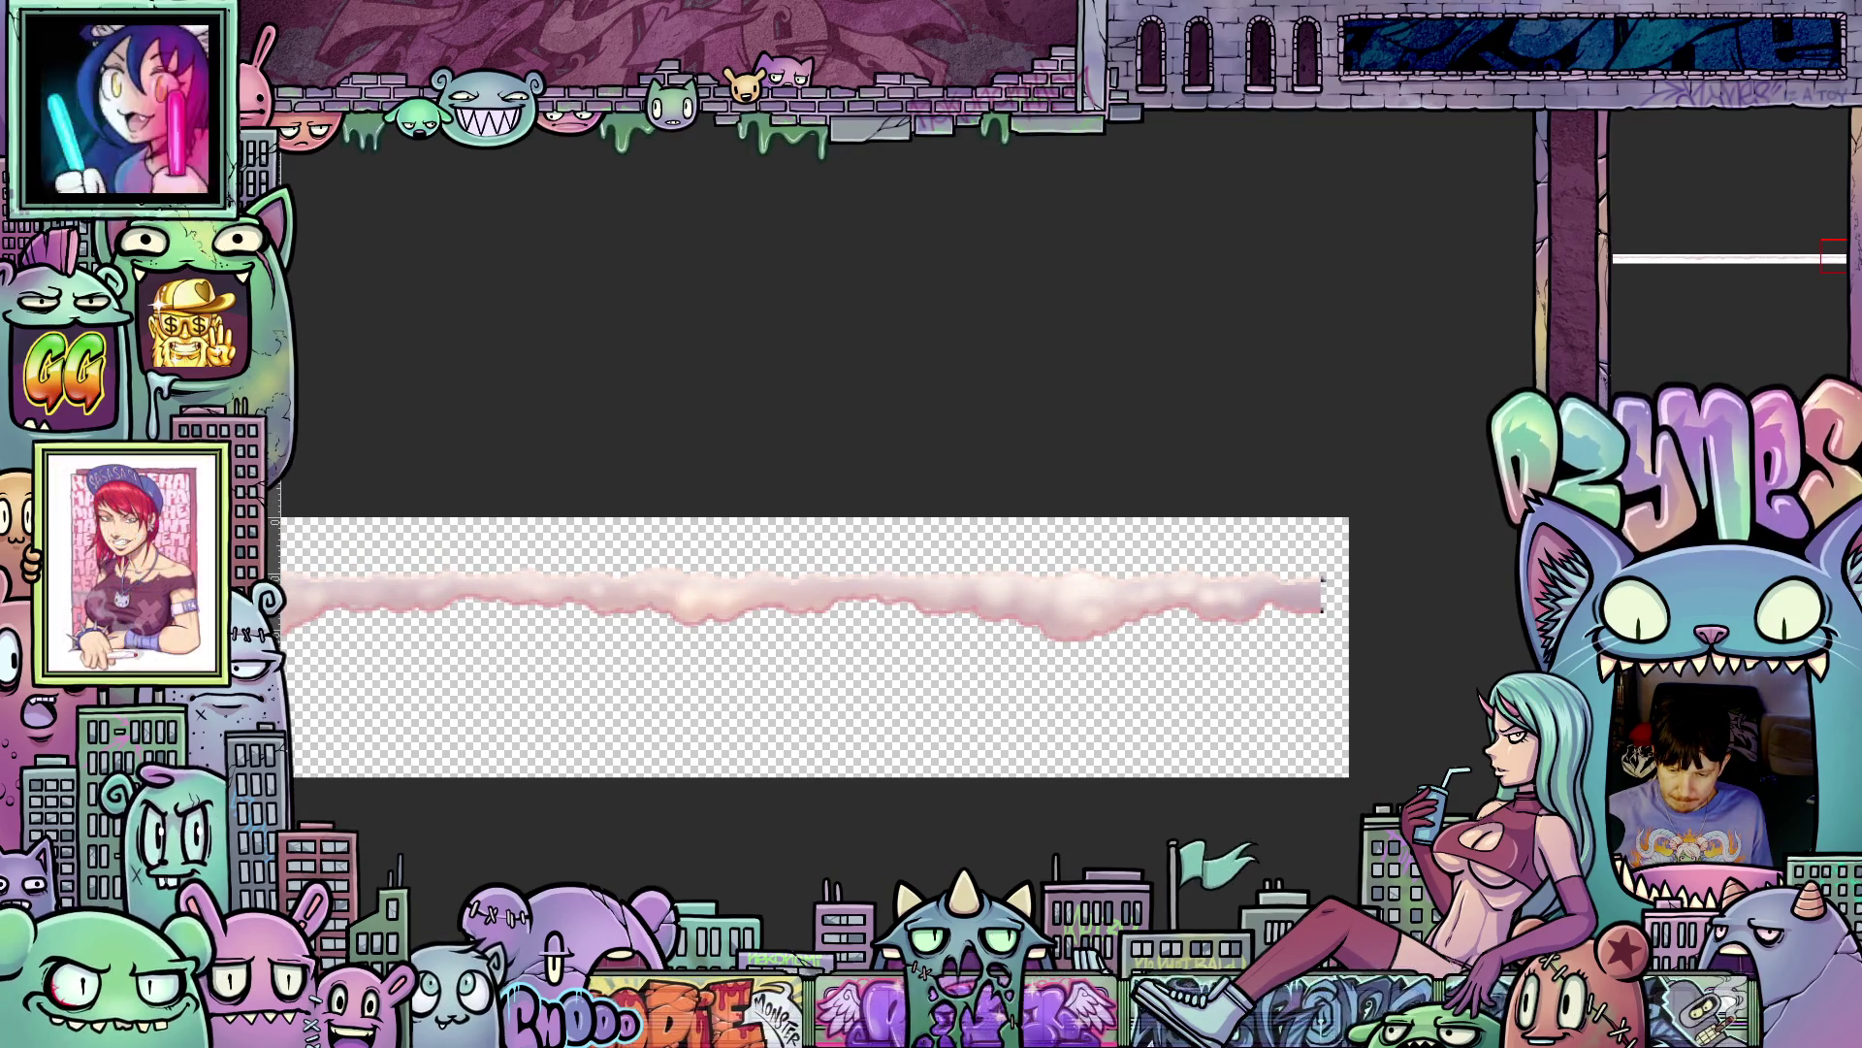
pyautogui.press('Return')
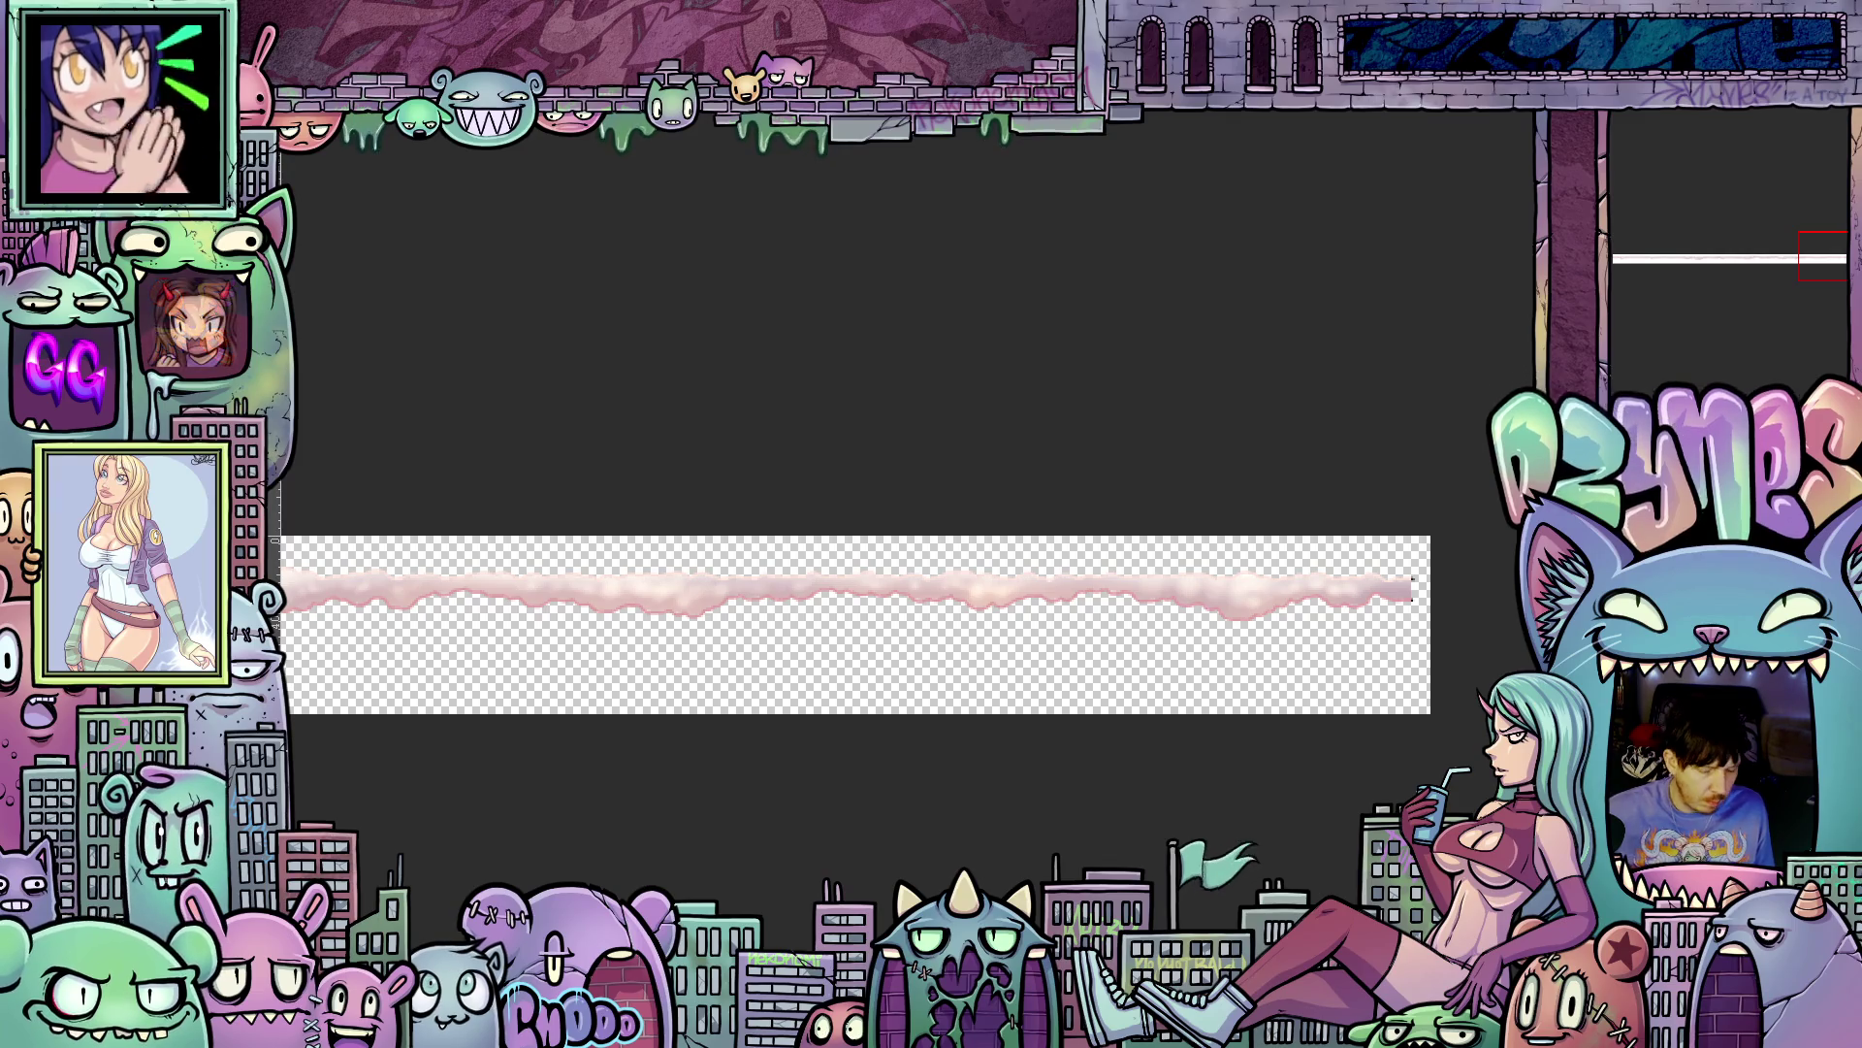
# - Enlarge the soft eraser and brush out the cloud band's end so it fades away
pyautogui.moveTo(1412, 587); pyautogui.dragTo(1358, 599)
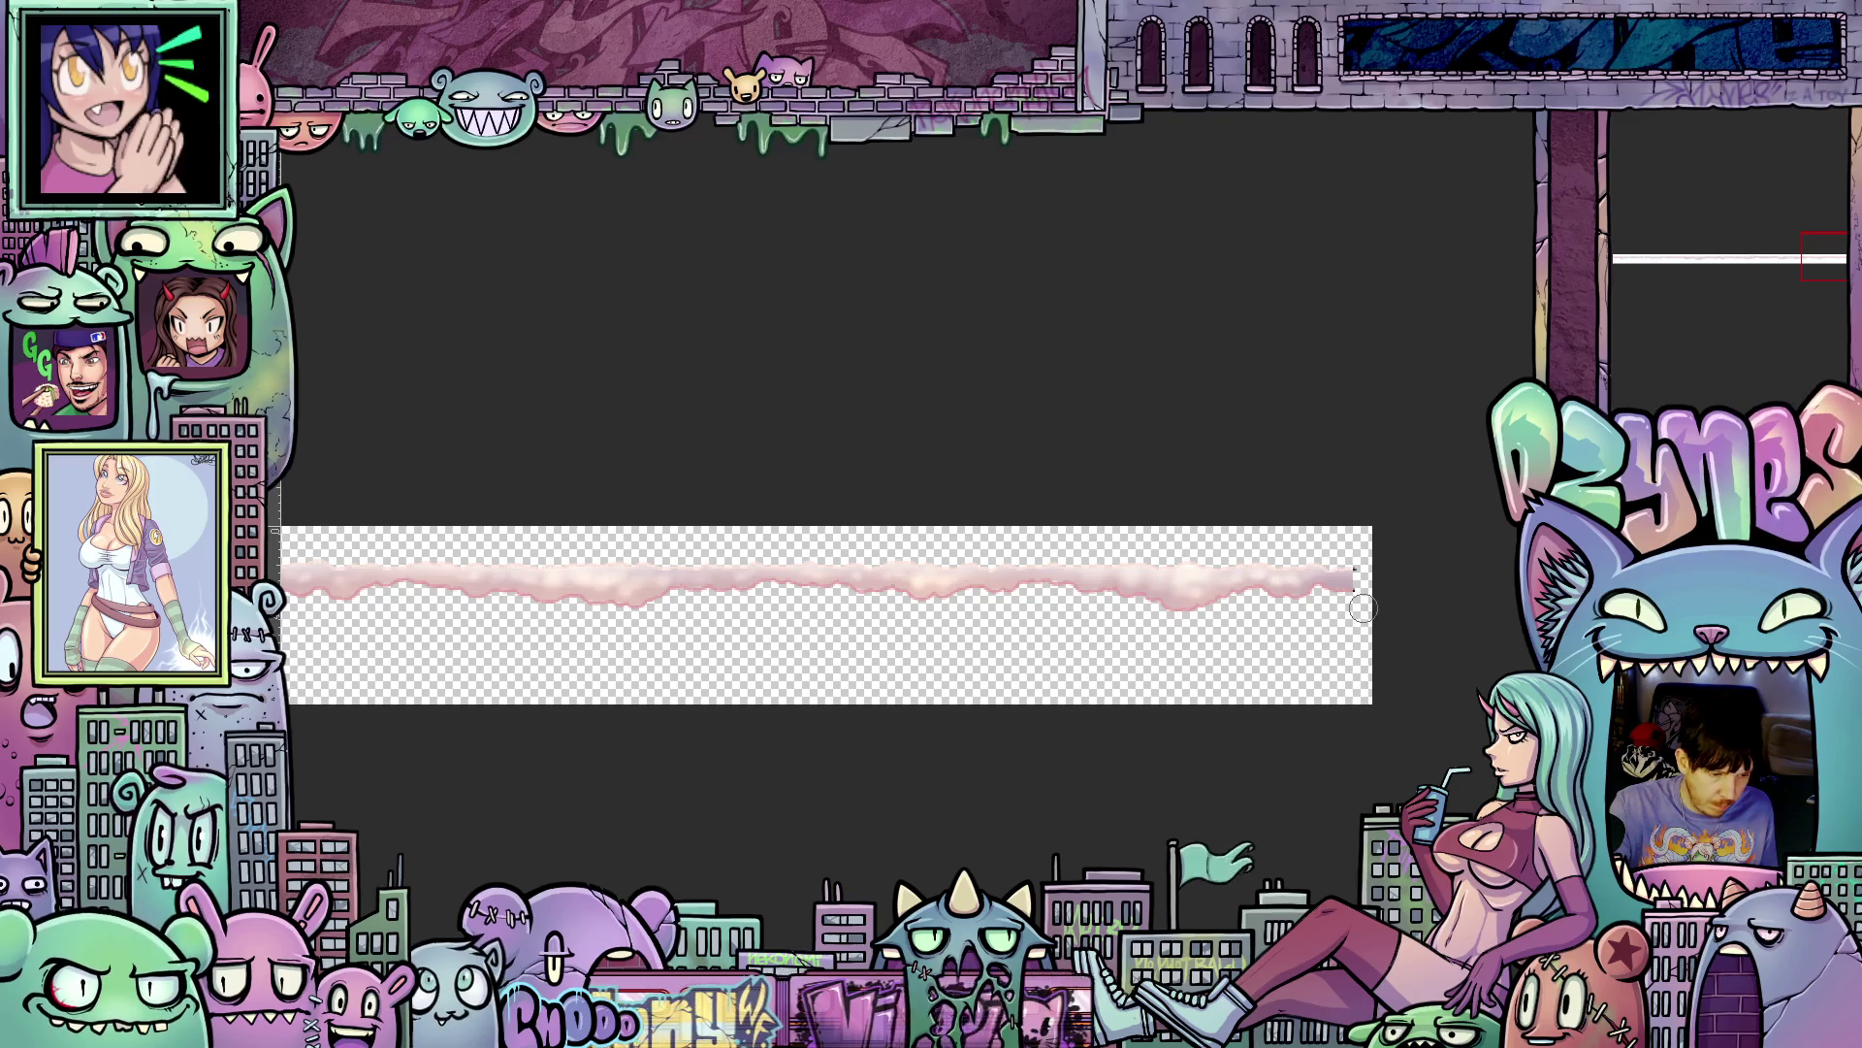
pyautogui.press(']')
pyautogui.press(']')
pyautogui.press(']')
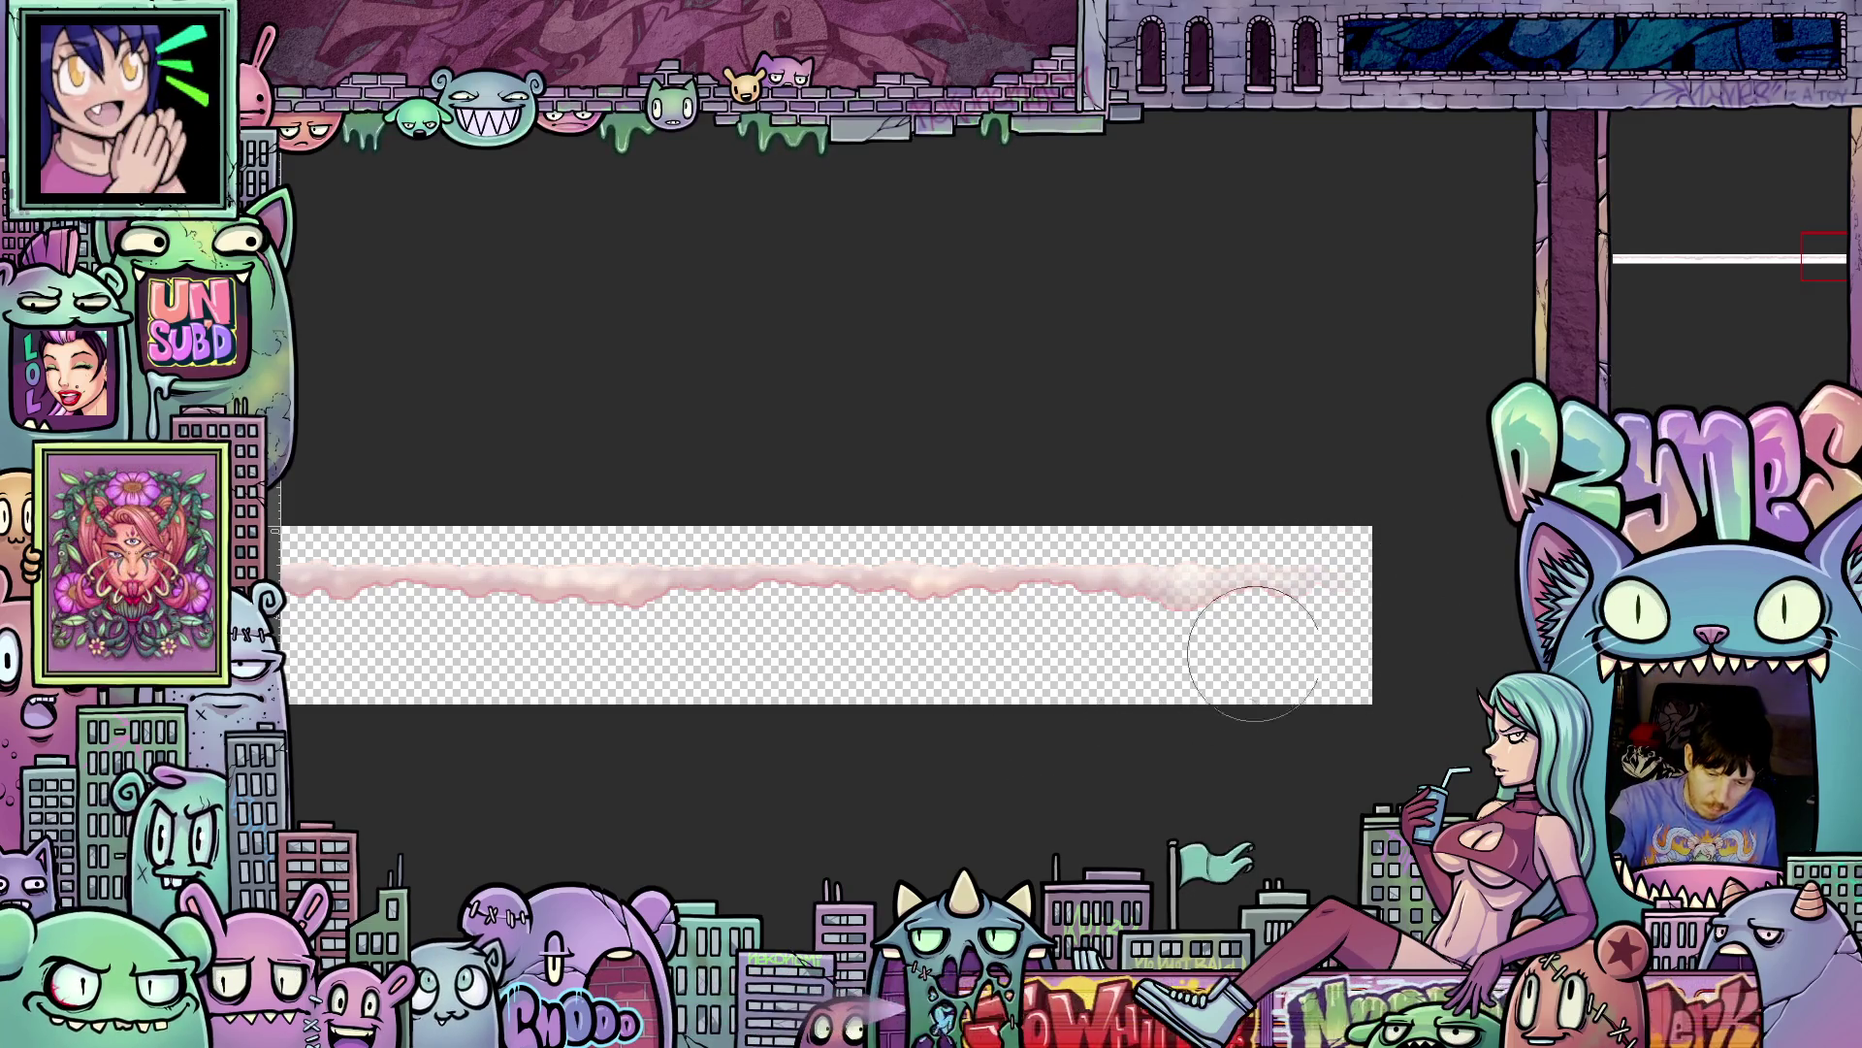
pyautogui.moveTo(1200, 776)
pyautogui.mouseDown()
pyautogui.moveTo(919, 806)
pyautogui.moveTo(1031, 815)
pyautogui.mouseUp()
pyautogui.moveTo(1336, 830); pyautogui.dragTo(1530, 901)
pyautogui.moveTo(498, 768); pyautogui.dragTo(931, 790)
pyautogui.moveTo(705, 670); pyautogui.dragTo(669, 631)
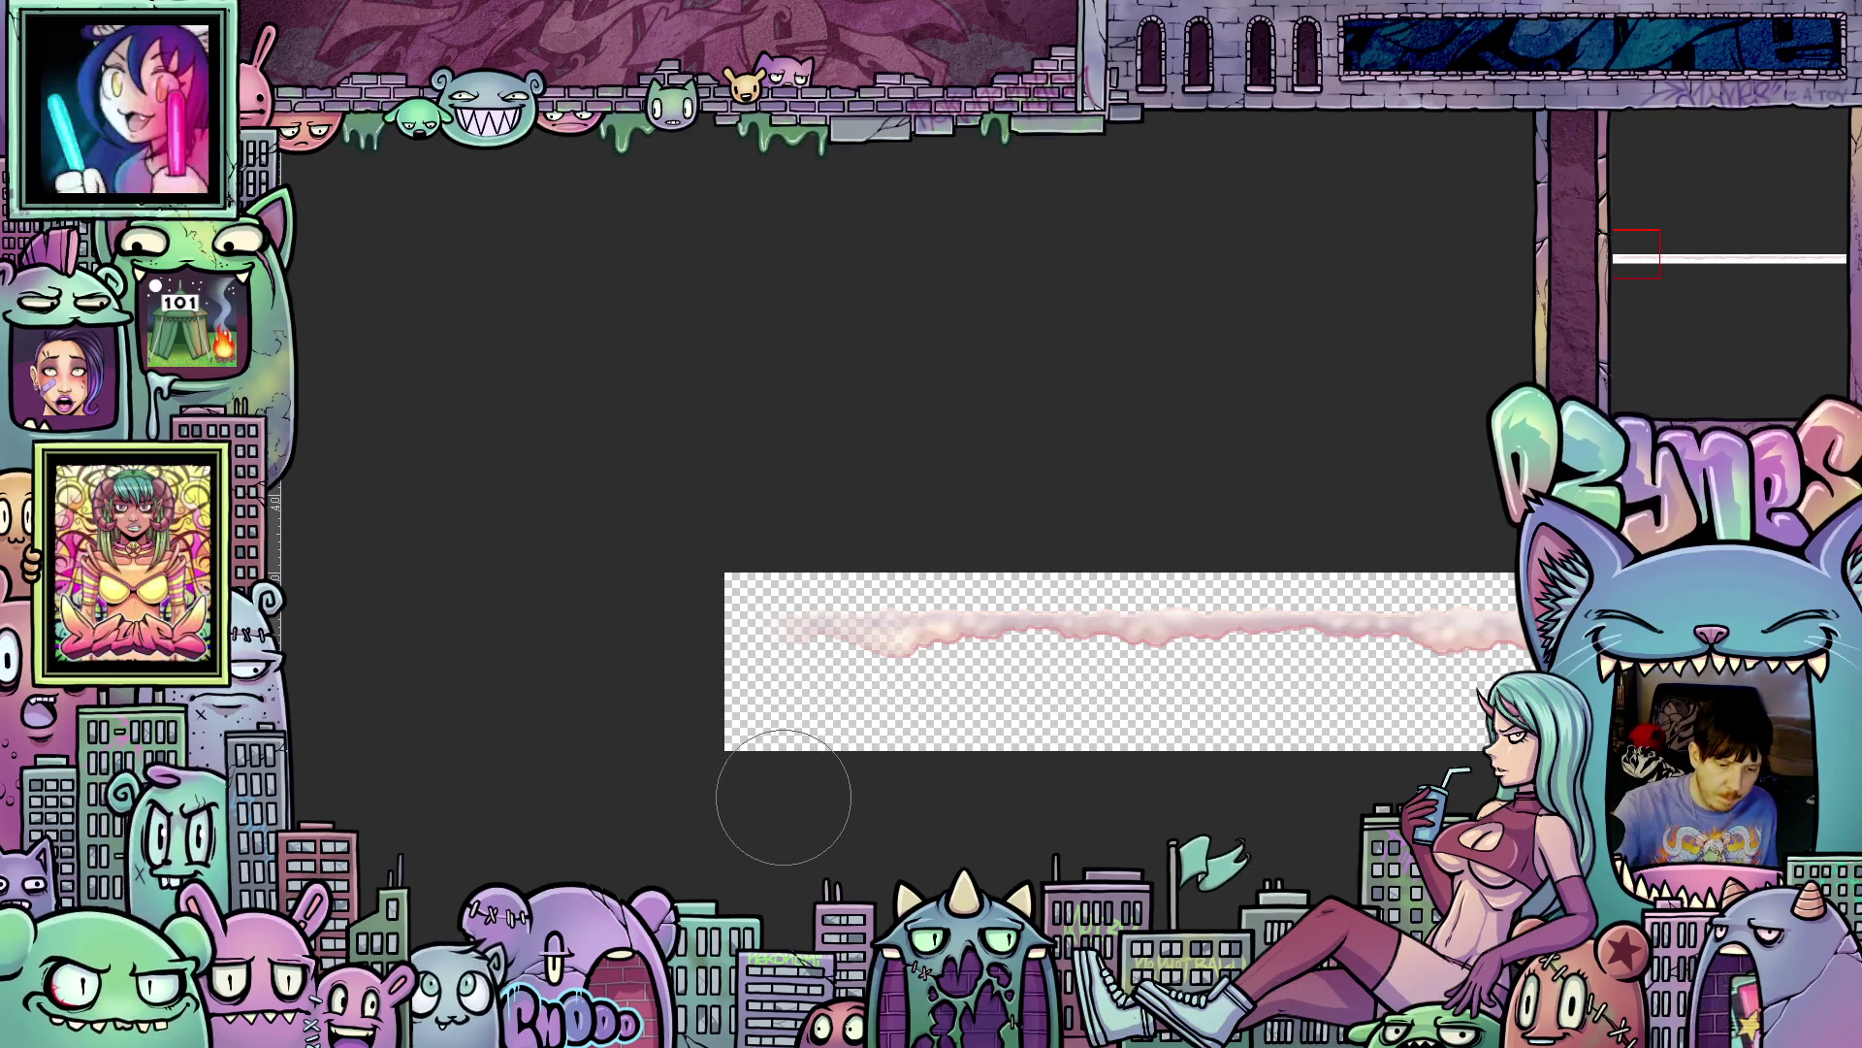
pyautogui.scroll(-3, 1120, 747)
pyautogui.moveTo(1380, 889)
pyautogui.mouseDown()
pyautogui.moveTo(1073, 851)
pyautogui.moveTo(985, 880)
pyautogui.moveTo(877, 852)
pyautogui.moveTo(917, 865)
pyautogui.mouseUp()
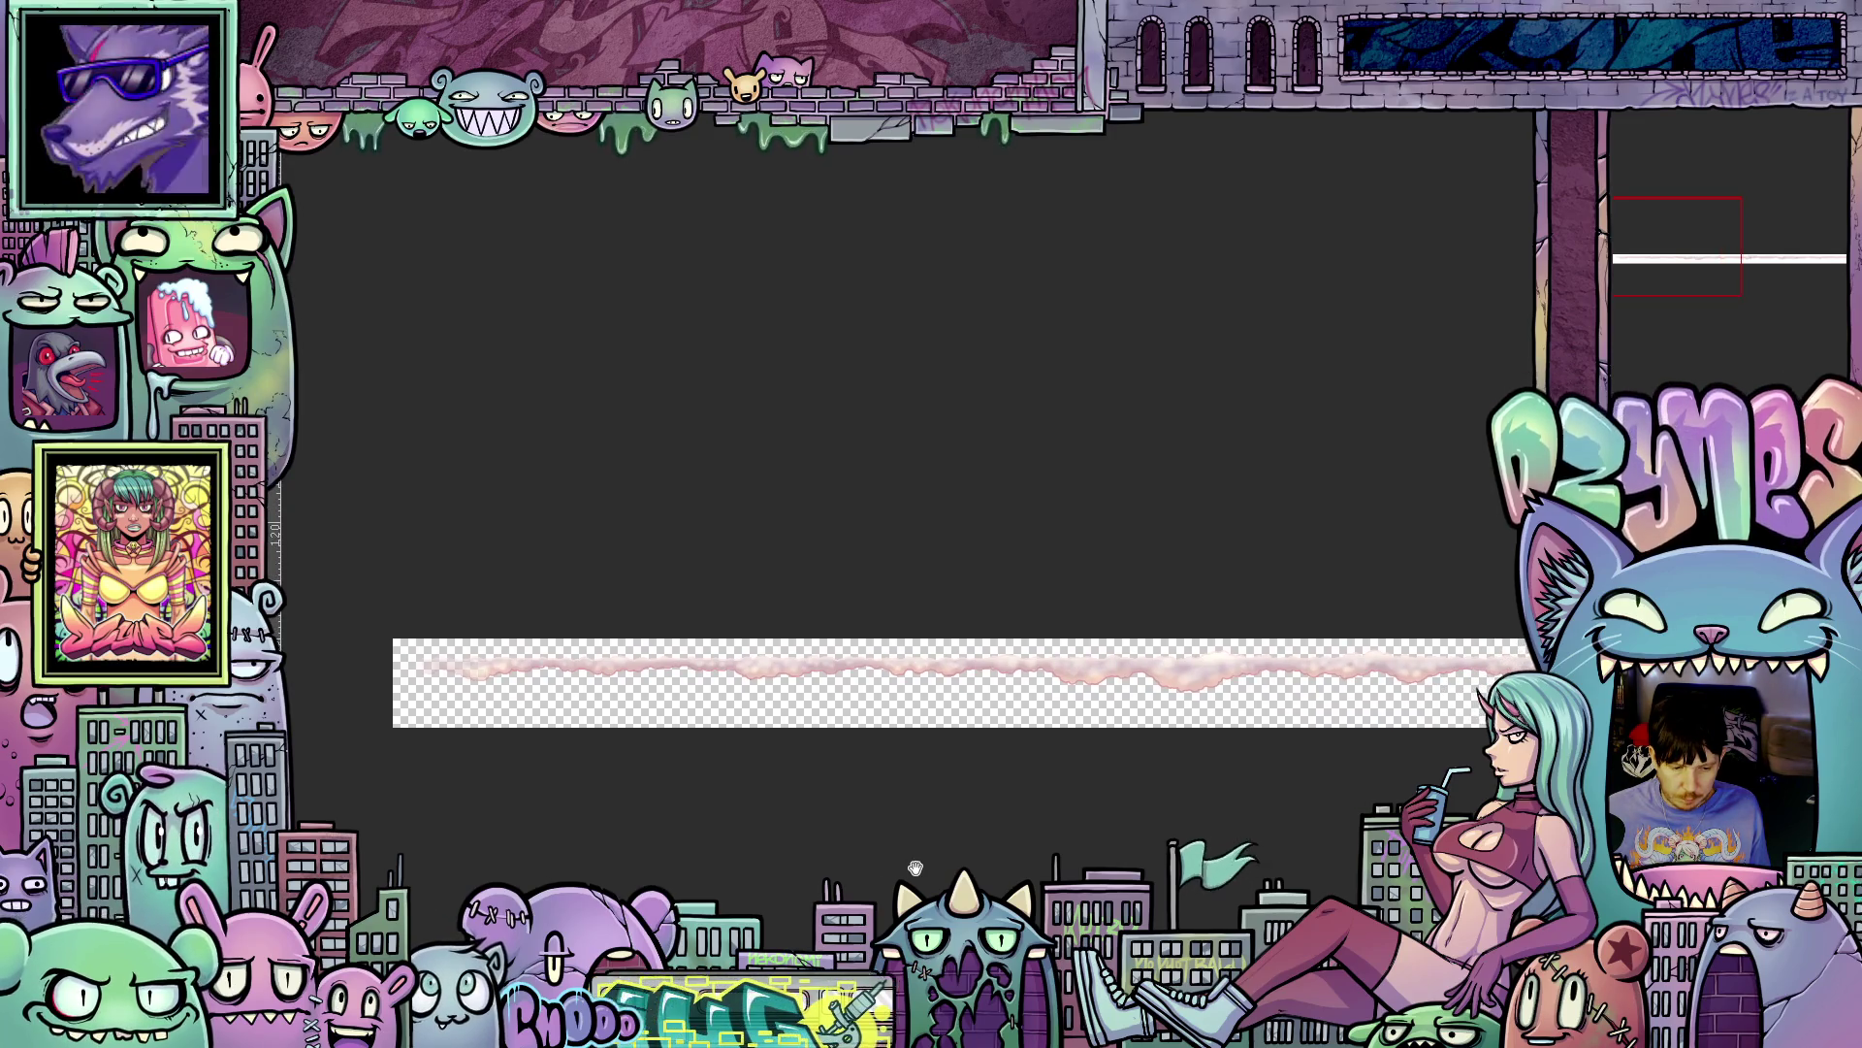
pyautogui.scroll(-2, 998, 836)
pyautogui.moveTo(1028, 837); pyautogui.dragTo(898, 852)
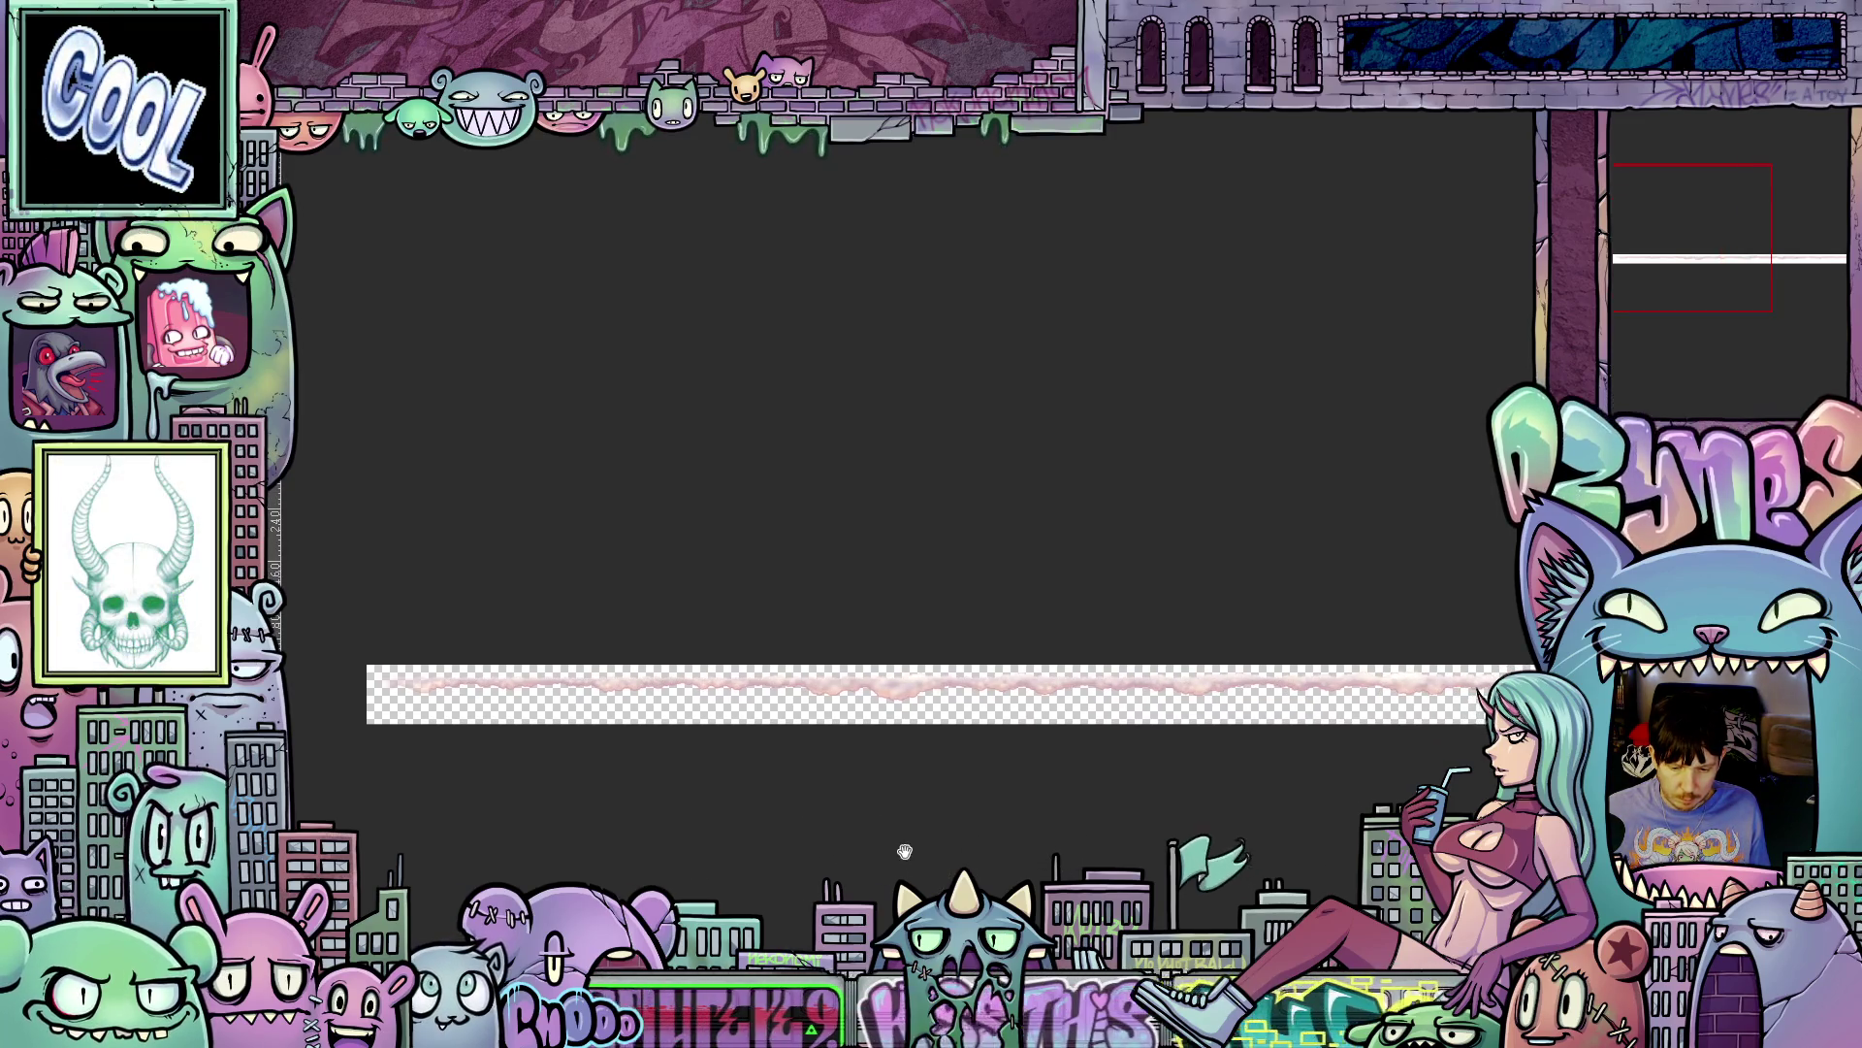
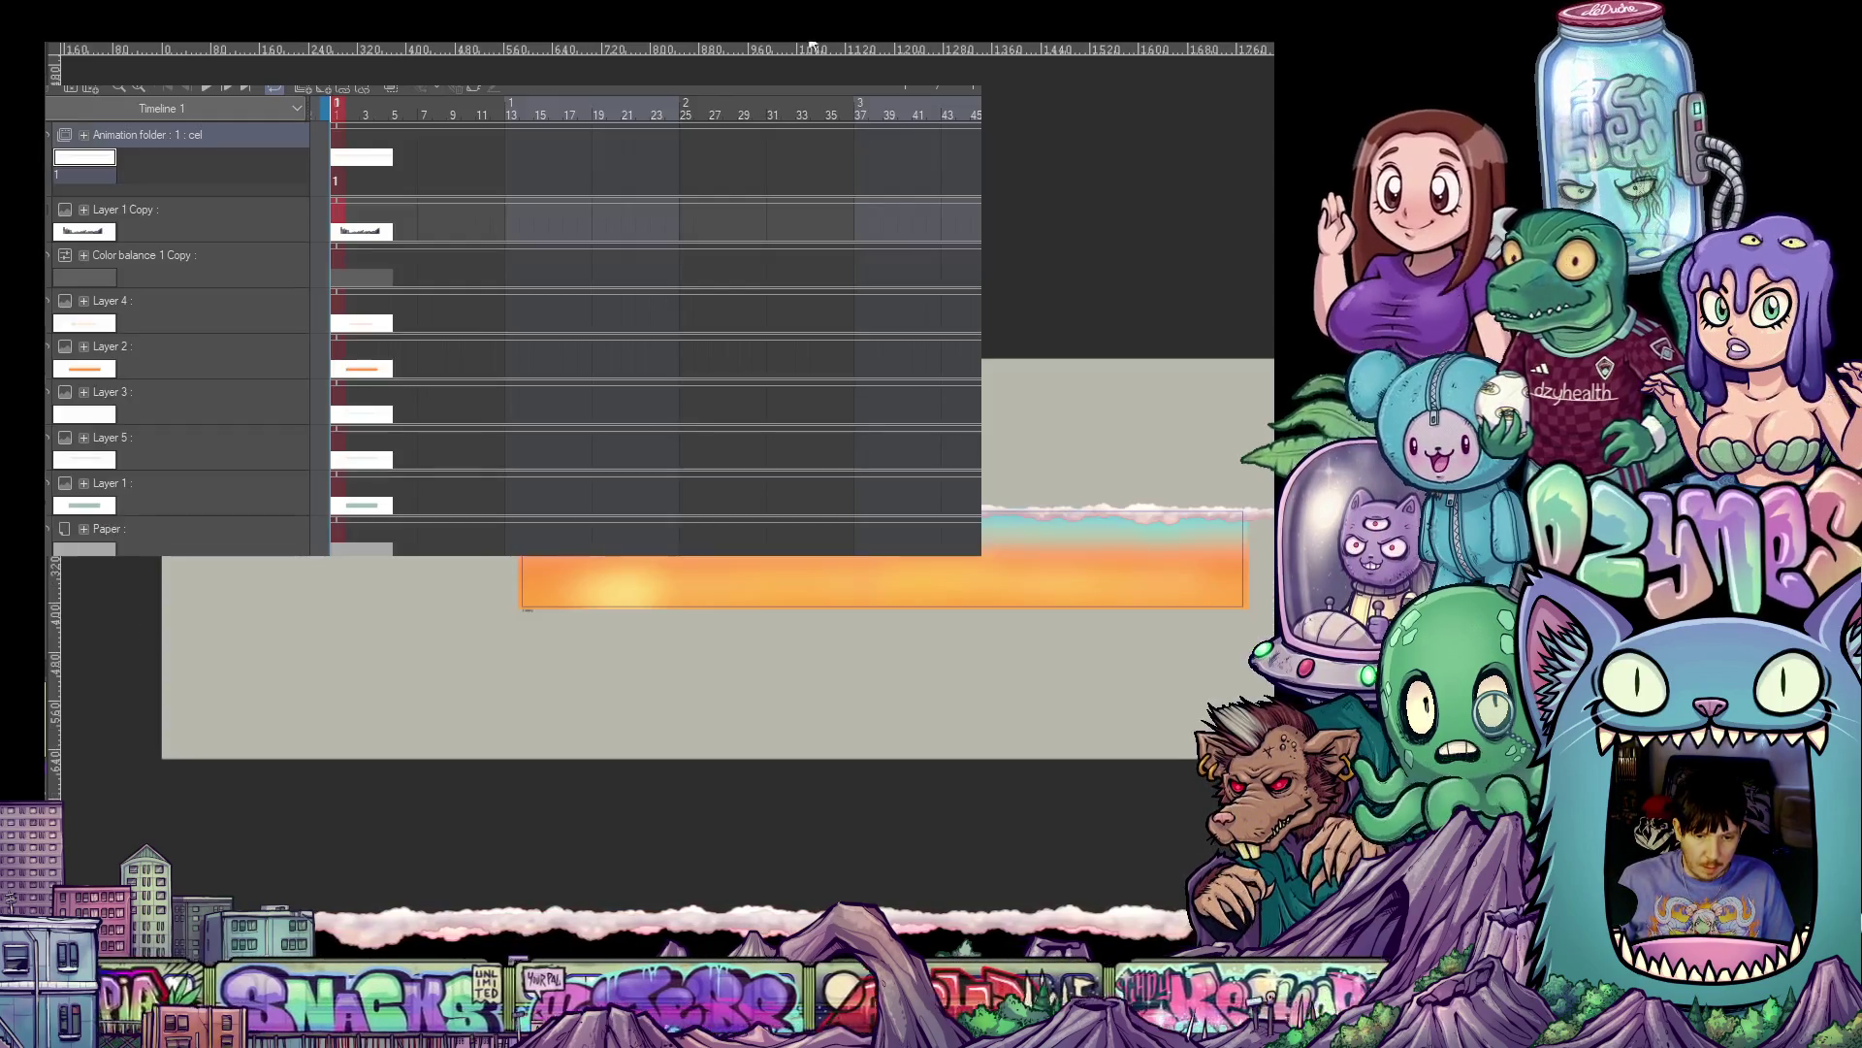
# - Select the layers from Color balance 1 Copy down through Layer 1 in the Timeline panel
pyautogui.hscroll(3, 670, 582)
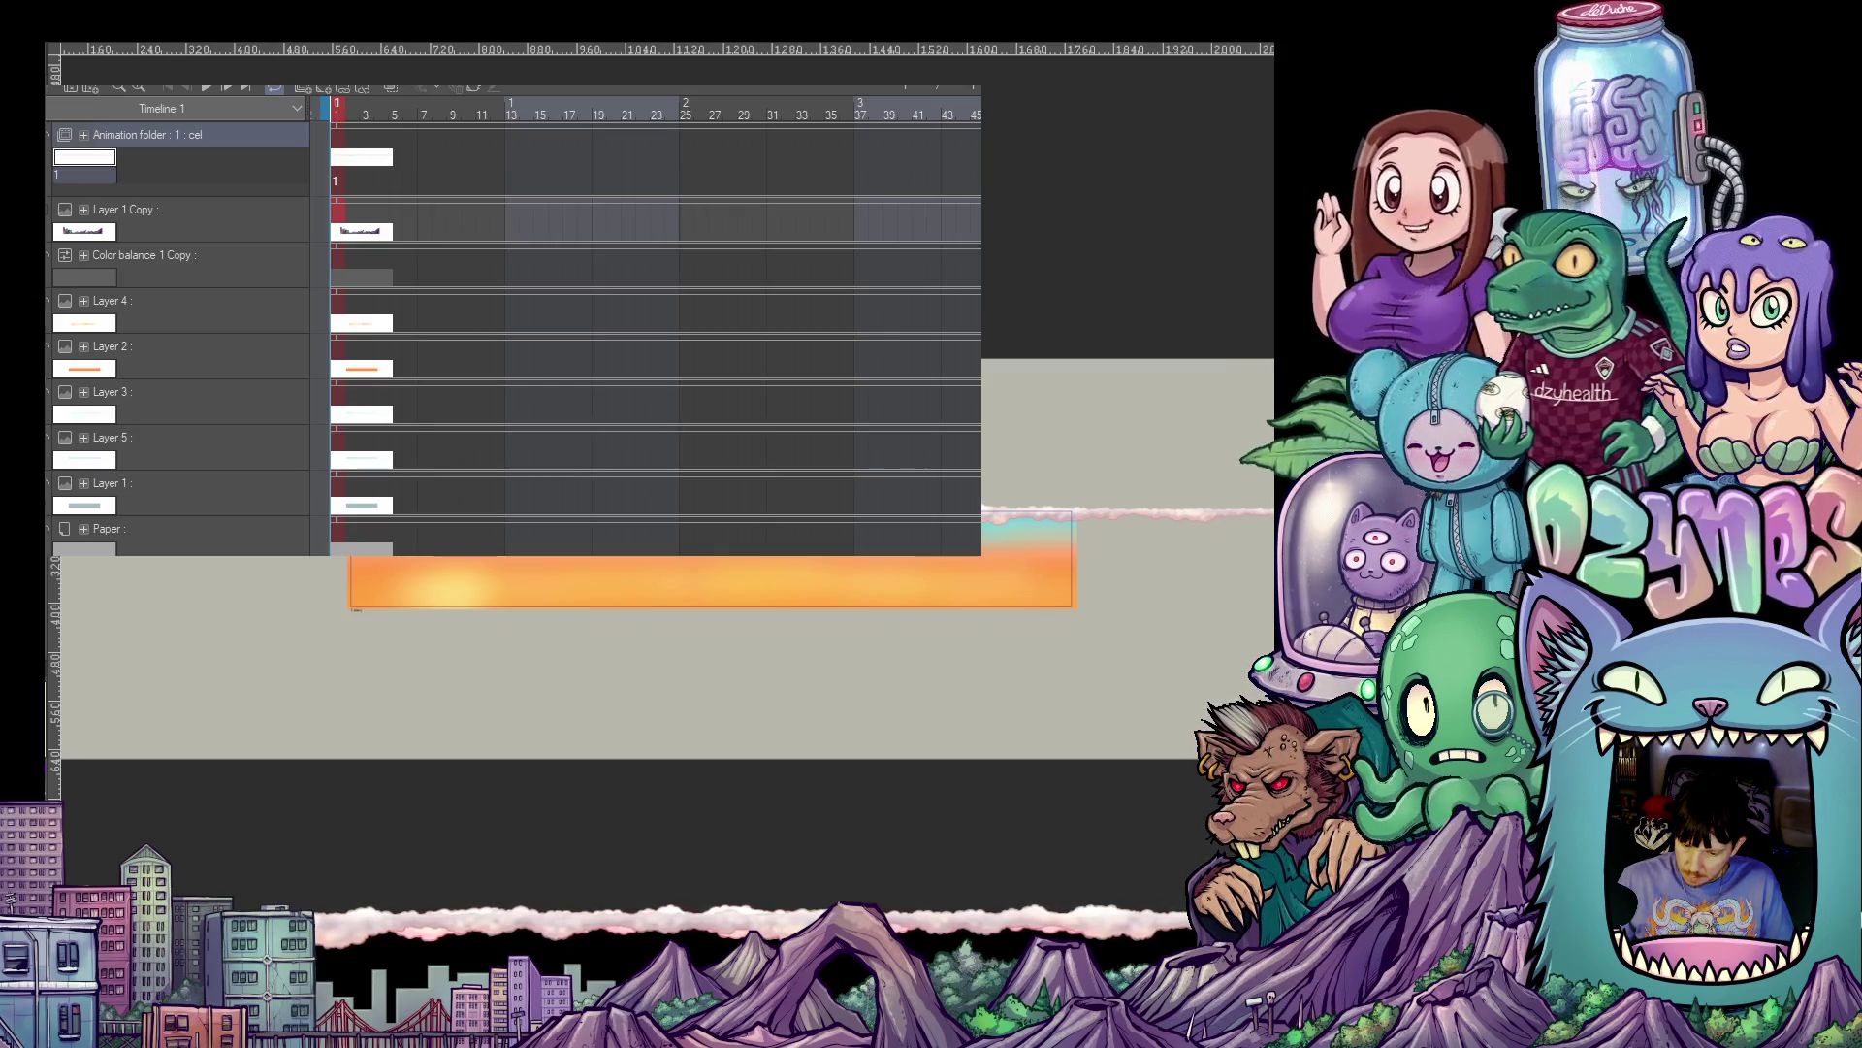
pyautogui.click(145, 255)
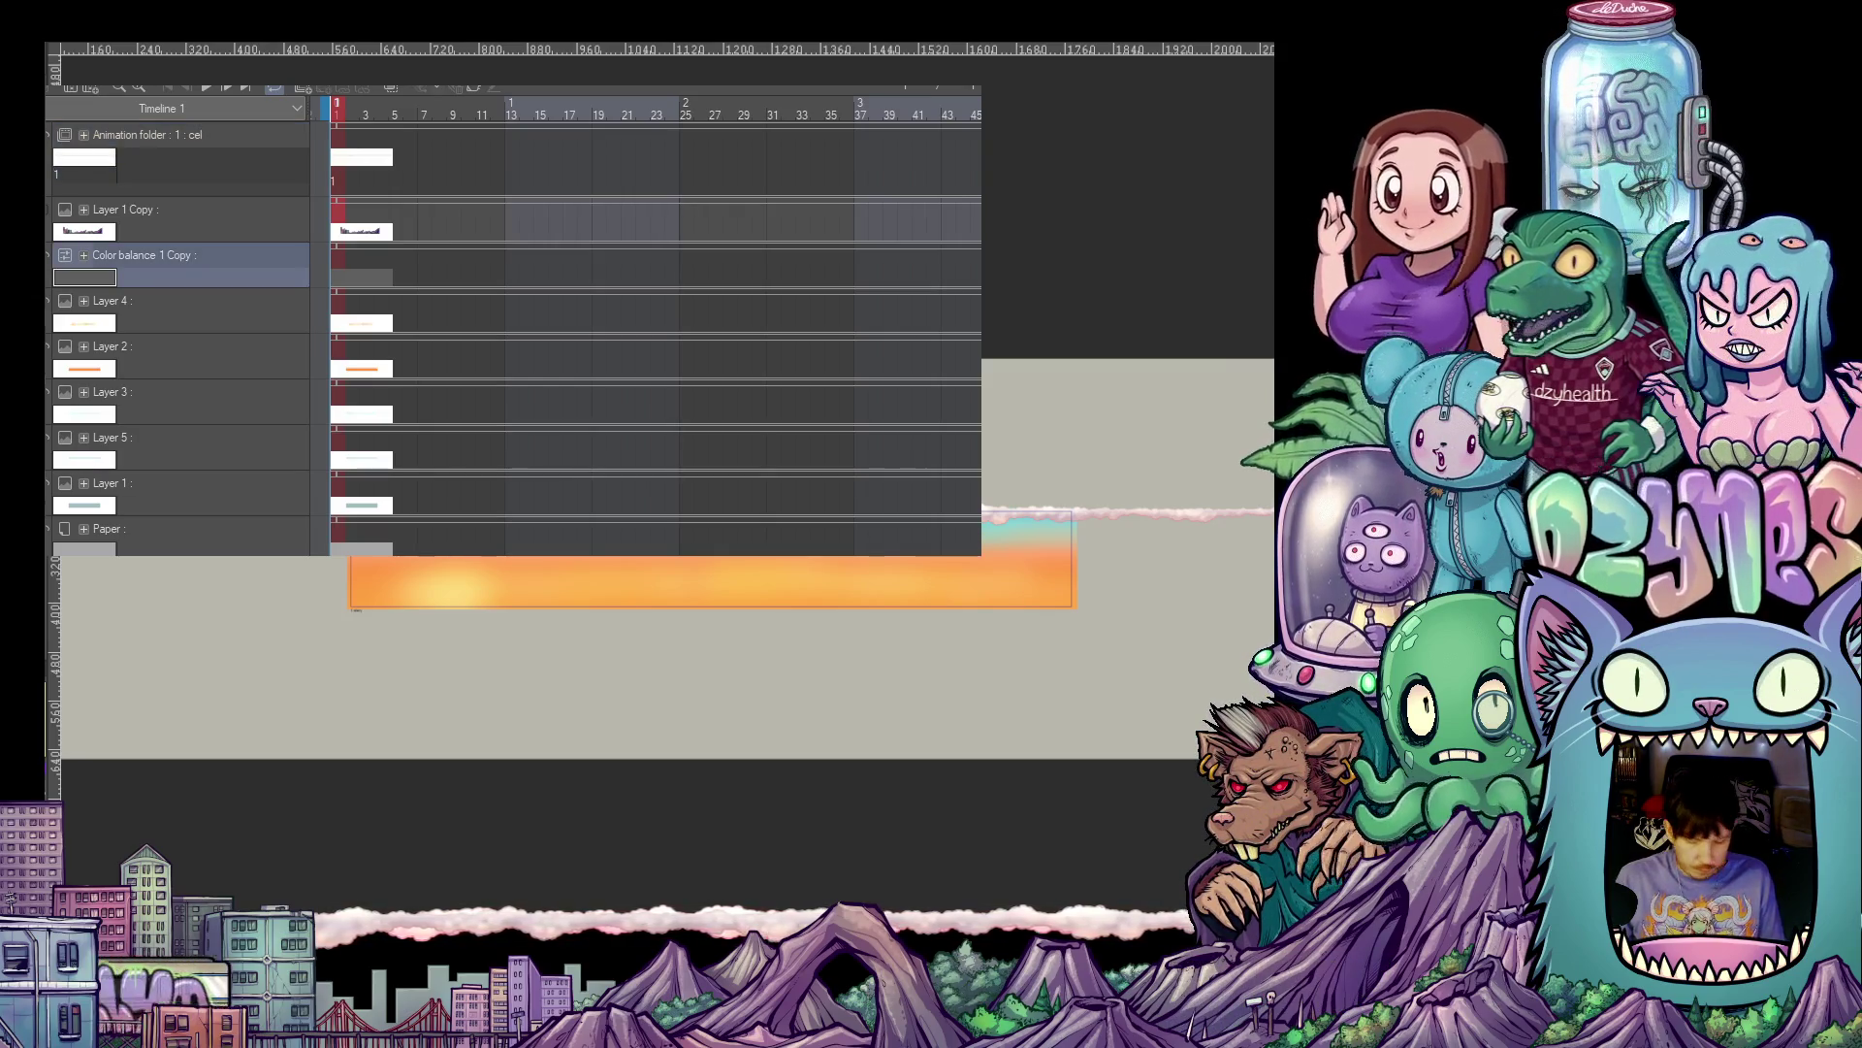
pyautogui.keyDown('shift'); pyautogui.click(145, 483); pyautogui.keyUp('shift')
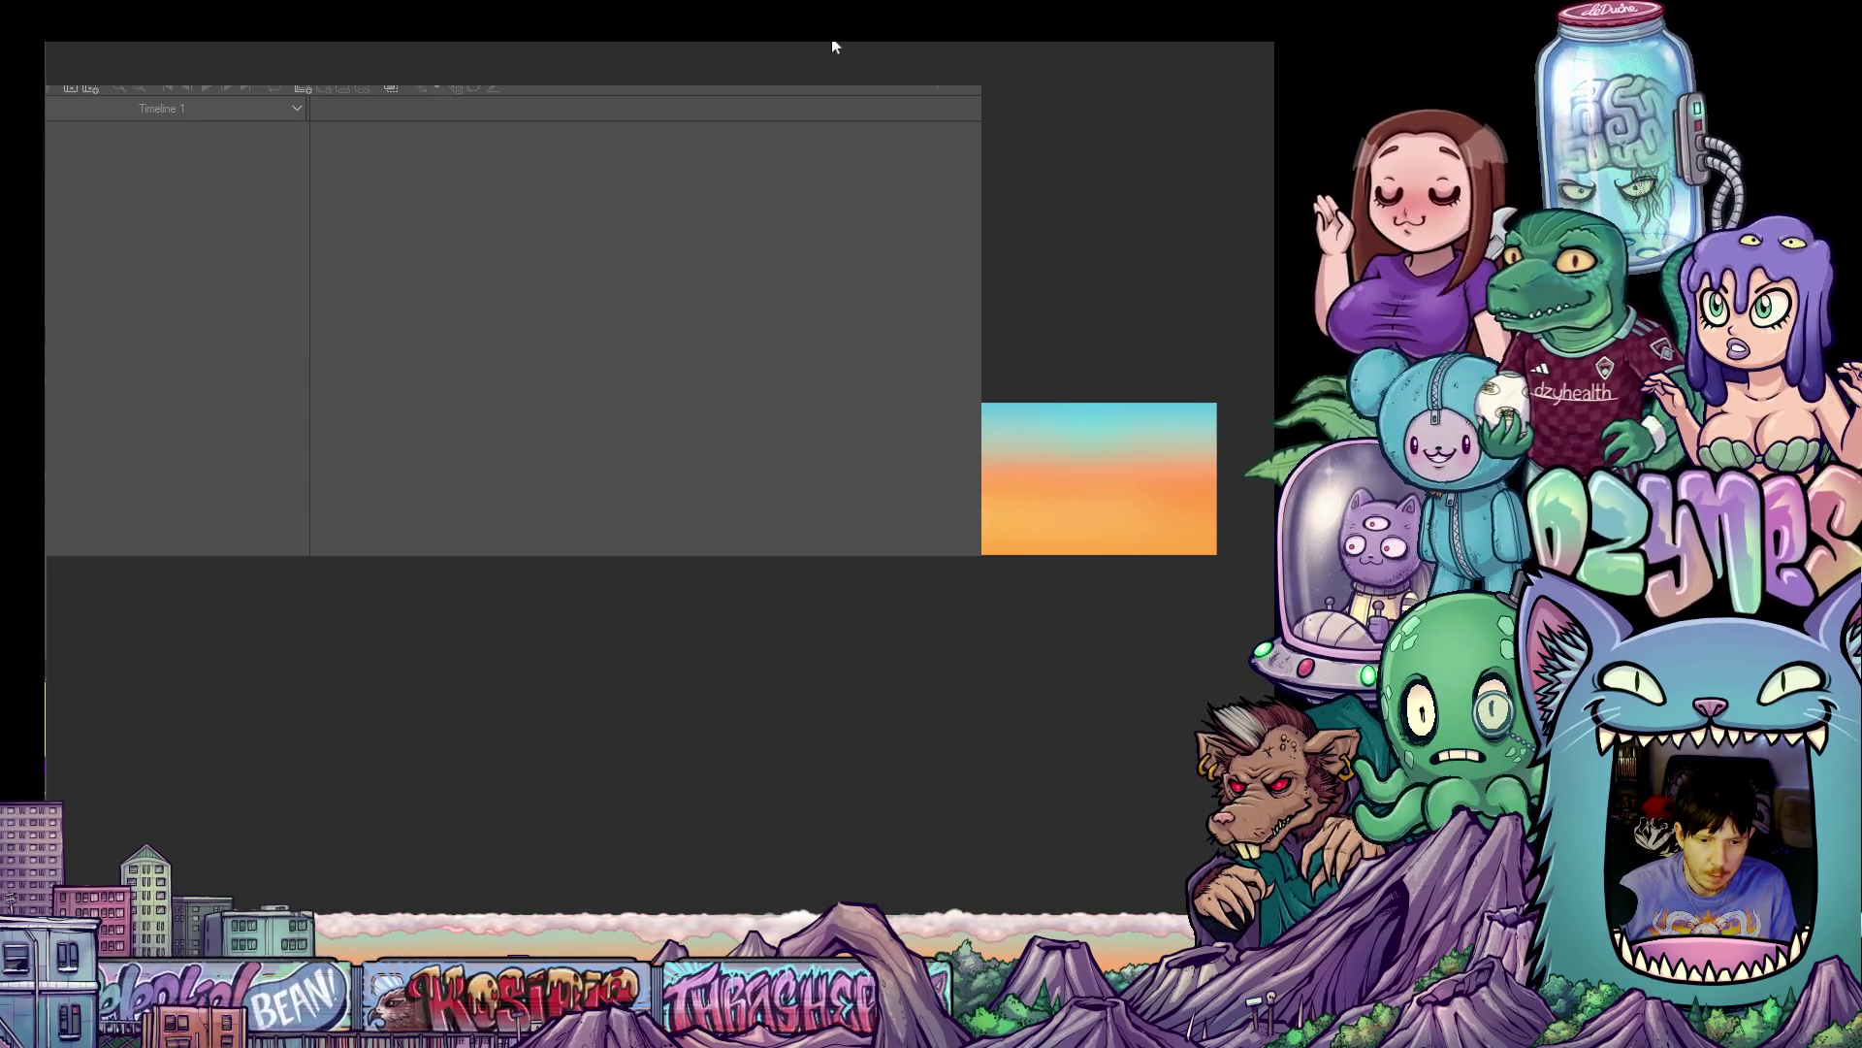
# - Zoom and pan across the blue-to-orange sunset gradient canvas
pyautogui.scroll(2, 680, 603)
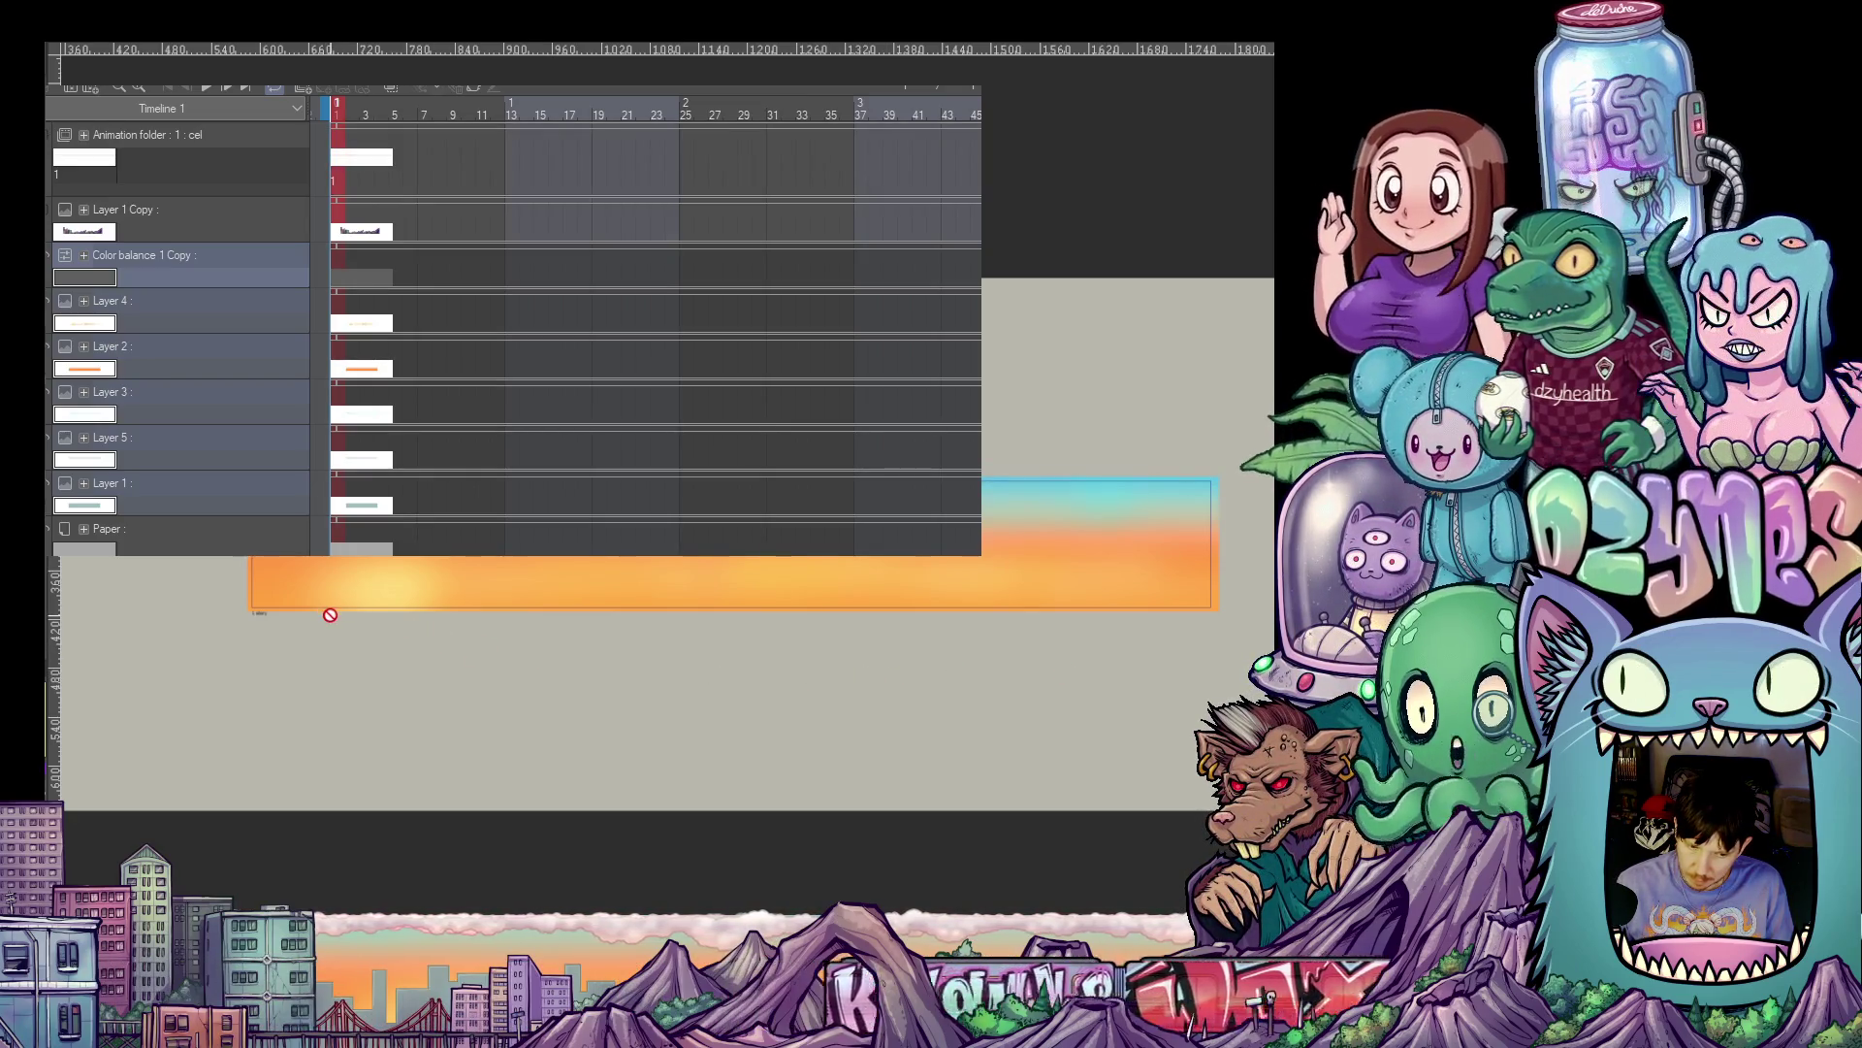
pyautogui.scroll(2, 334, 609)
pyautogui.scroll(1, 335, 609)
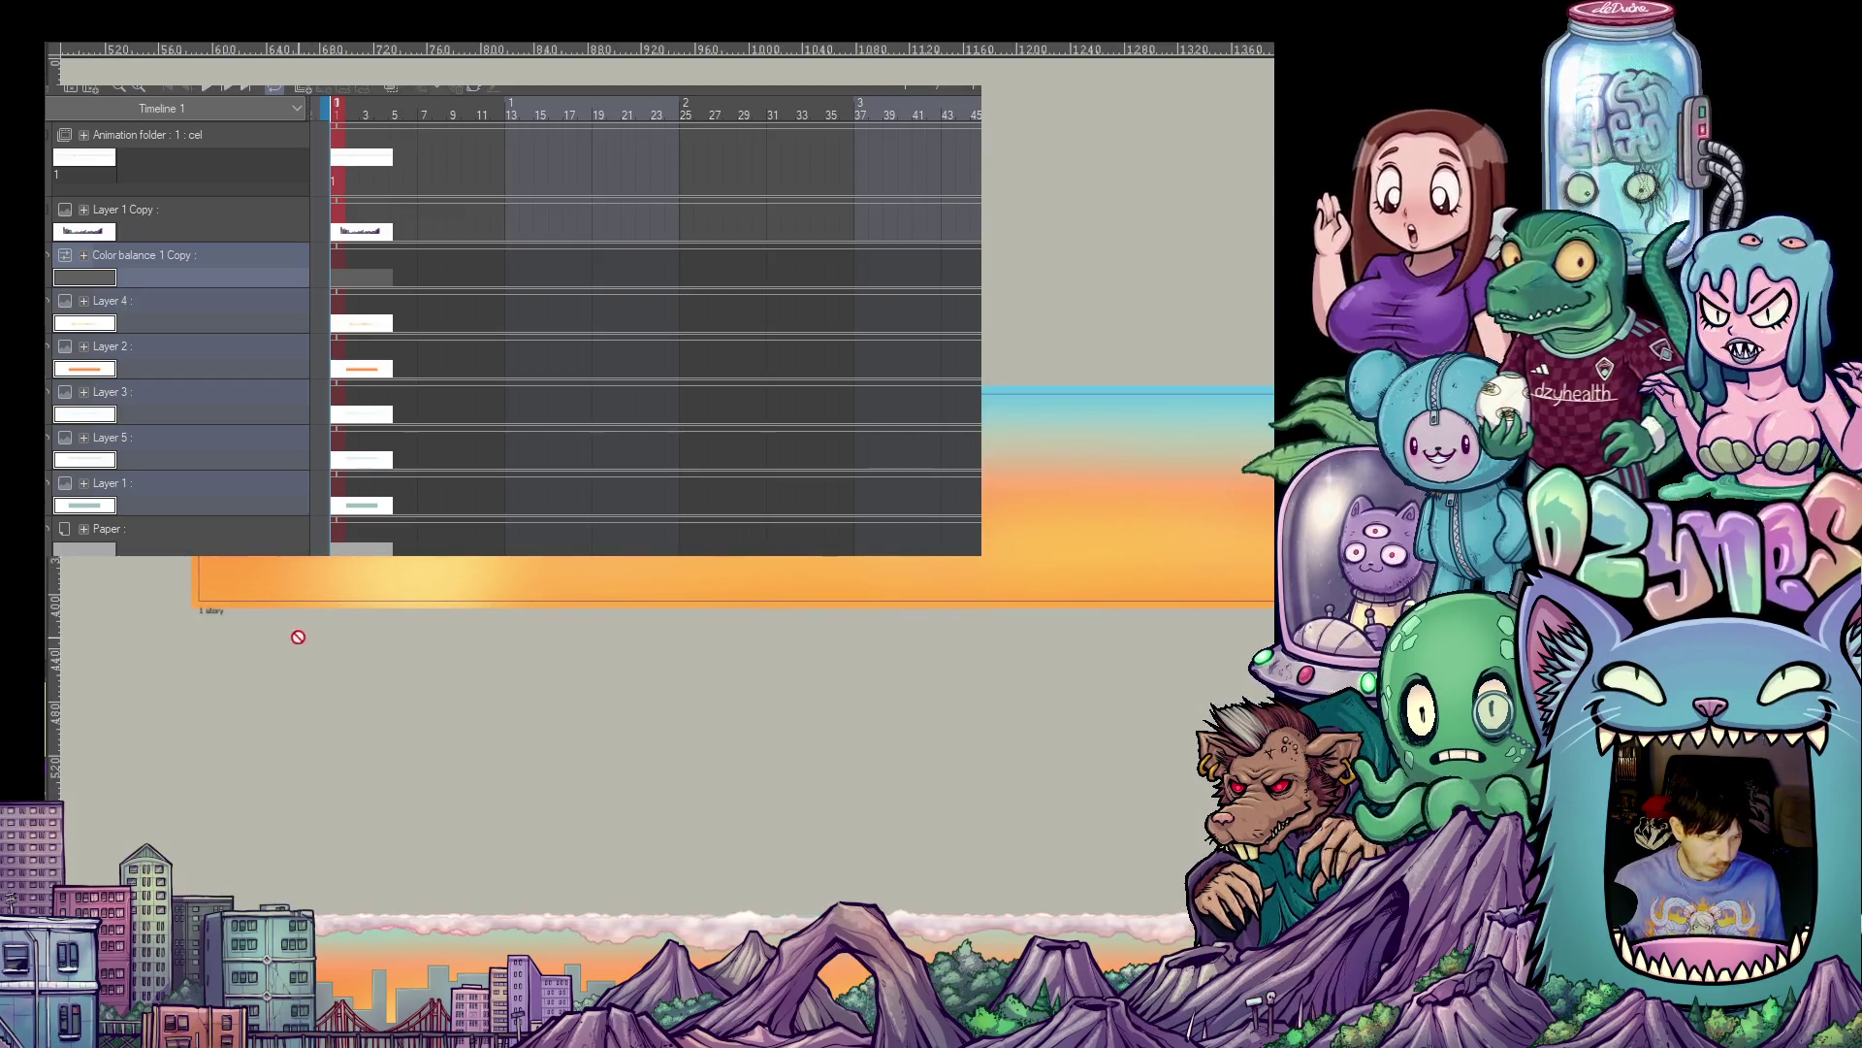
pyautogui.moveTo(278, 674)
pyautogui.mouseDown()
pyautogui.moveTo(454, 727)
pyautogui.moveTo(324, 715)
pyautogui.moveTo(611, 673)
pyautogui.mouseUp()
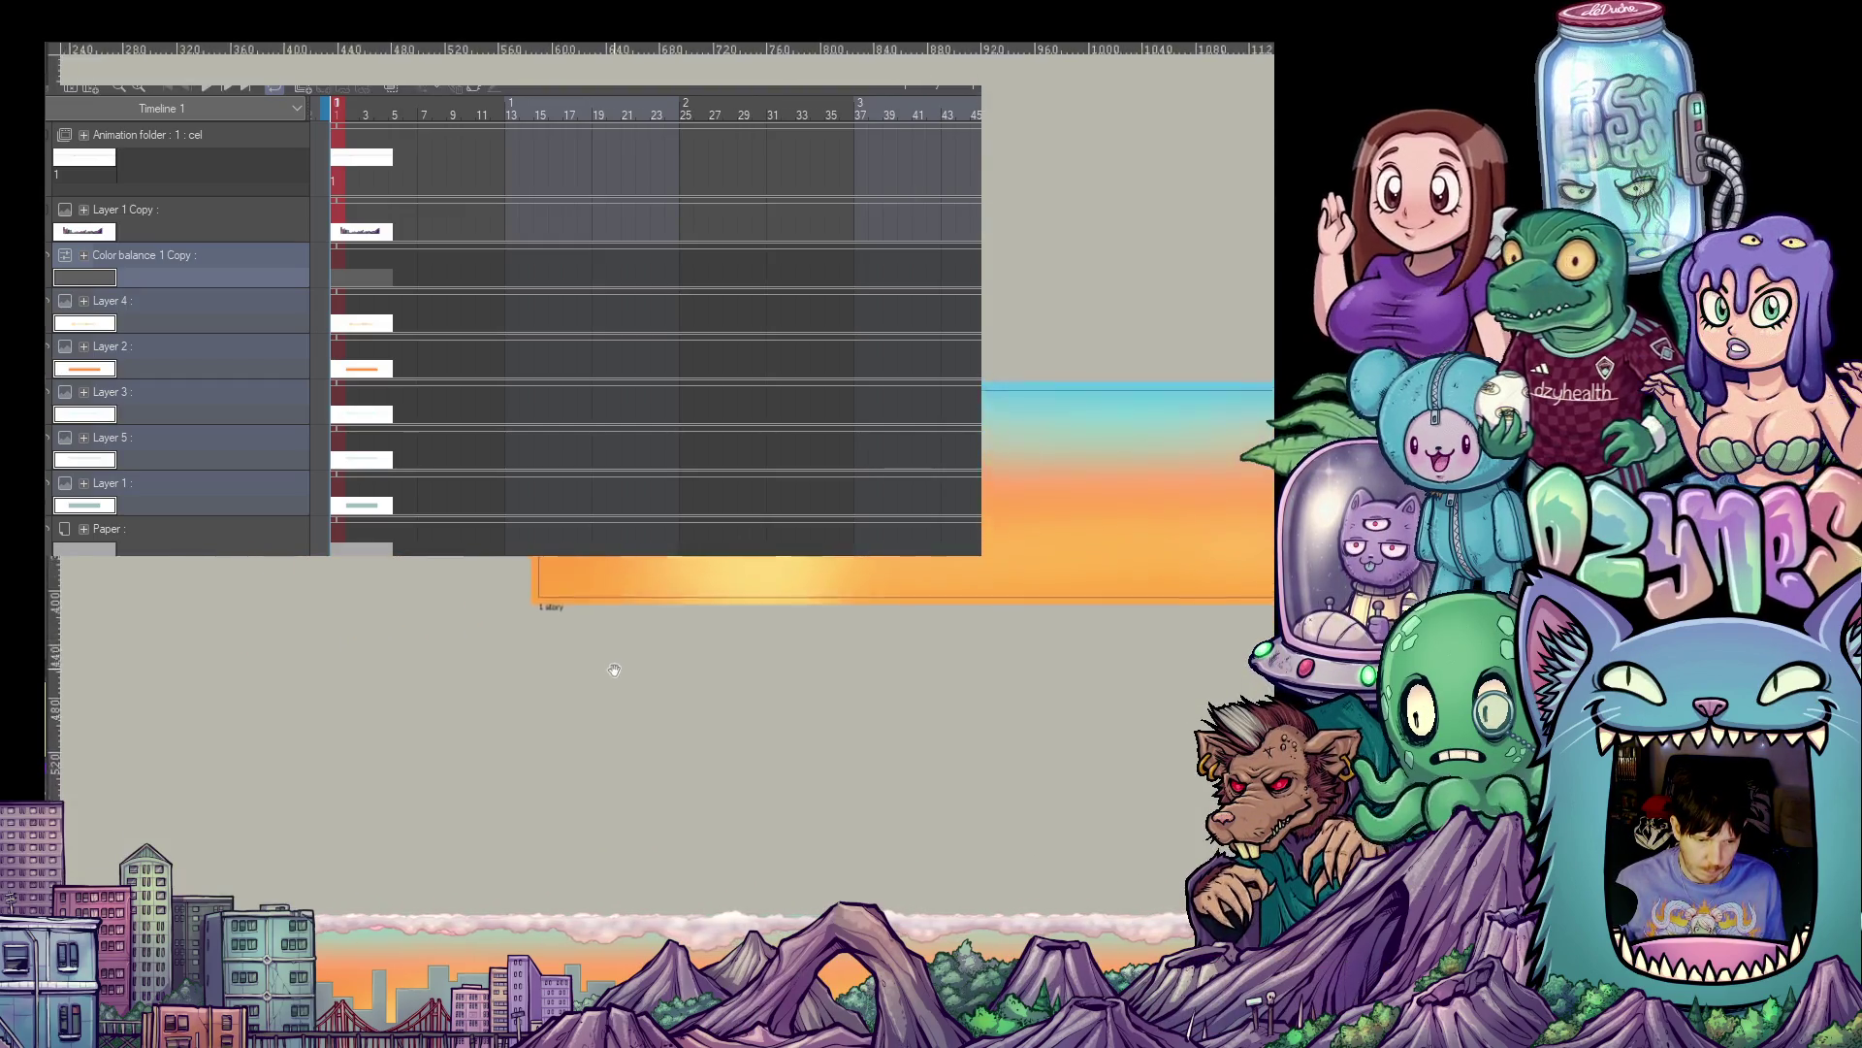
pyautogui.scroll(2, 578, 578)
pyautogui.scroll(1, 679, 485)
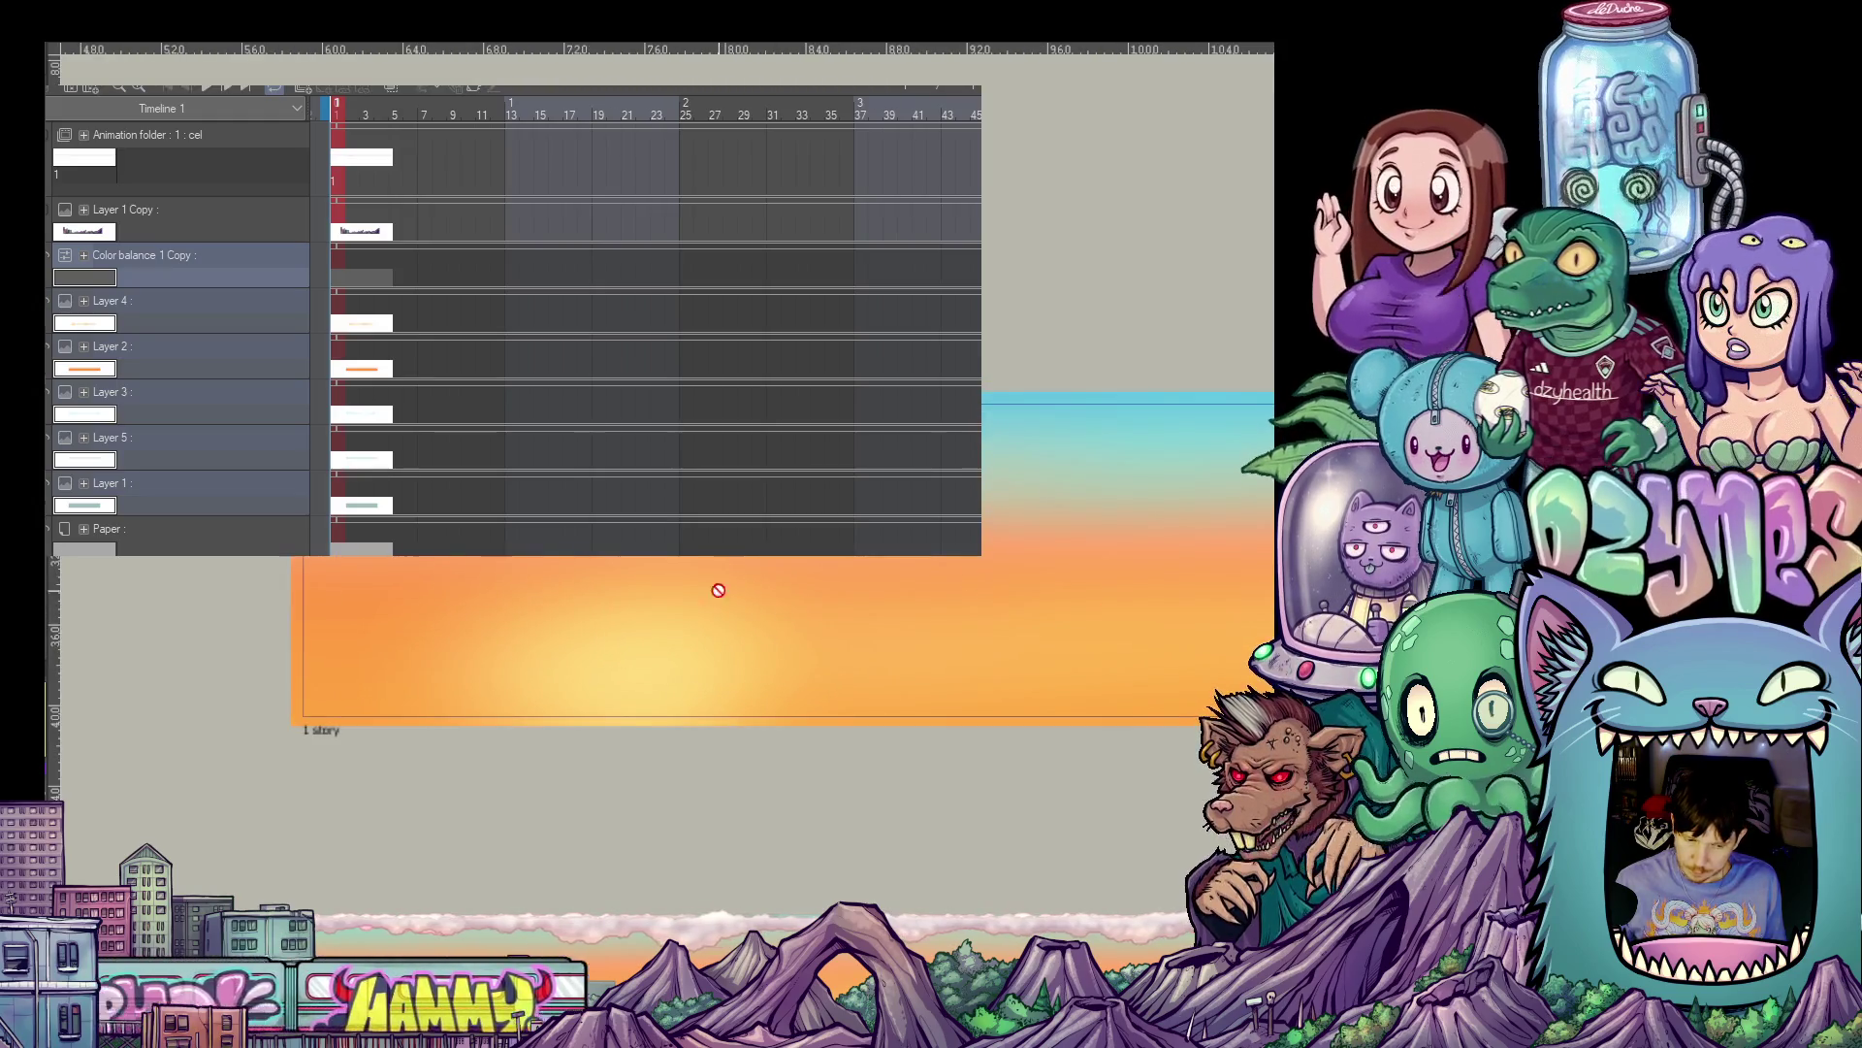
pyautogui.scroll(4, 719, 589)
pyautogui.scroll(-2, 681, 724)
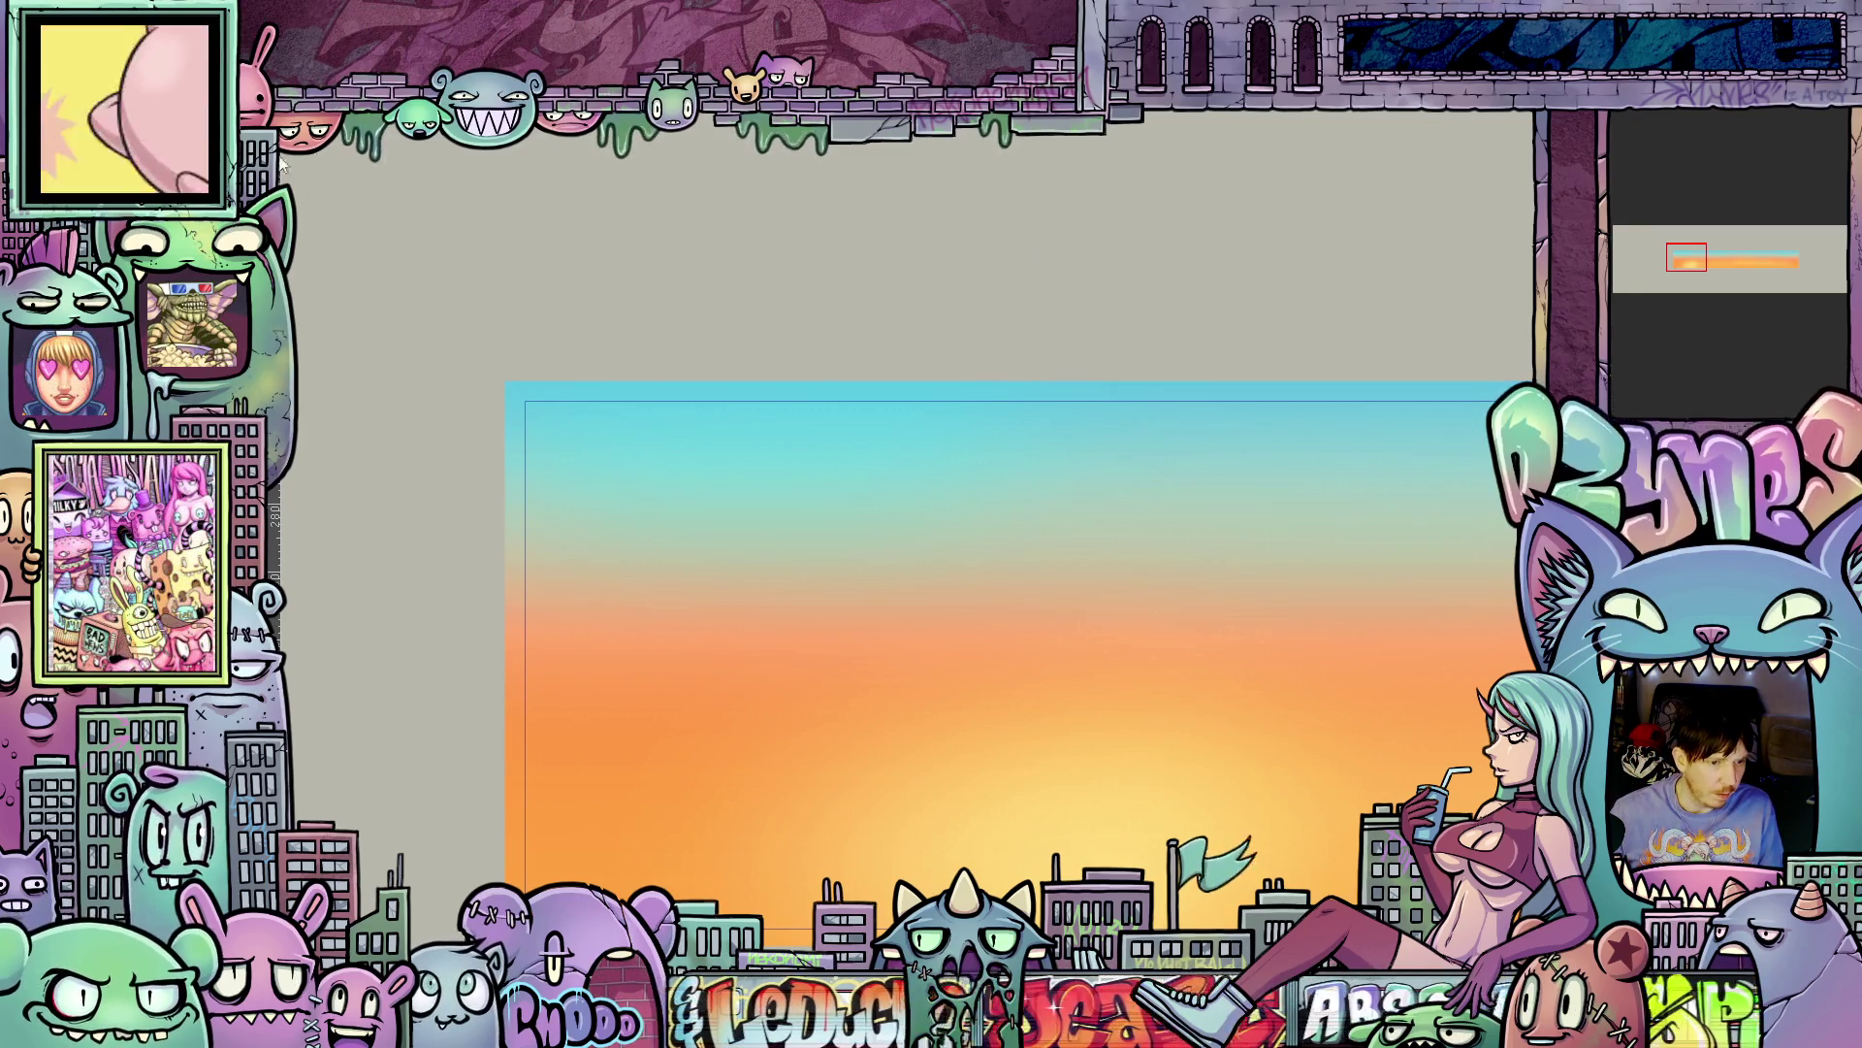
# - Hide a panel from the Window menu to enlarge the canvas, then zoom in
pyautogui.click(431, 43)
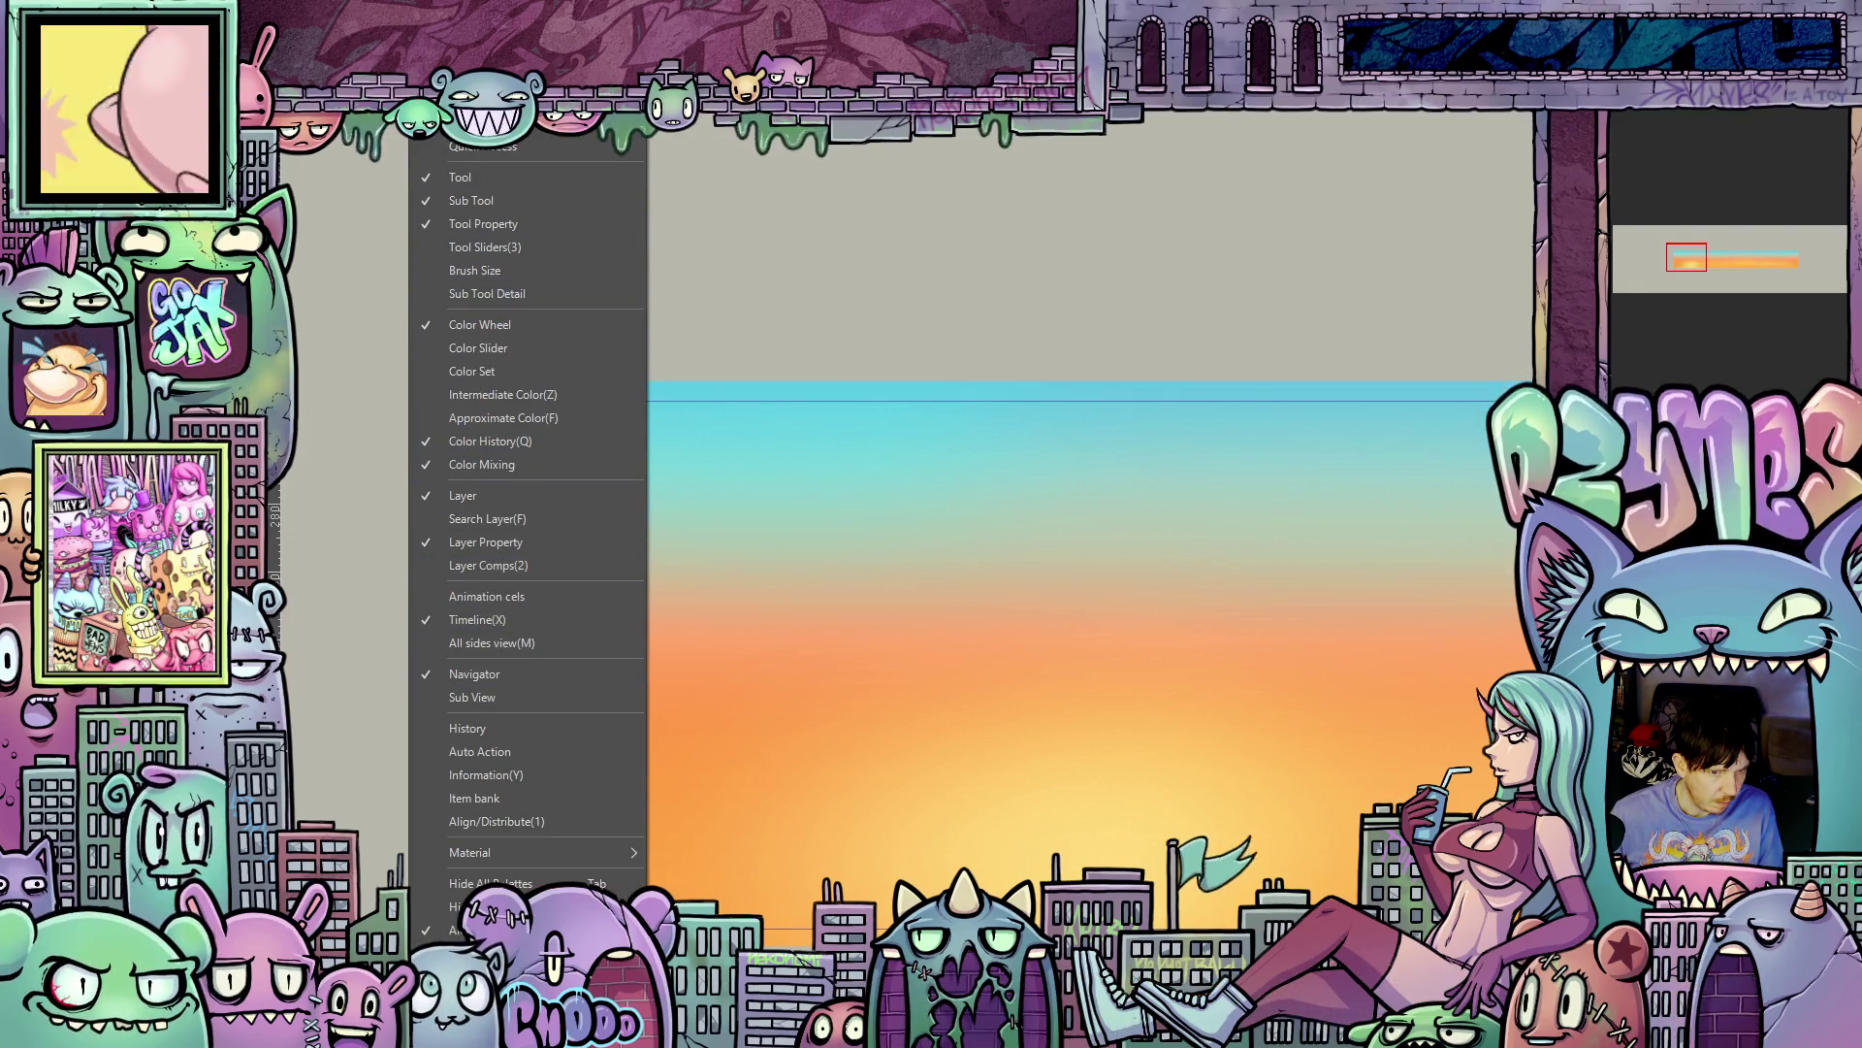
pyautogui.click(443, 470)
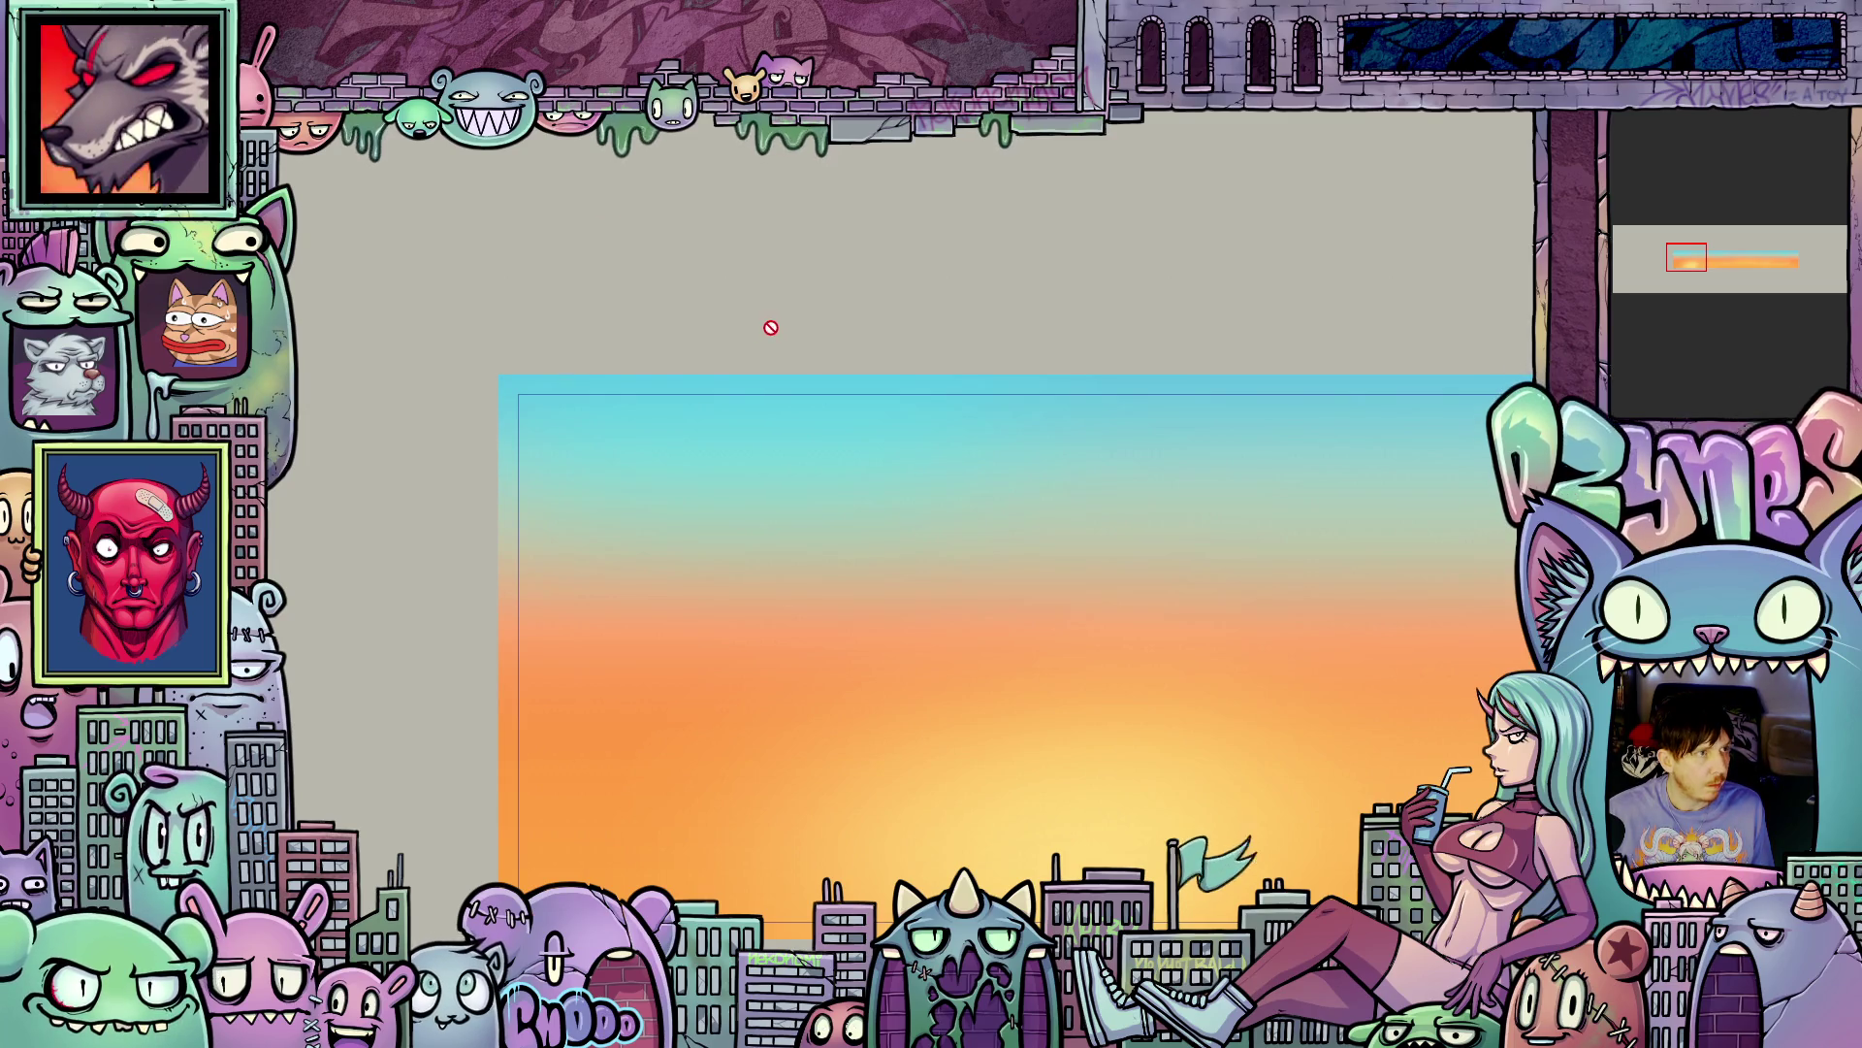
pyautogui.scroll(3, 596, 491)
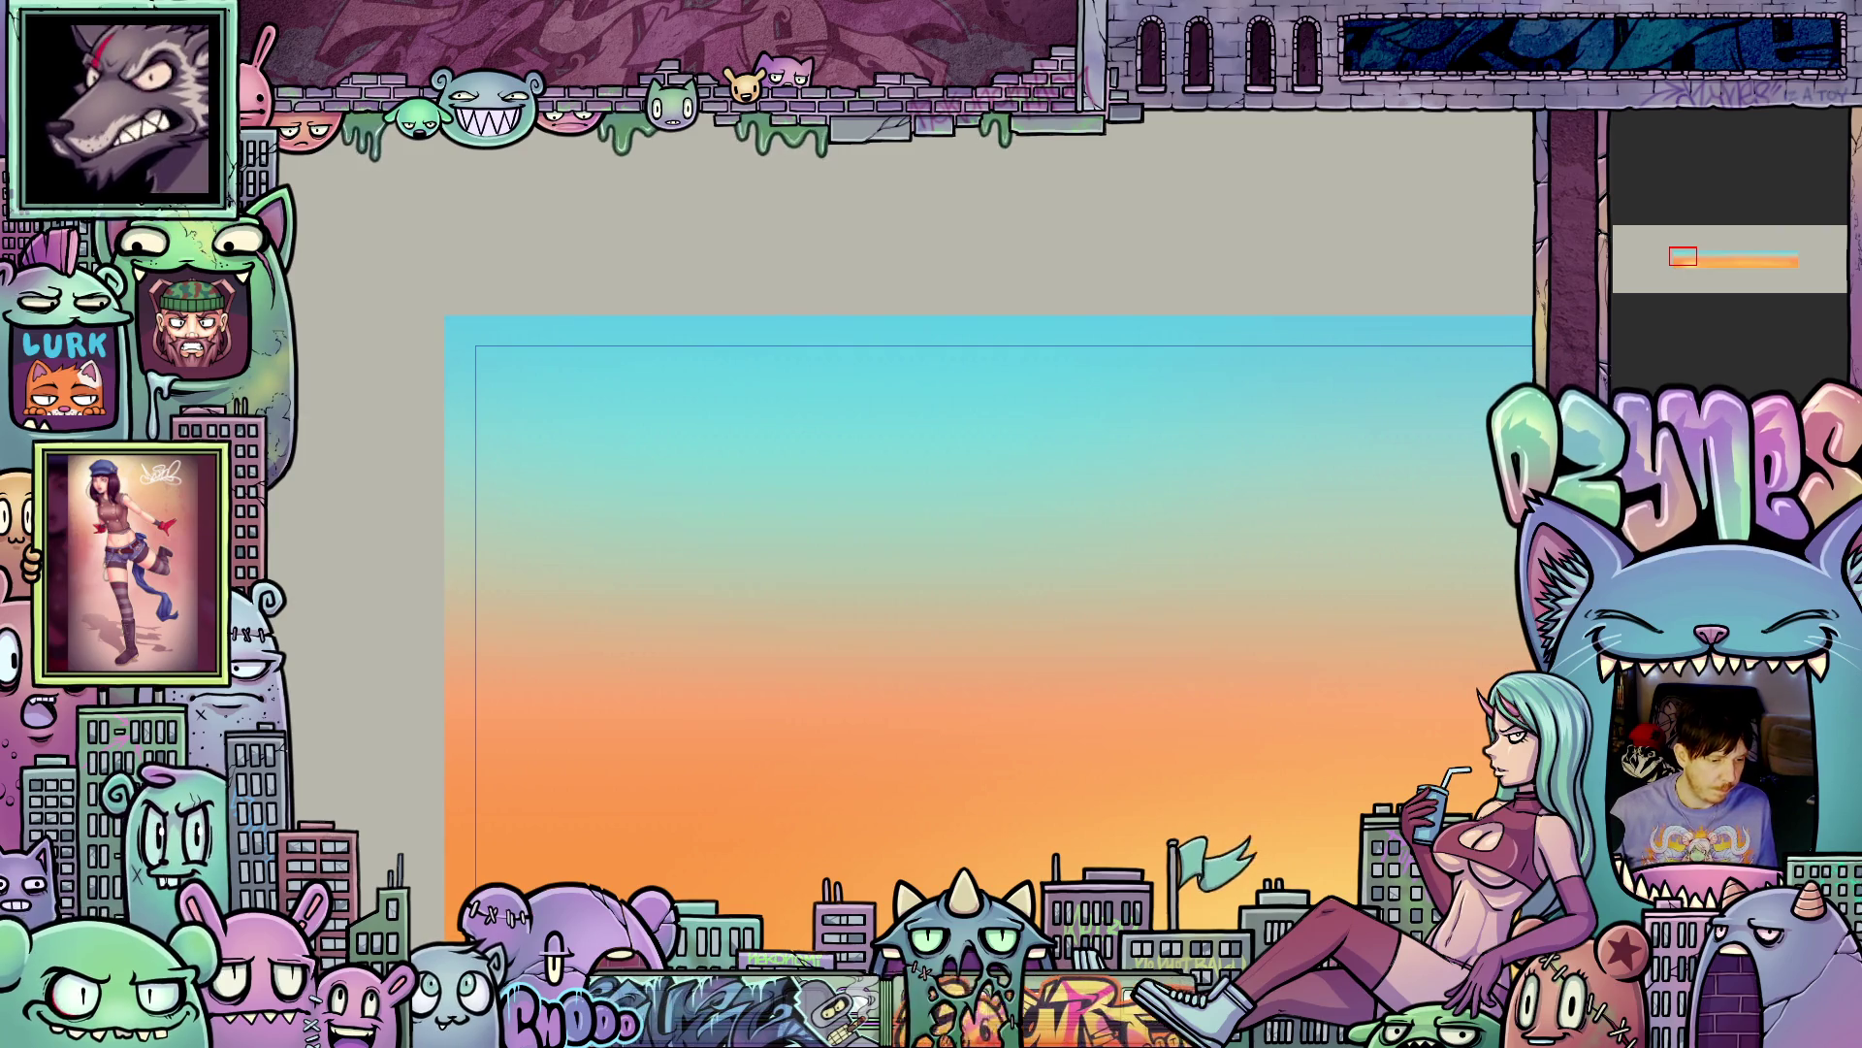
pyautogui.scroll(1, 686, 516)
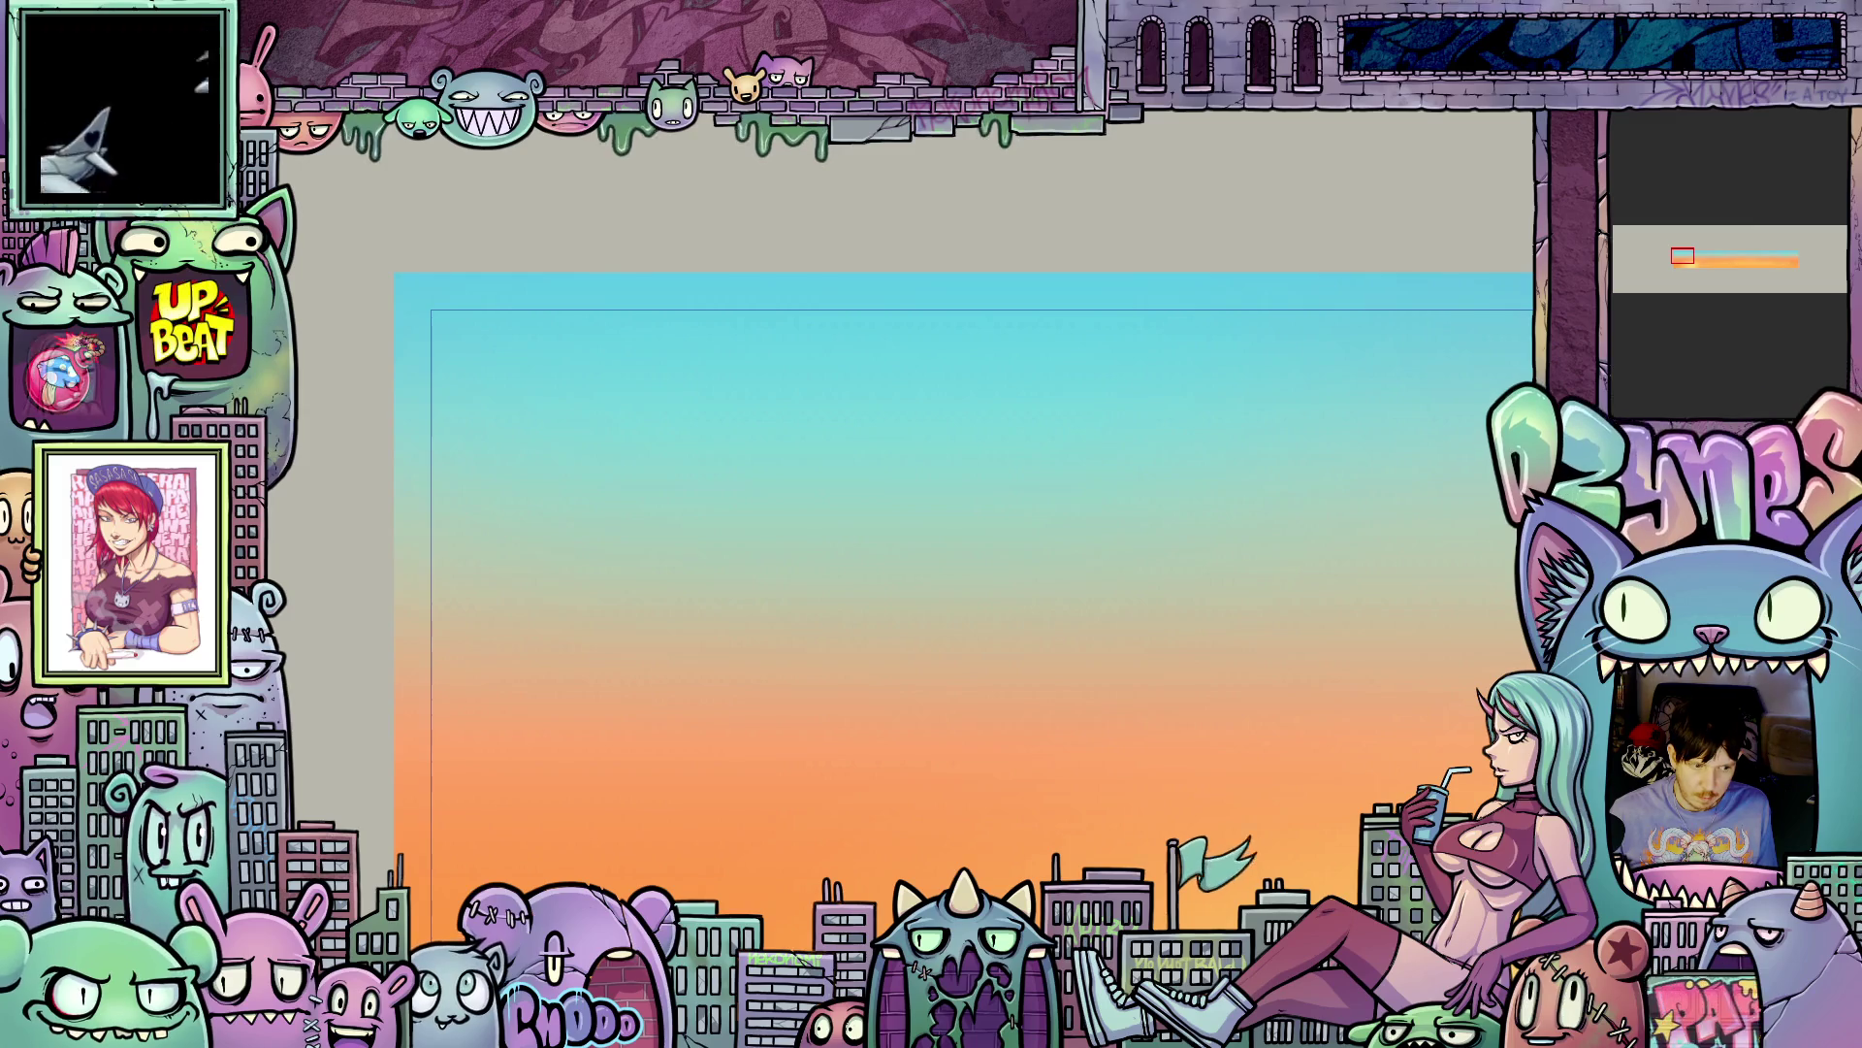
pyautogui.scroll(1, 561, 427)
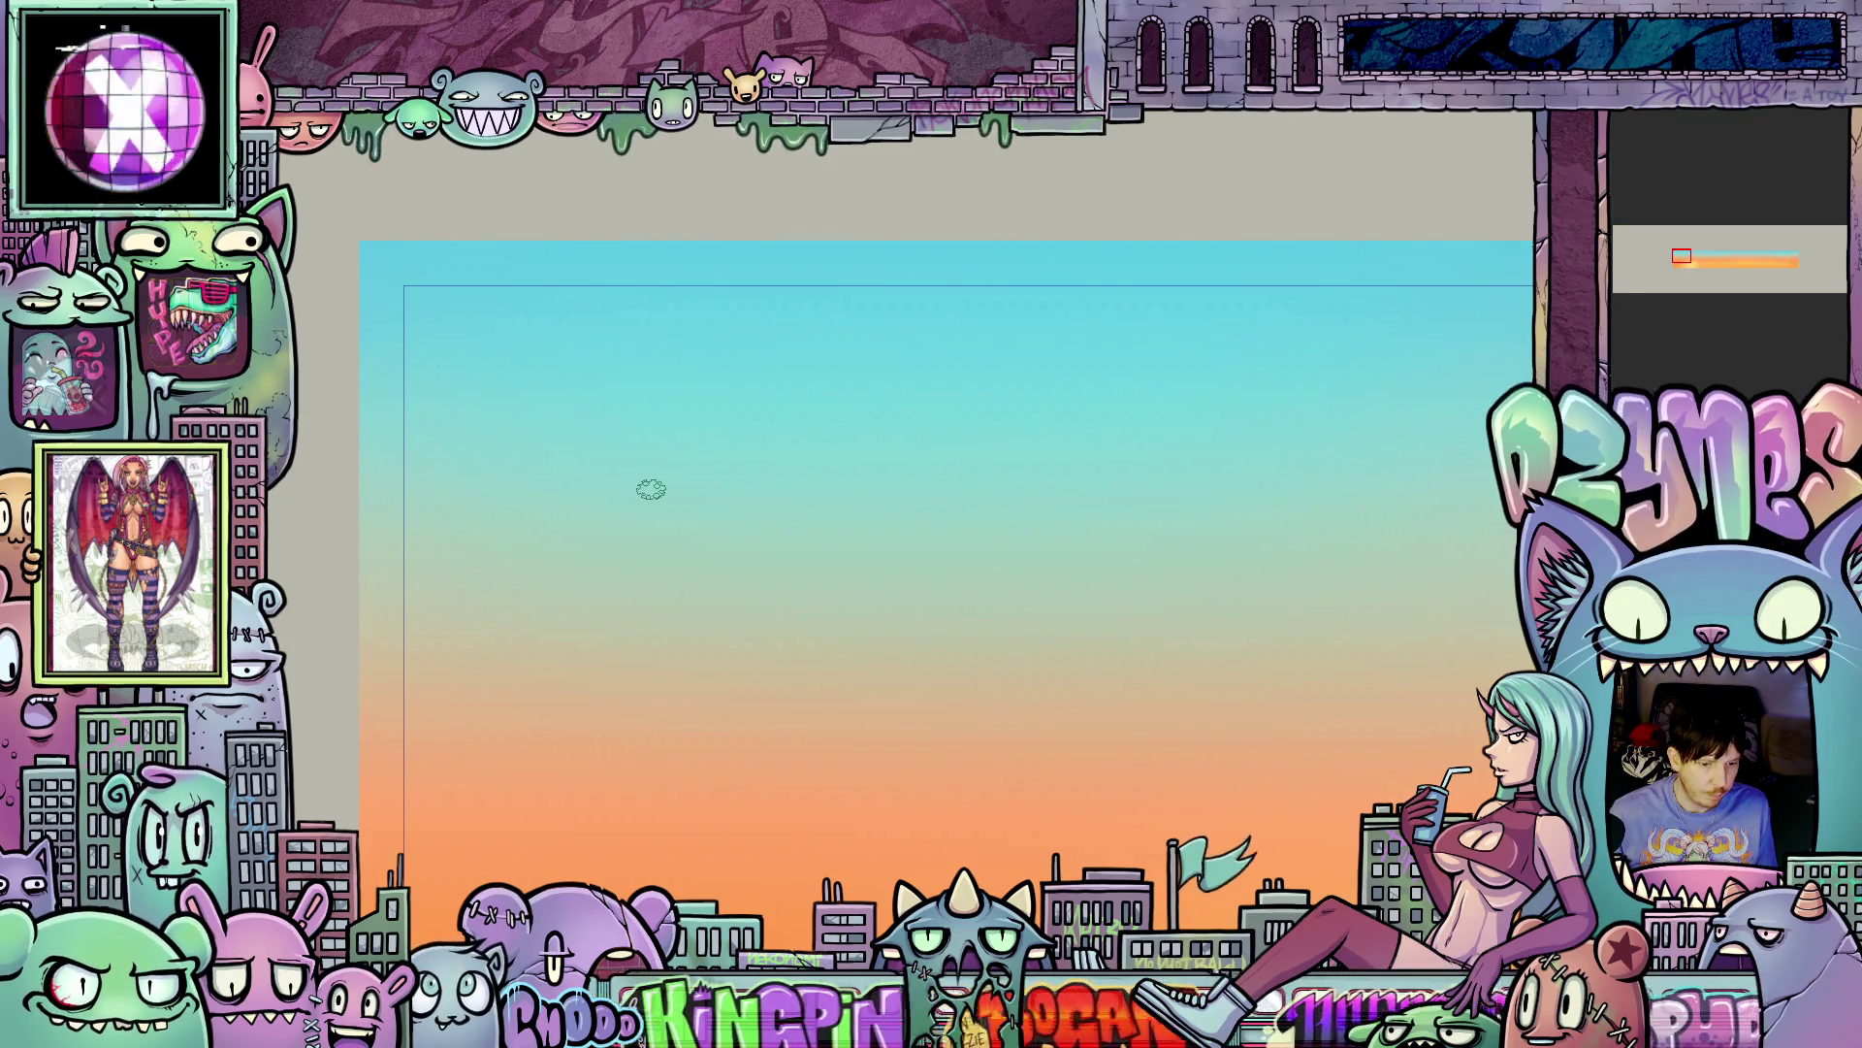
# - Zoom back out and bring the city buildings back over the sky with Ctrl+Z
pyautogui.scroll(-1, 650, 495)
pyautogui.scroll(-2, 776, 529)
pyautogui.scroll(-1, 766, 539)
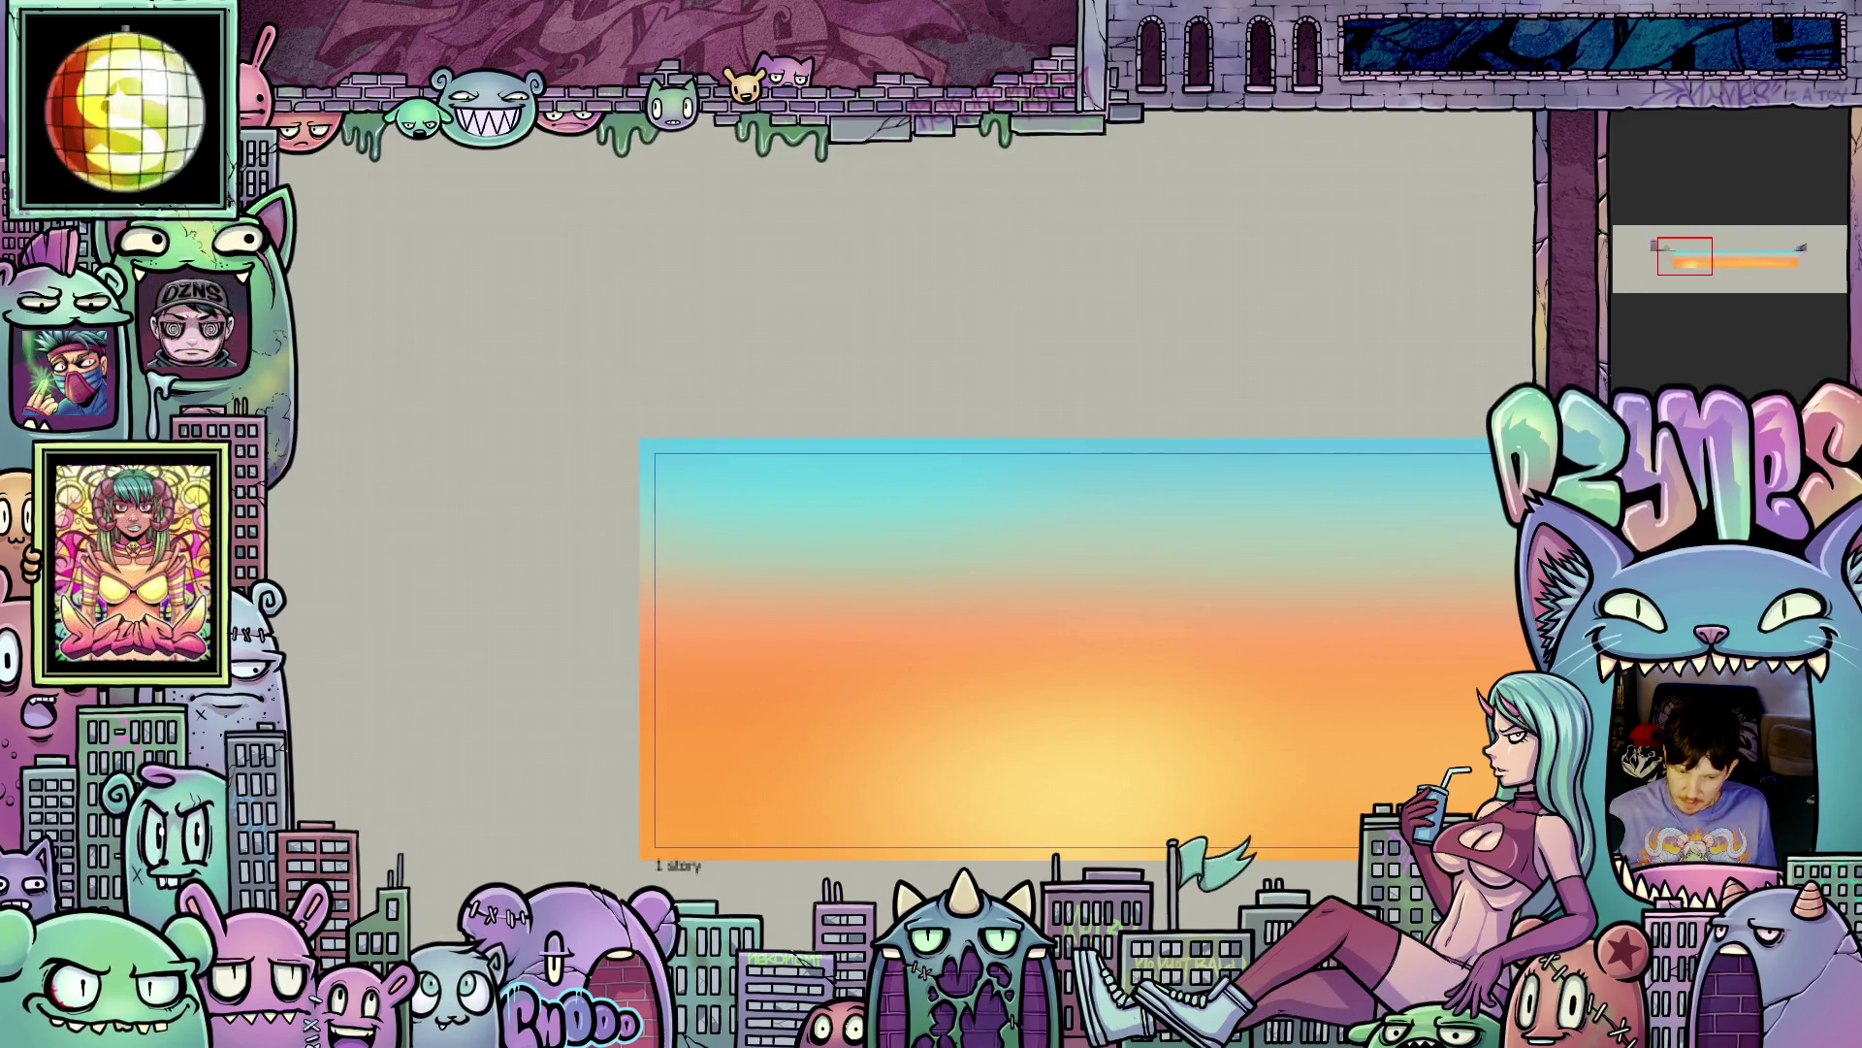
pyautogui.hotkey('ctrl', 'z')
pyautogui.scroll(3, 996, 503)
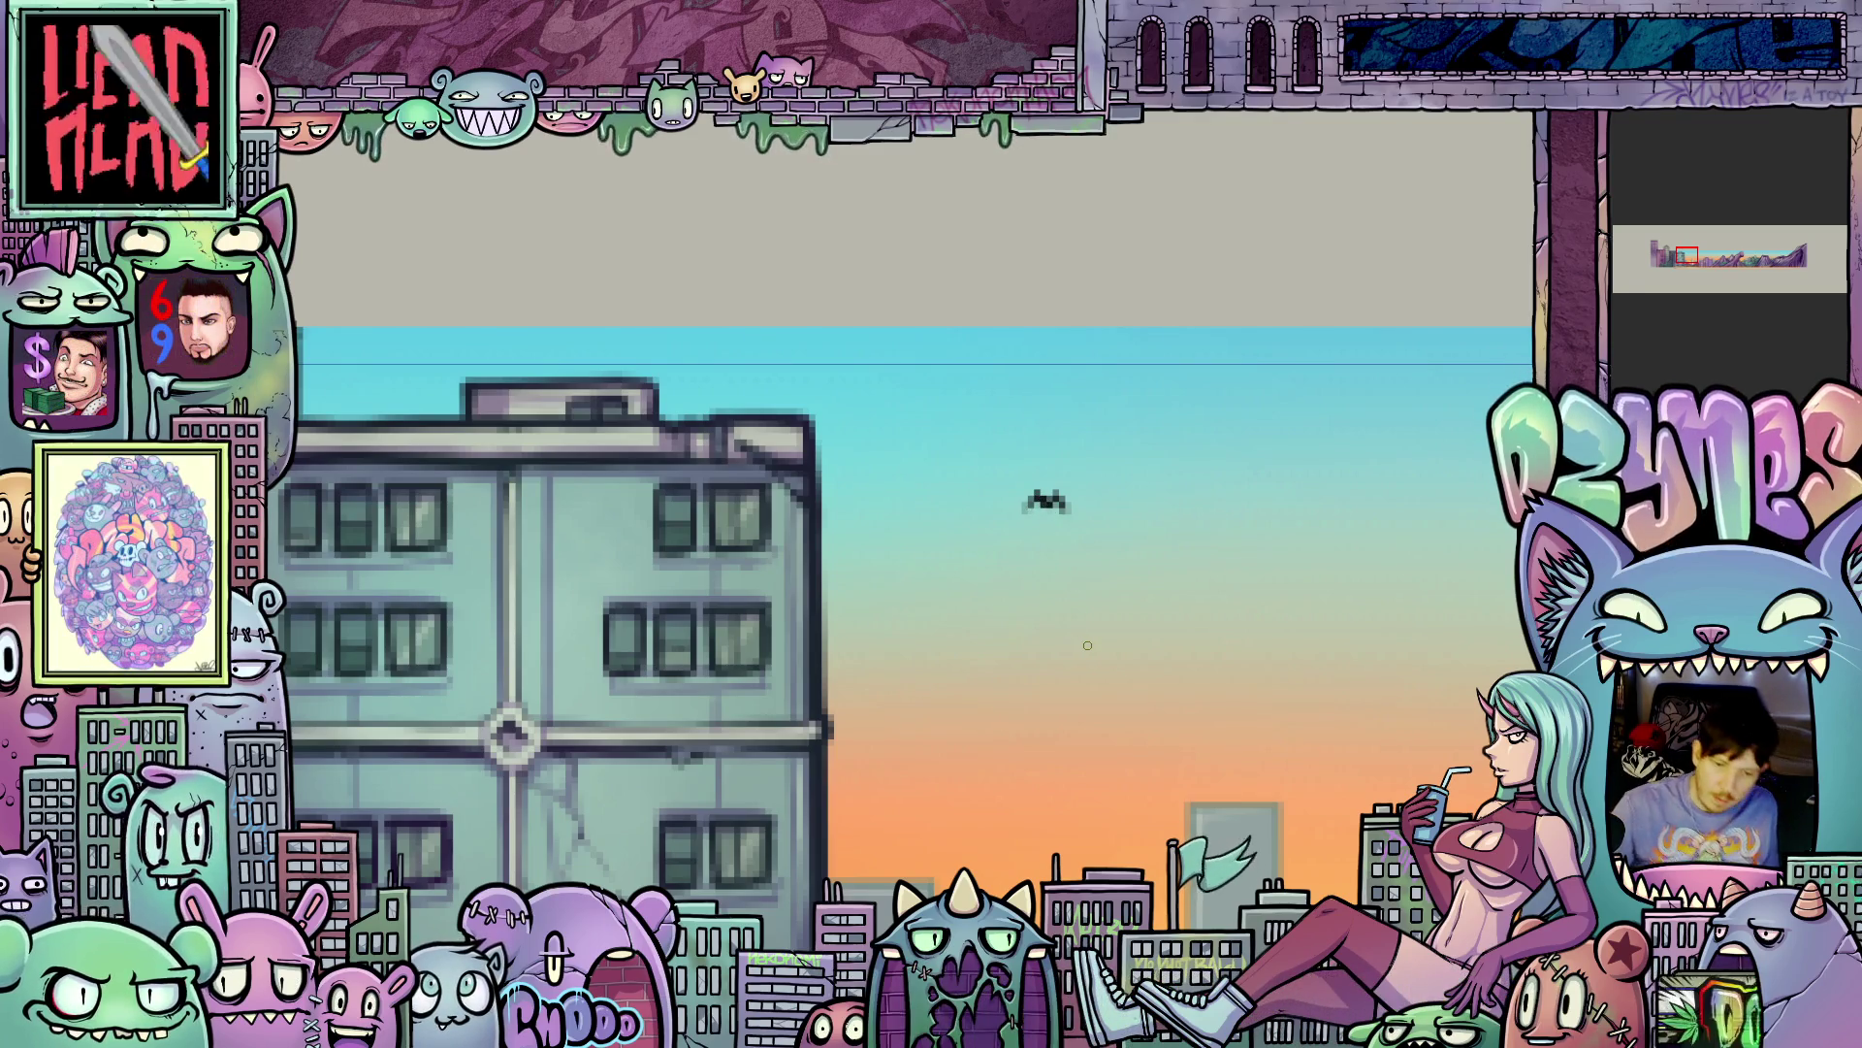
# - Zoom in on the small bird beside the left building and fill its centre dark
pyautogui.scroll(-5, 1087, 646)
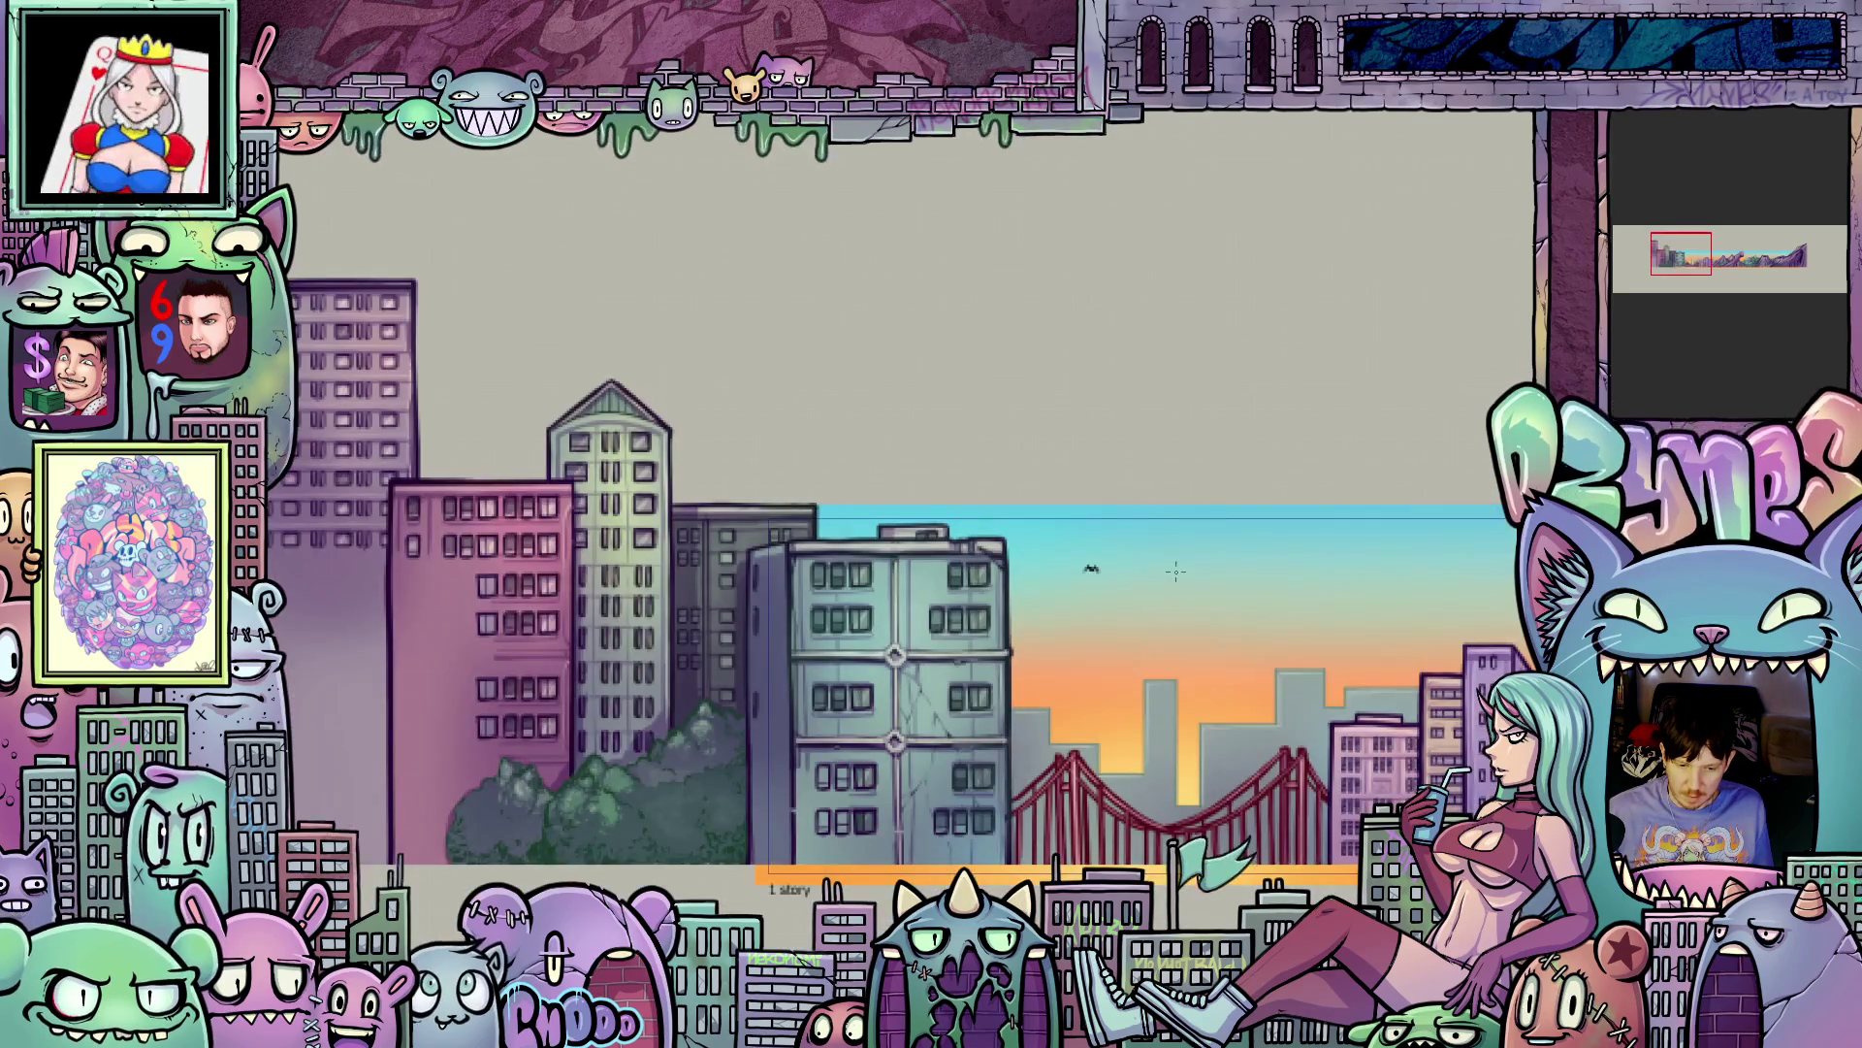
pyautogui.scroll(6, 1140, 608)
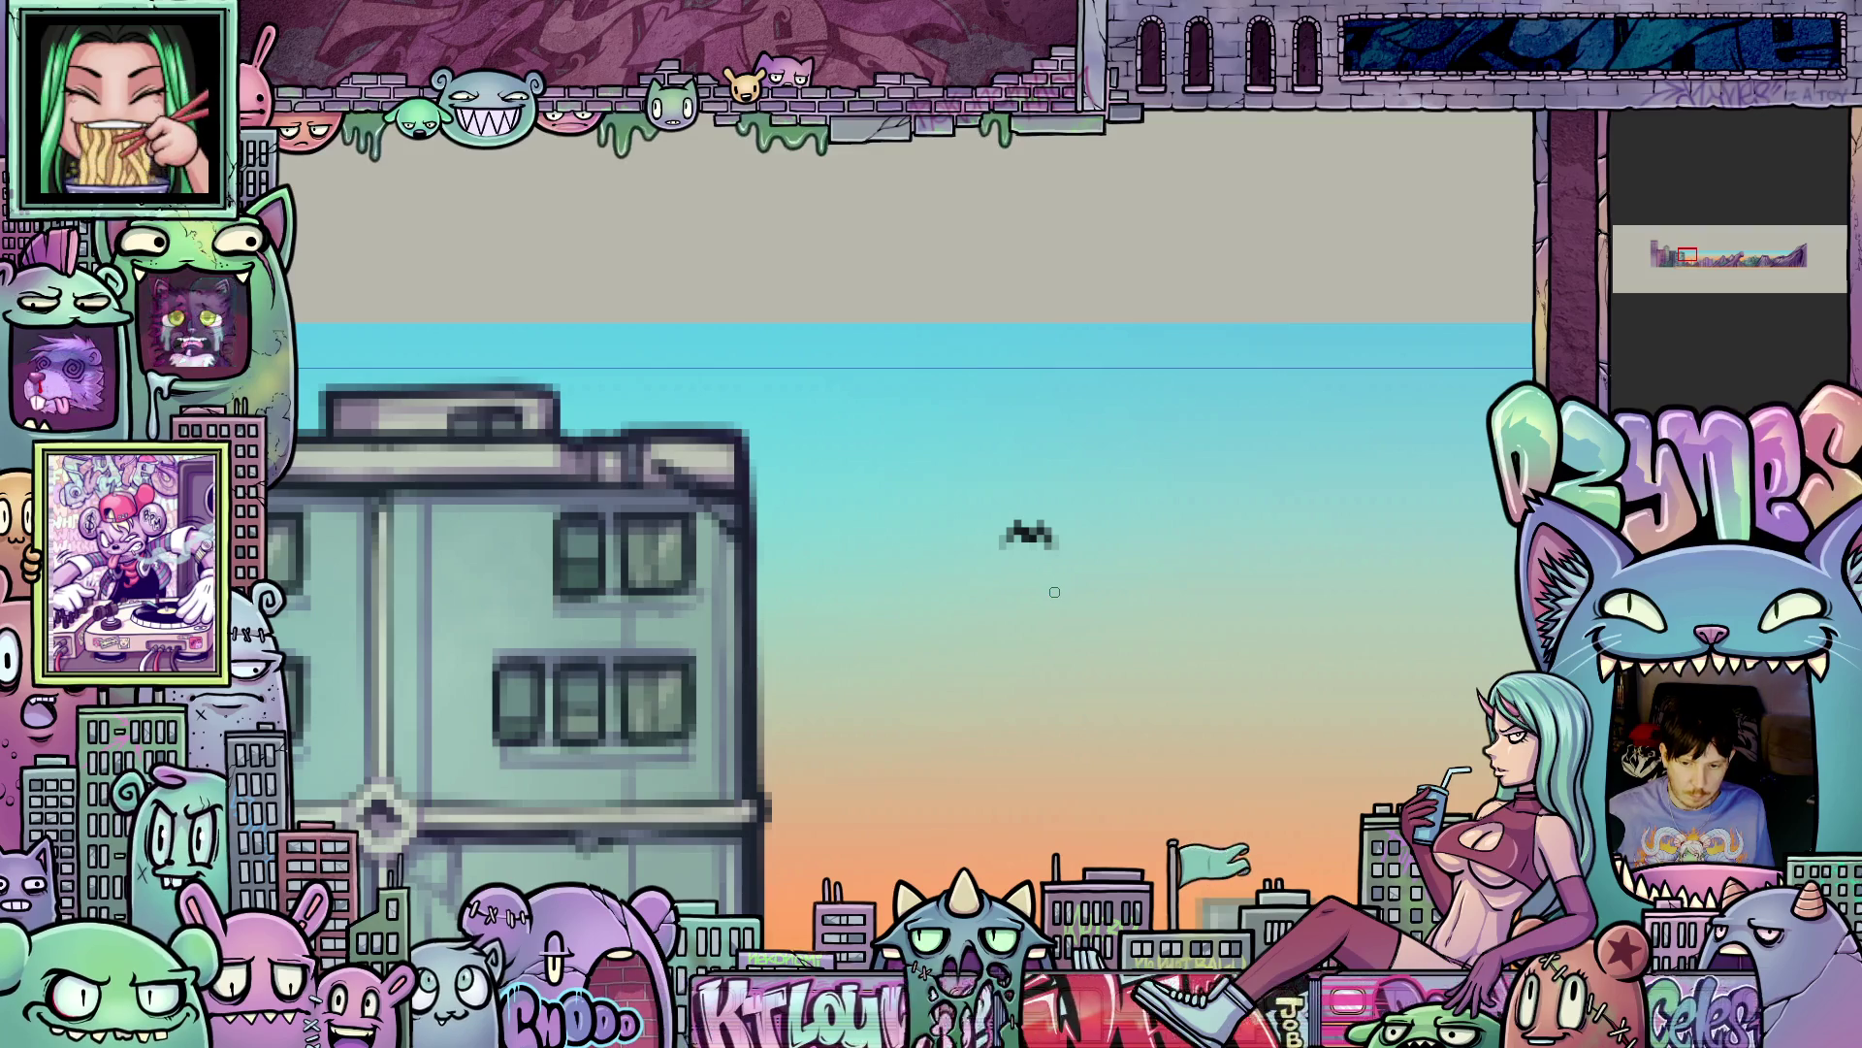
pyautogui.scroll(1, 1068, 604)
pyautogui.moveTo(1064, 613)
pyautogui.mouseDown()
pyautogui.moveTo(1087, 680)
pyautogui.moveTo(1077, 654)
pyautogui.mouseUp()
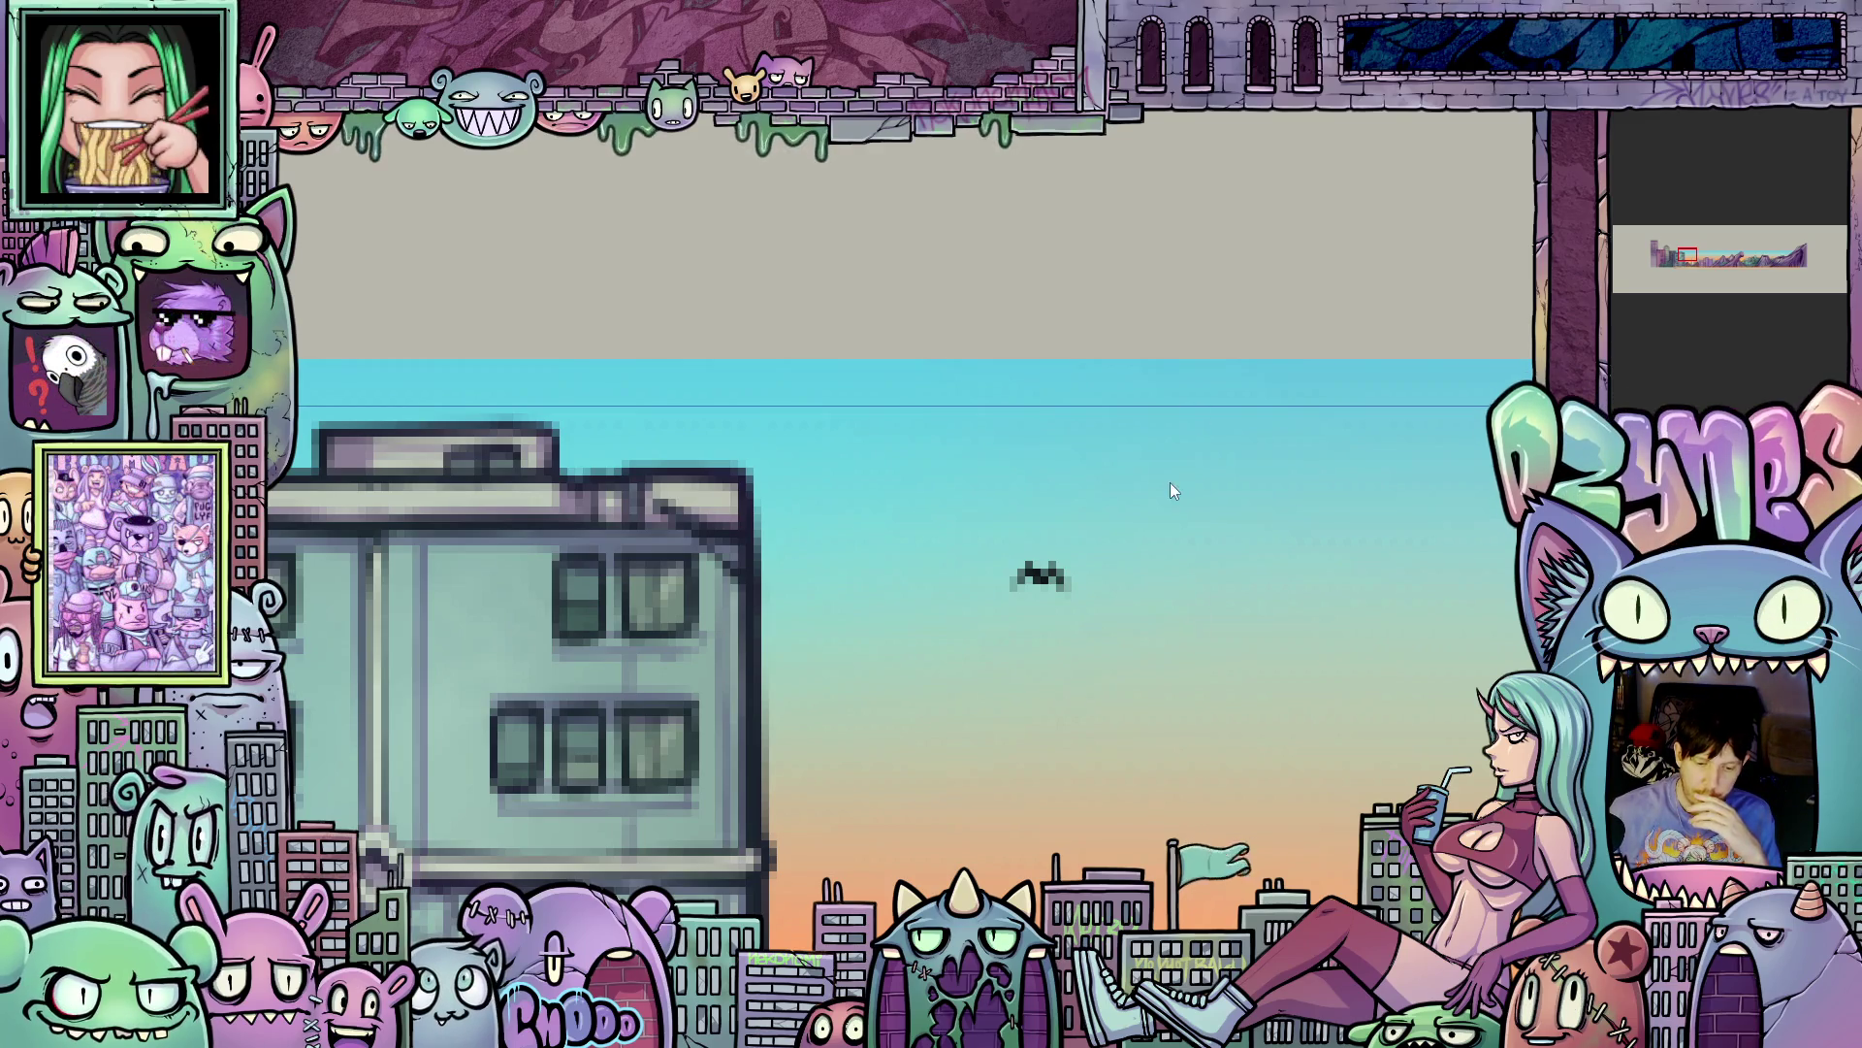
pyautogui.scroll(2, 1248, 549)
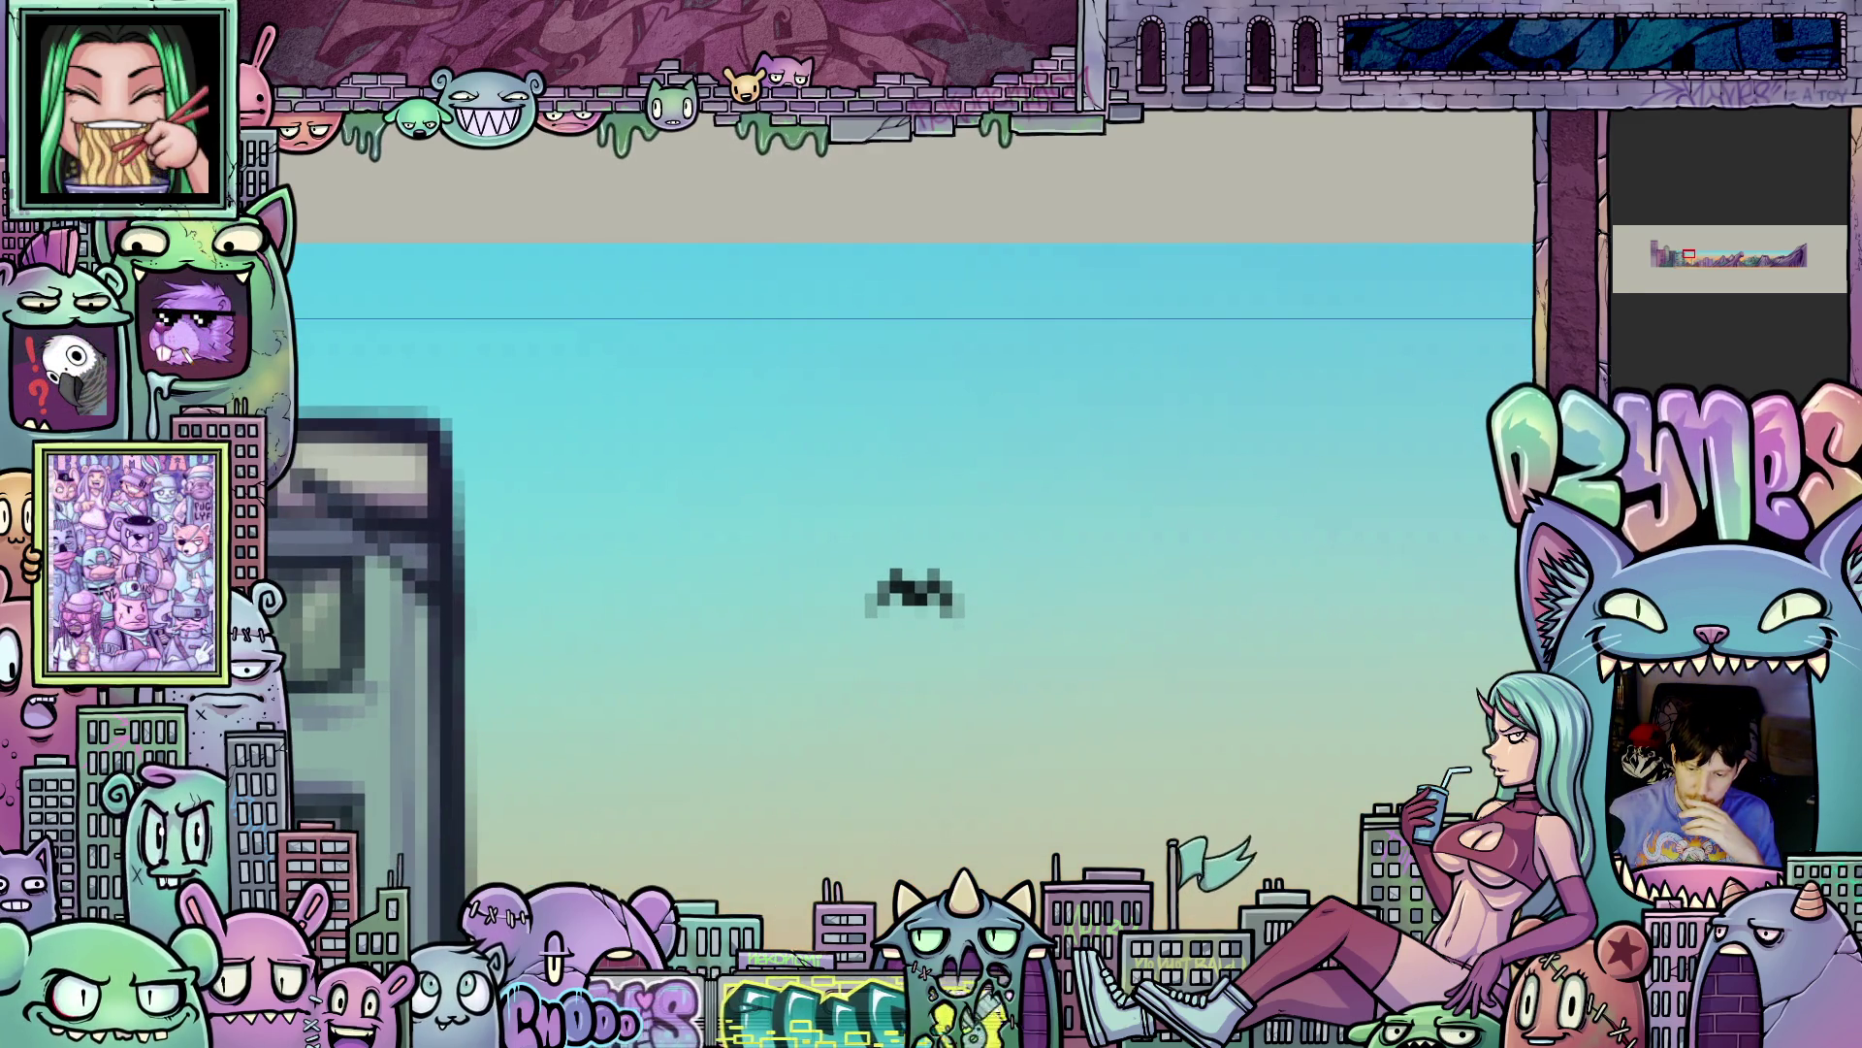
pyautogui.scroll(3, 961, 626)
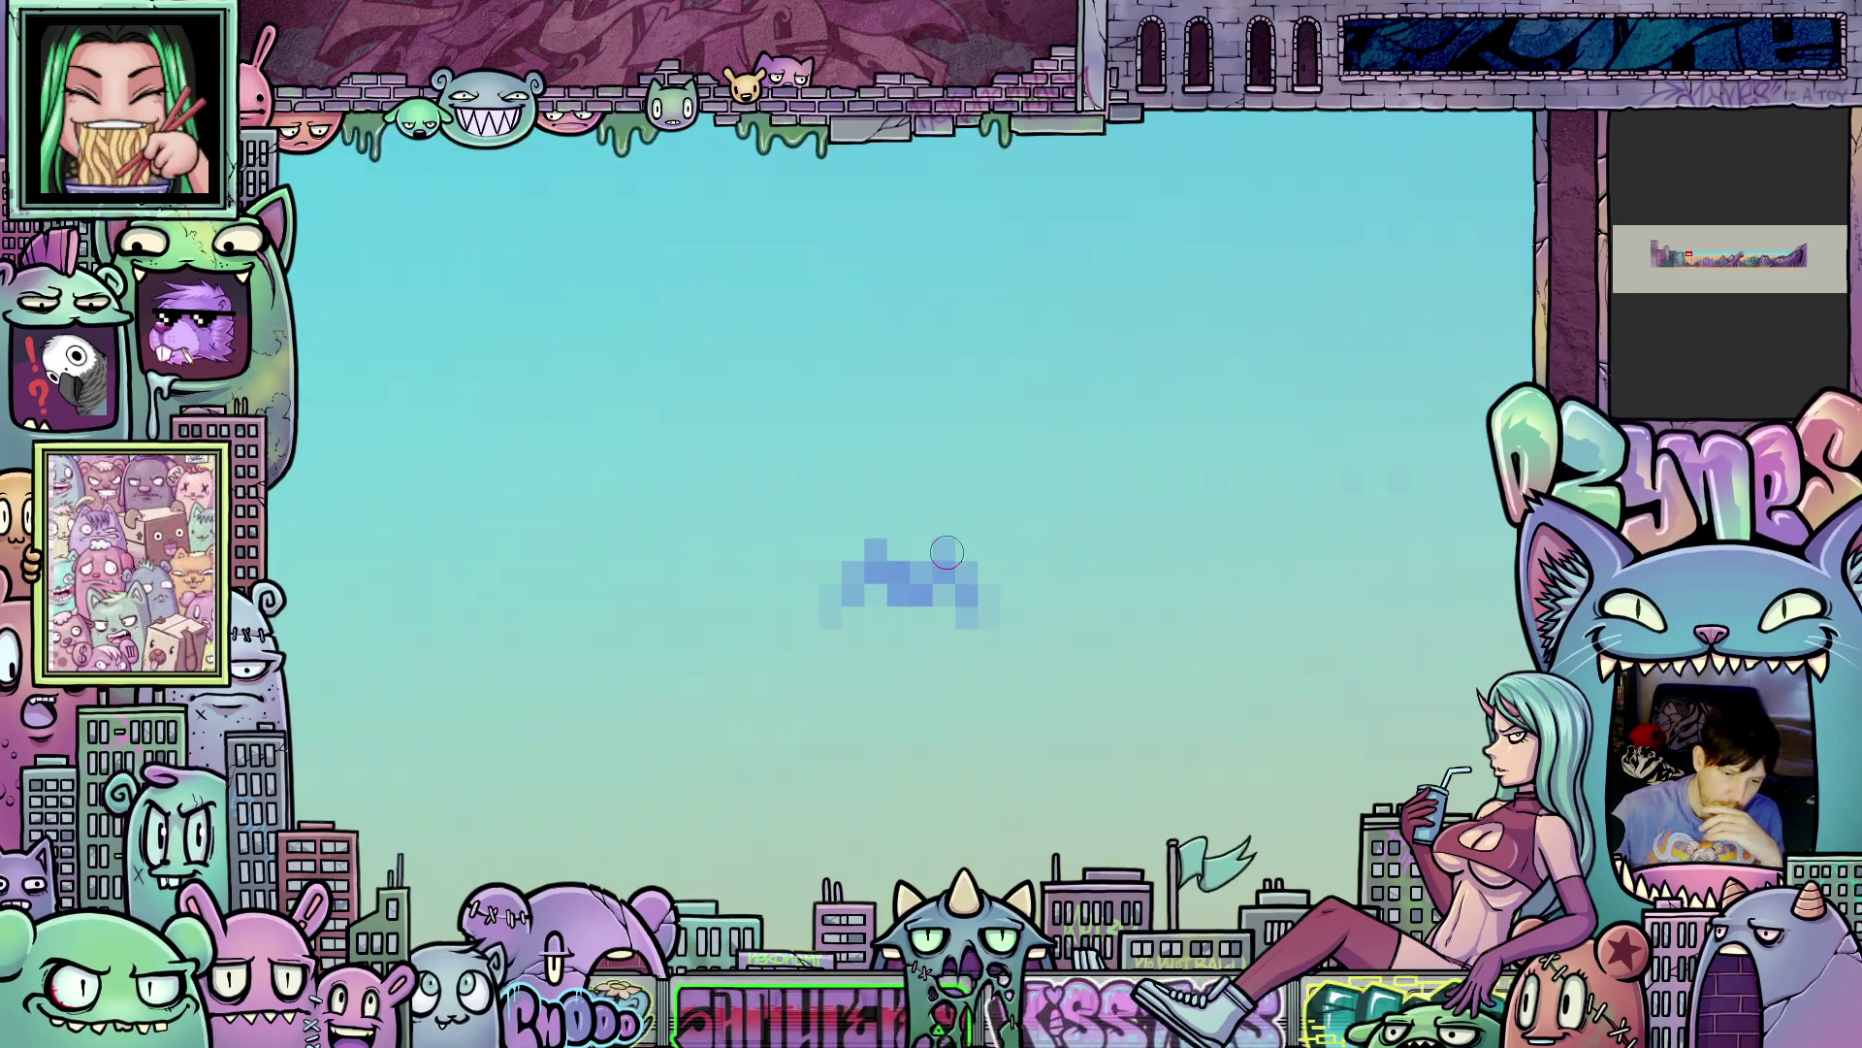
pyautogui.moveTo(915, 577)
pyautogui.mouseDown()
pyautogui.moveTo(922, 553)
pyautogui.moveTo(917, 582)
pyautogui.moveTo(878, 551)
pyautogui.moveTo(874, 623)
pyautogui.moveTo(907, 582)
pyautogui.mouseUp()
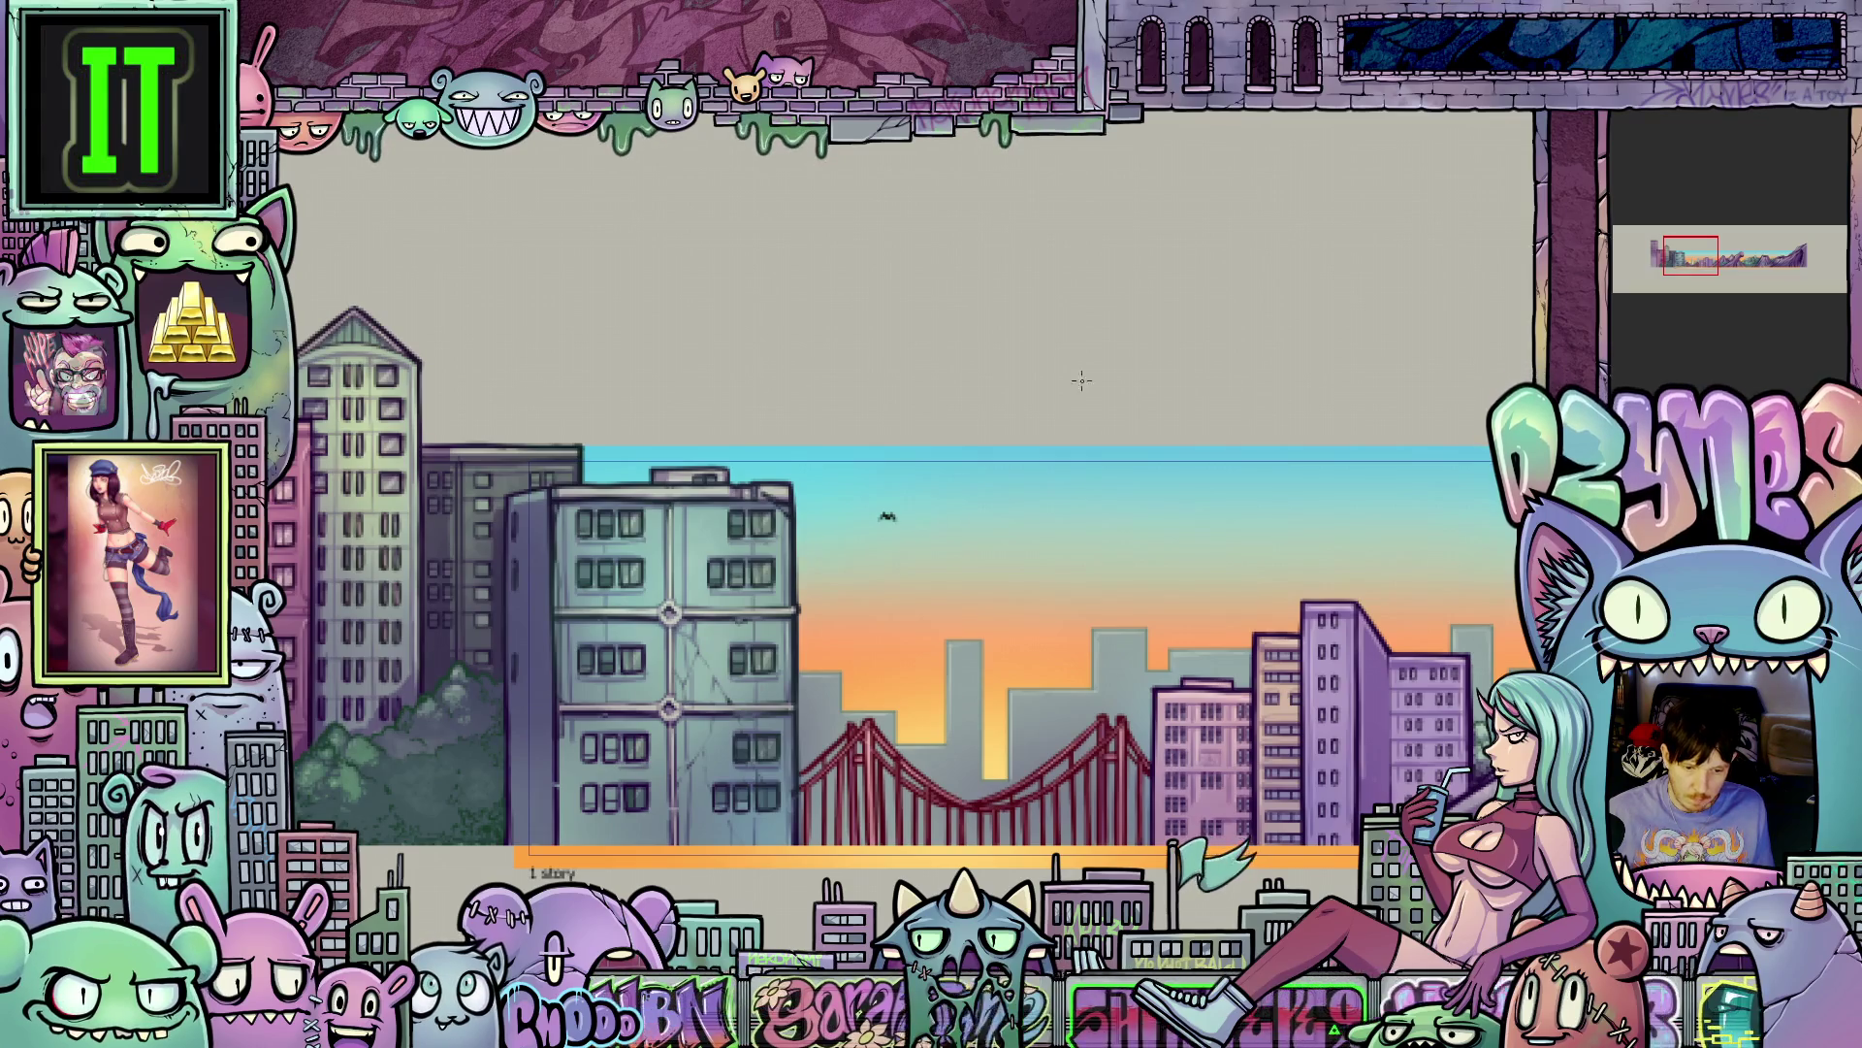
# - Zoom out and pan across the whole panorama, then zoom back in on the bird
pyautogui.scroll(-3, 1101, 407)
pyautogui.moveTo(975, 401)
pyautogui.mouseDown()
pyautogui.moveTo(854, 334)
pyautogui.moveTo(864, 383)
pyautogui.moveTo(815, 524)
pyautogui.moveTo(796, 477)
pyautogui.mouseUp()
pyautogui.scroll(-2, 794, 365)
pyautogui.scroll(-1, 794, 365)
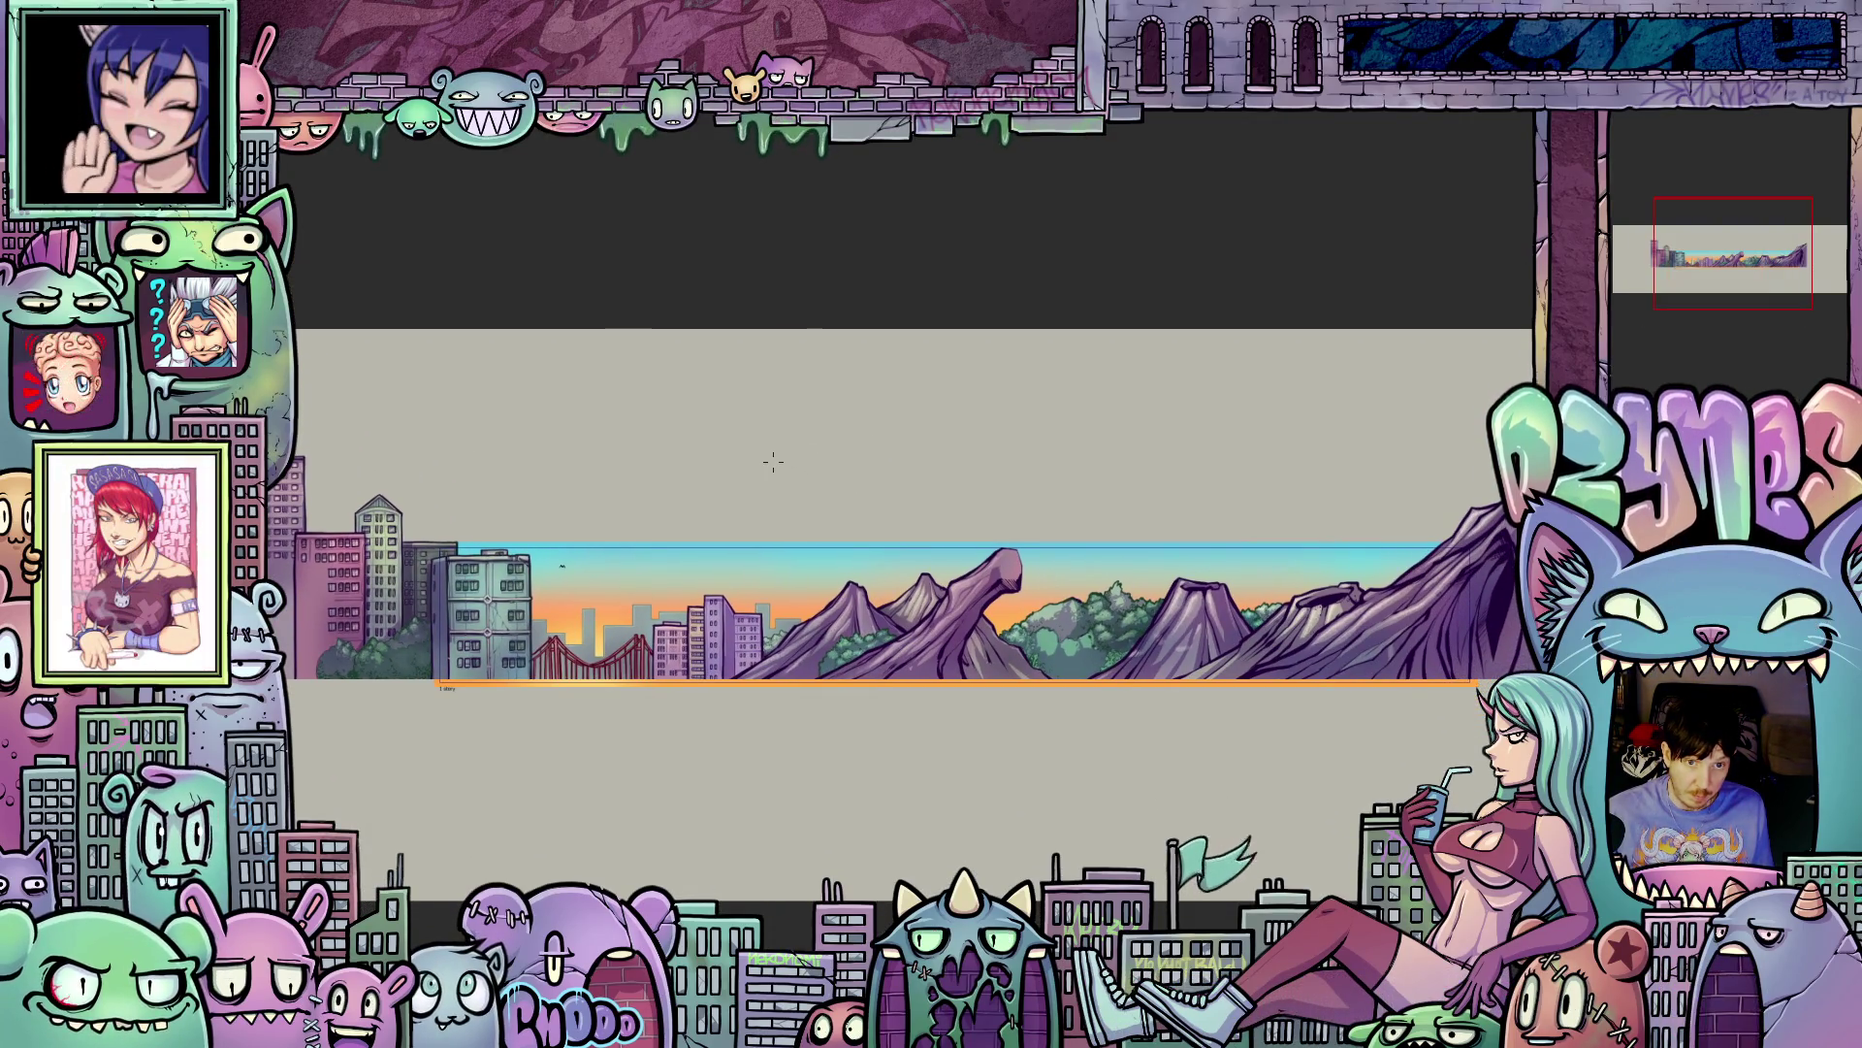
pyautogui.scroll(-1, 776, 455)
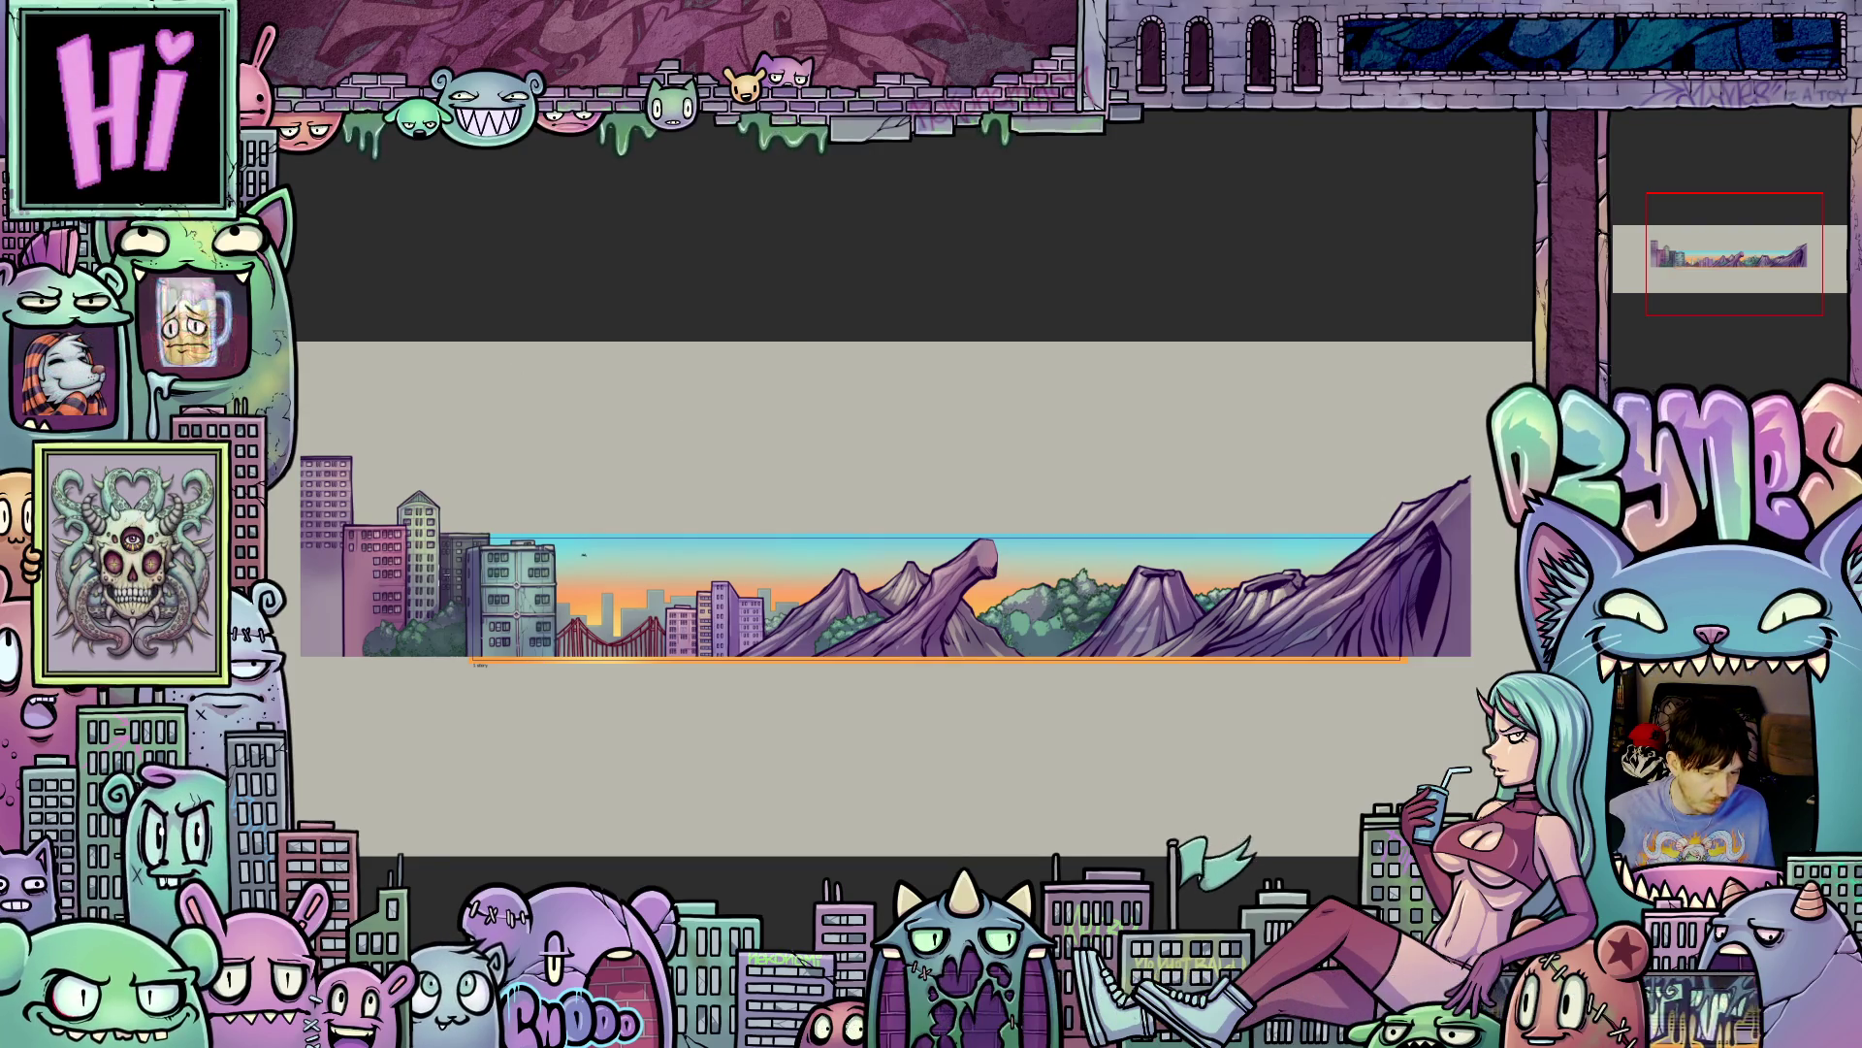
pyautogui.scroll(5, 676, 493)
pyautogui.scroll(6, 657, 521)
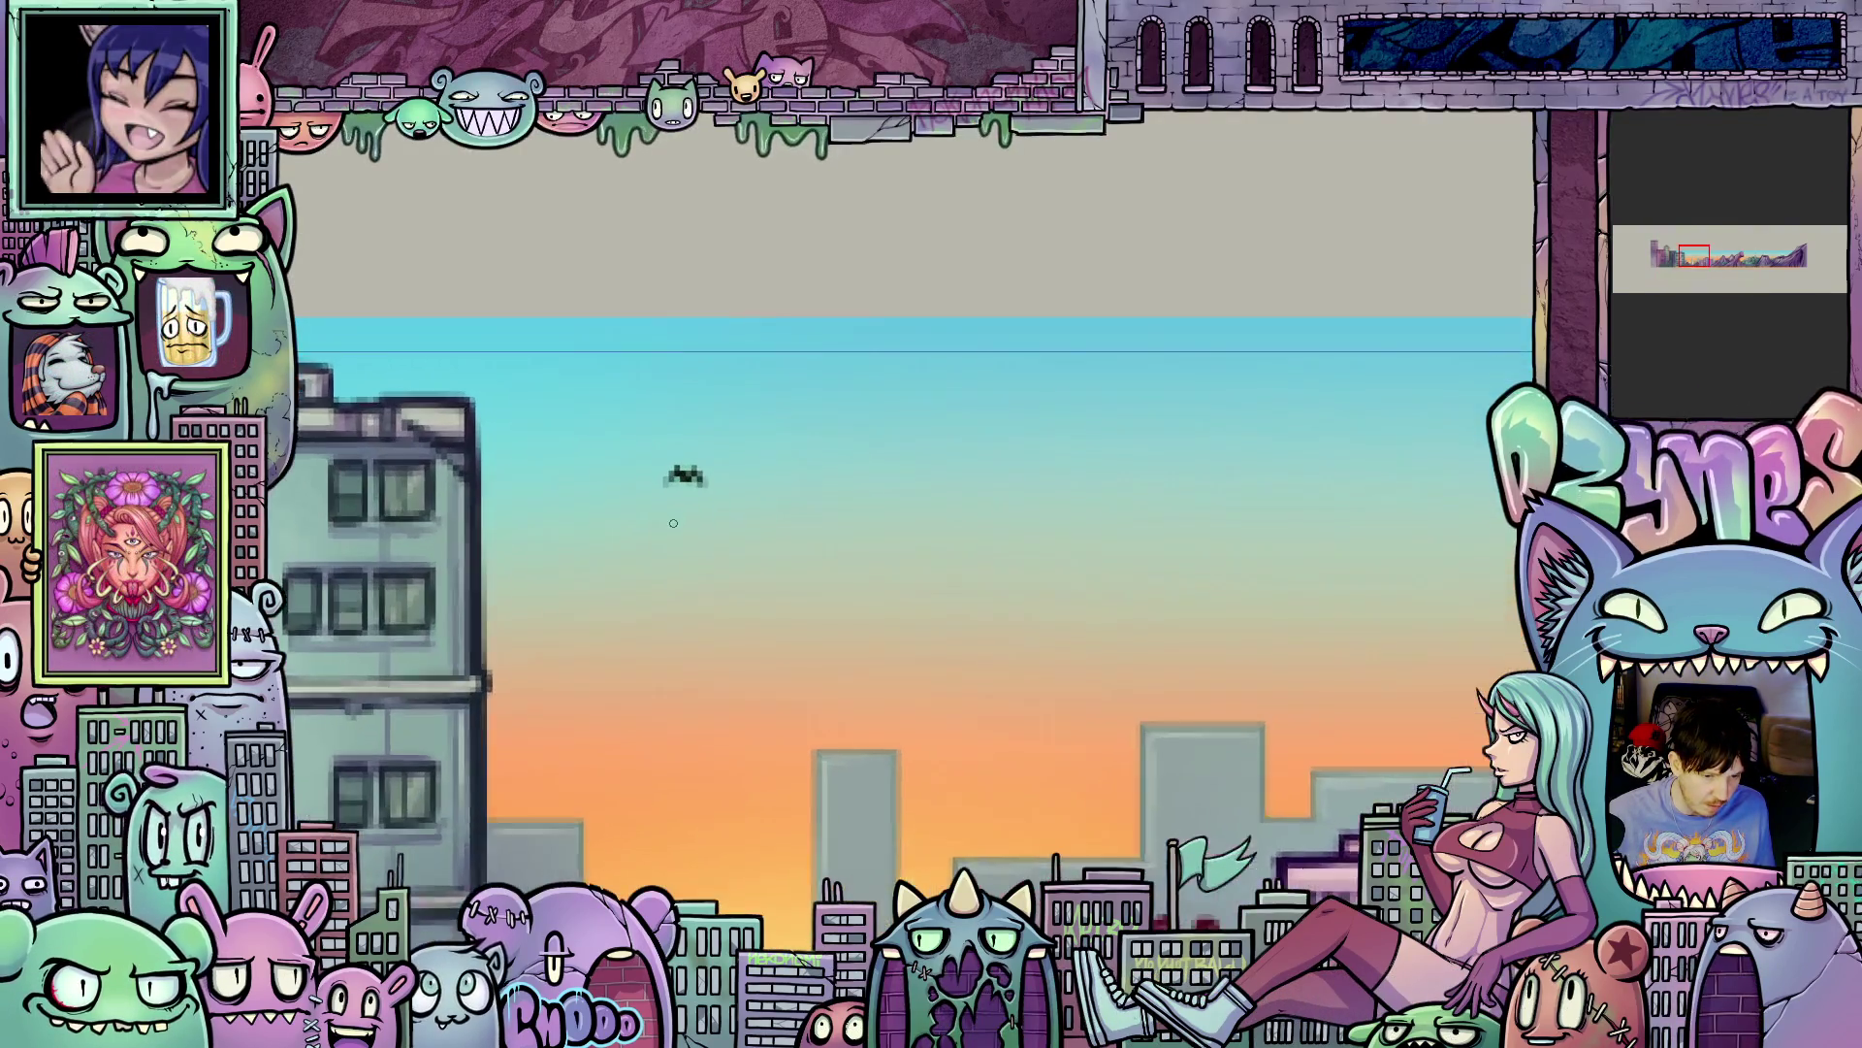
# - Zoom out and pan until the full banner, from buildings to purple mountains, fits on screen
pyautogui.scroll(1, 820, 586)
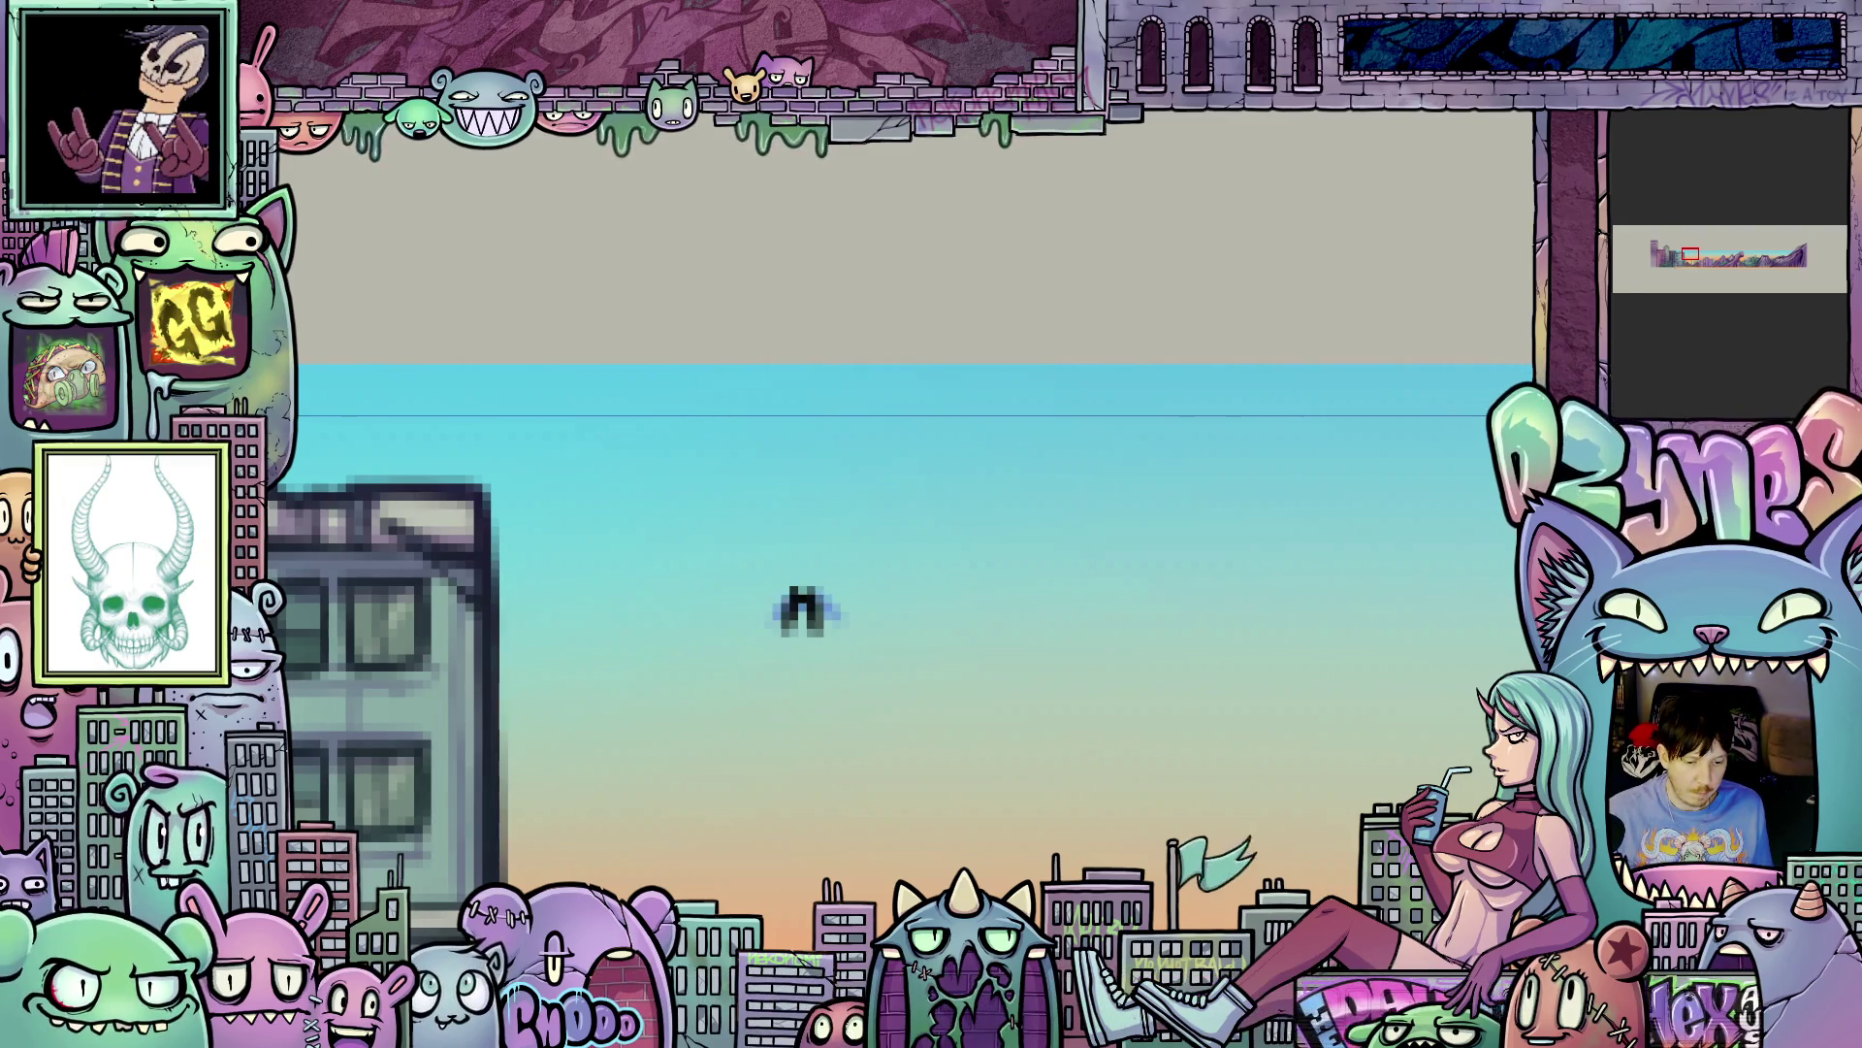
pyautogui.scroll(-5, 1035, 326)
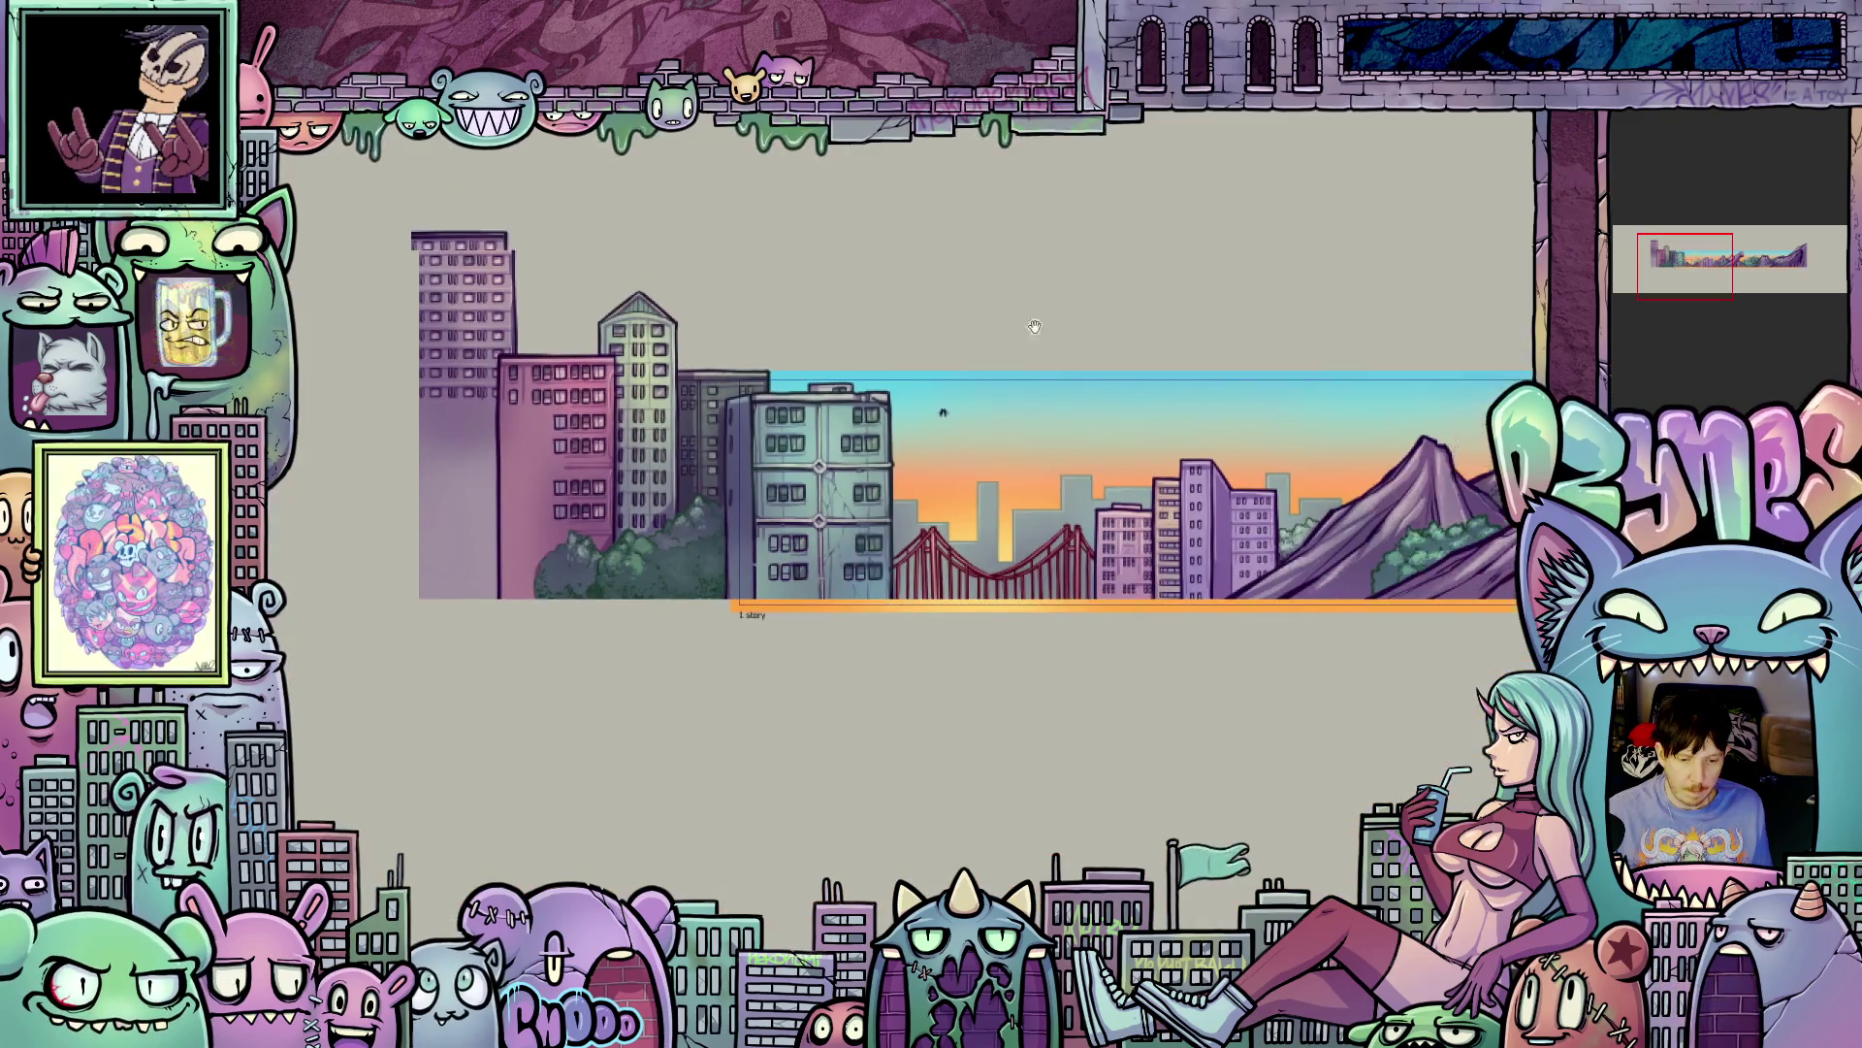
pyautogui.moveTo(1035, 326); pyautogui.dragTo(958, 421)
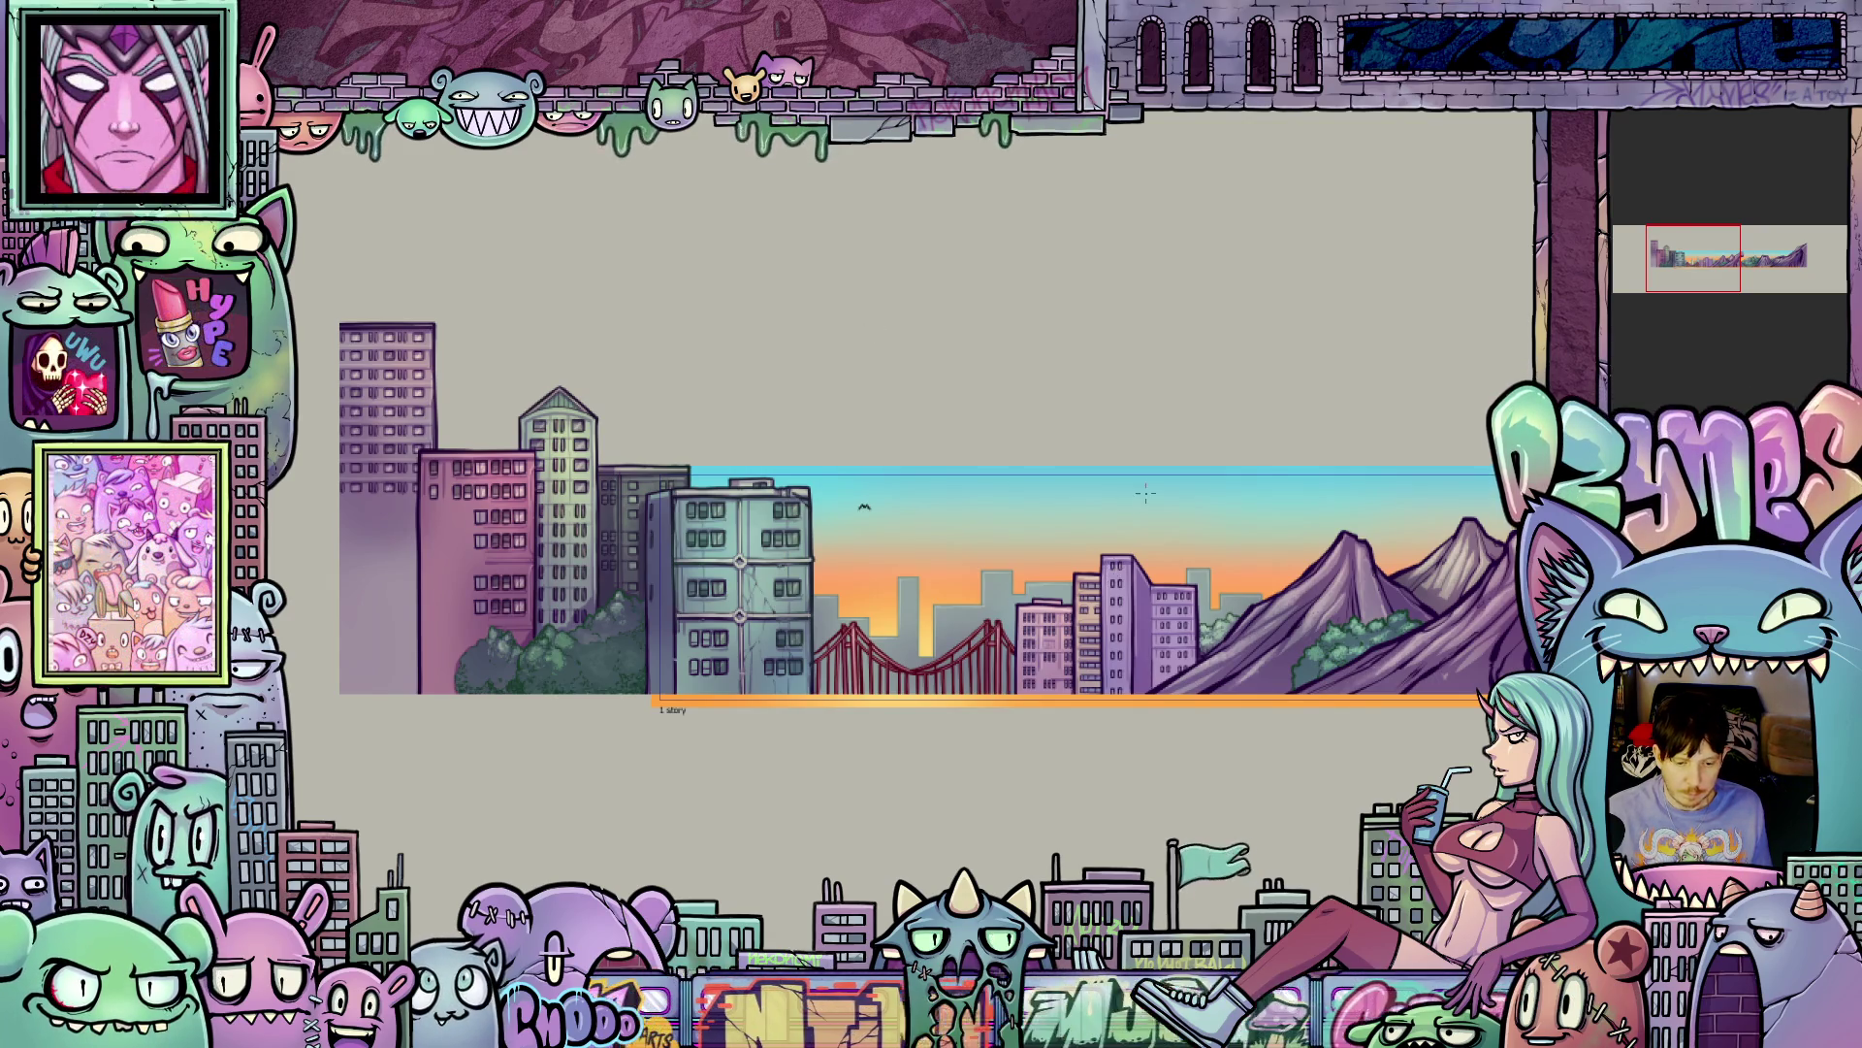
pyautogui.scroll(-2, 1187, 444)
pyautogui.scroll(-1, 1186, 444)
pyautogui.moveTo(1186, 444)
pyautogui.mouseDown()
pyautogui.moveTo(967, 517)
pyautogui.moveTo(832, 532)
pyautogui.mouseUp()
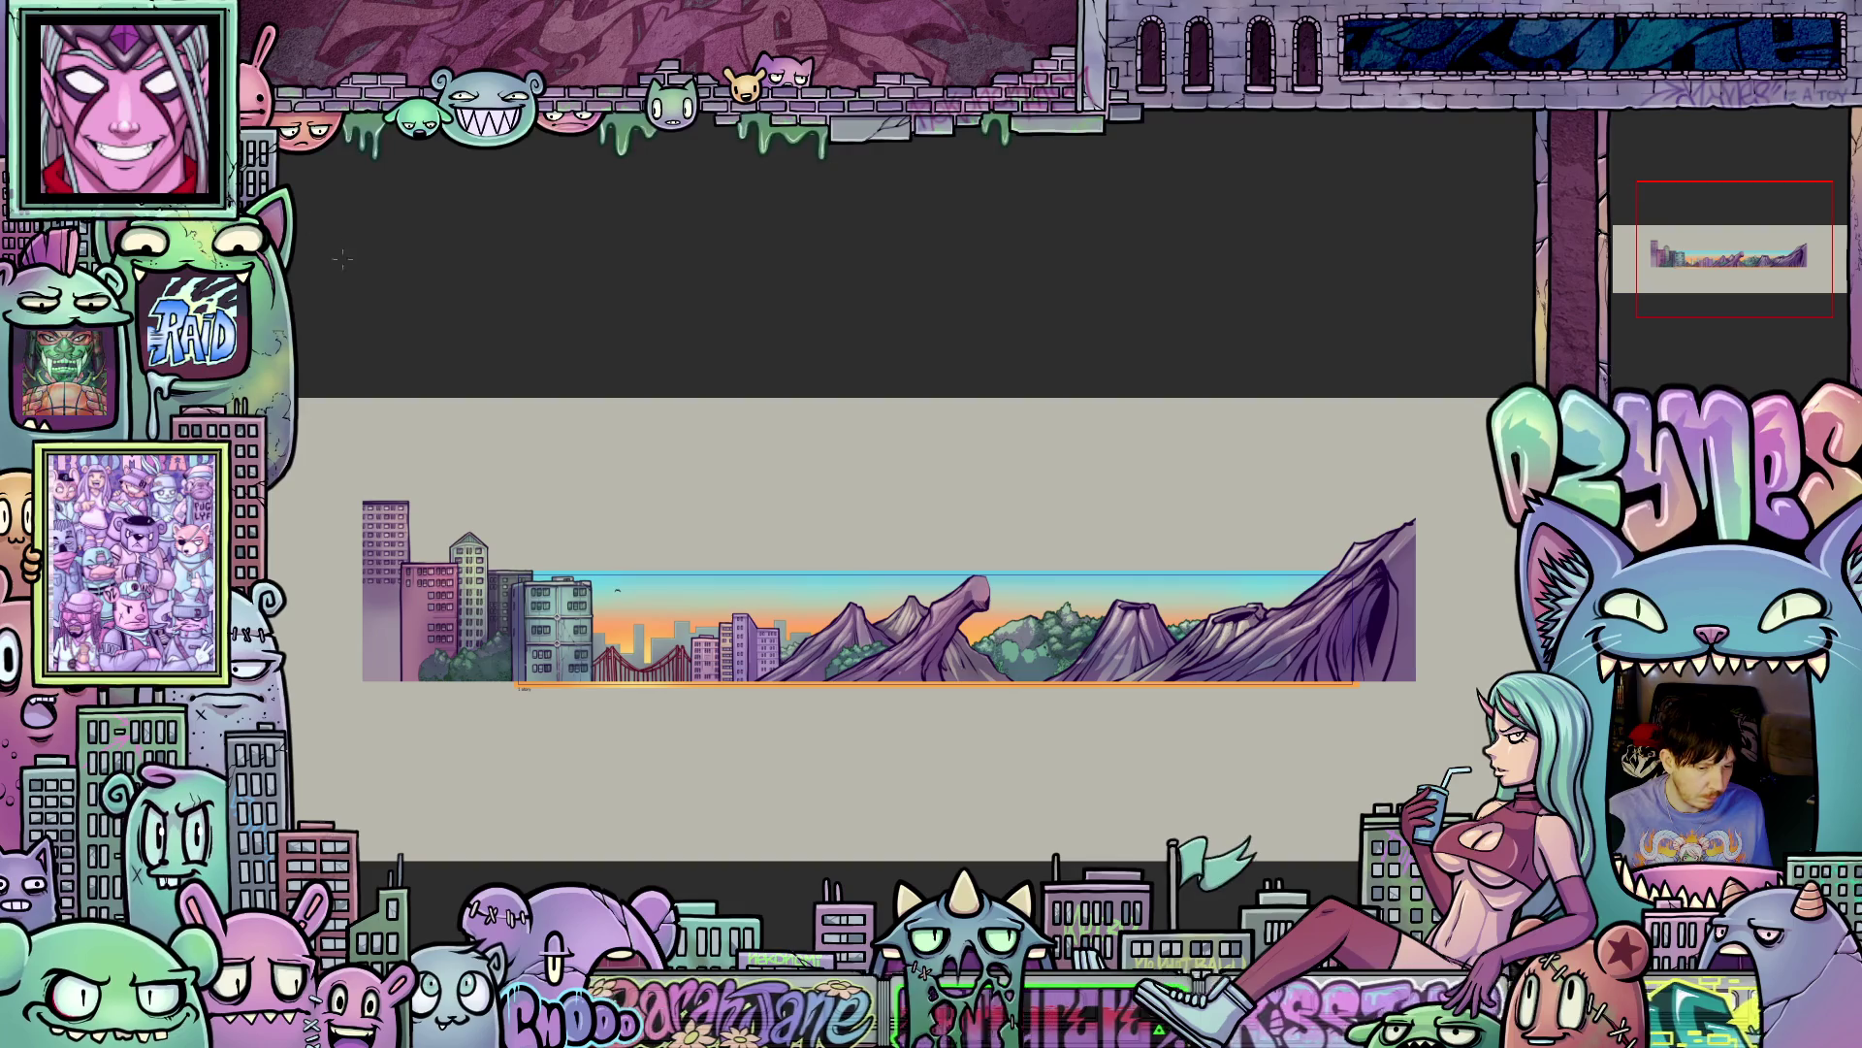
# - Zoom in and draw a second small bird just below the first one
pyautogui.scroll(6, 637, 610)
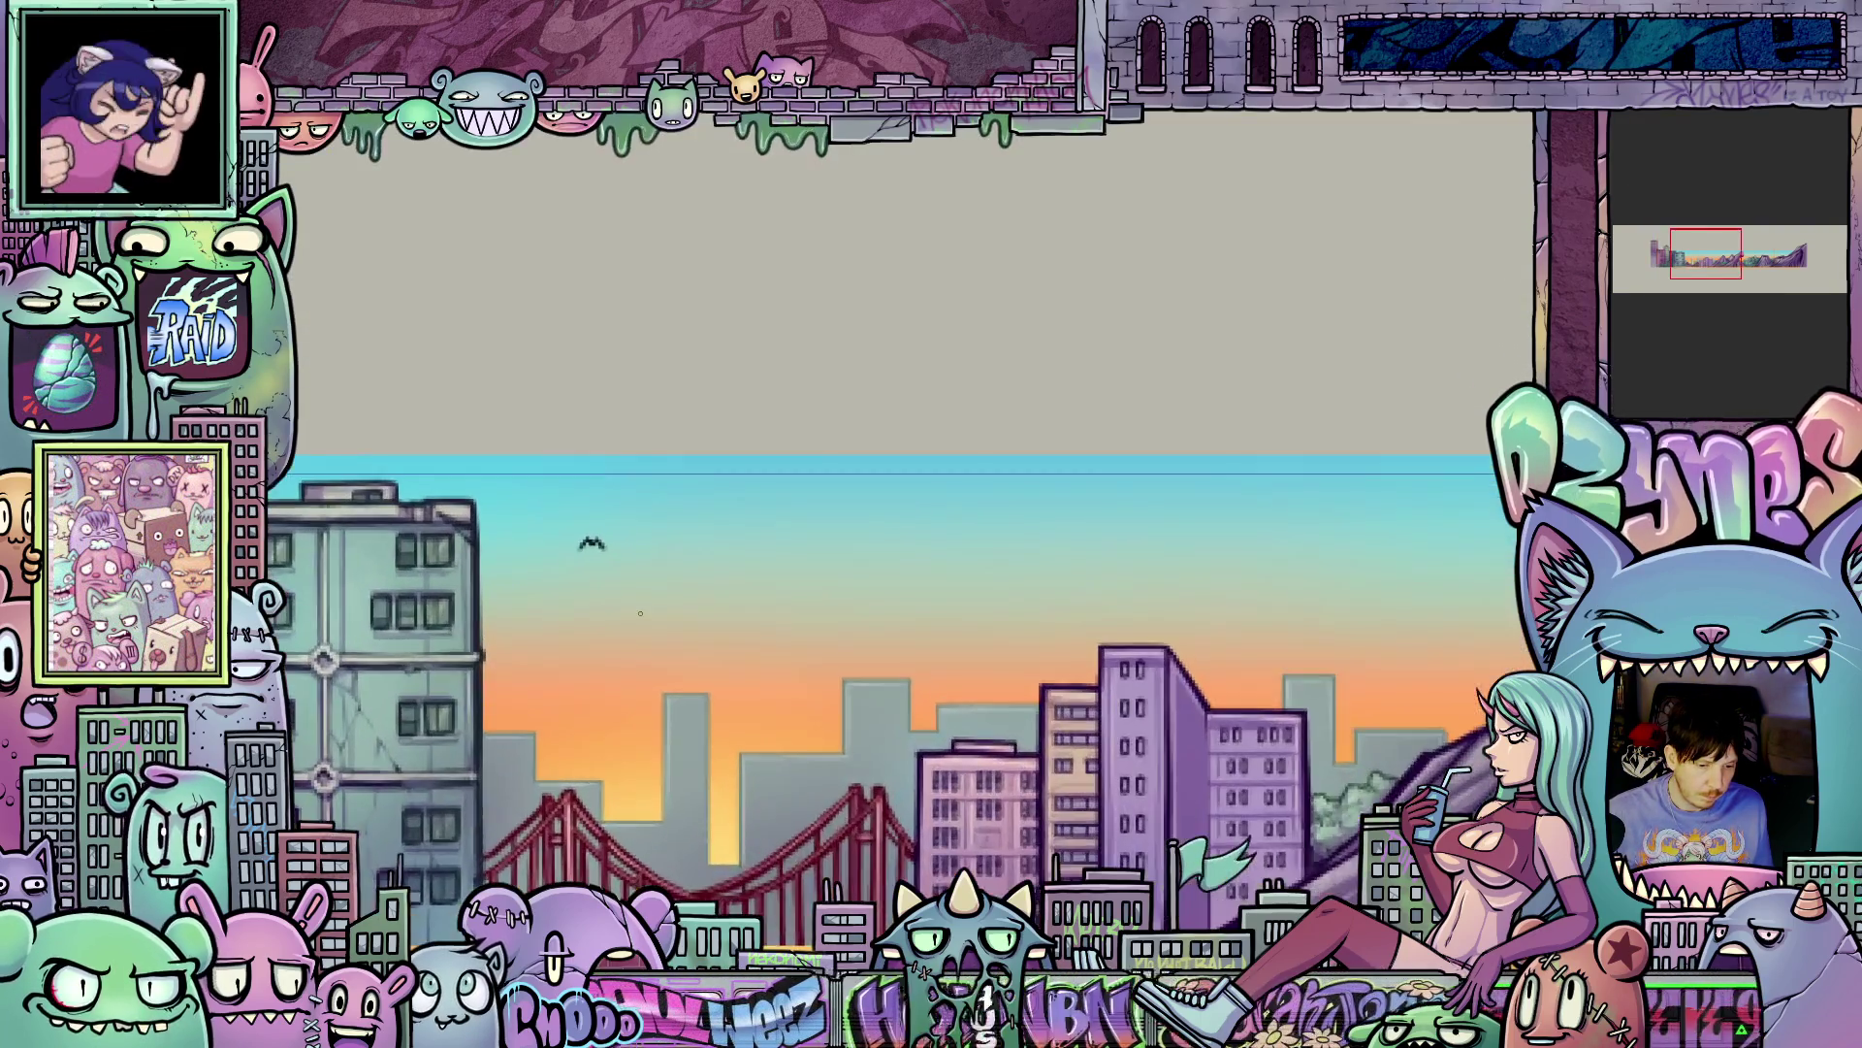
pyautogui.scroll(2, 638, 610)
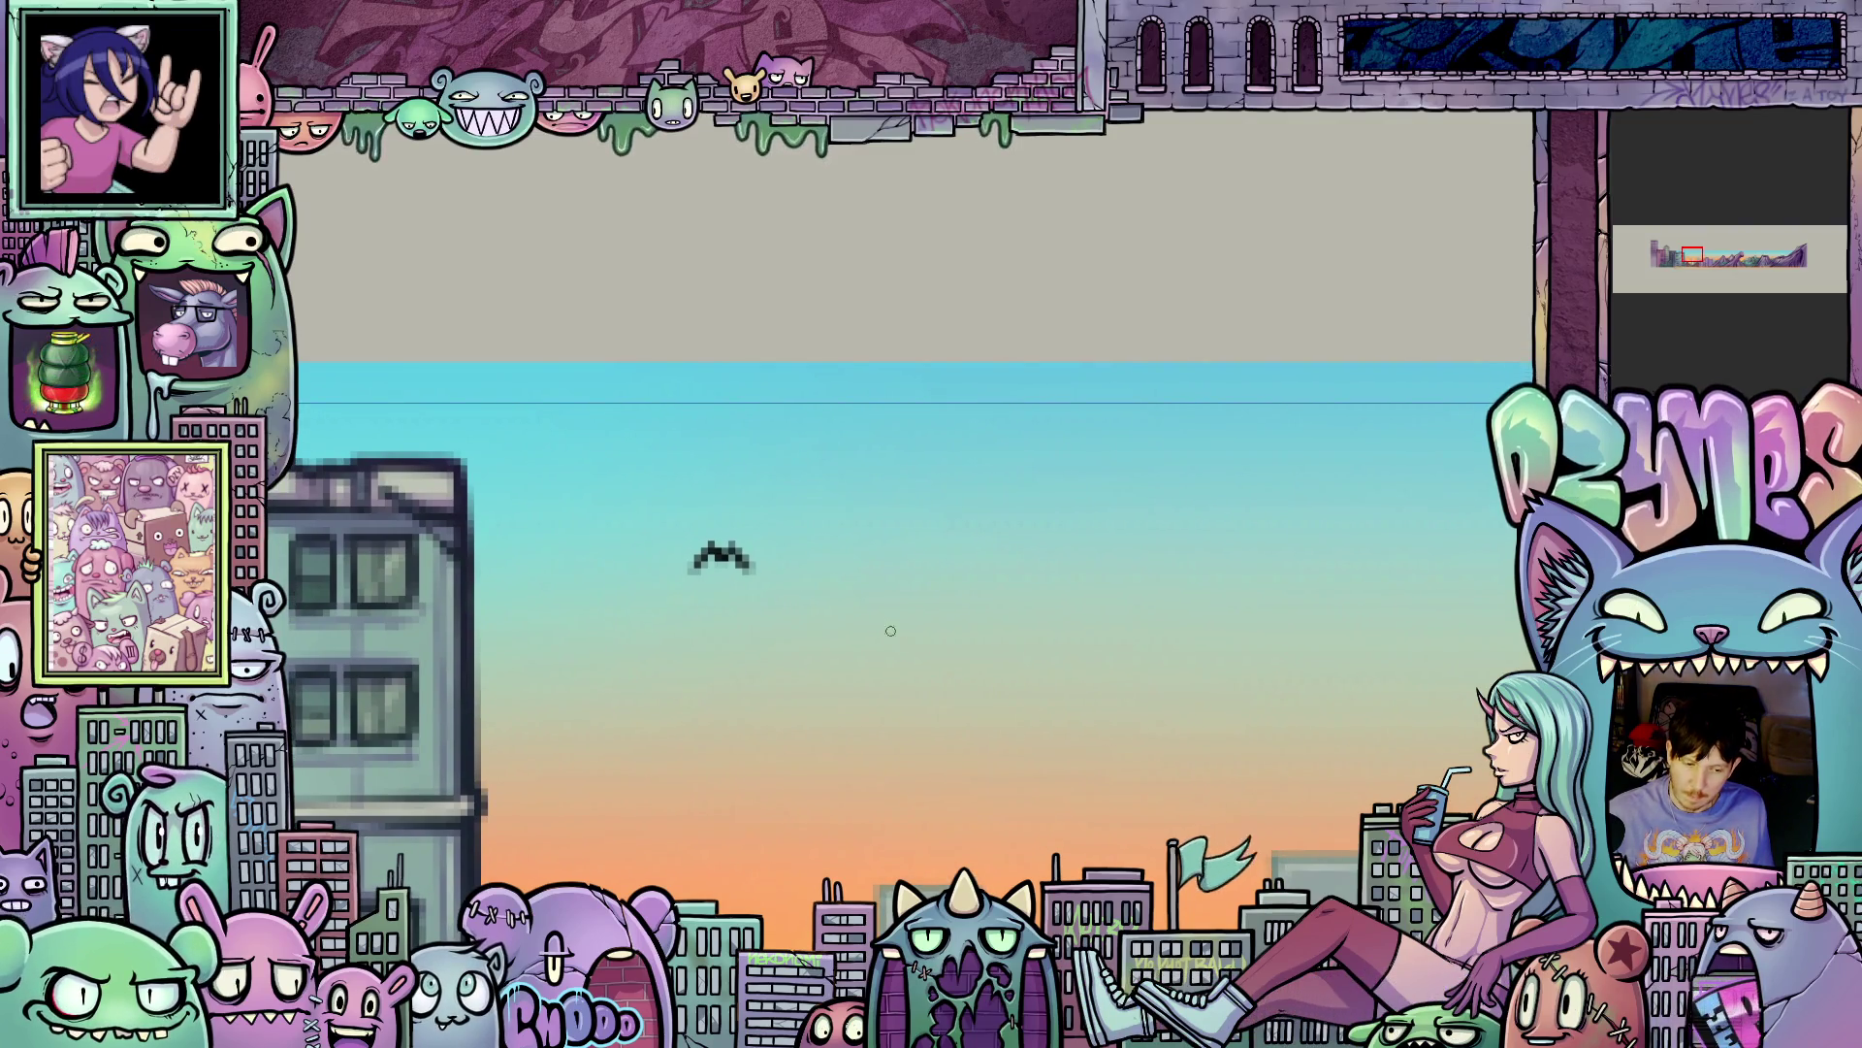
pyautogui.scroll(1, 851, 640)
pyautogui.scroll(1, 851, 640)
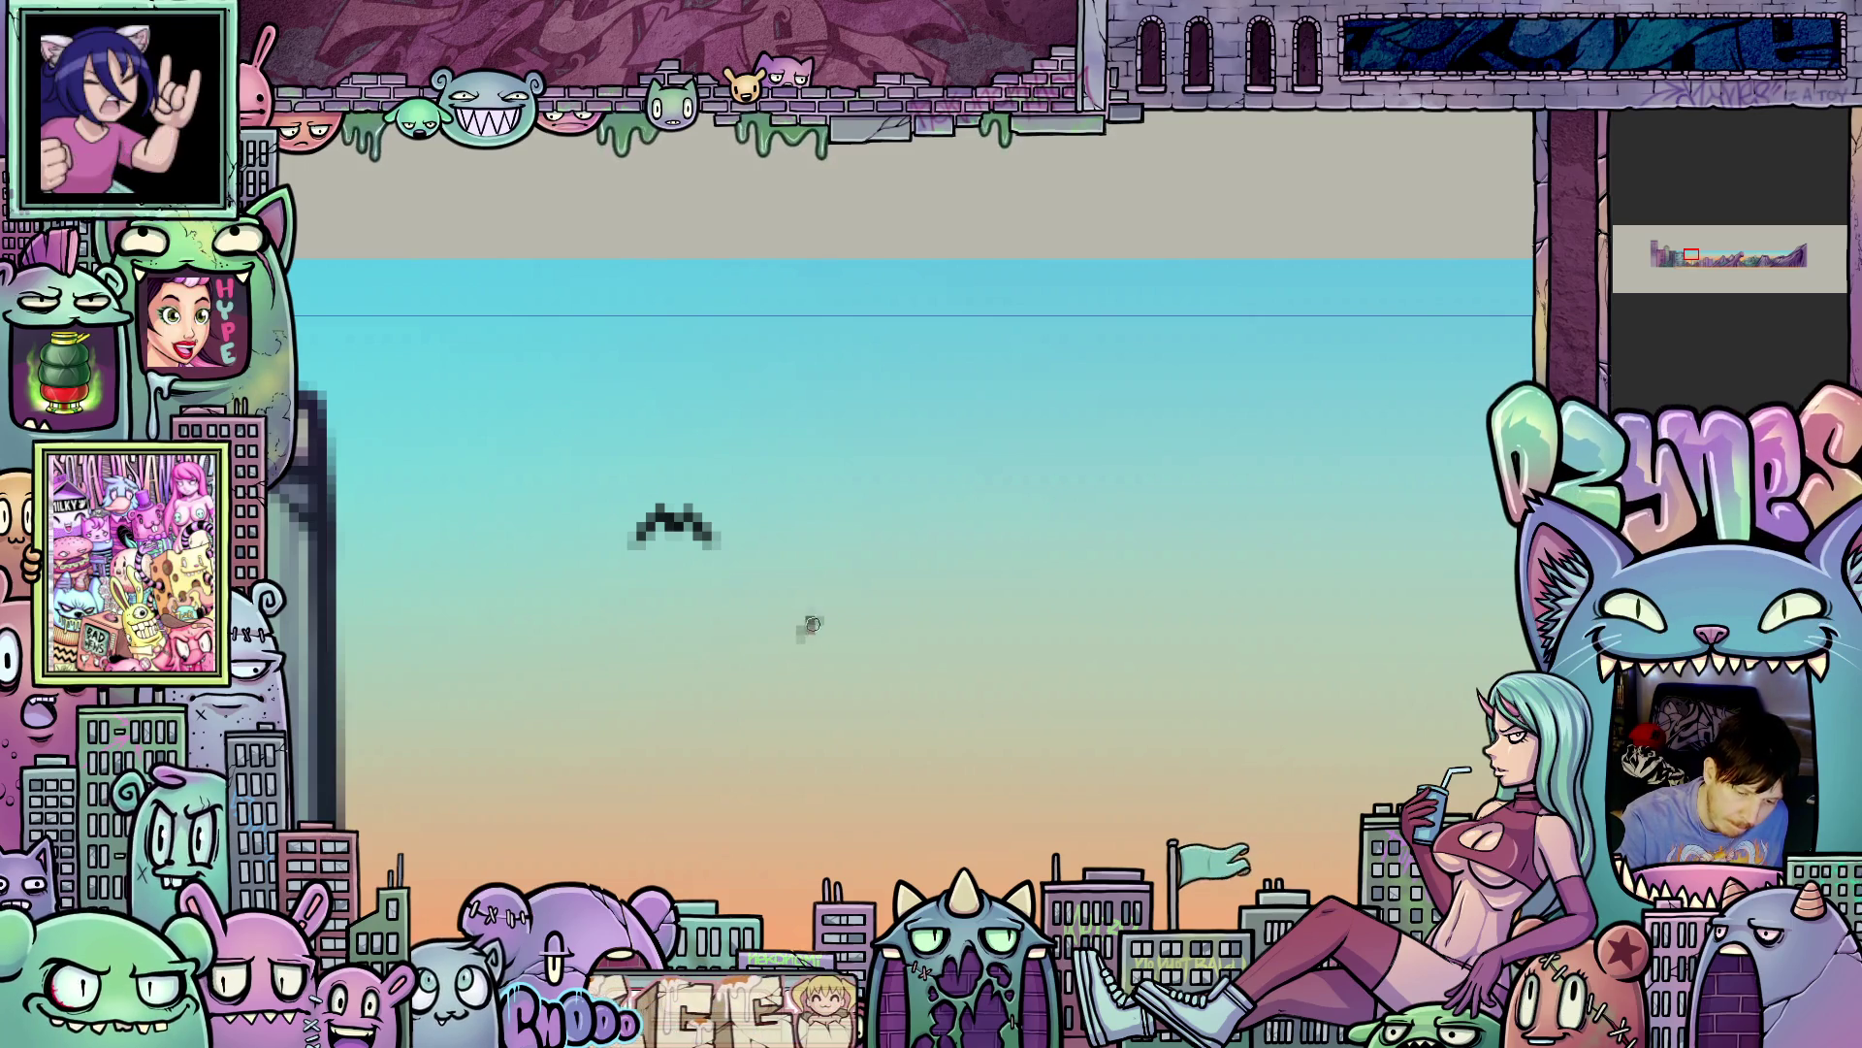
pyautogui.moveTo(813, 636)
pyautogui.mouseDown()
pyautogui.moveTo(829, 645)
pyautogui.moveTo(801, 643)
pyautogui.mouseUp()
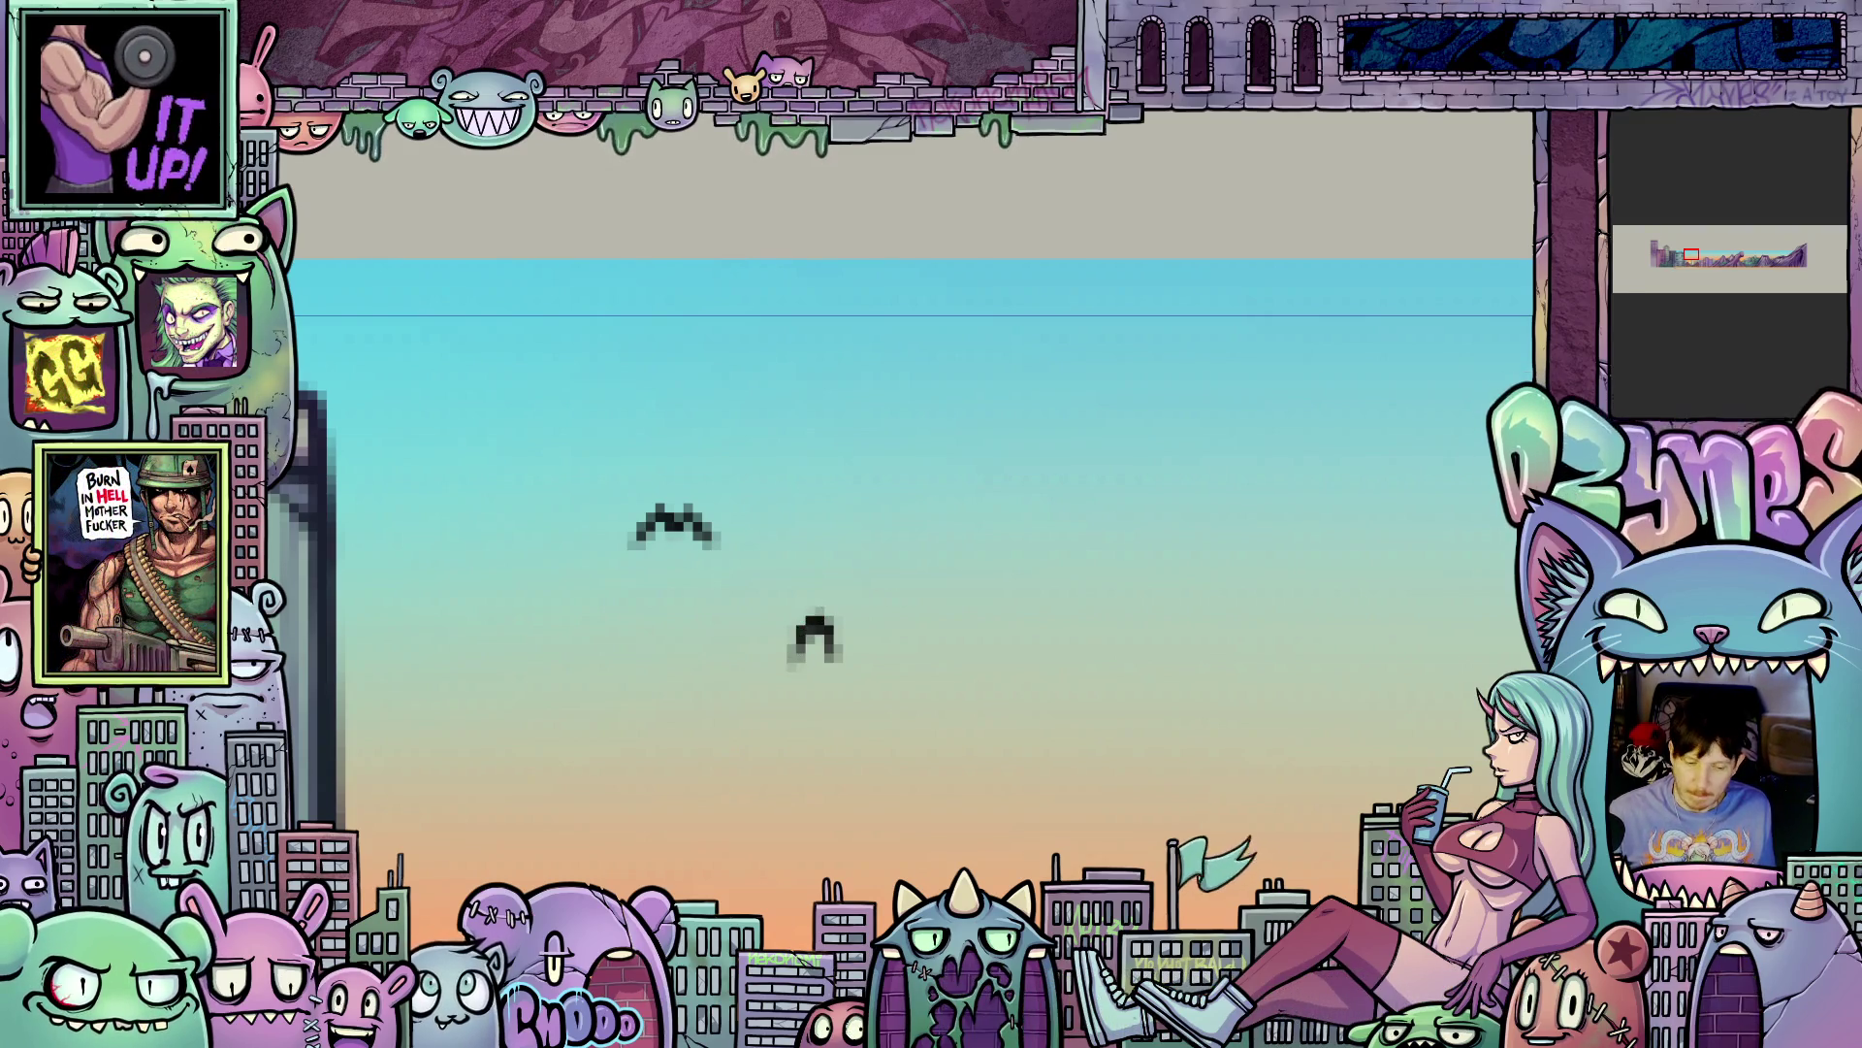
# - Step to another animation frame and turn on onion skin to compare the birds
pyautogui.hotkey('ctrl', 'z')
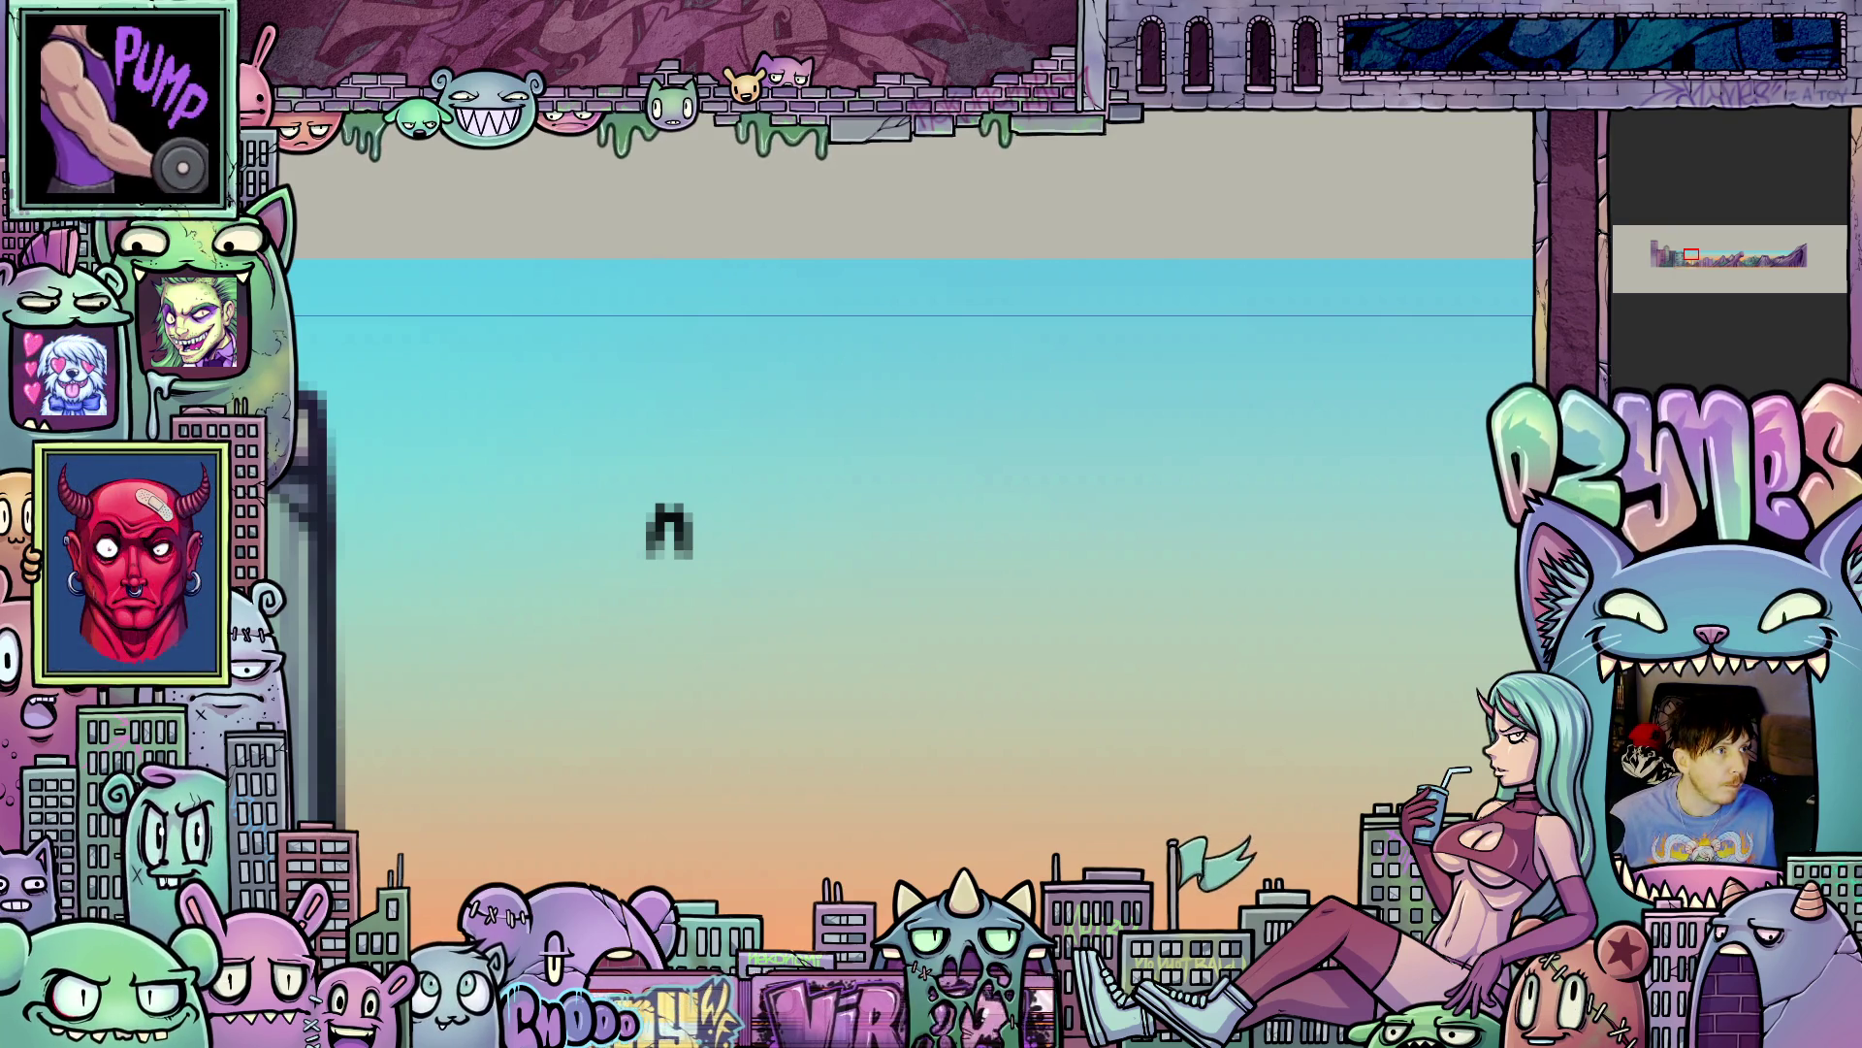
pyautogui.hotkey('ctrl', 'y')
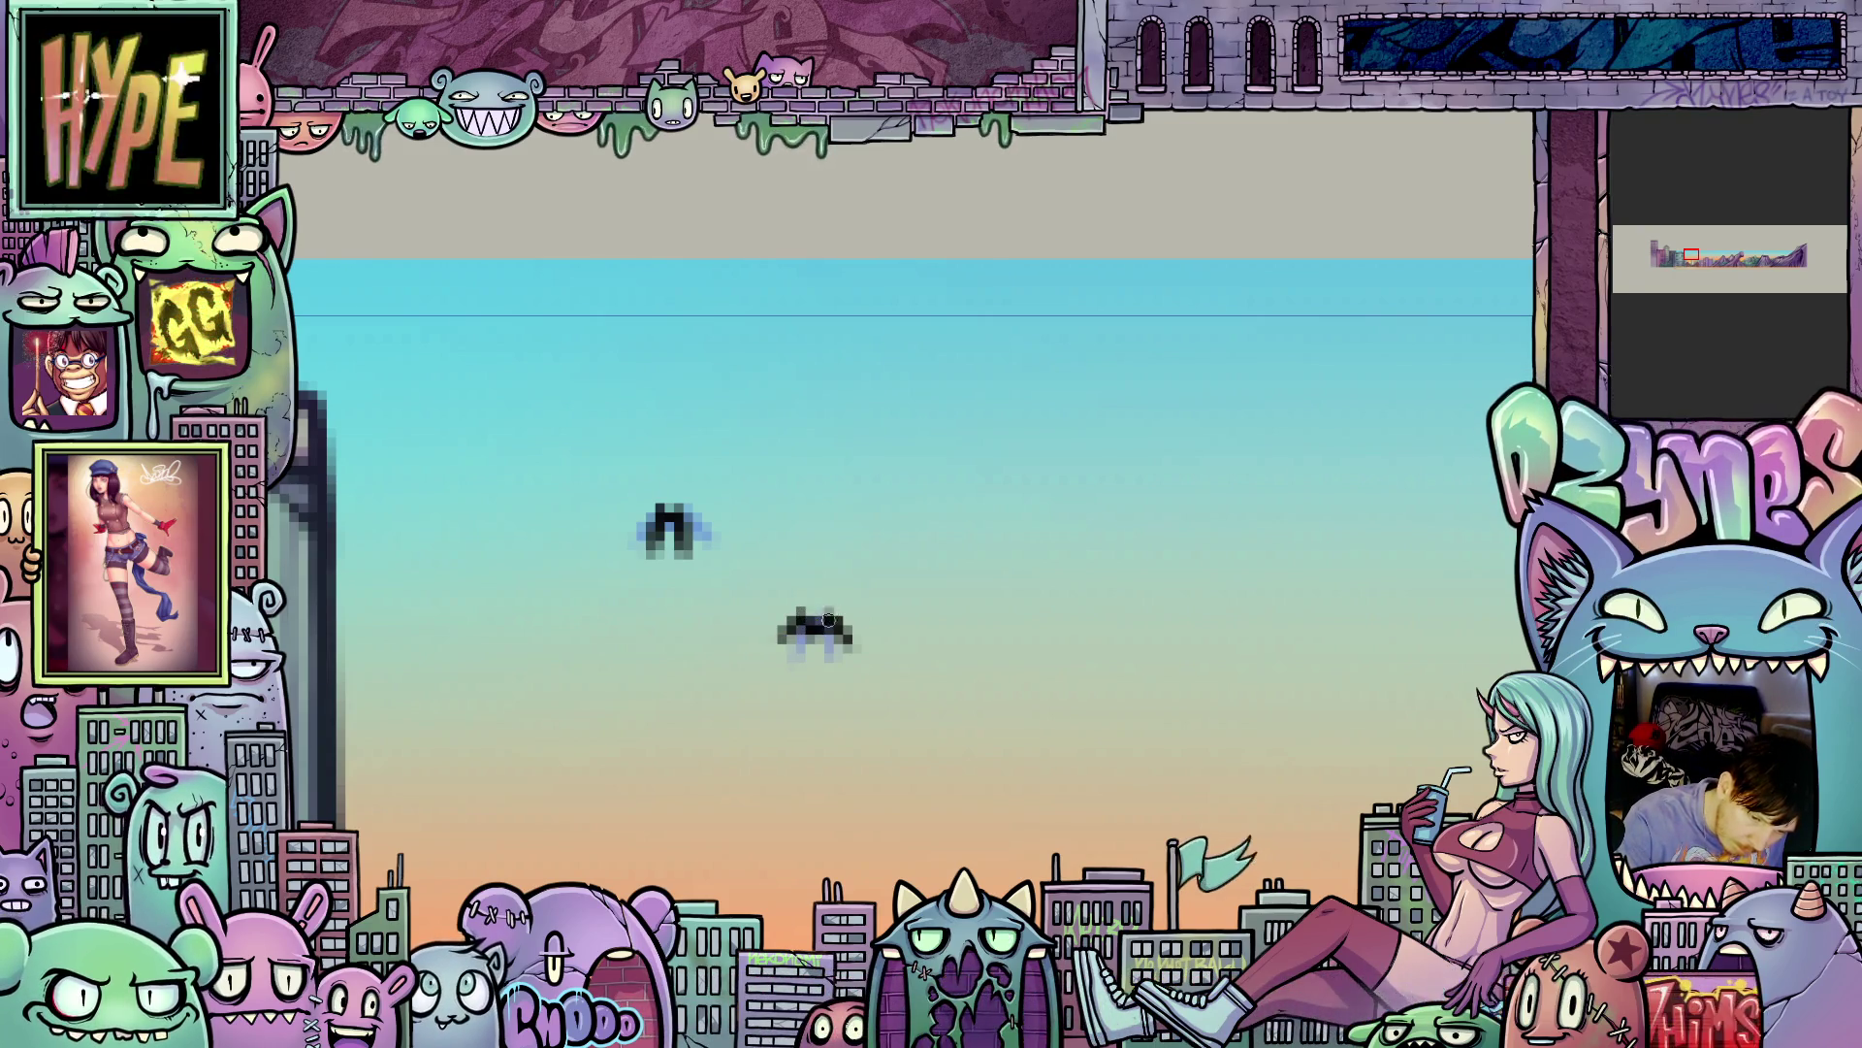
pyautogui.scroll(-3, 1336, 742)
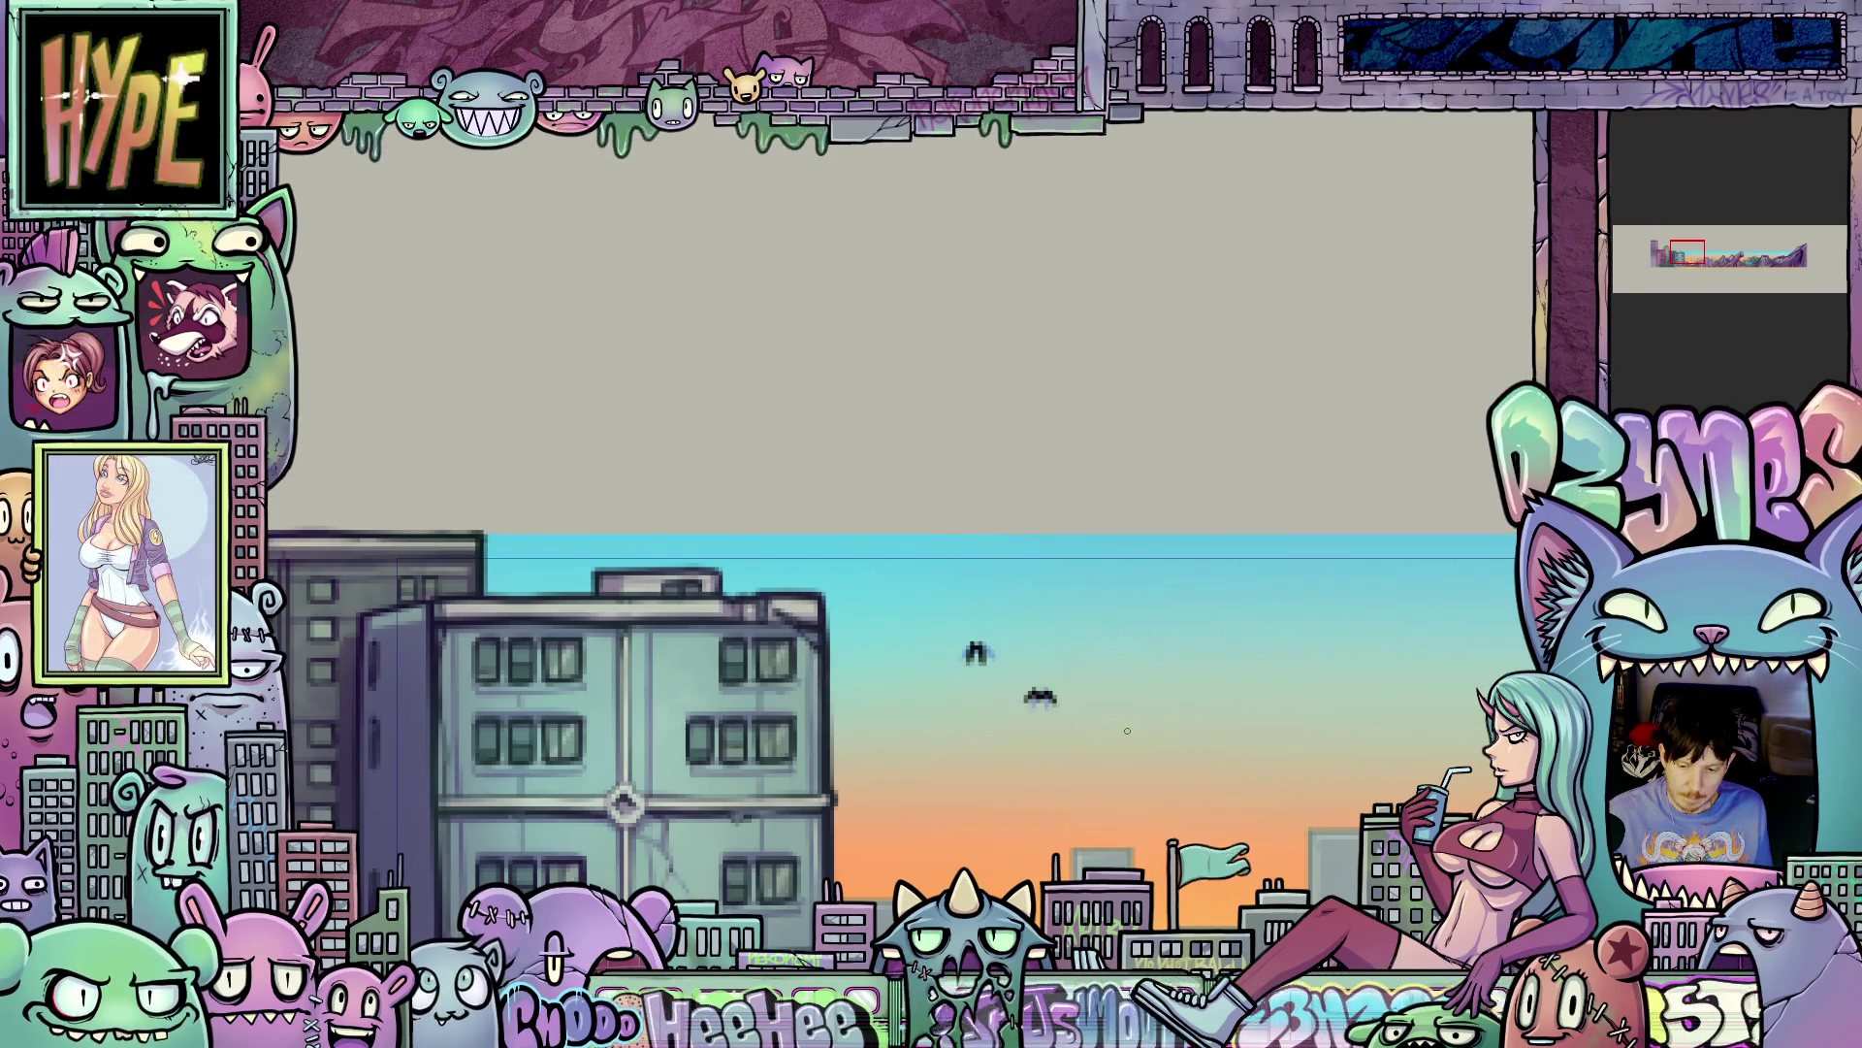
# - Pan to the birds and left building and zoom in closely around them
pyautogui.moveTo(1127, 730); pyautogui.dragTo(932, 621)
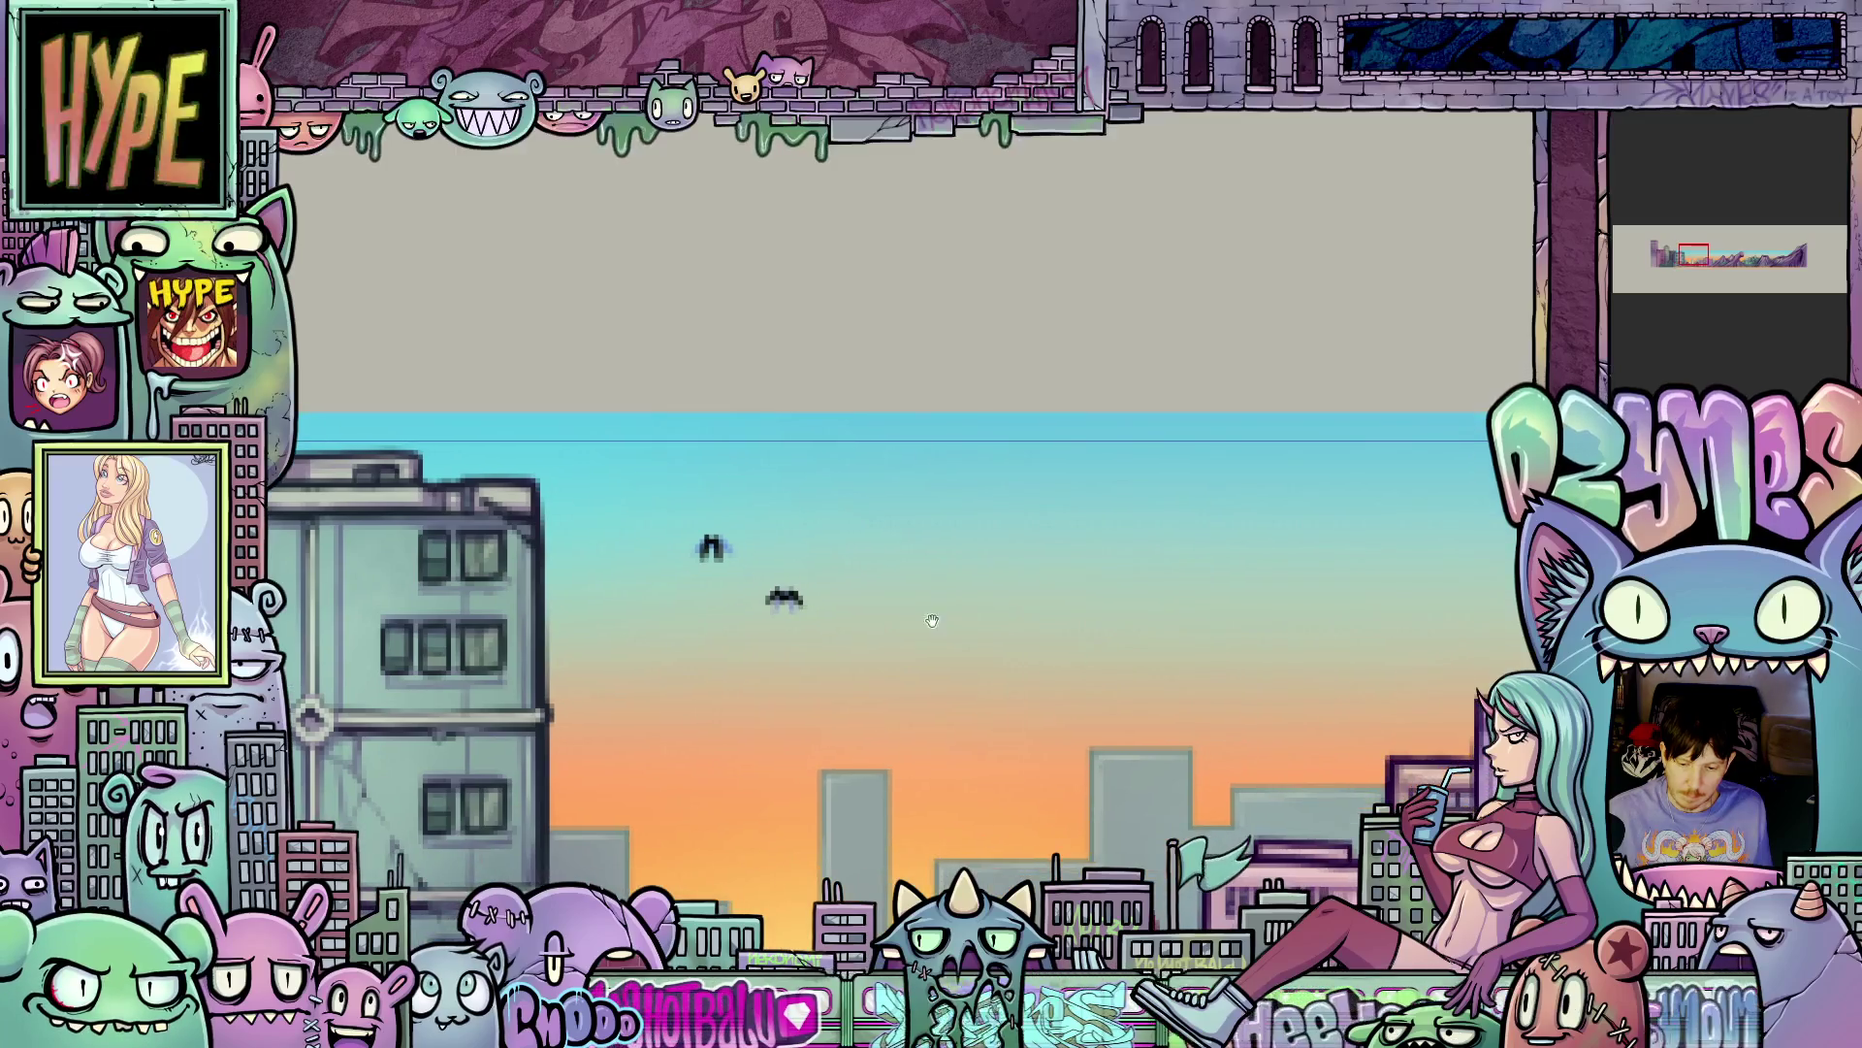
pyautogui.scroll(1, 872, 668)
pyautogui.scroll(-1, 892, 655)
pyautogui.scroll(1, 921, 641)
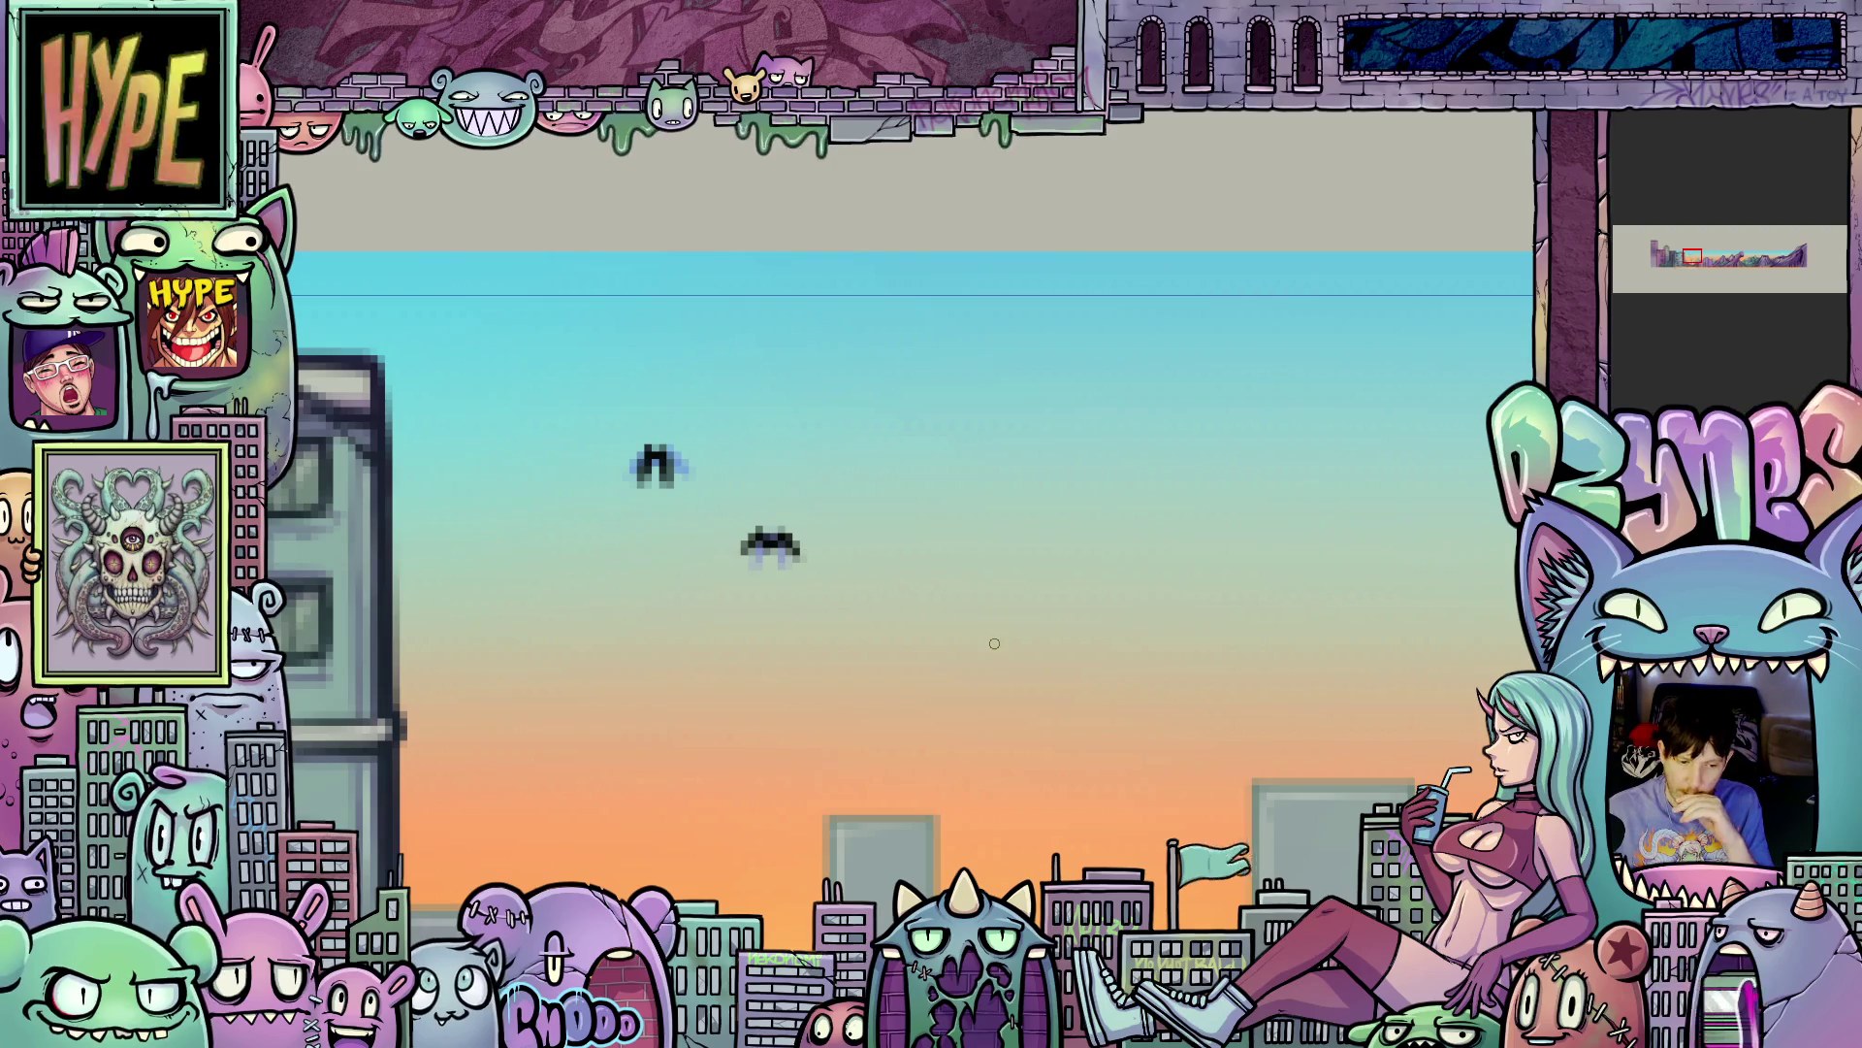
pyautogui.scroll(-2, 989, 646)
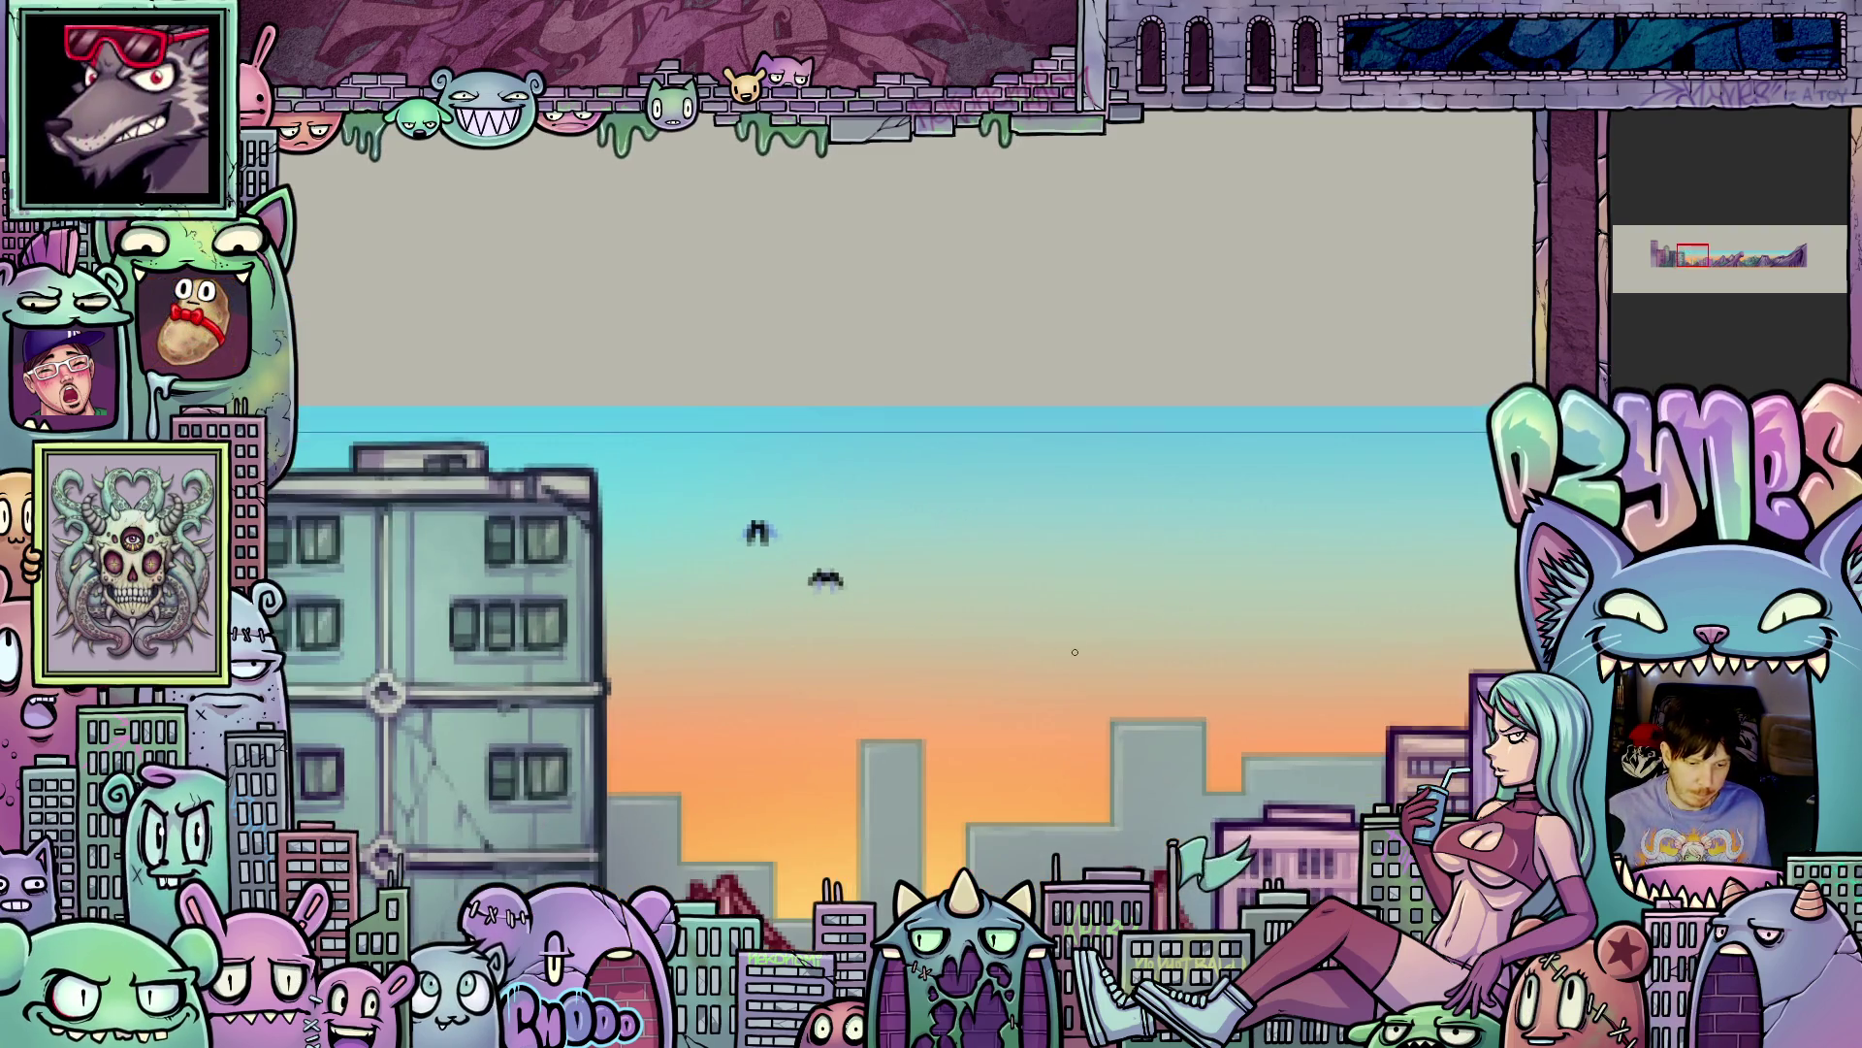
pyautogui.scroll(1, 854, 558)
pyautogui.scroll(-1, 888, 582)
pyautogui.scroll(1, 887, 582)
pyautogui.scroll(1, 877, 572)
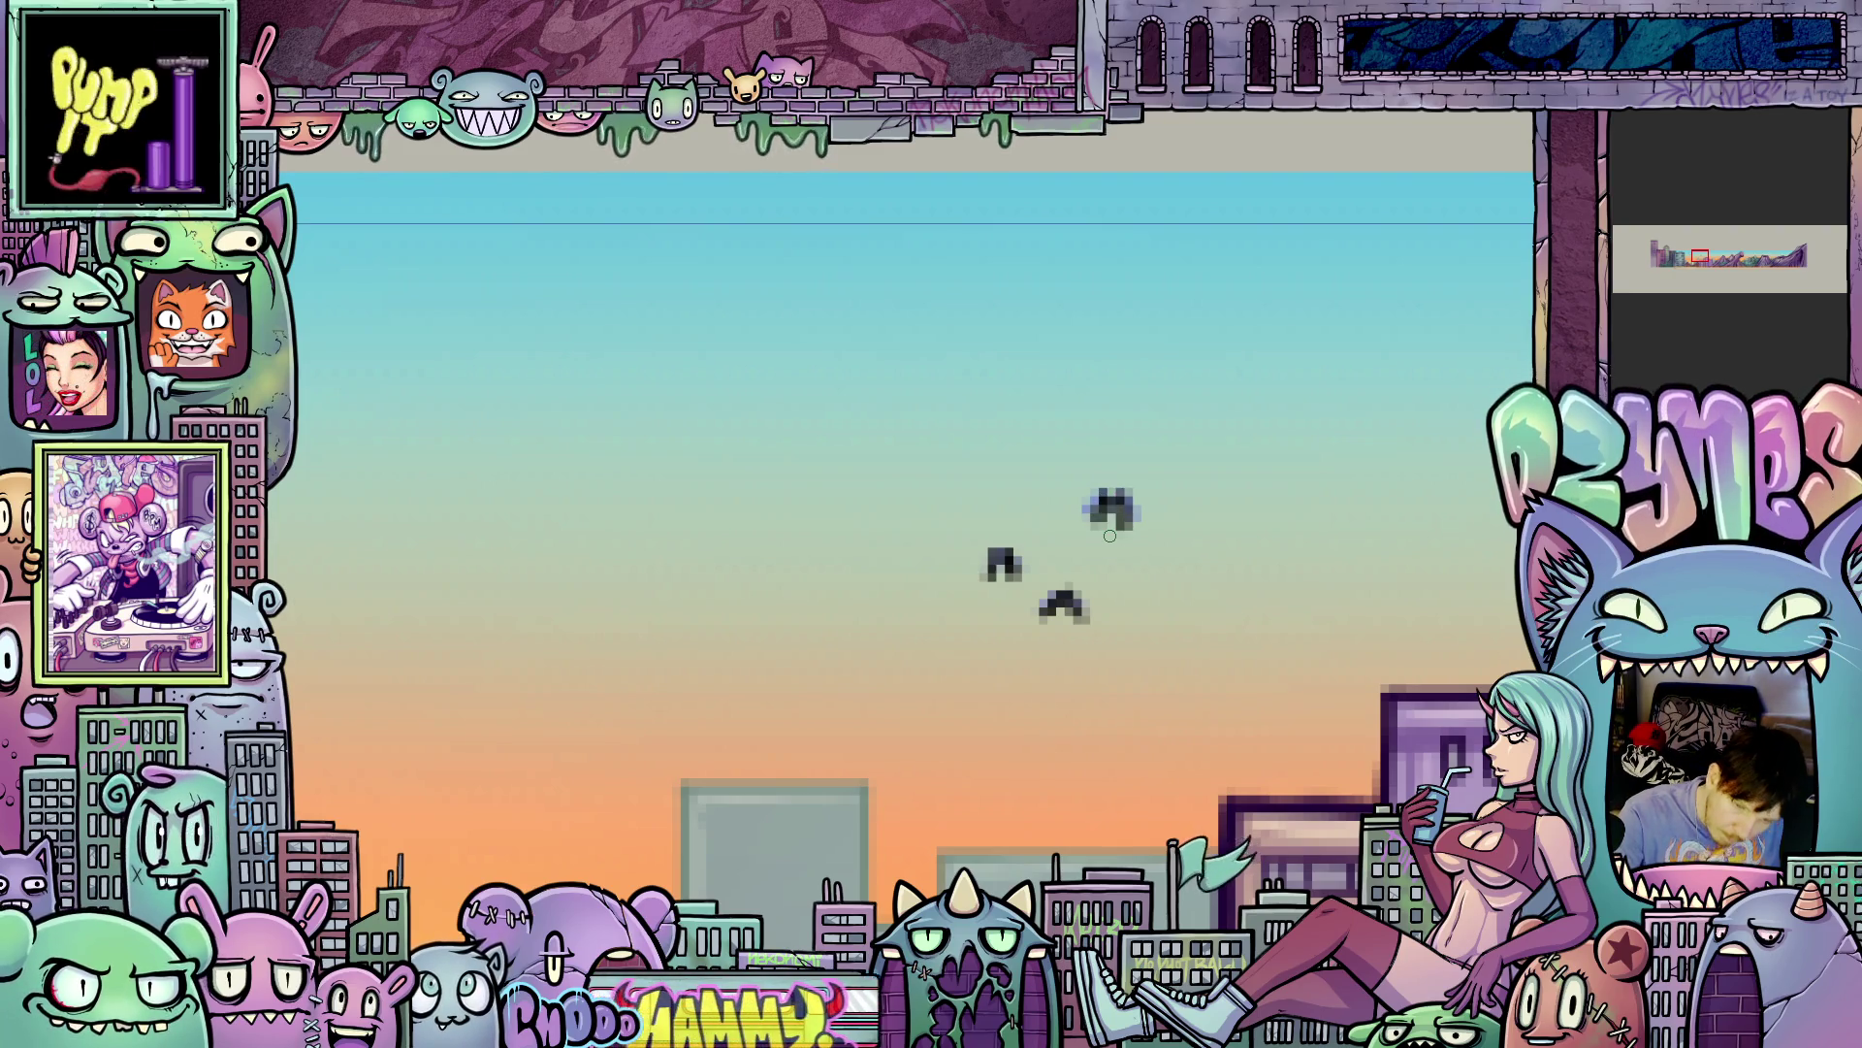
# - Zoom out and pan to frame the city skyline with the birds above the bridge
pyautogui.scroll(-5, 913, 727)
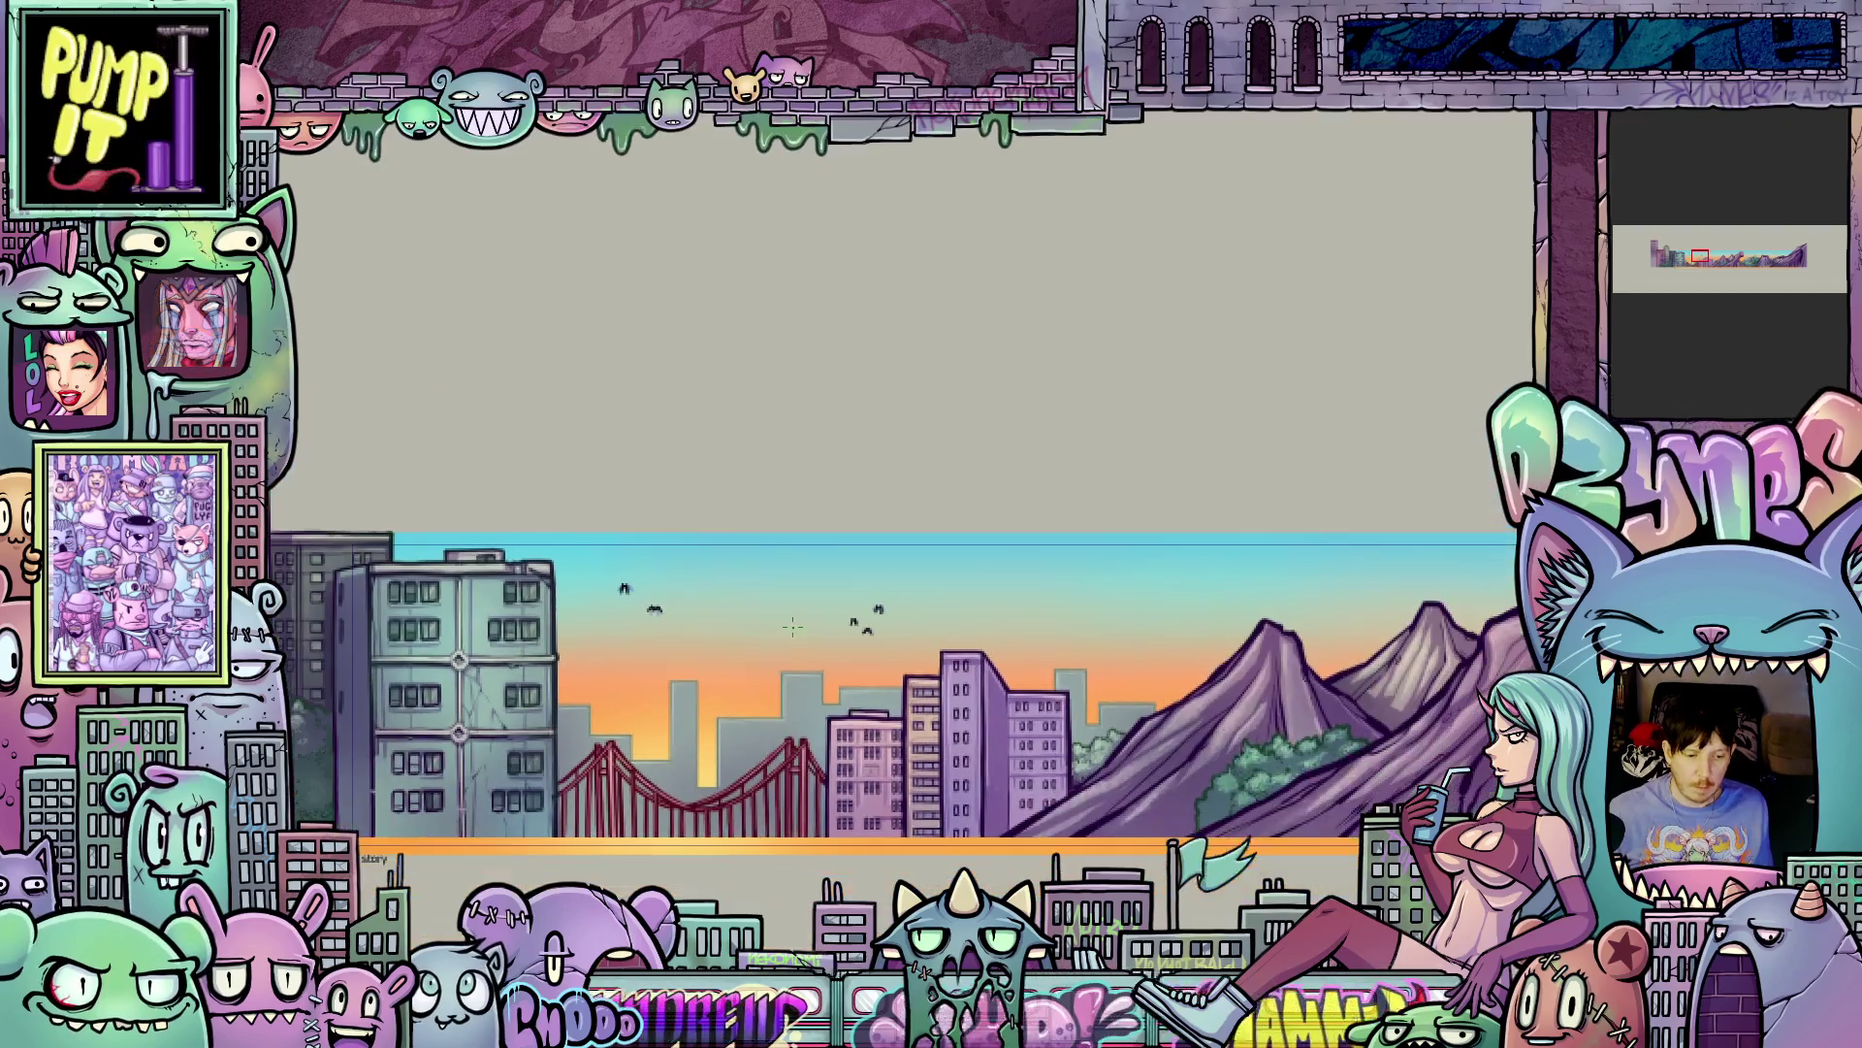
pyautogui.moveTo(912, 727); pyautogui.dragTo(998, 727)
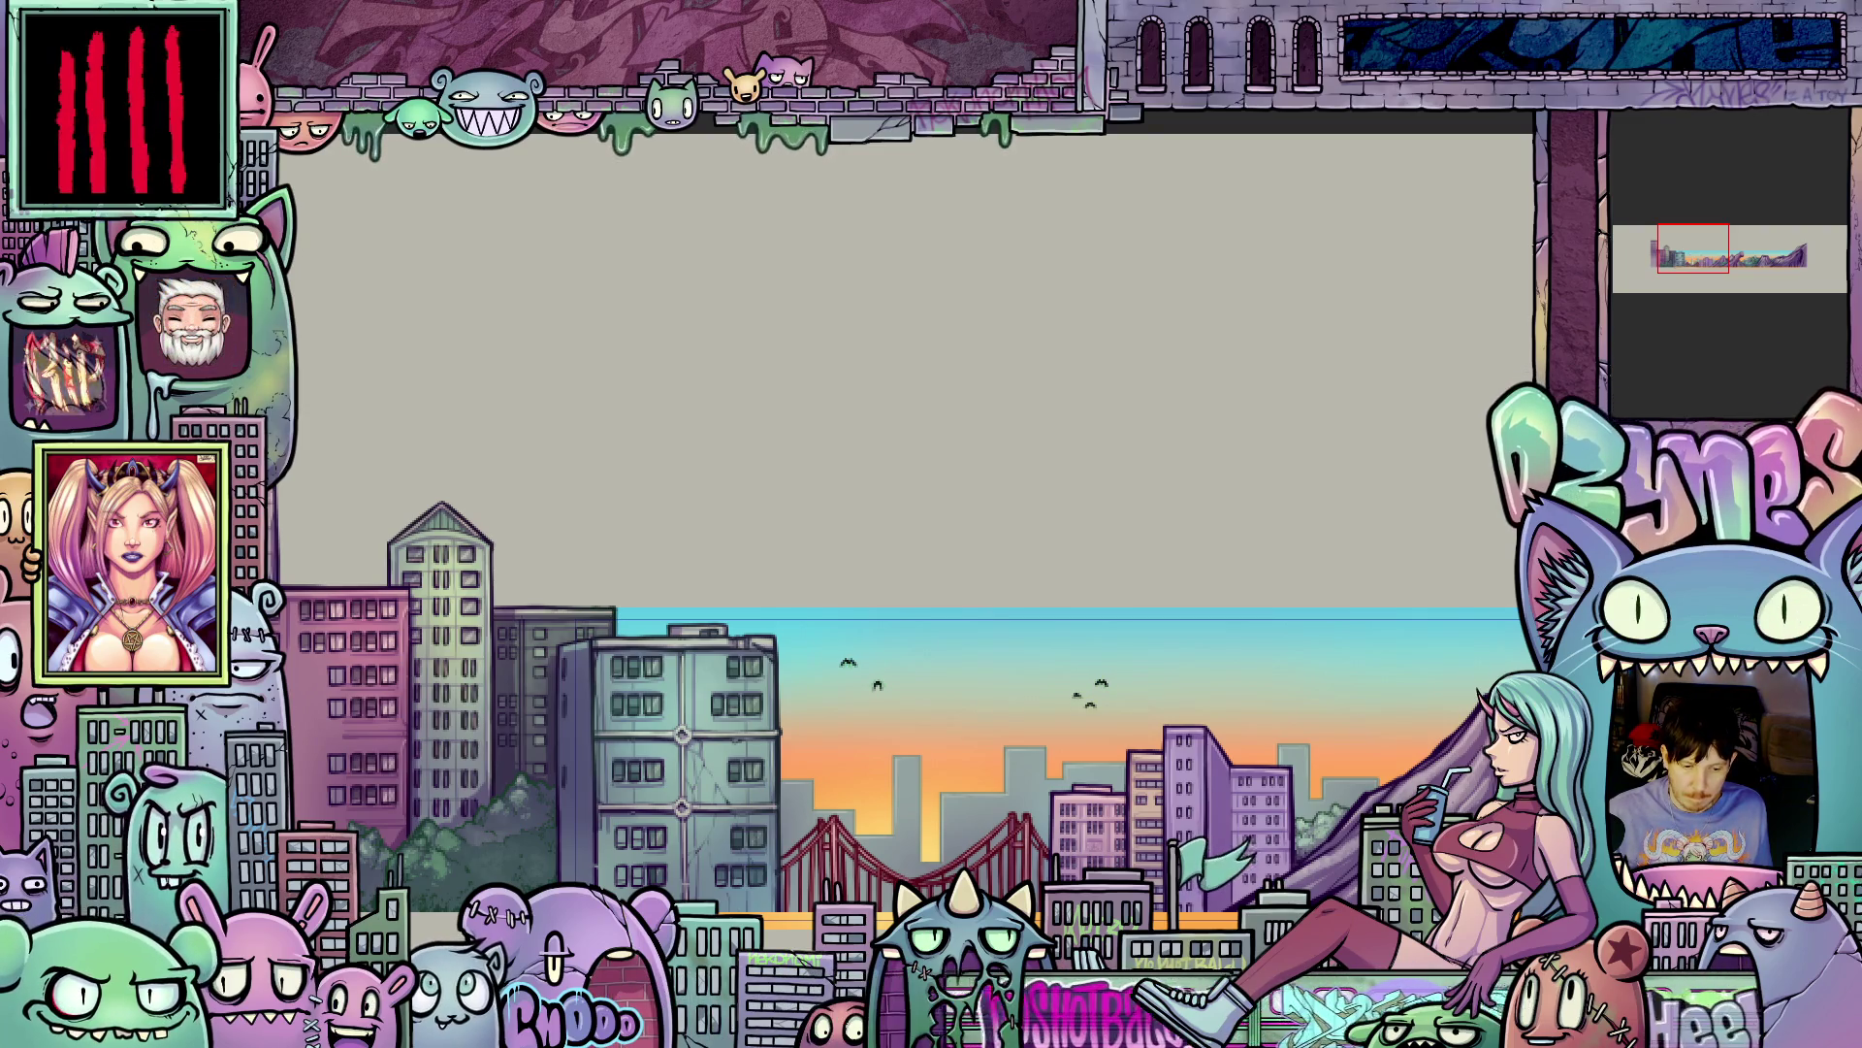
pyautogui.scroll(-5, 985, 263)
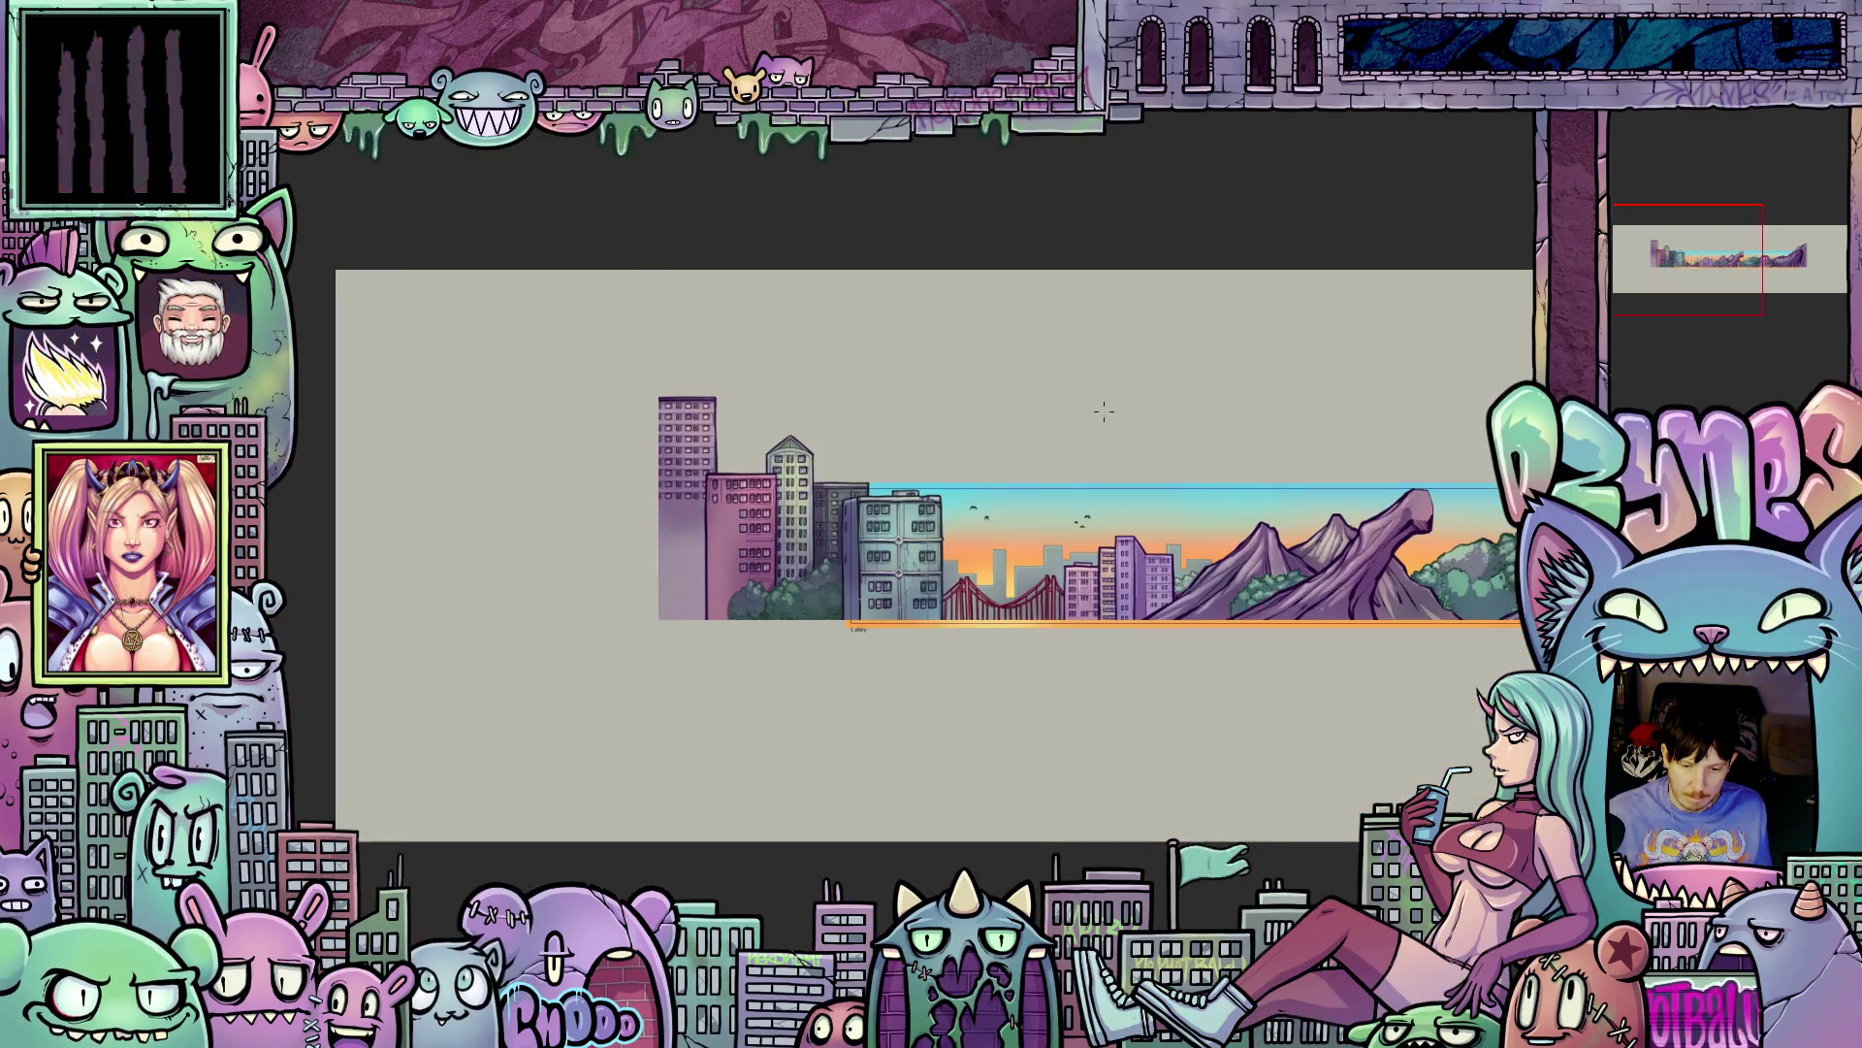
# - Pan to the birds over the red bridge, zoom in, then pan toward the mountains
pyautogui.moveTo(1073, 386); pyautogui.dragTo(838, 423)
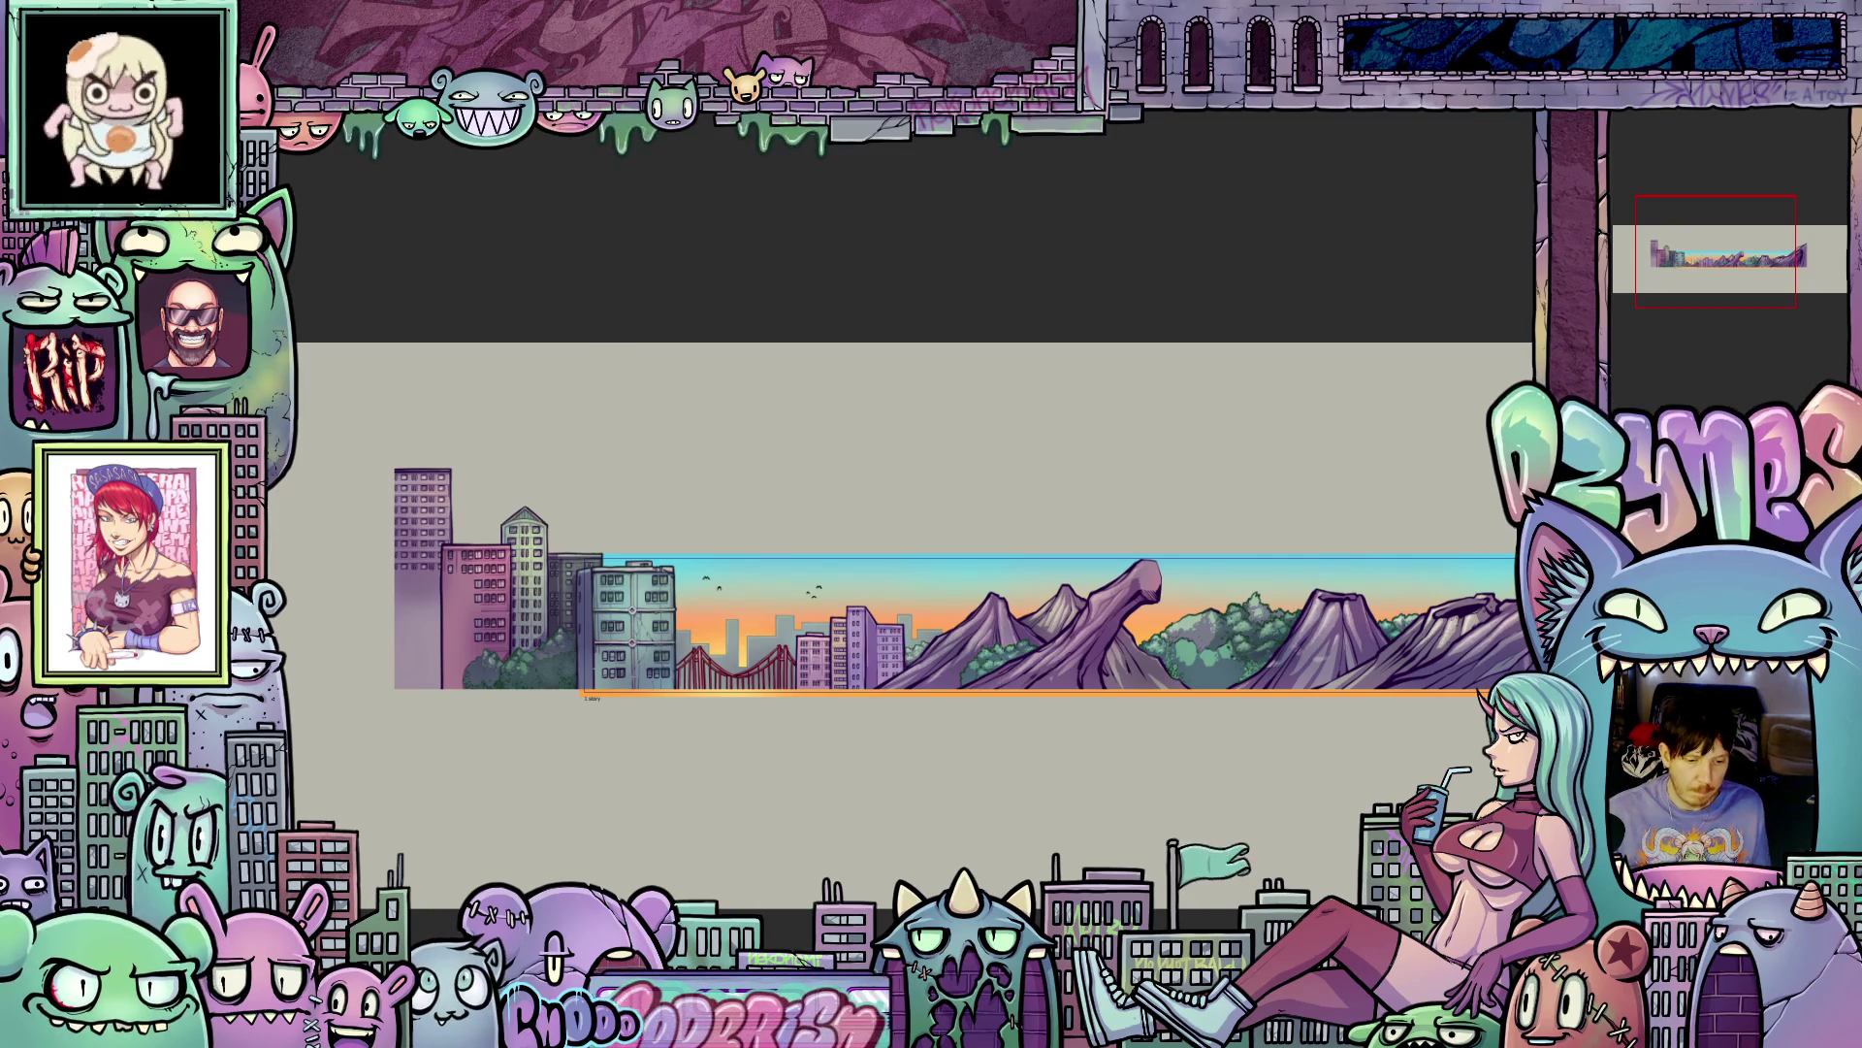
pyautogui.scroll(3, 875, 595)
pyautogui.scroll(1, 875, 595)
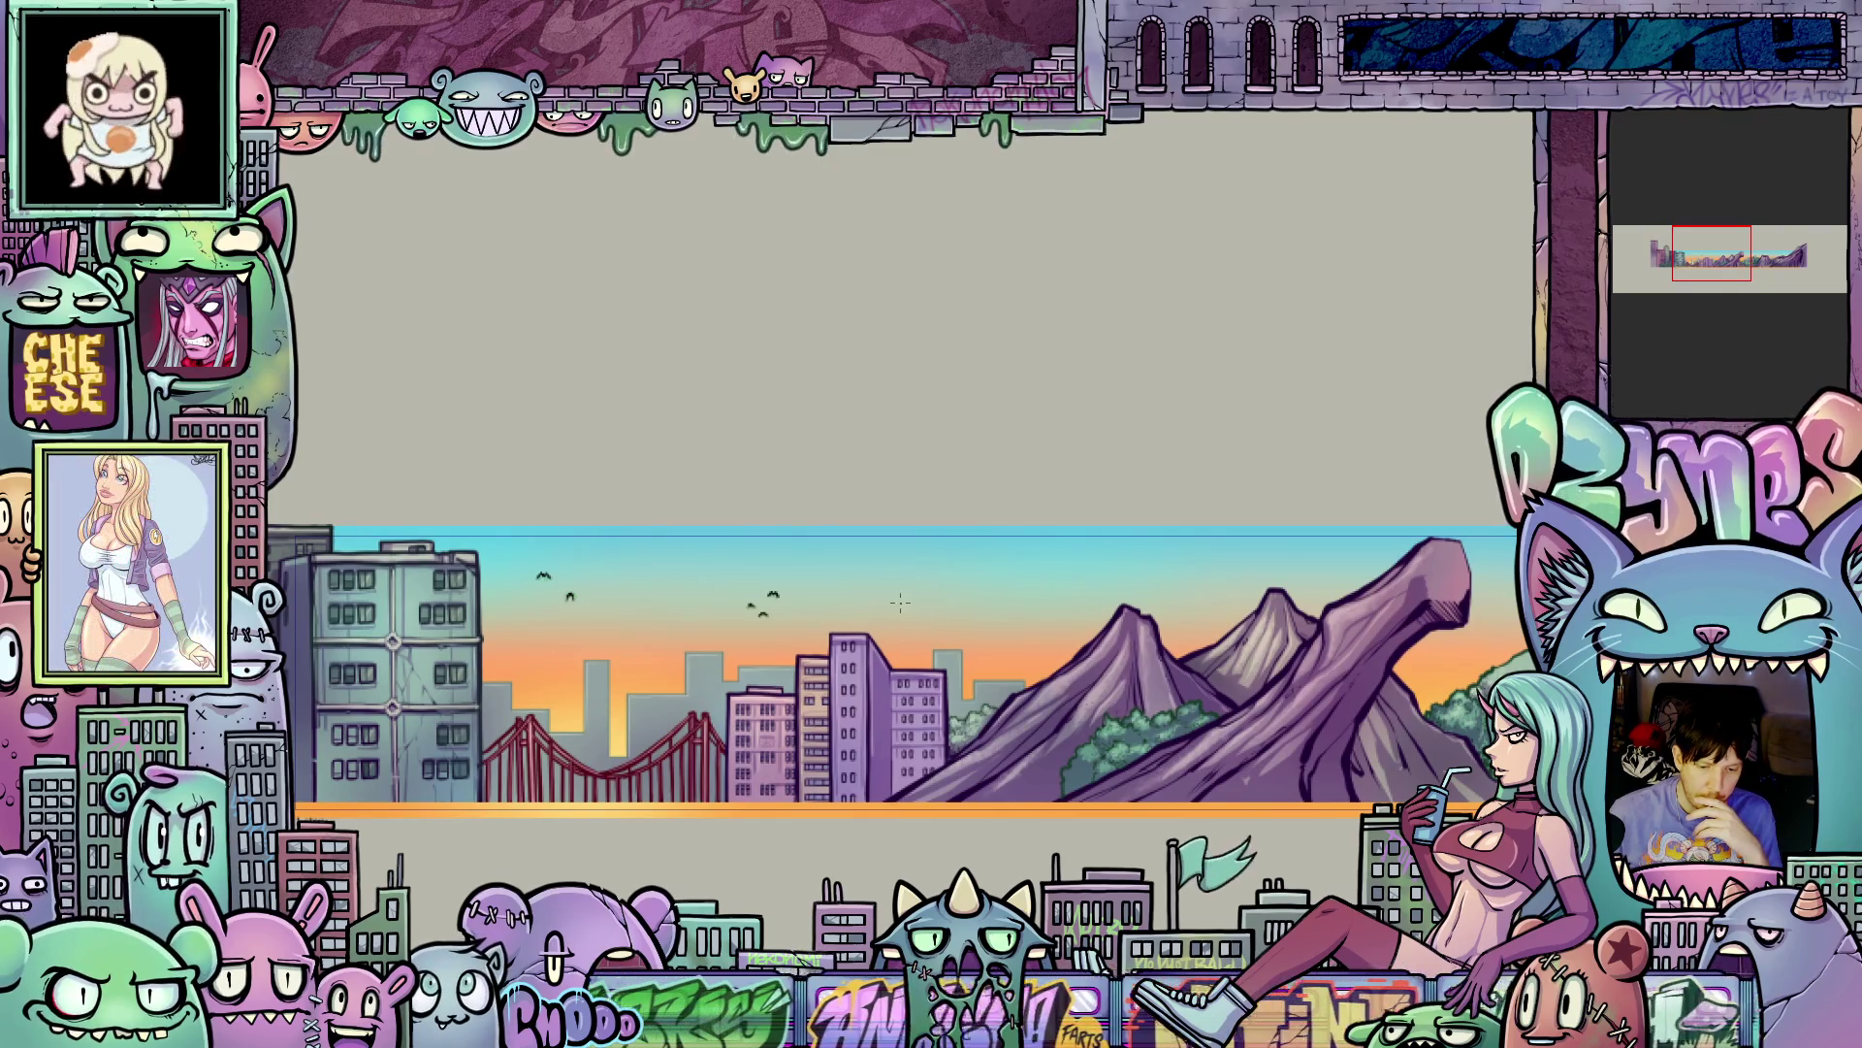
pyautogui.scroll(3, 778, 629)
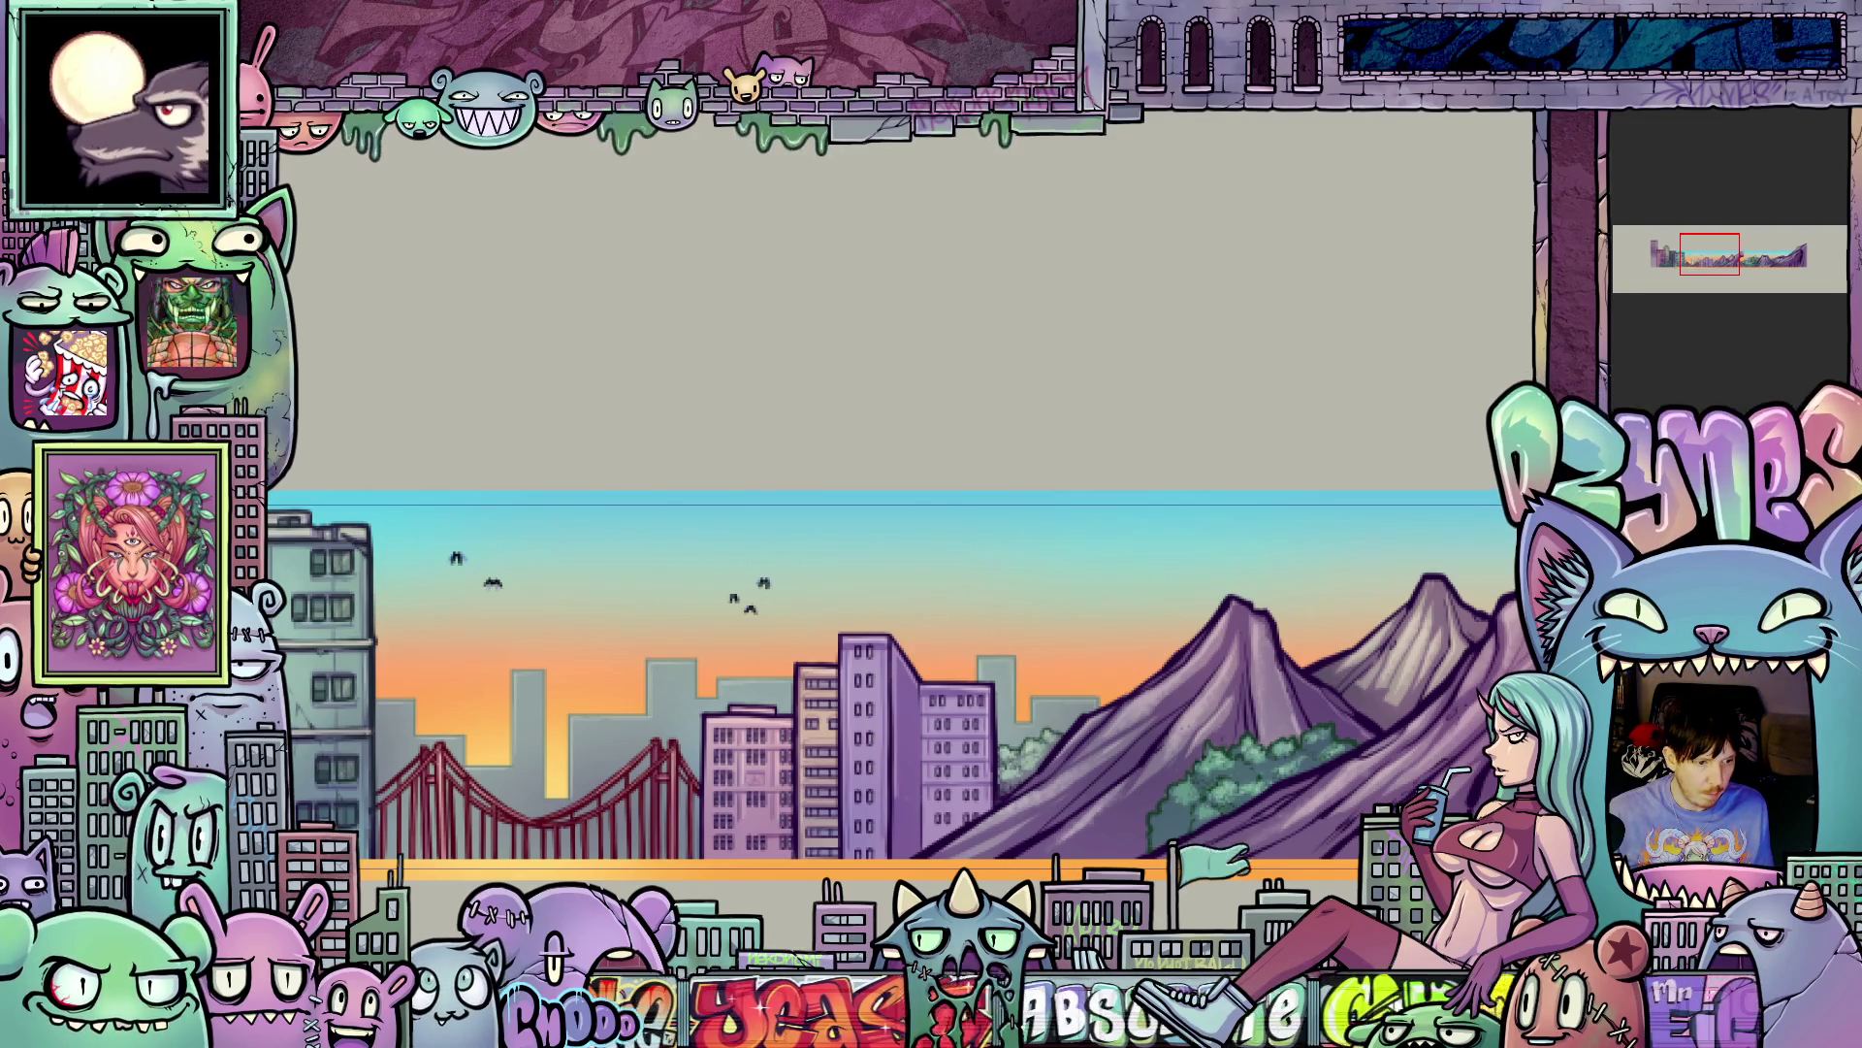
pyautogui.moveTo(1290, 589)
pyautogui.mouseDown()
pyautogui.moveTo(911, 575)
pyautogui.moveTo(1261, 718)
pyautogui.mouseUp()
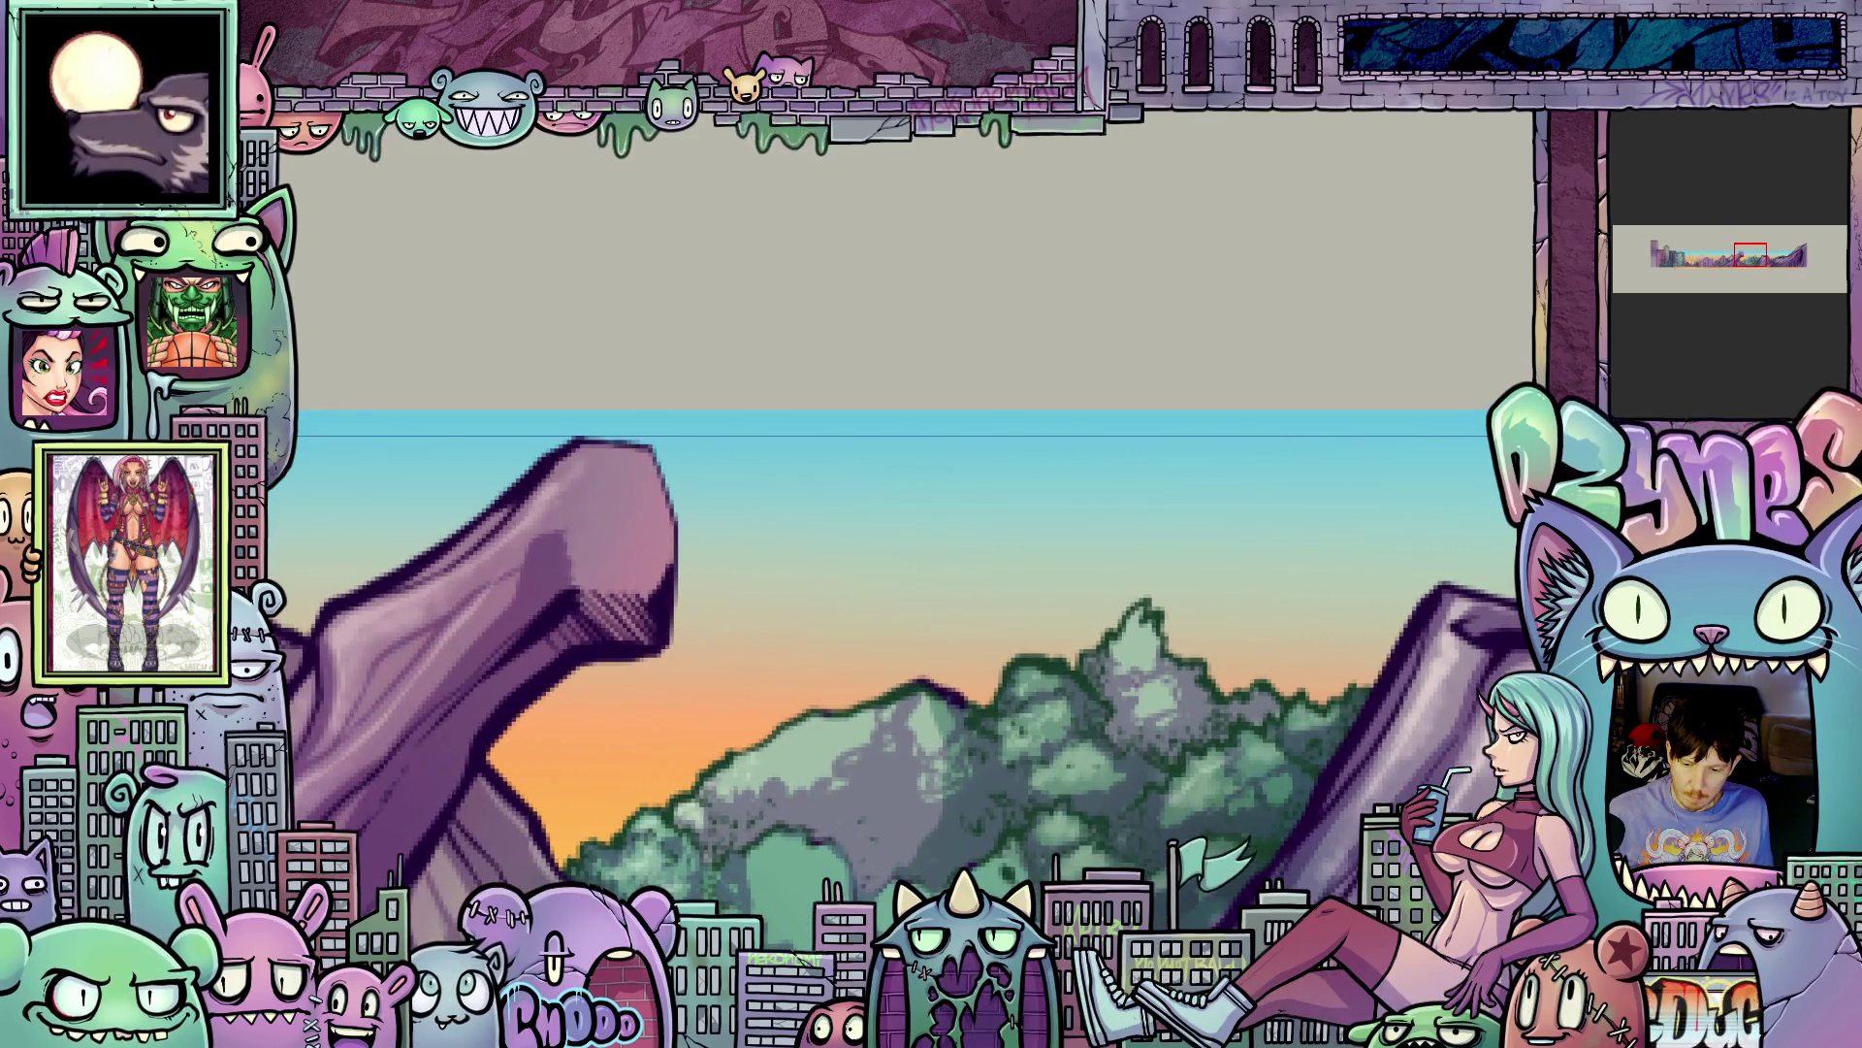
# - Zoom in on the birds near the purple rock and trees, then zoom out to the full strip
pyautogui.scroll(1, 911, 594)
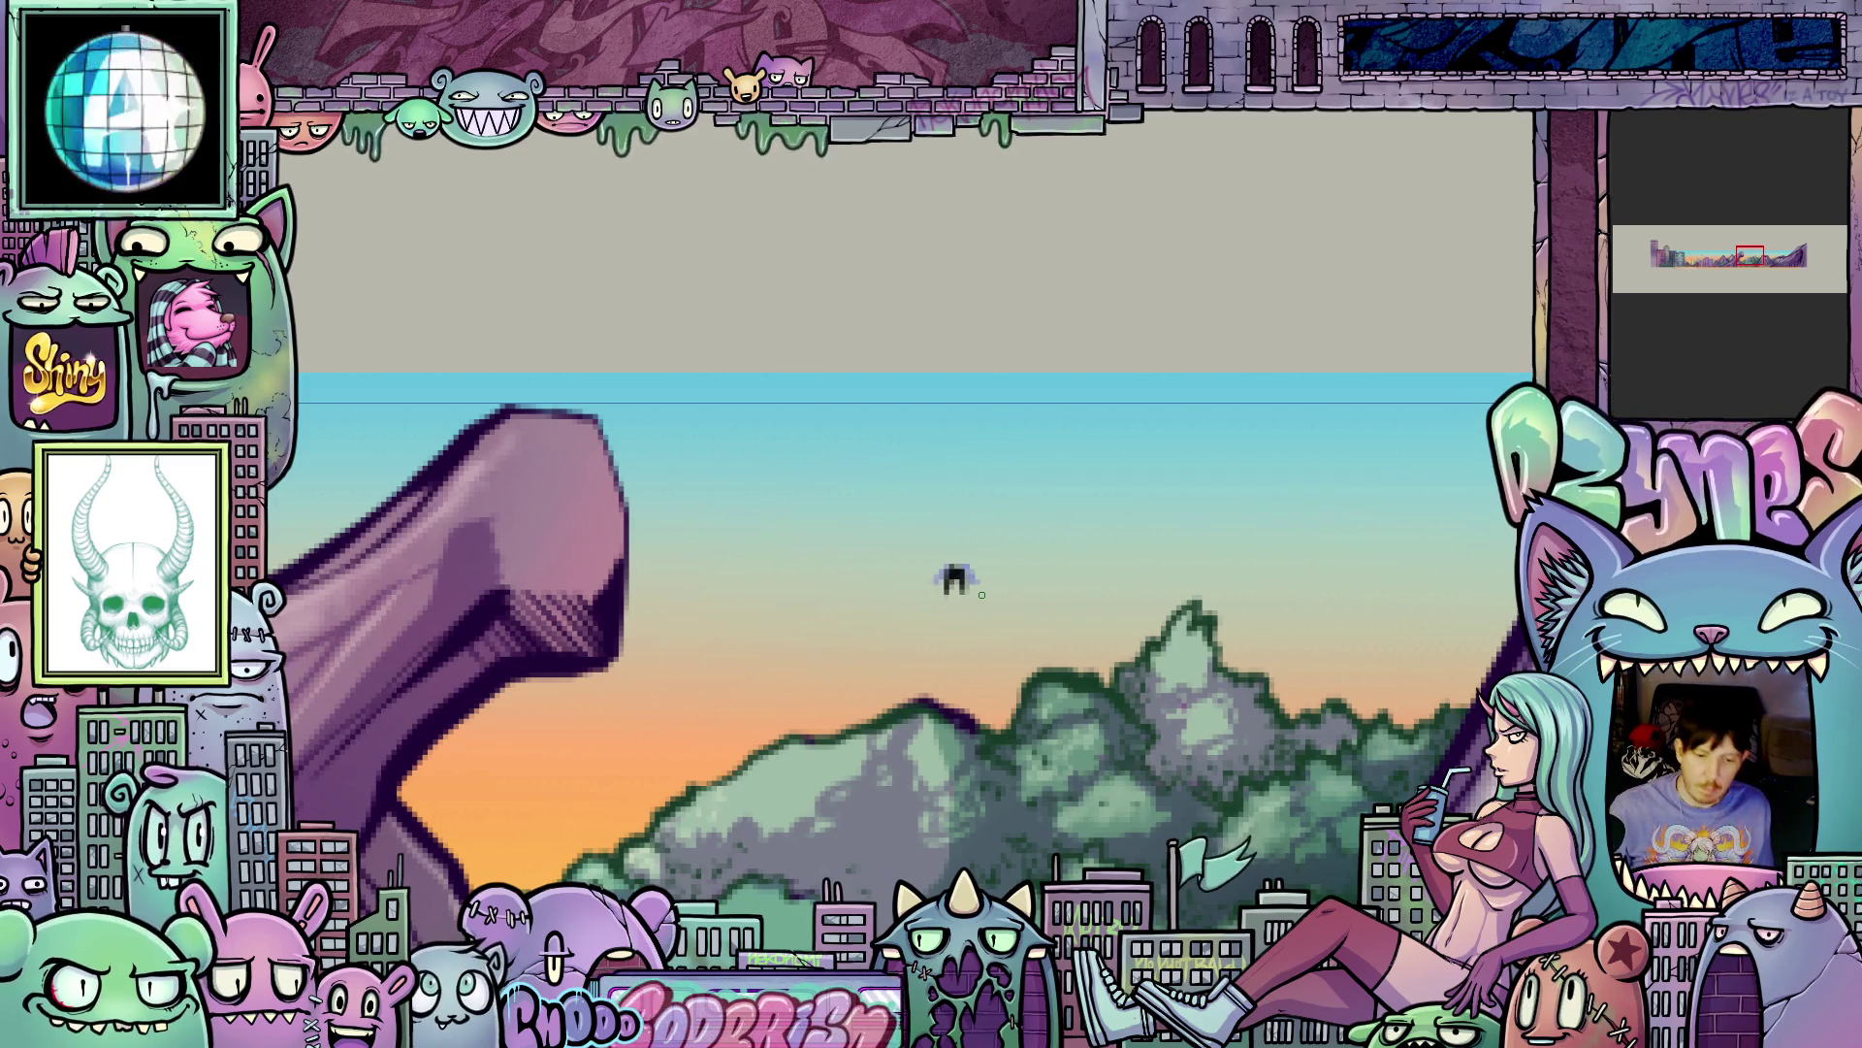
pyautogui.scroll(-5, 982, 595)
pyautogui.moveTo(1193, 679); pyautogui.dragTo(1126, 702)
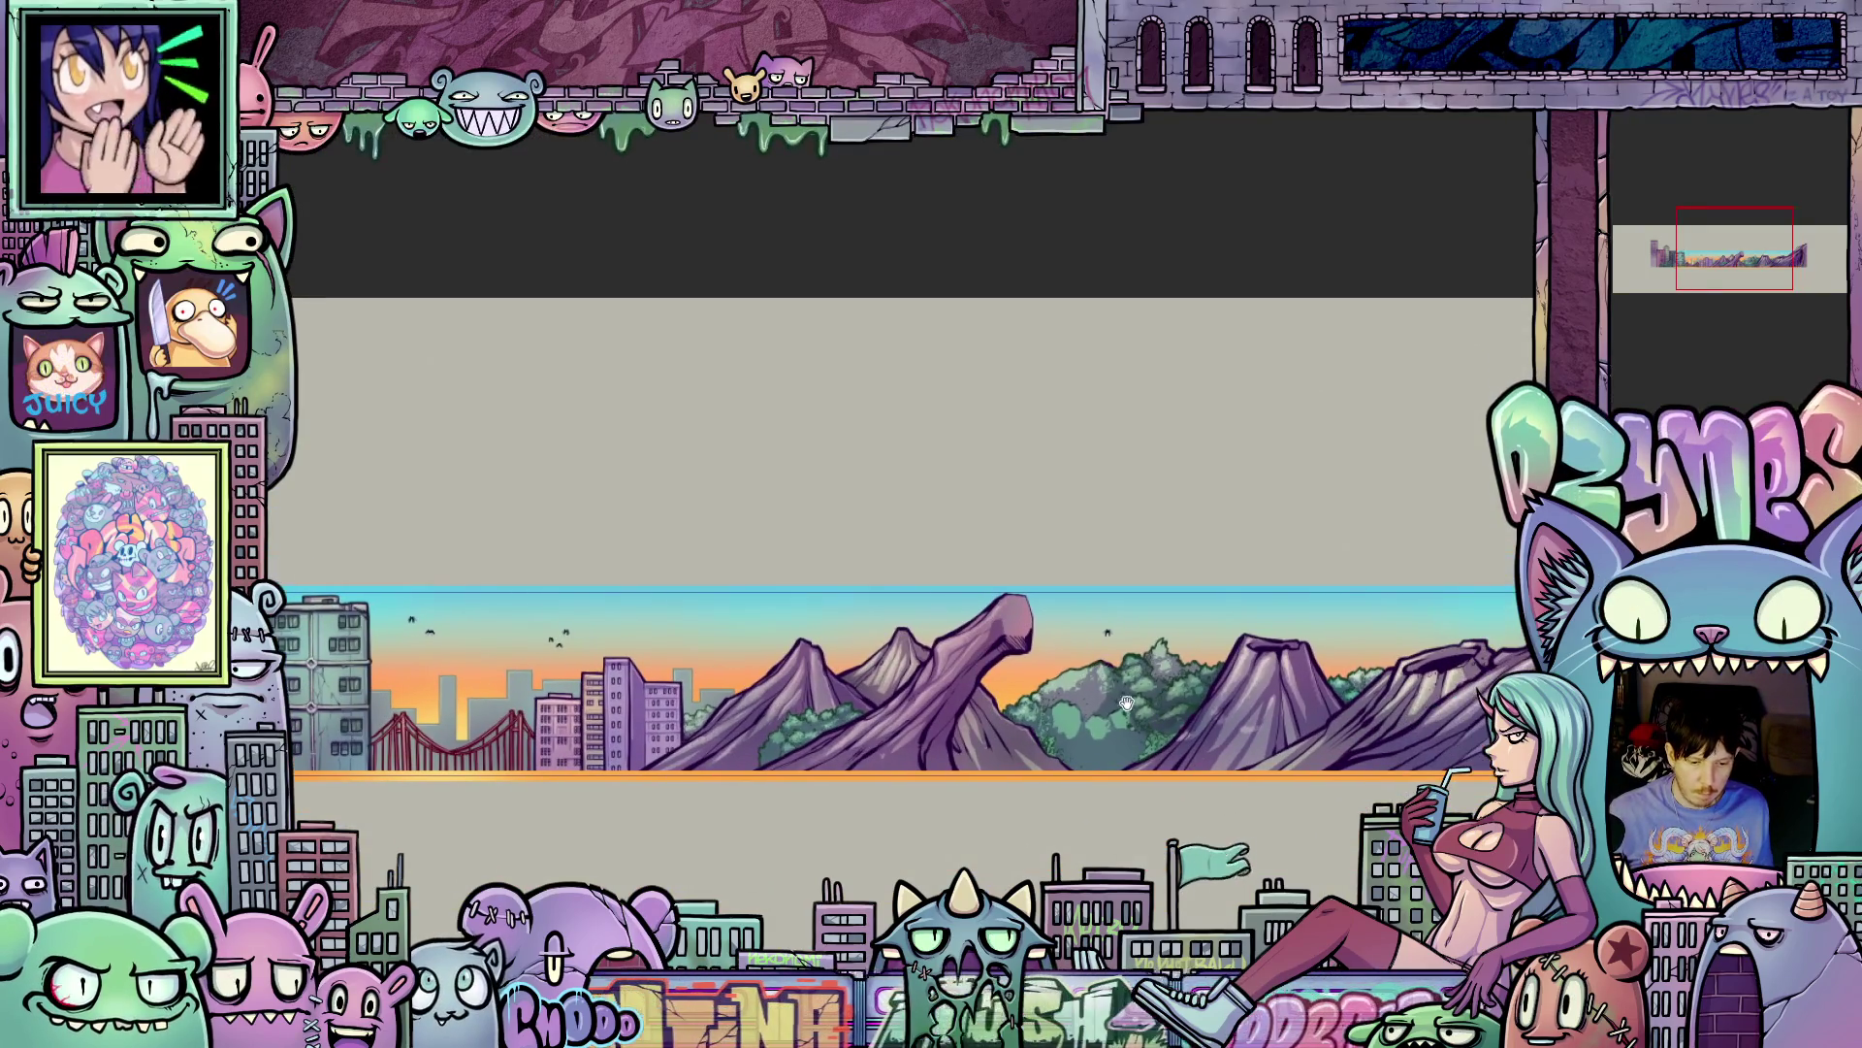
pyautogui.scroll(5, 1006, 647)
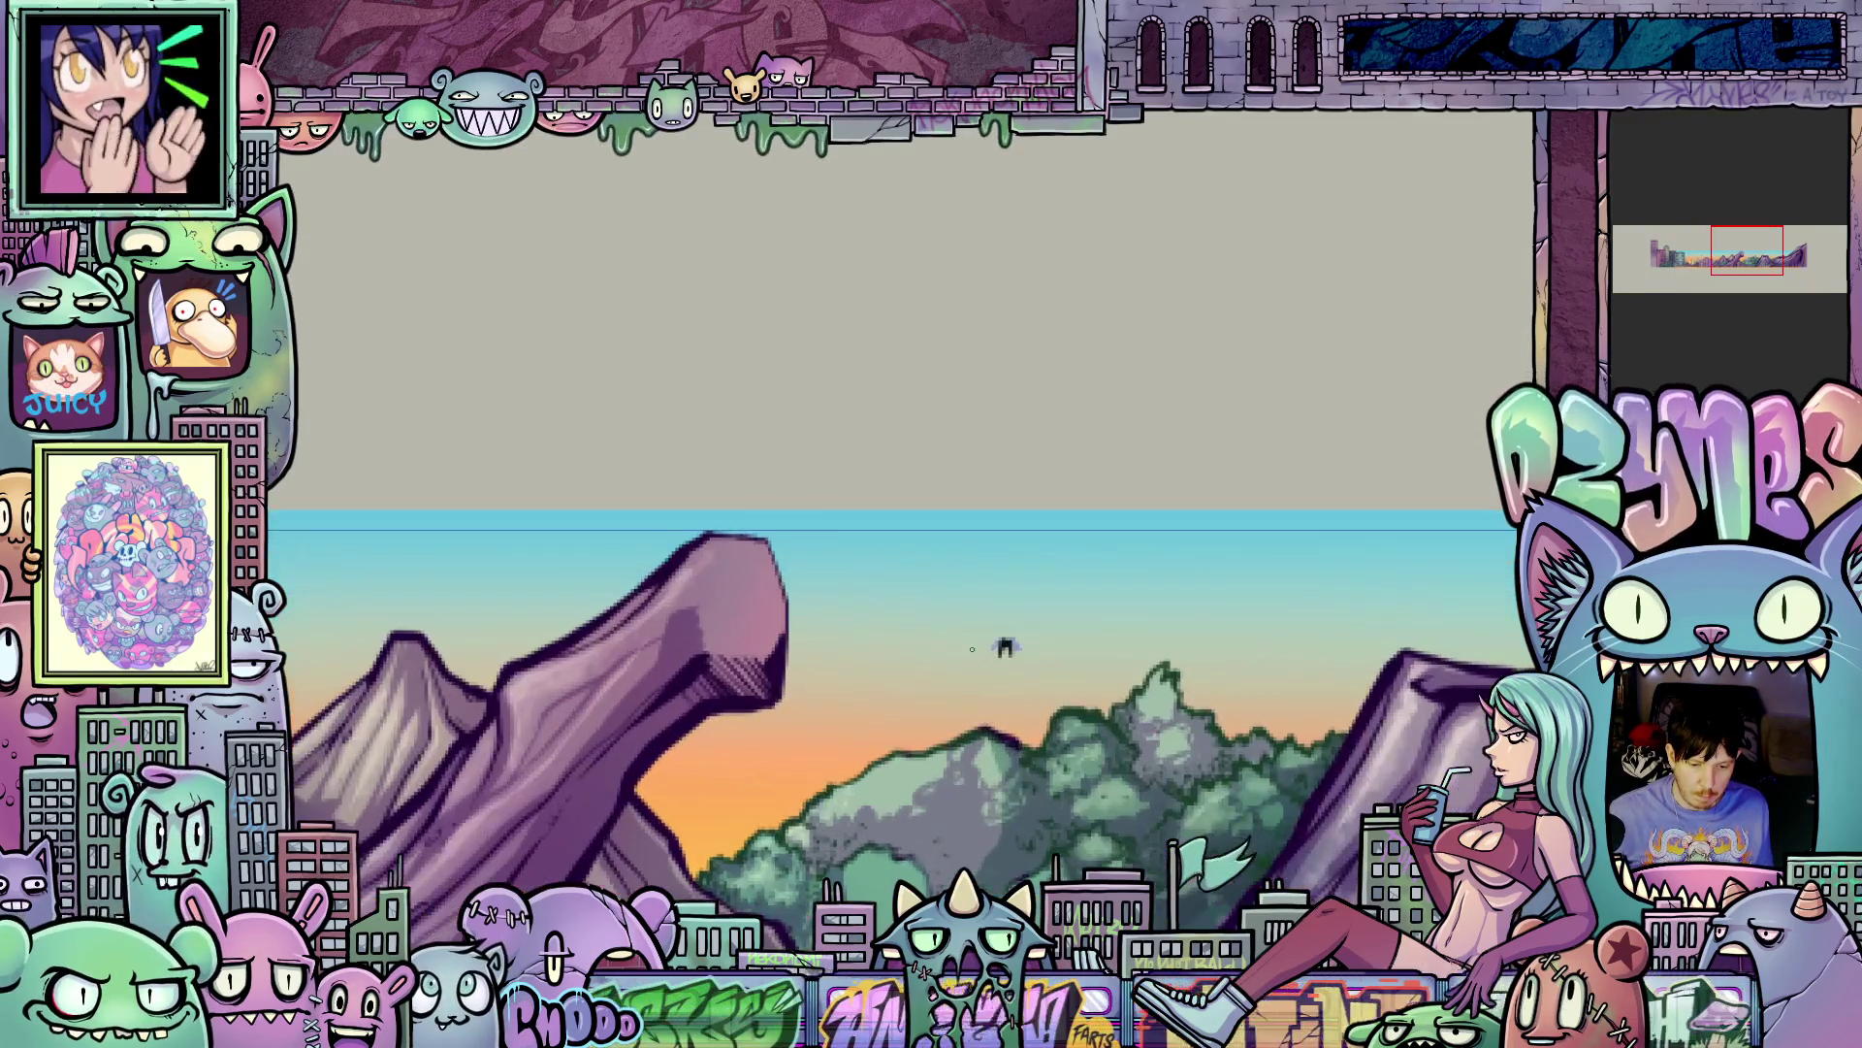
pyautogui.scroll(3, 972, 649)
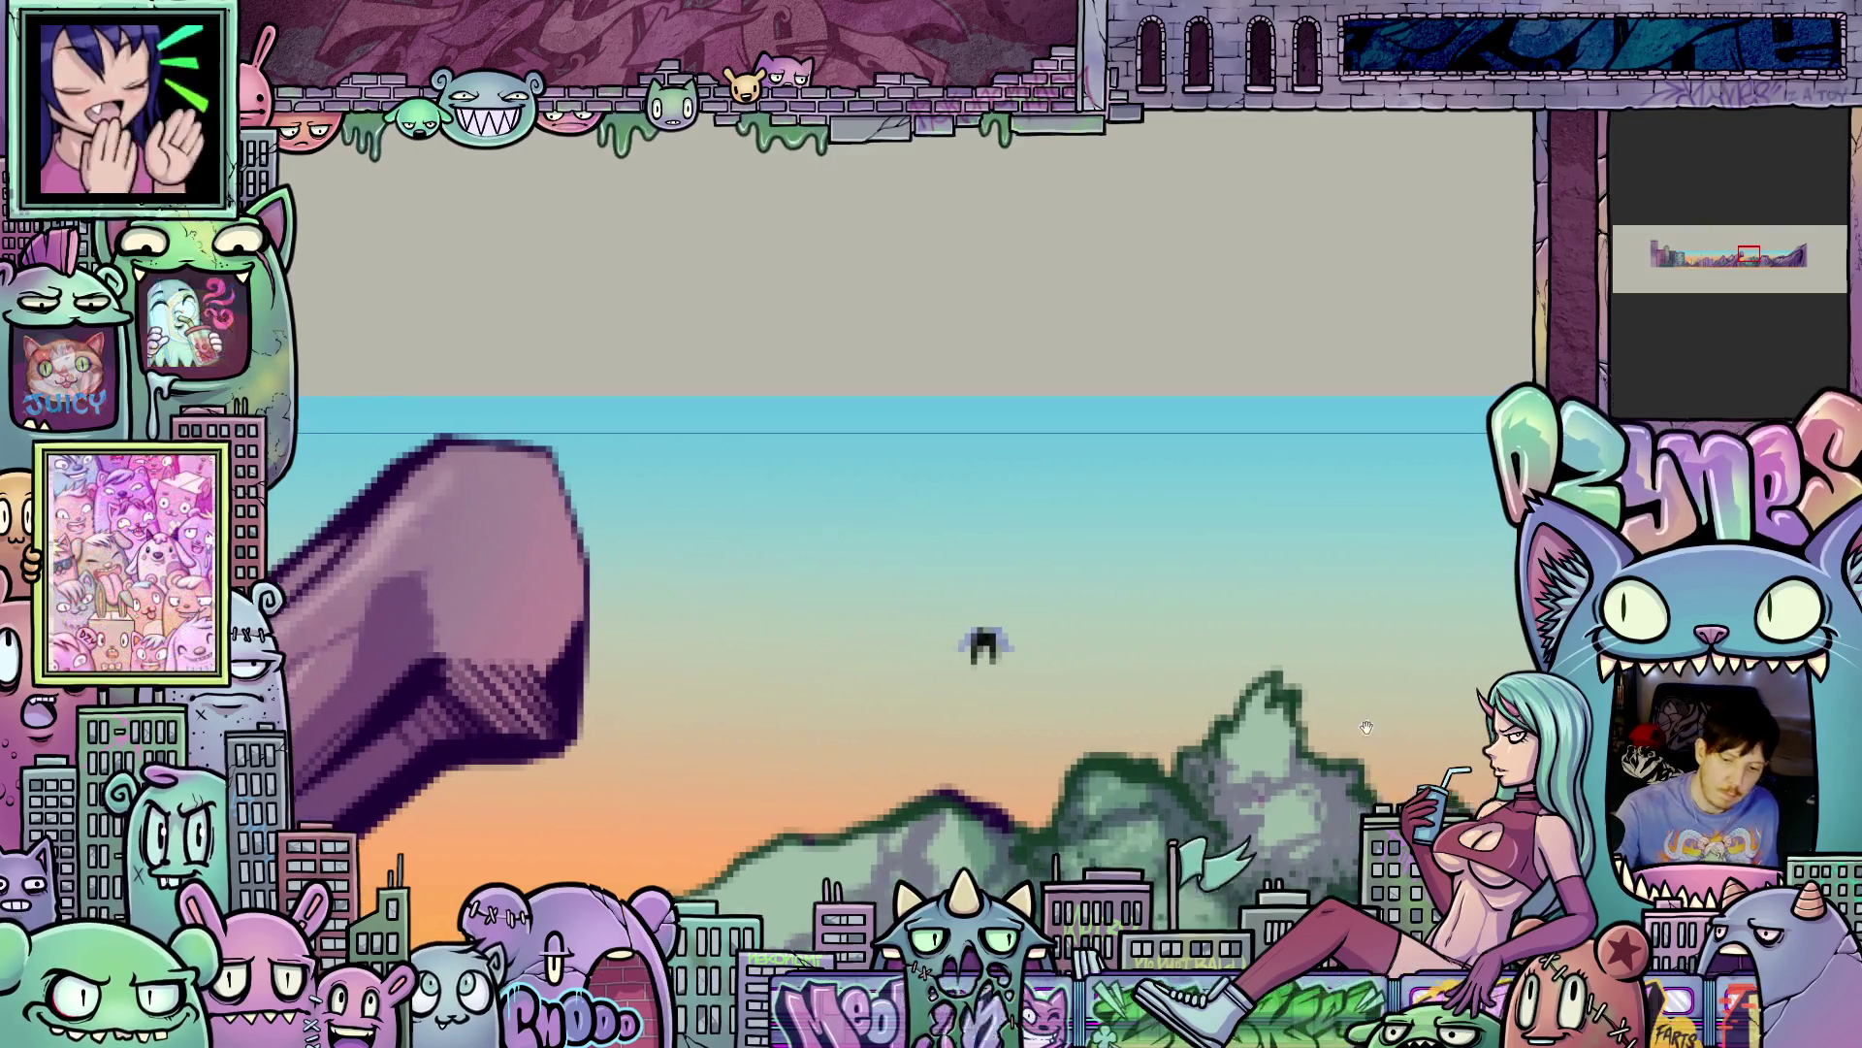
pyautogui.hscroll(5, 971, 648)
pyautogui.scroll(2, 1115, 757)
pyautogui.hscroll(2, 1168, 799)
pyautogui.scroll(2, 1168, 799)
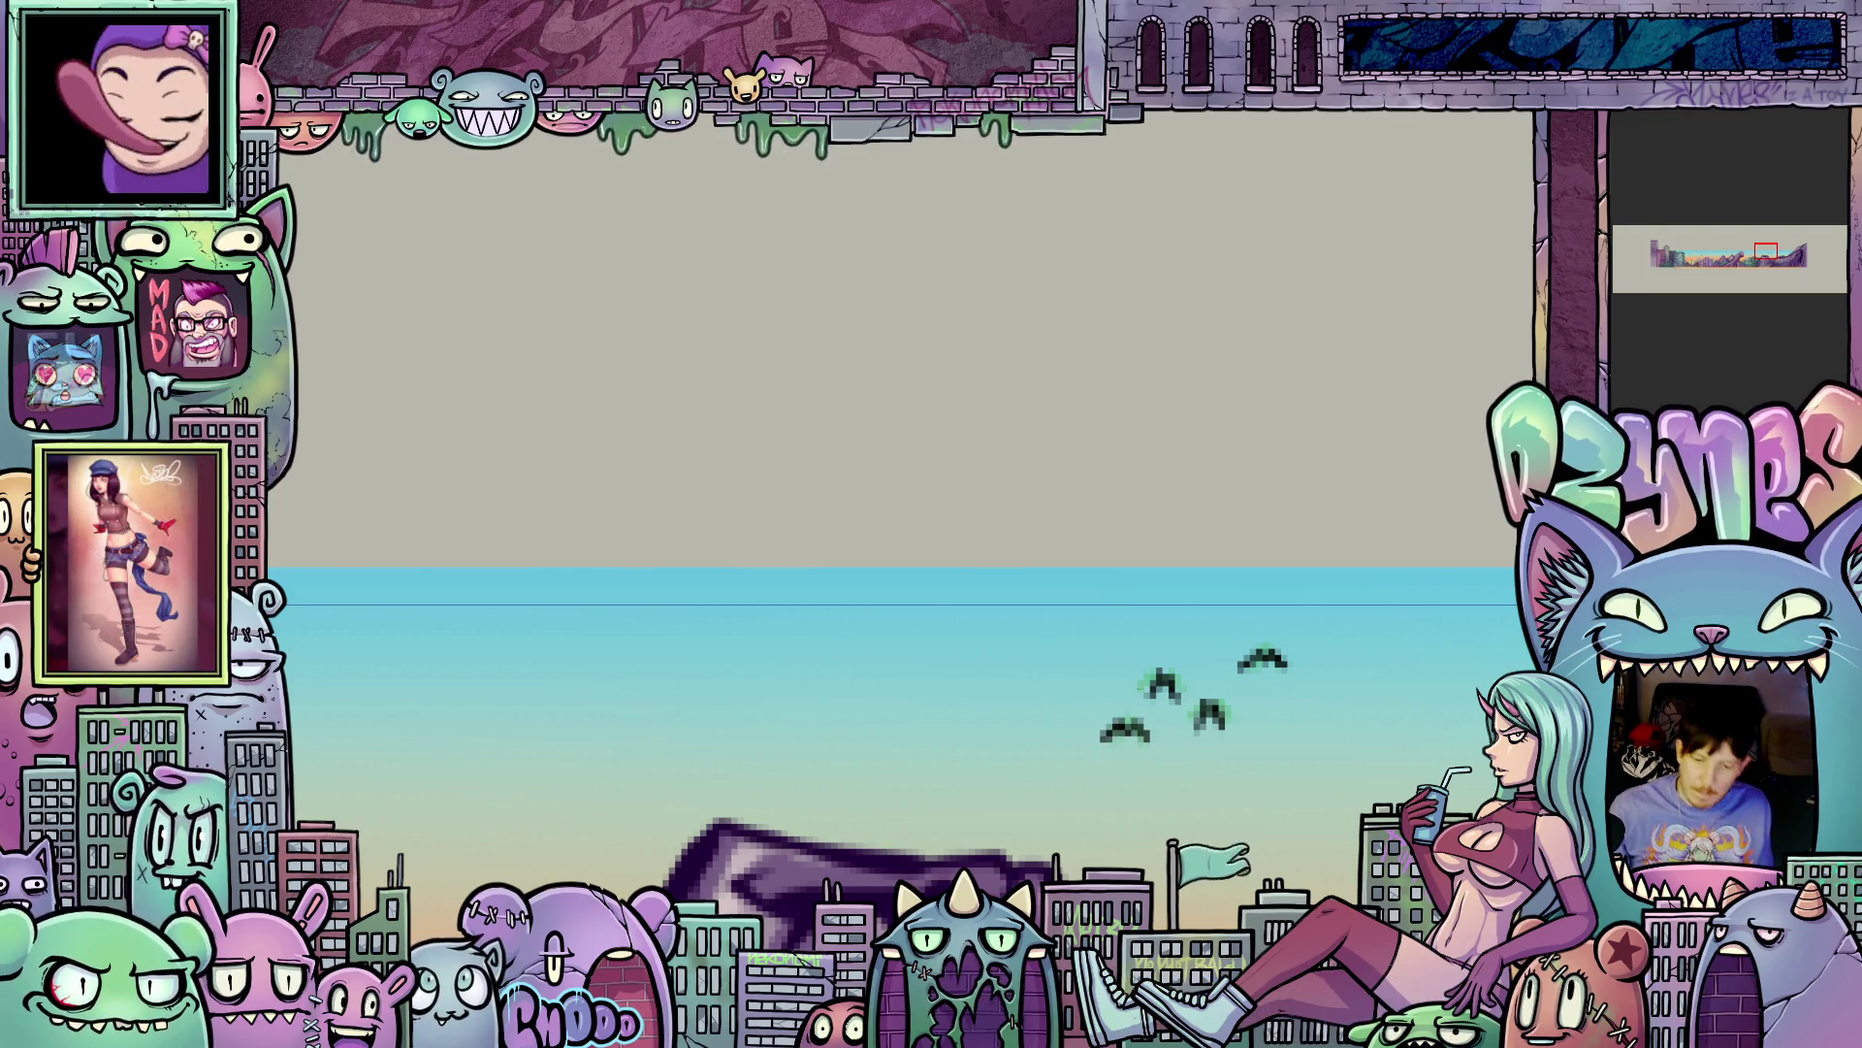
pyautogui.scroll(-5, 1147, 747)
pyautogui.moveTo(889, 582); pyautogui.dragTo(1092, 664)
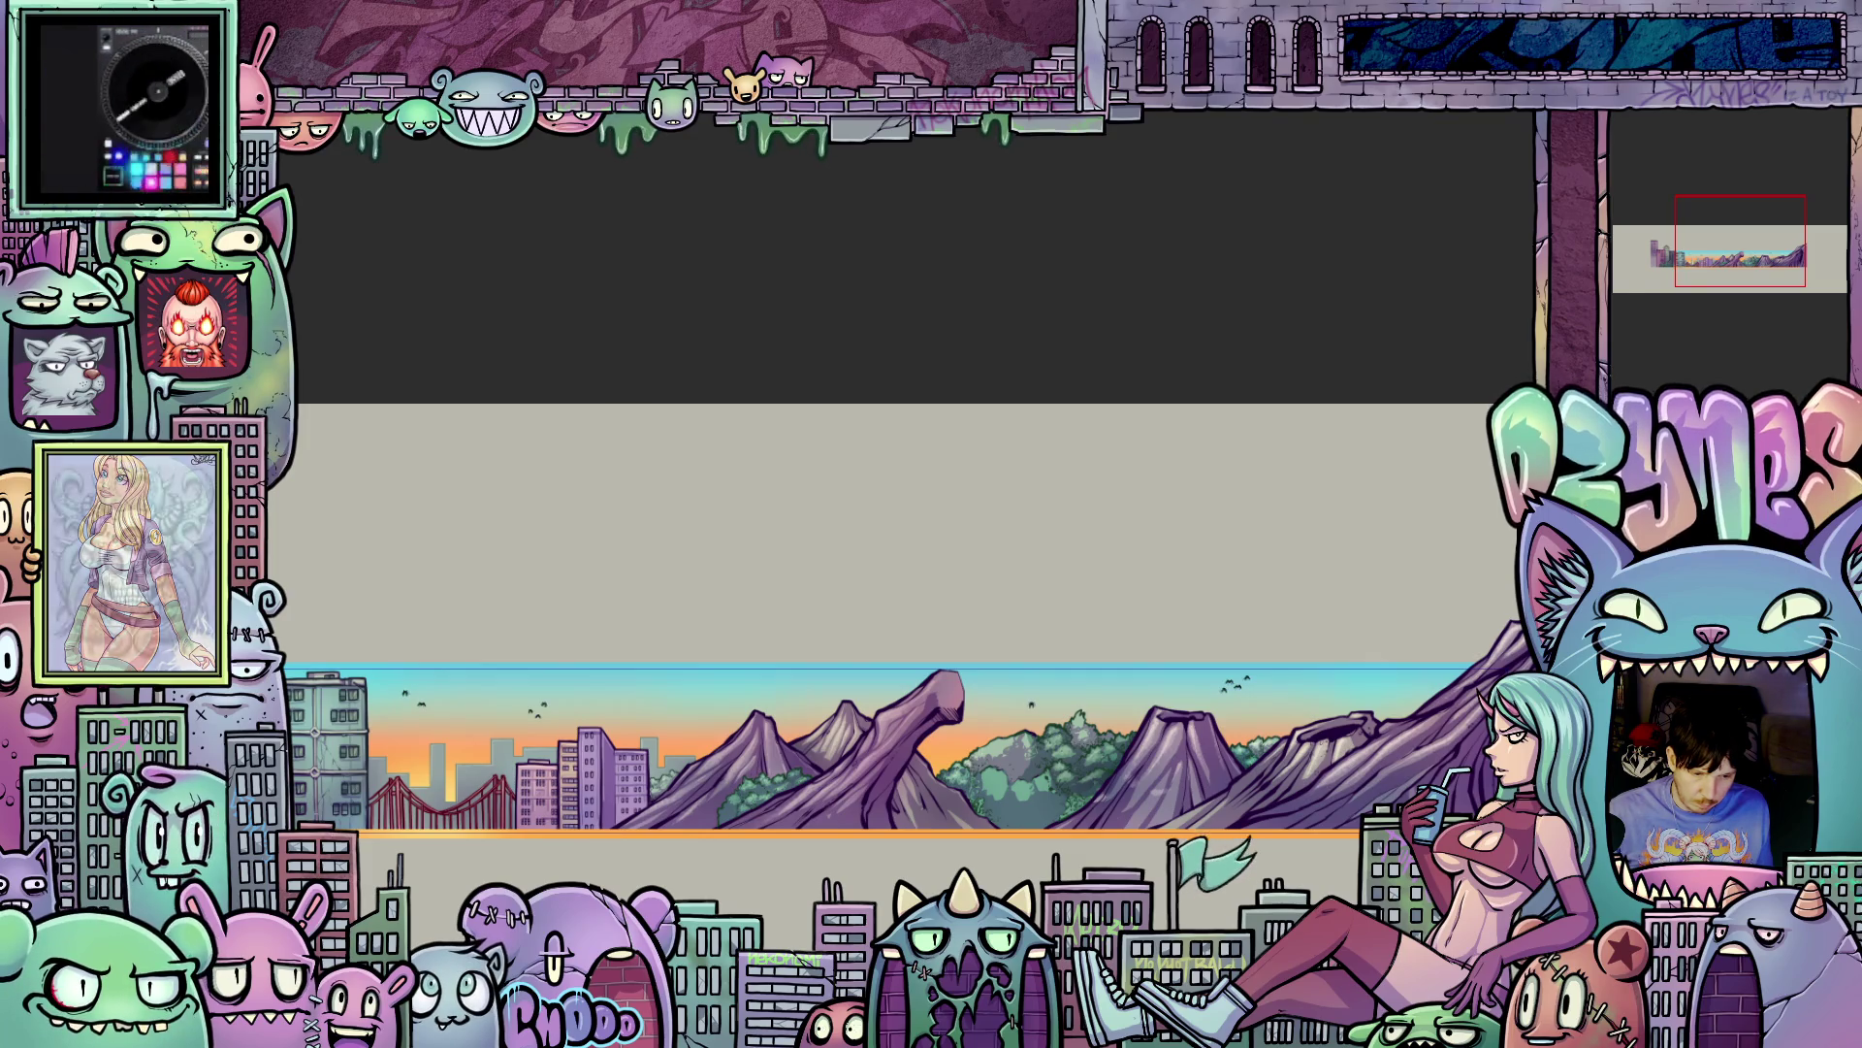
pyautogui.scroll(-3, 795, 338)
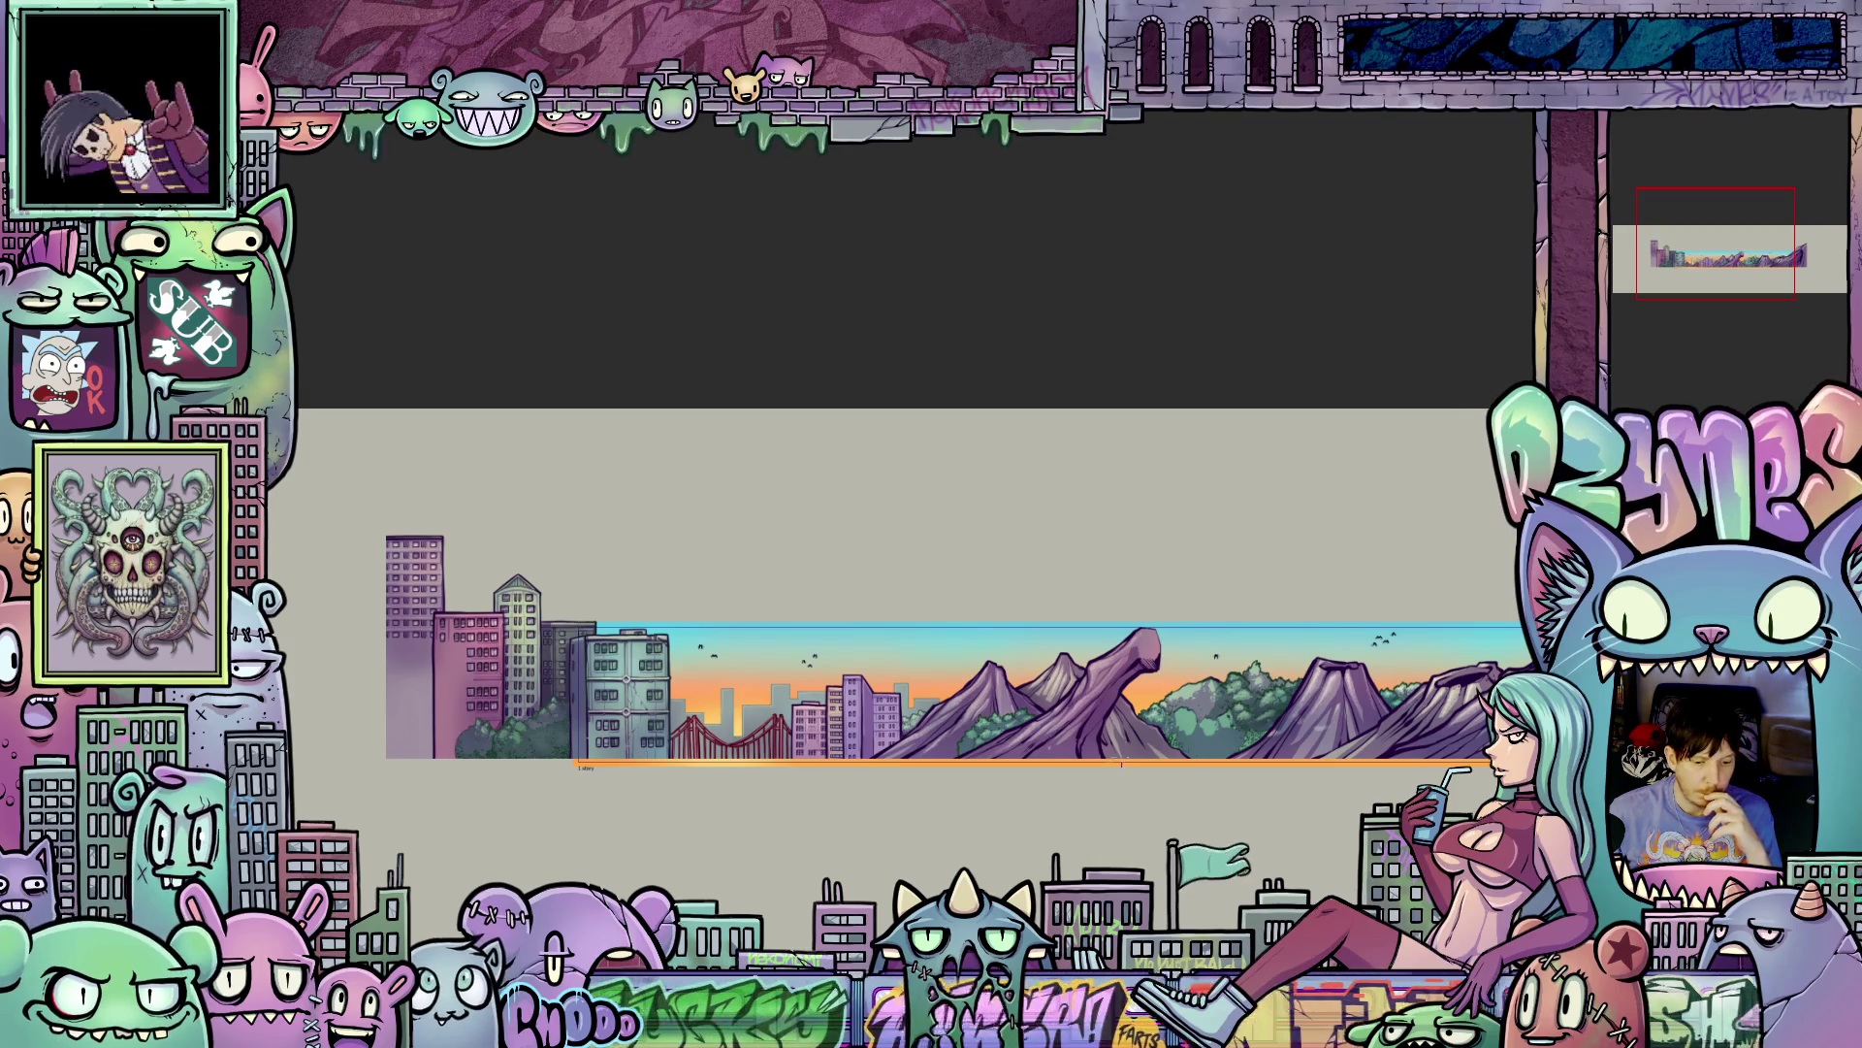
pyautogui.scroll(4, 881, 549)
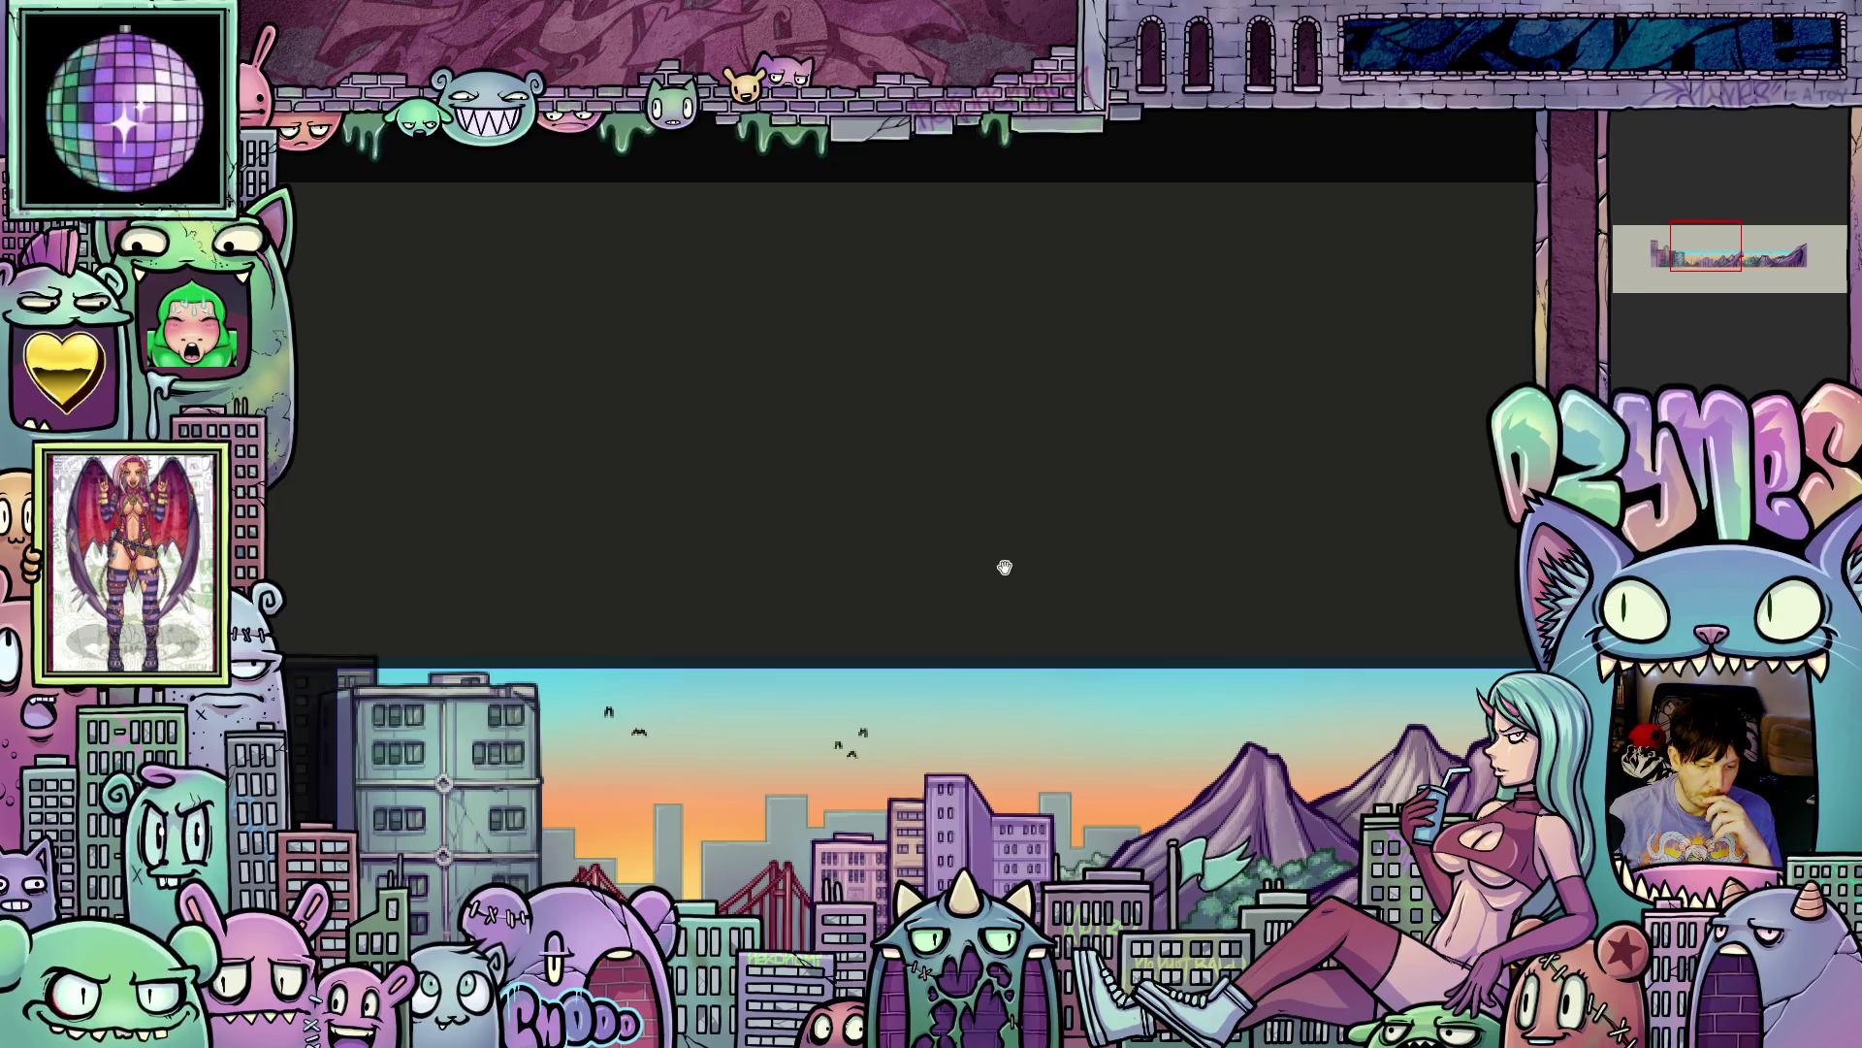
pyautogui.scroll(-2, 1005, 567)
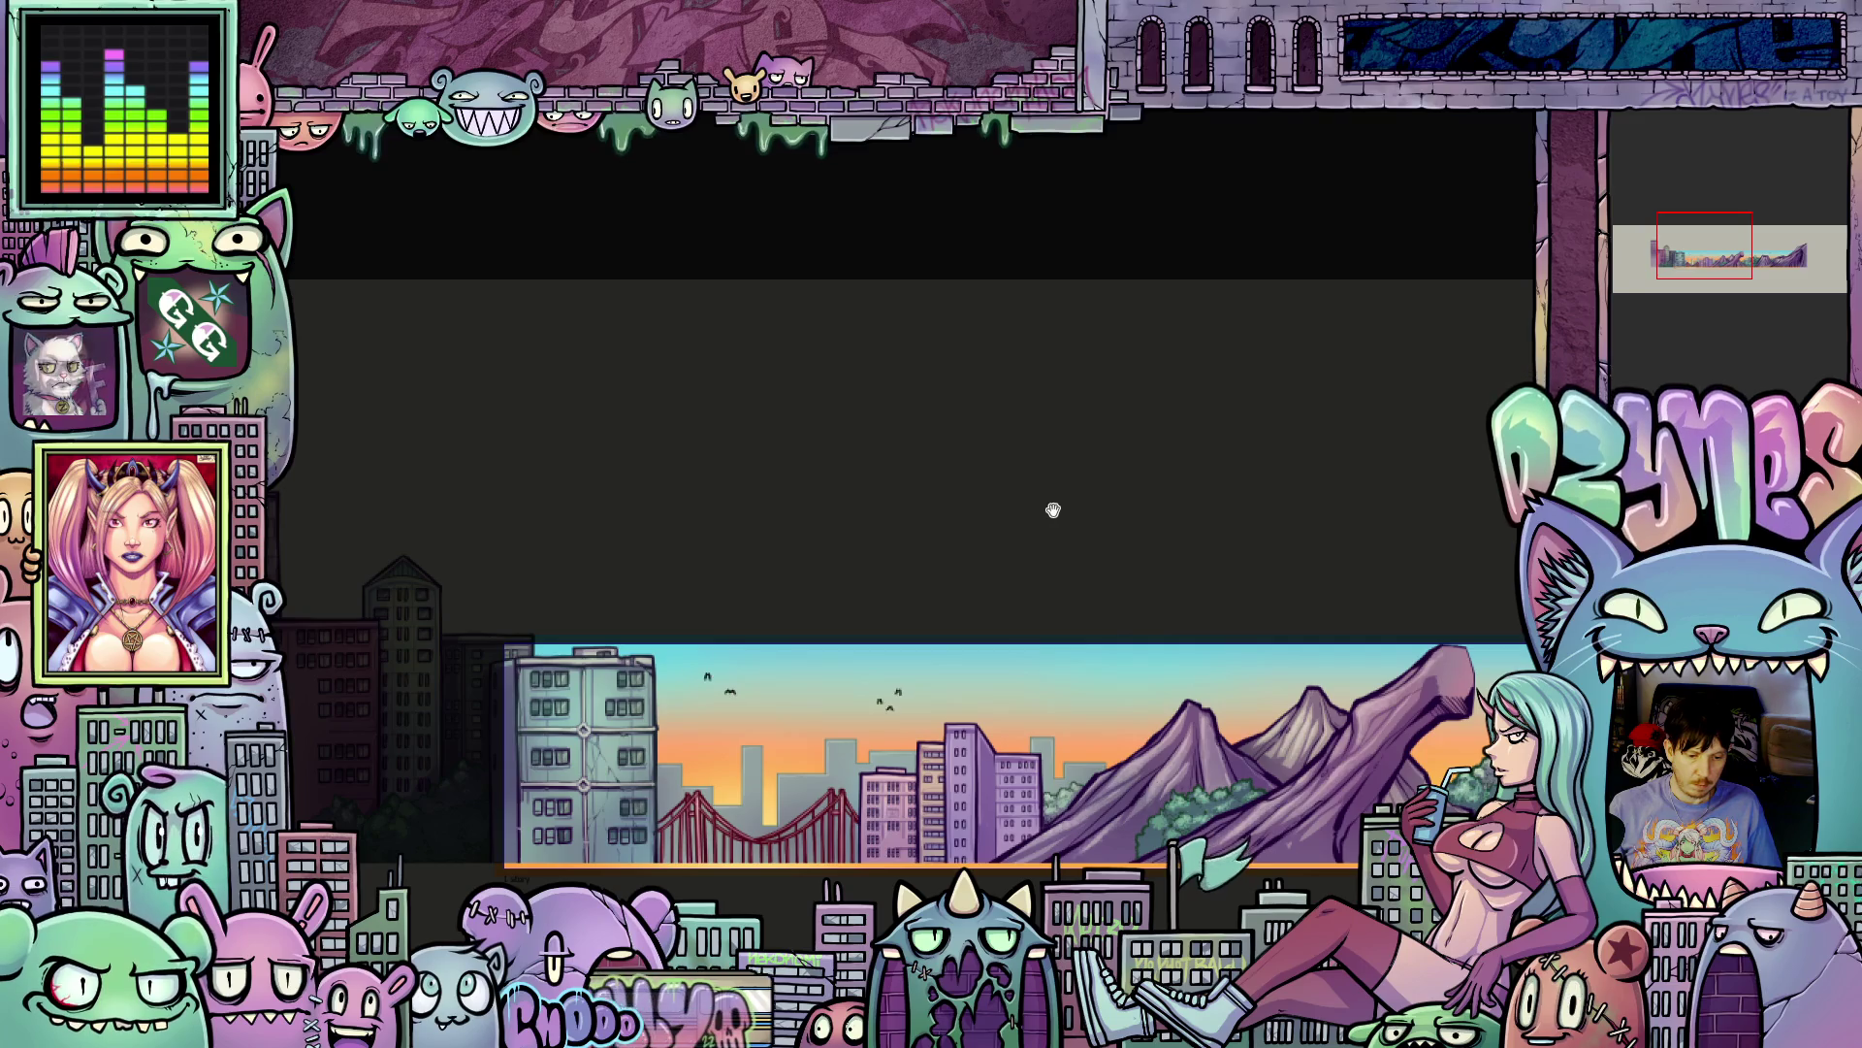
pyautogui.scroll(-4, 1067, 512)
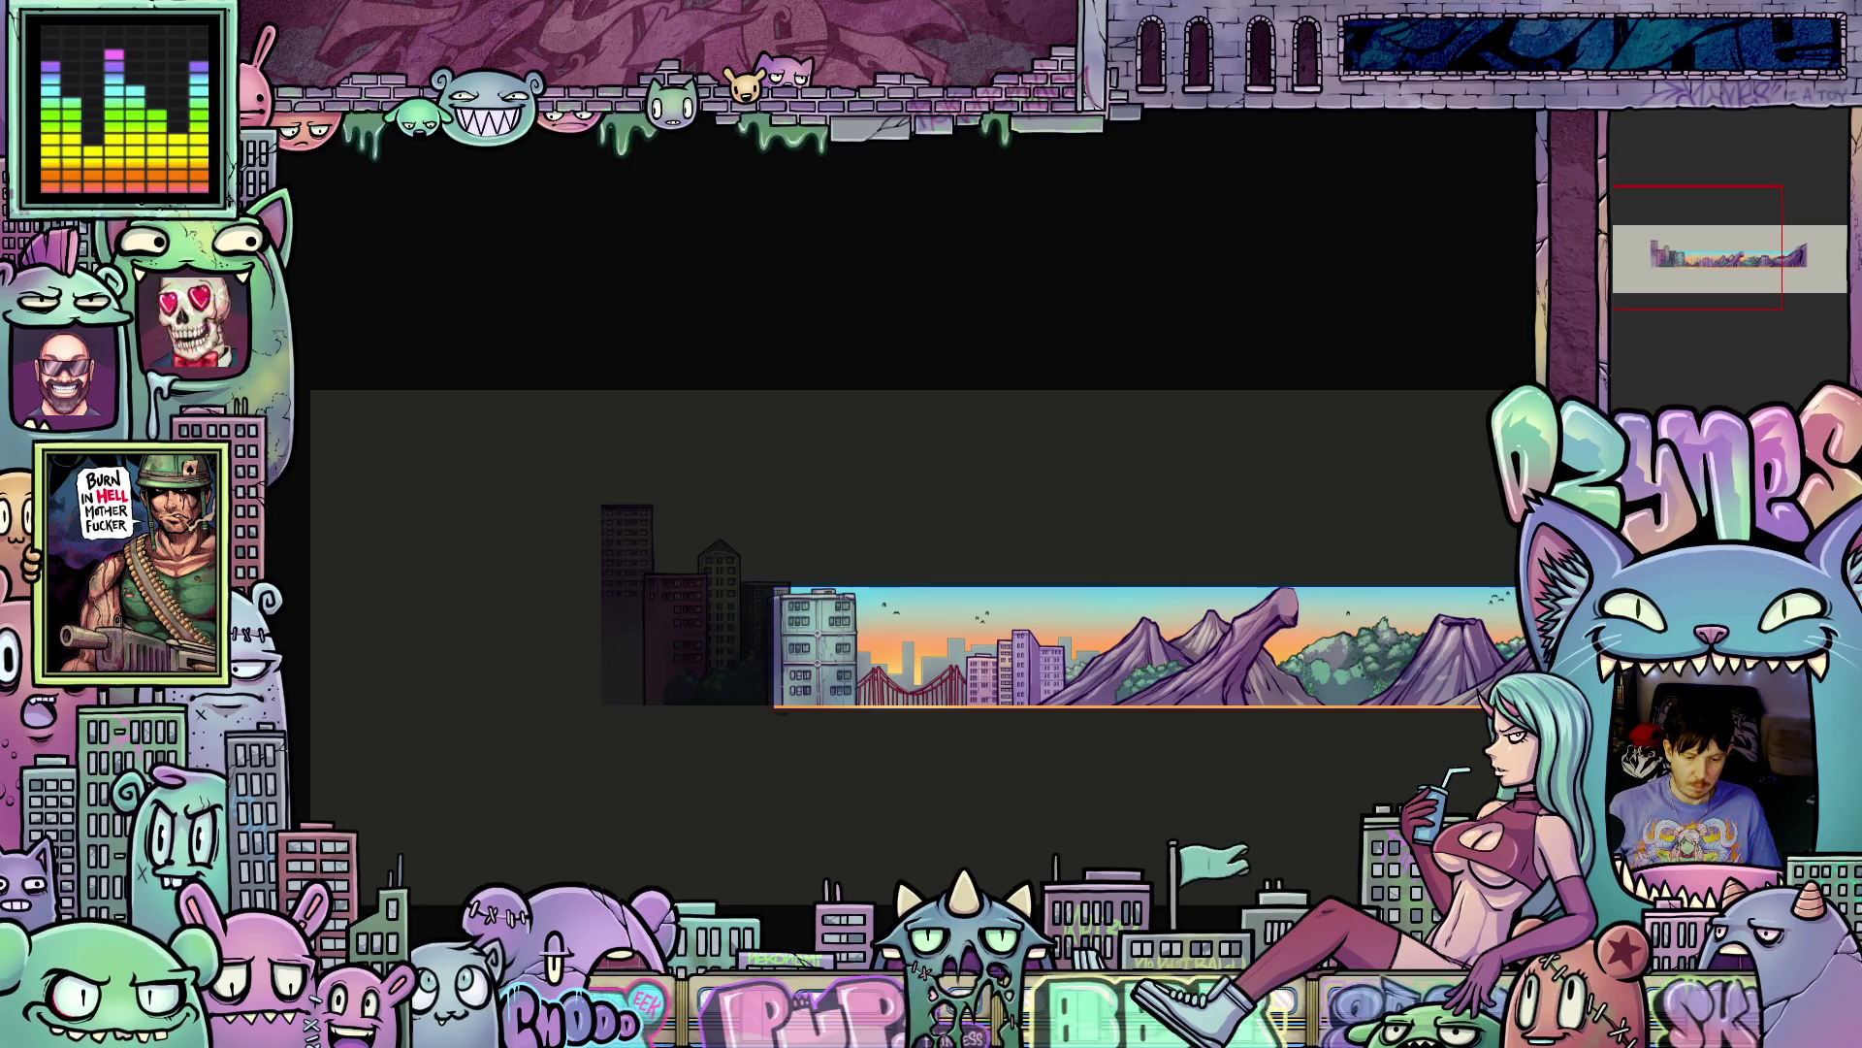
pyautogui.hscroll(3, 932, 621)
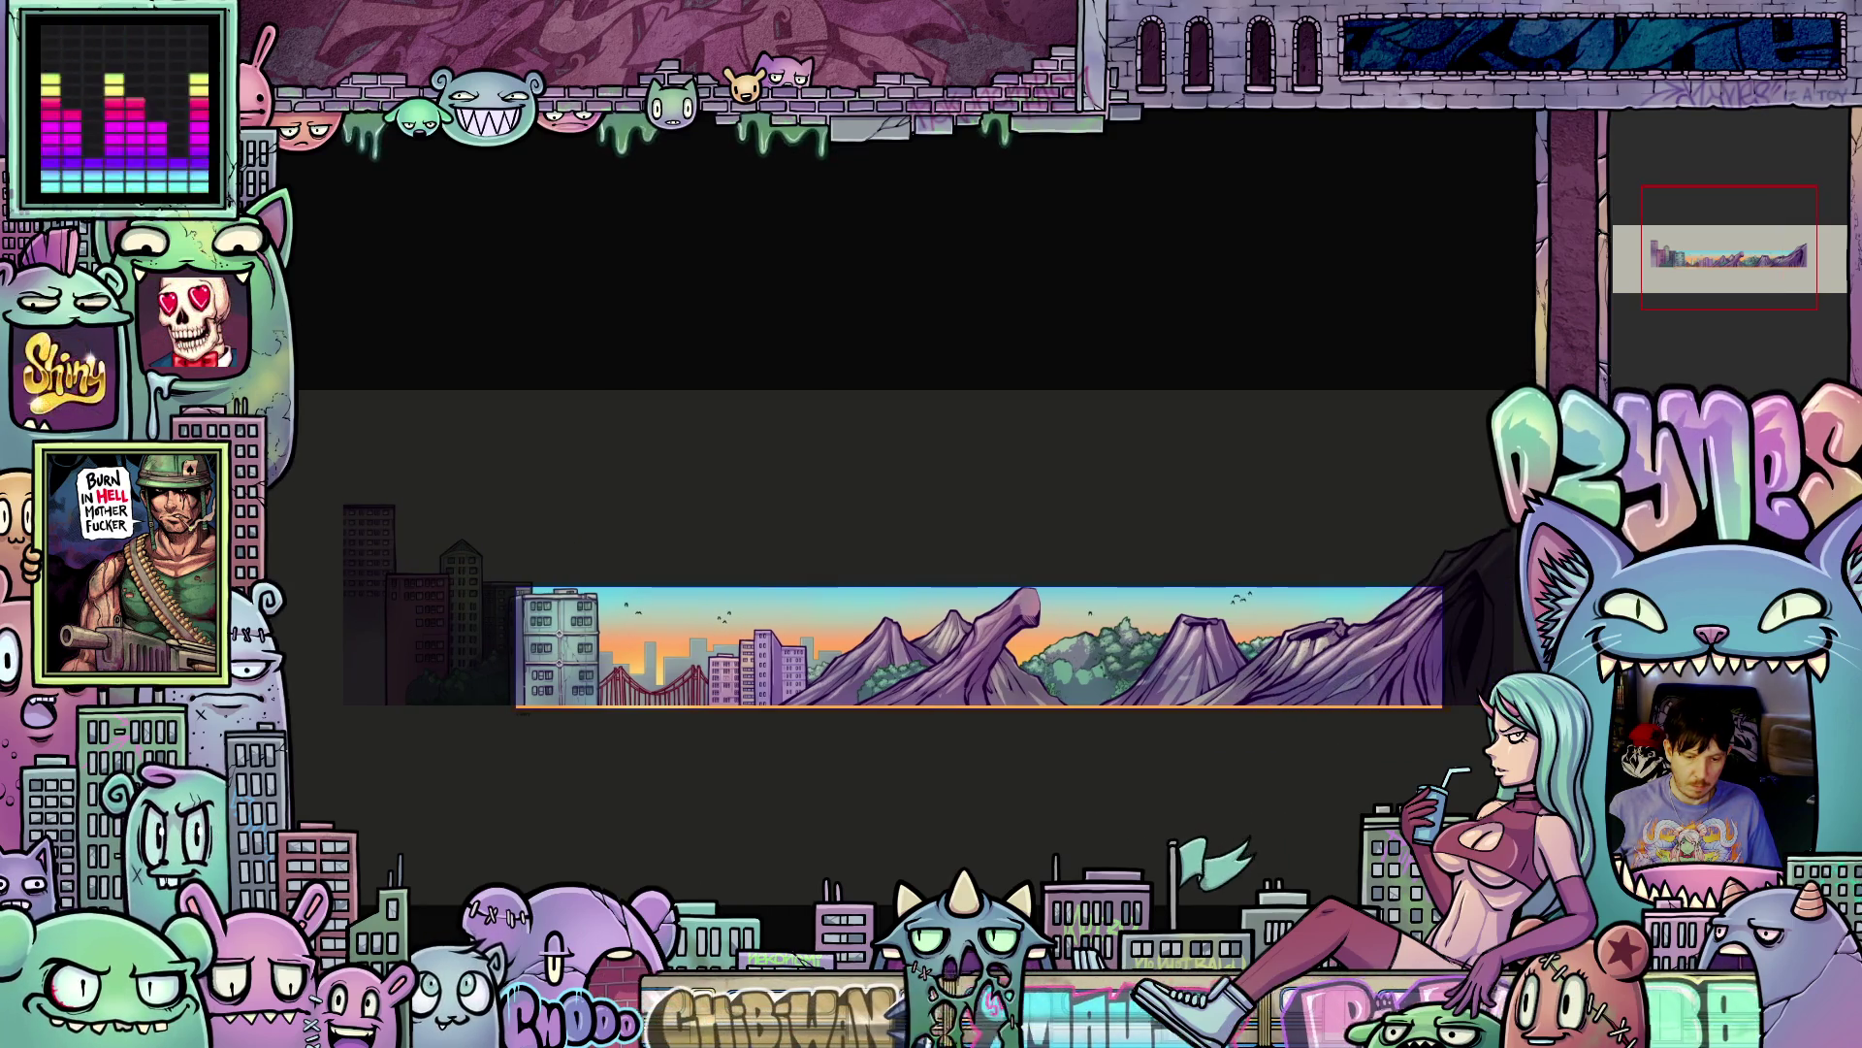
pyautogui.scroll(3, 912, 640)
# - Check the whole banner strip, then bring up the File > Export submenu
pyautogui.hscroll(-3, 912, 757)
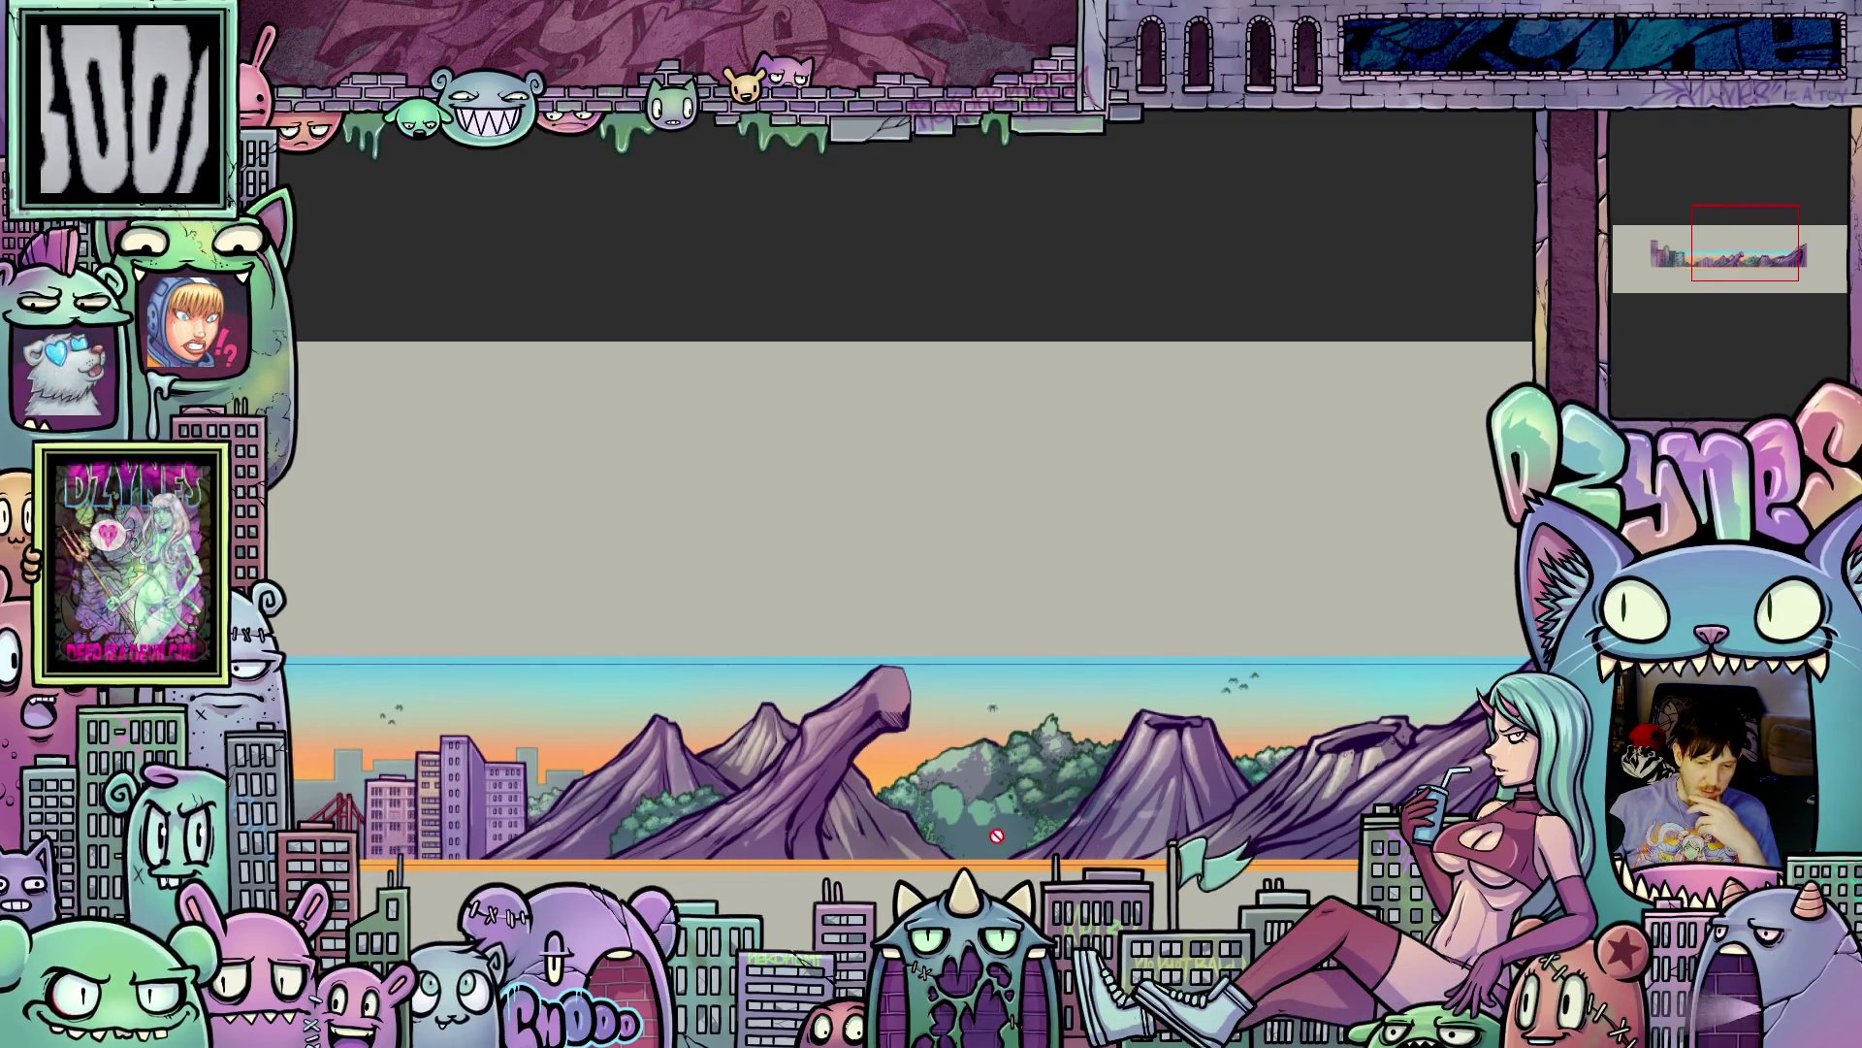
pyautogui.scroll(3, 998, 718)
pyautogui.scroll(-3, 997, 718)
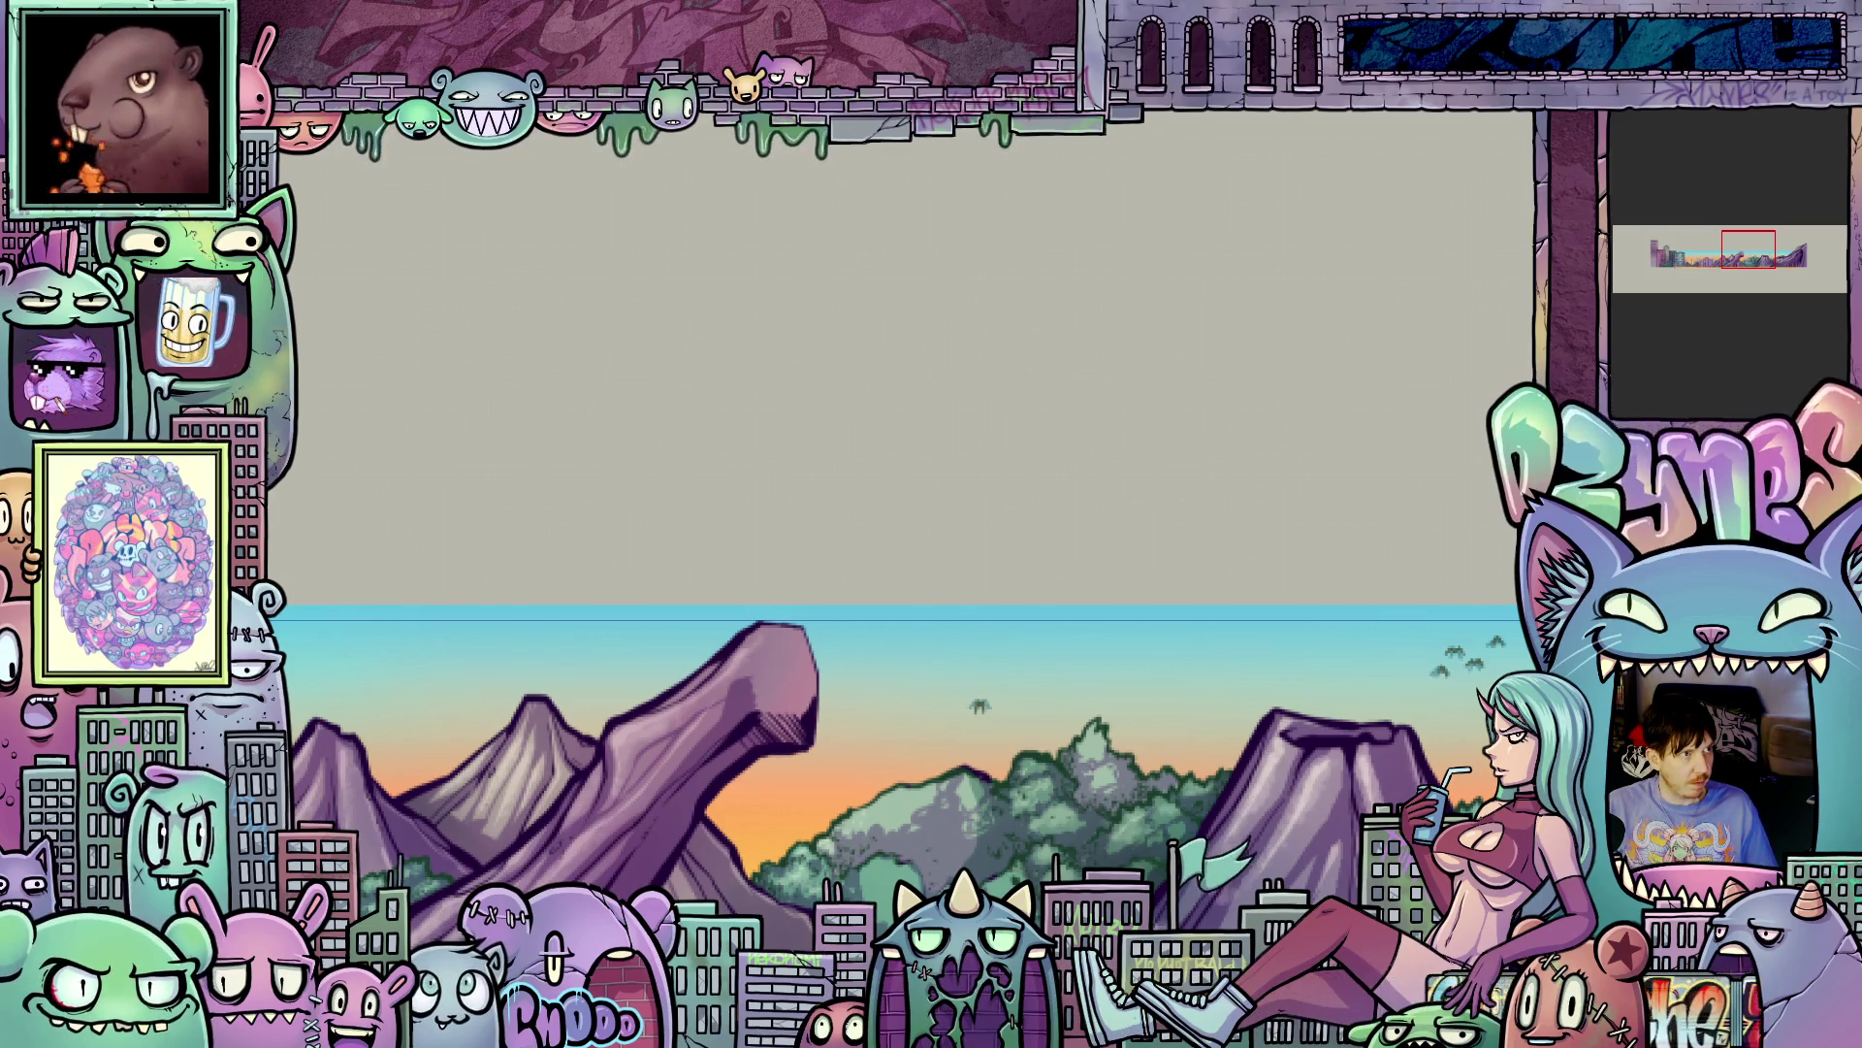
pyautogui.scroll(-3, 903, 487)
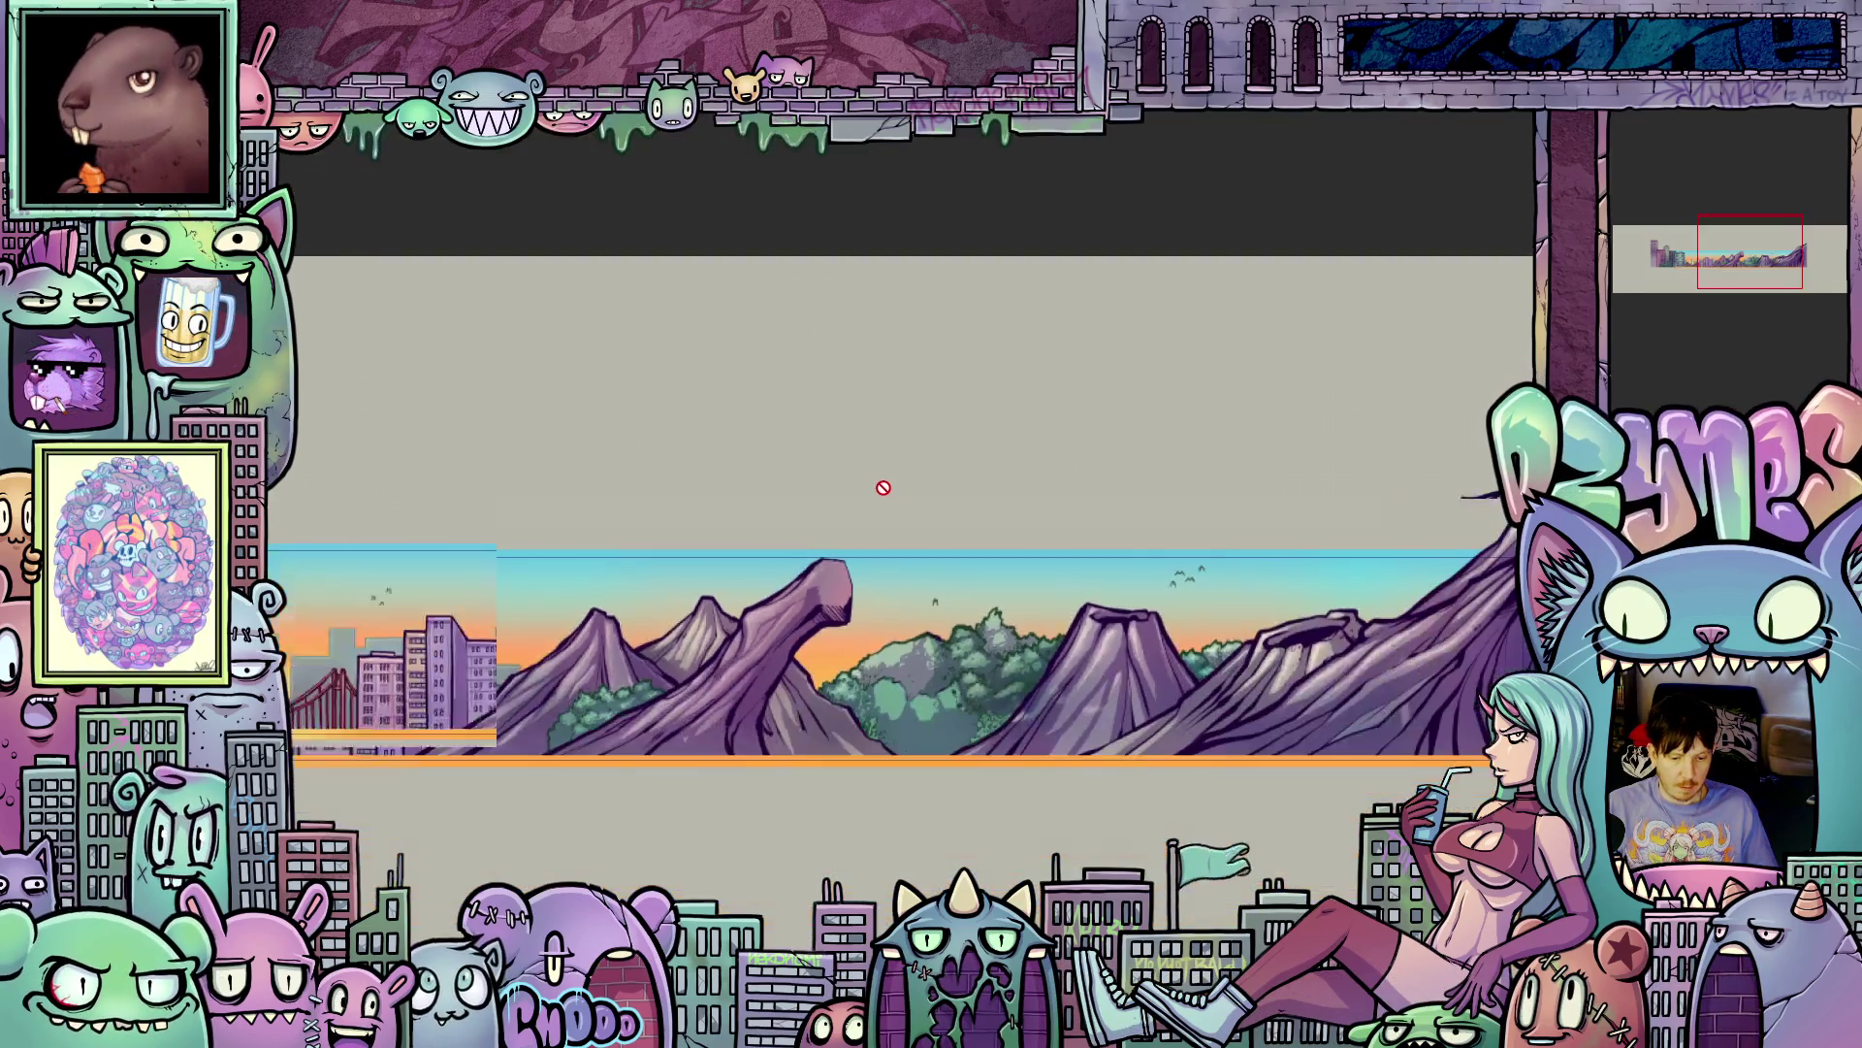
pyautogui.hscroll(-5, 705, 204)
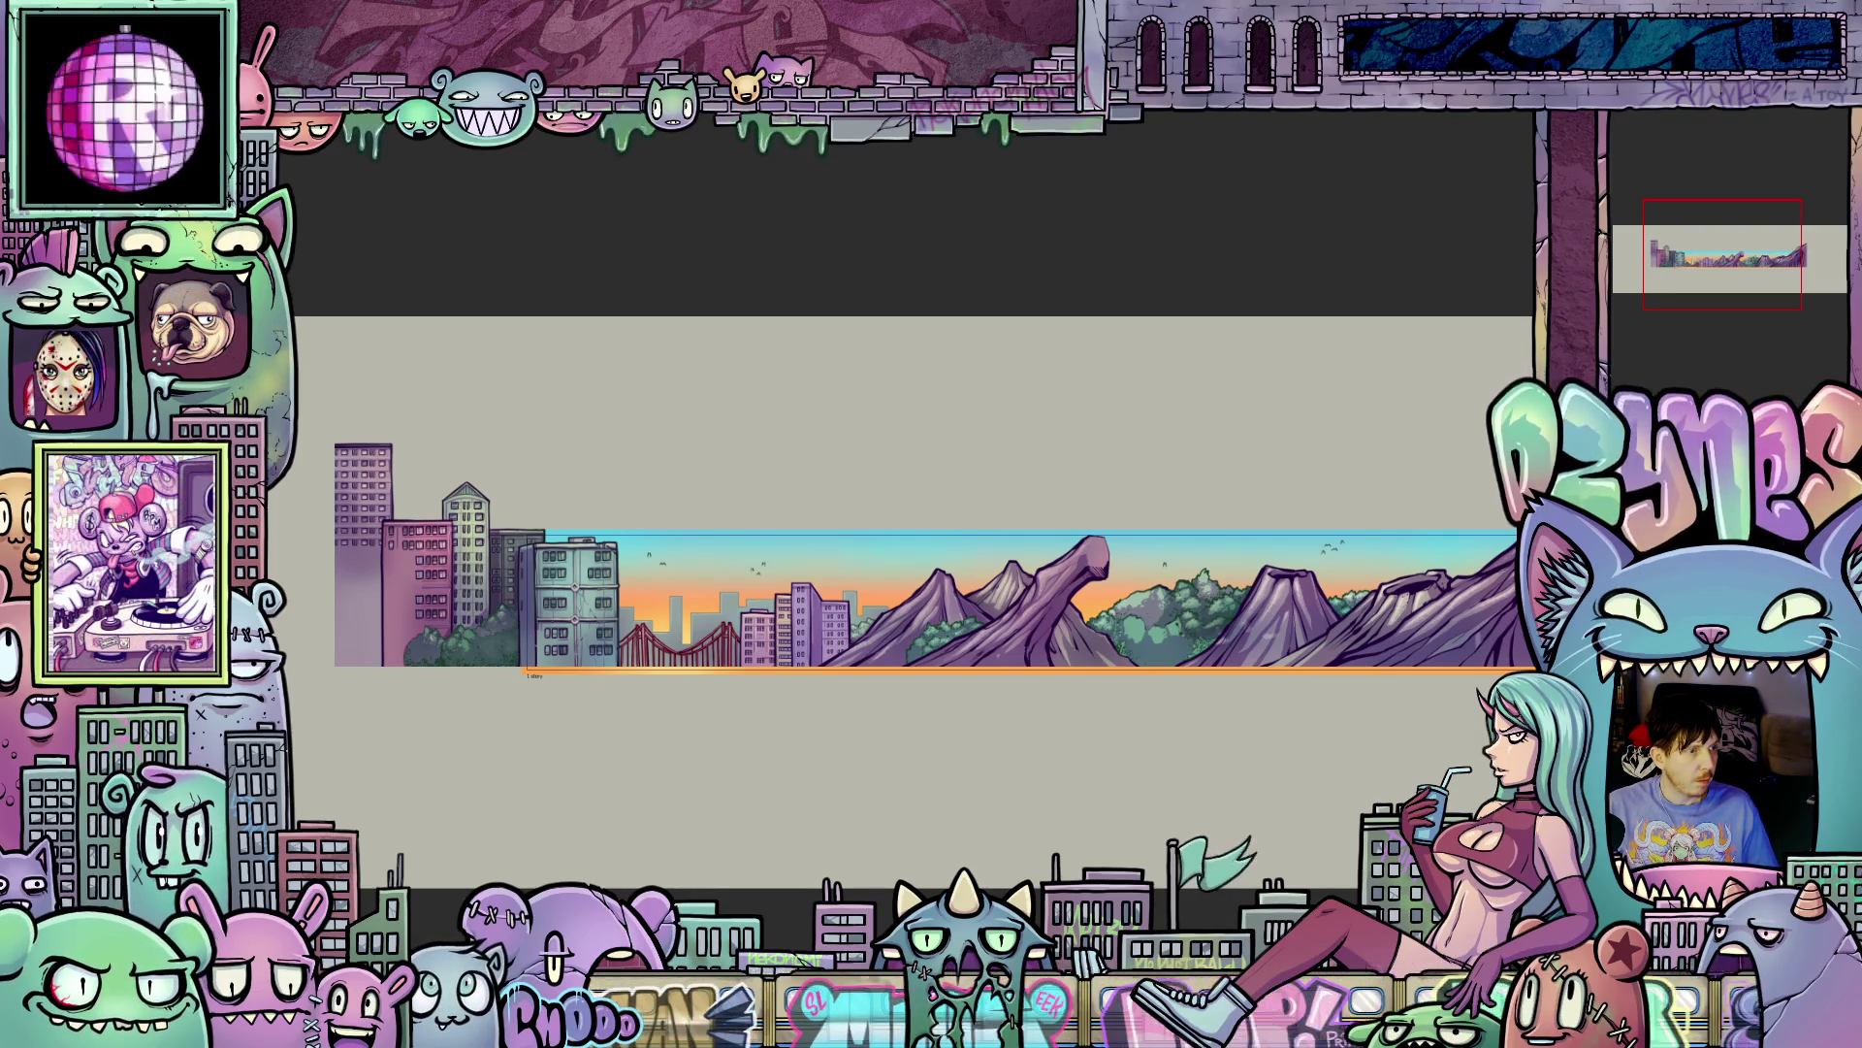
pyautogui.click(291, 141)
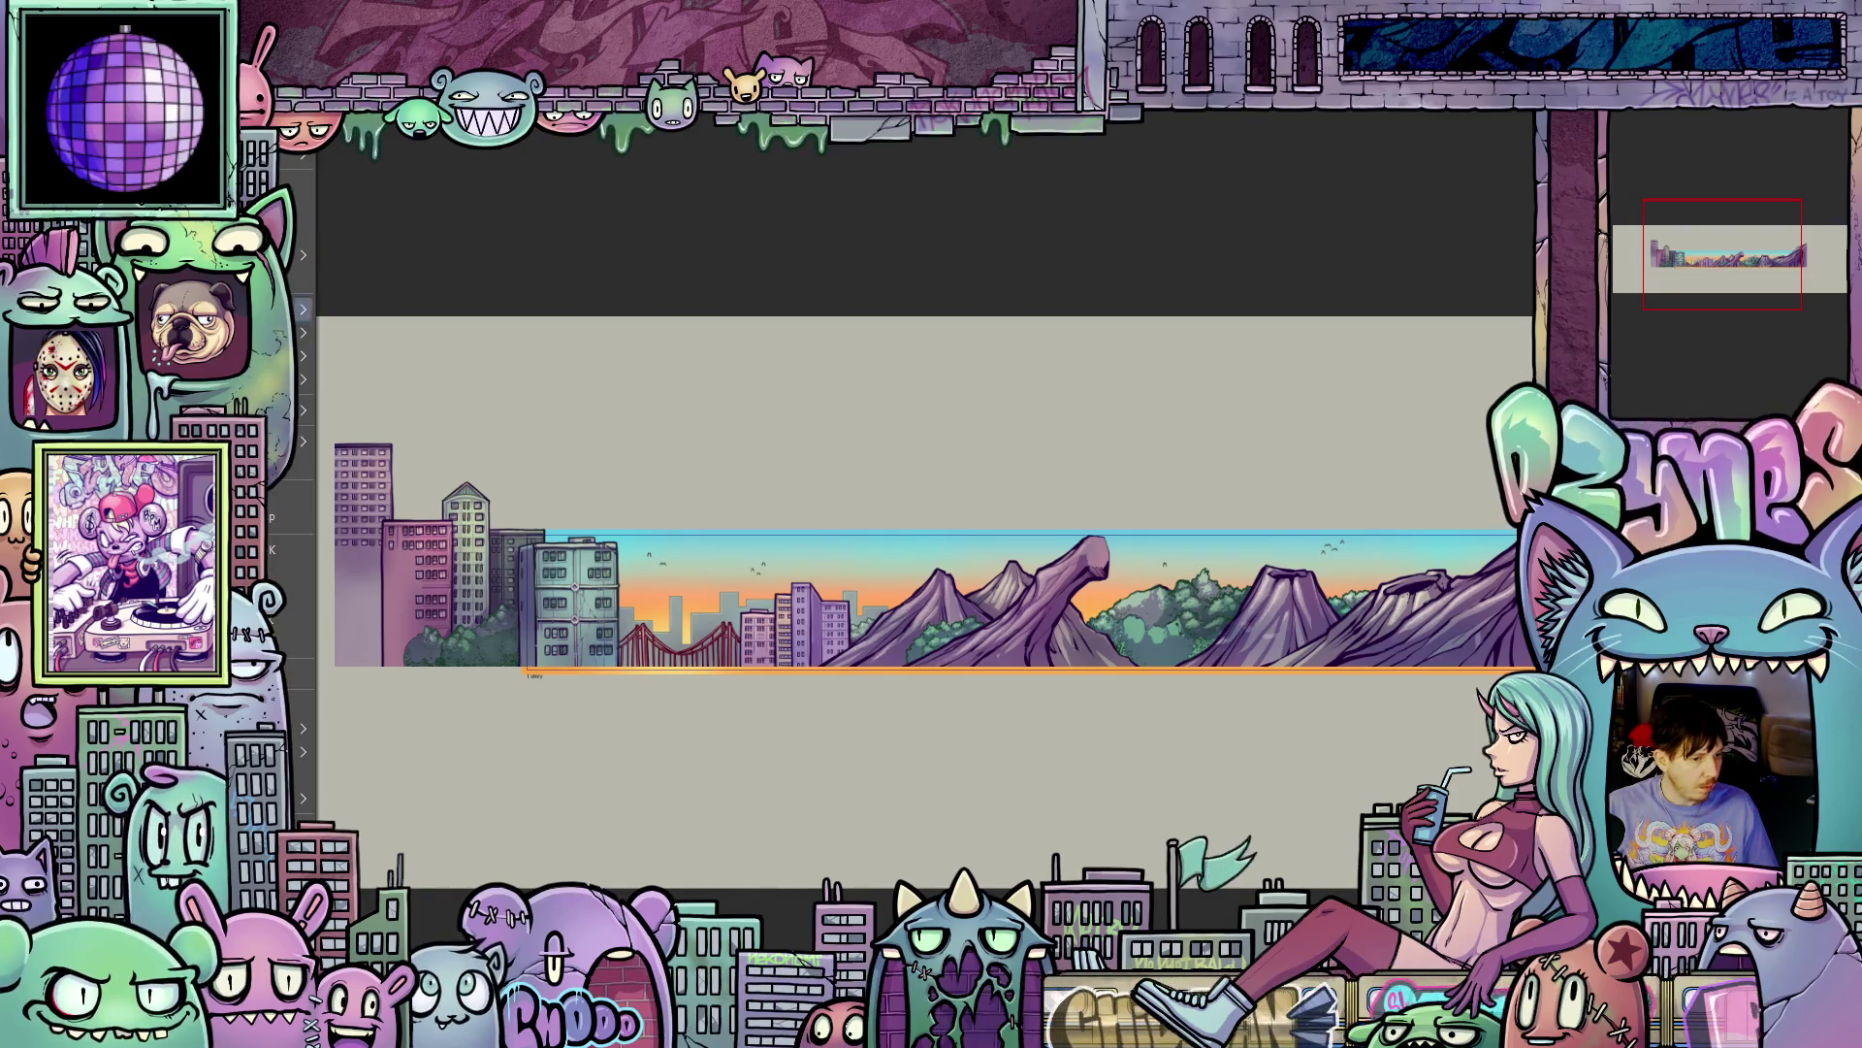
pyautogui.moveTo(303, 379)
pyautogui.press('Escape')
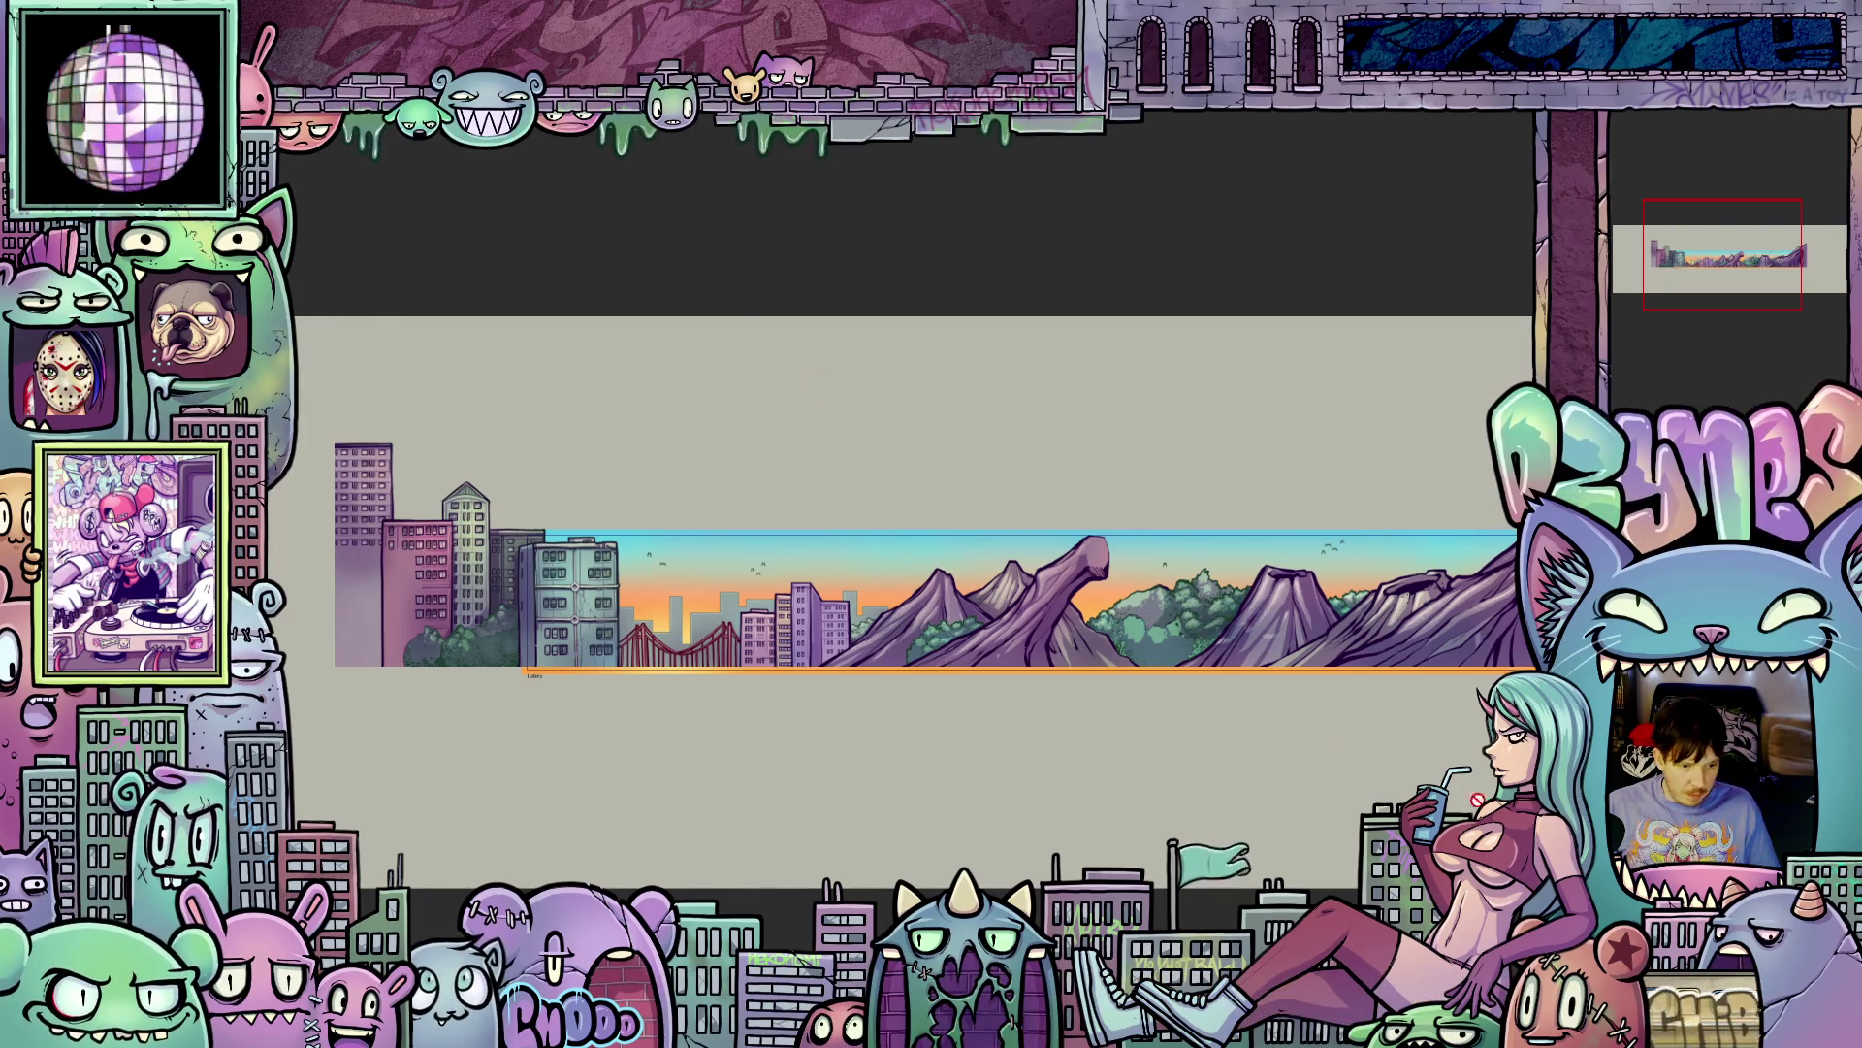
# - Hide the city, mountain scenery and grey backdrop layers, leaving only the birds on transparency
pyautogui.hotkey('ctrl', 'z')
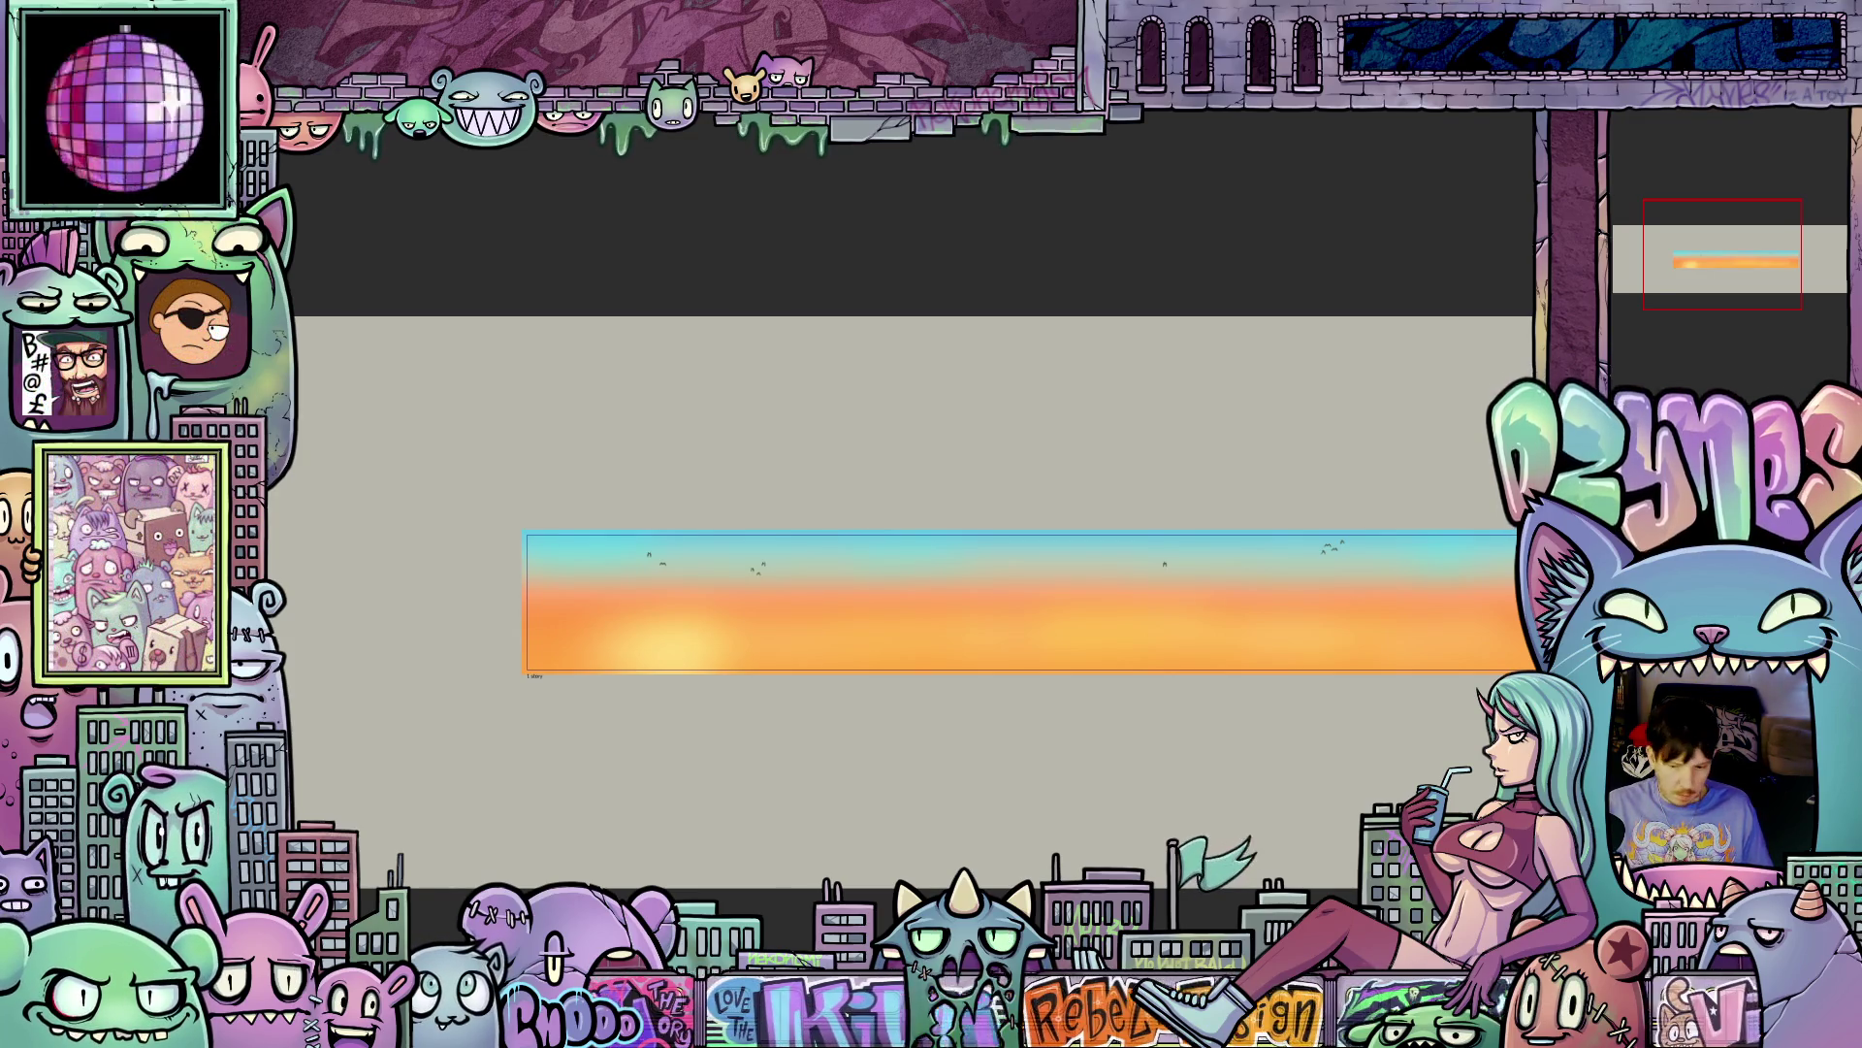
pyautogui.hotkey('ctrl', 'shift', 'z')
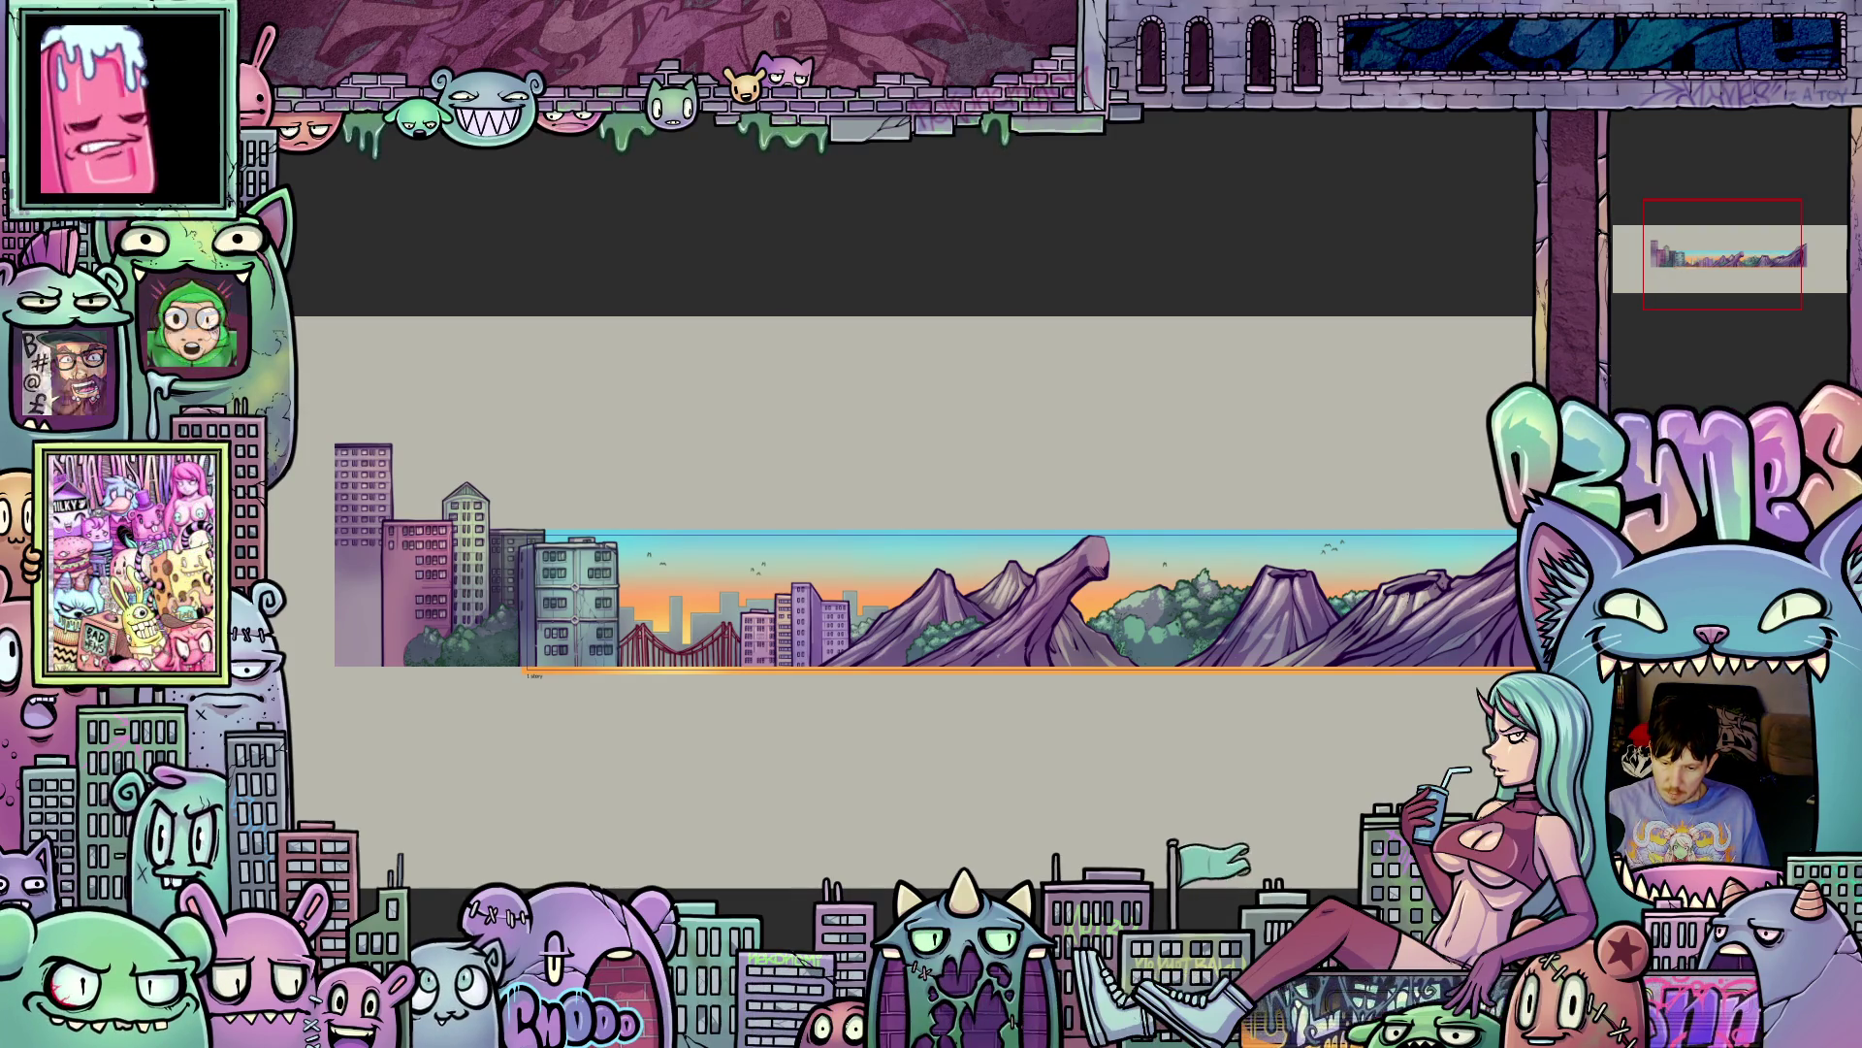
pyautogui.hotkey('ctrl', 'shift', 'z')
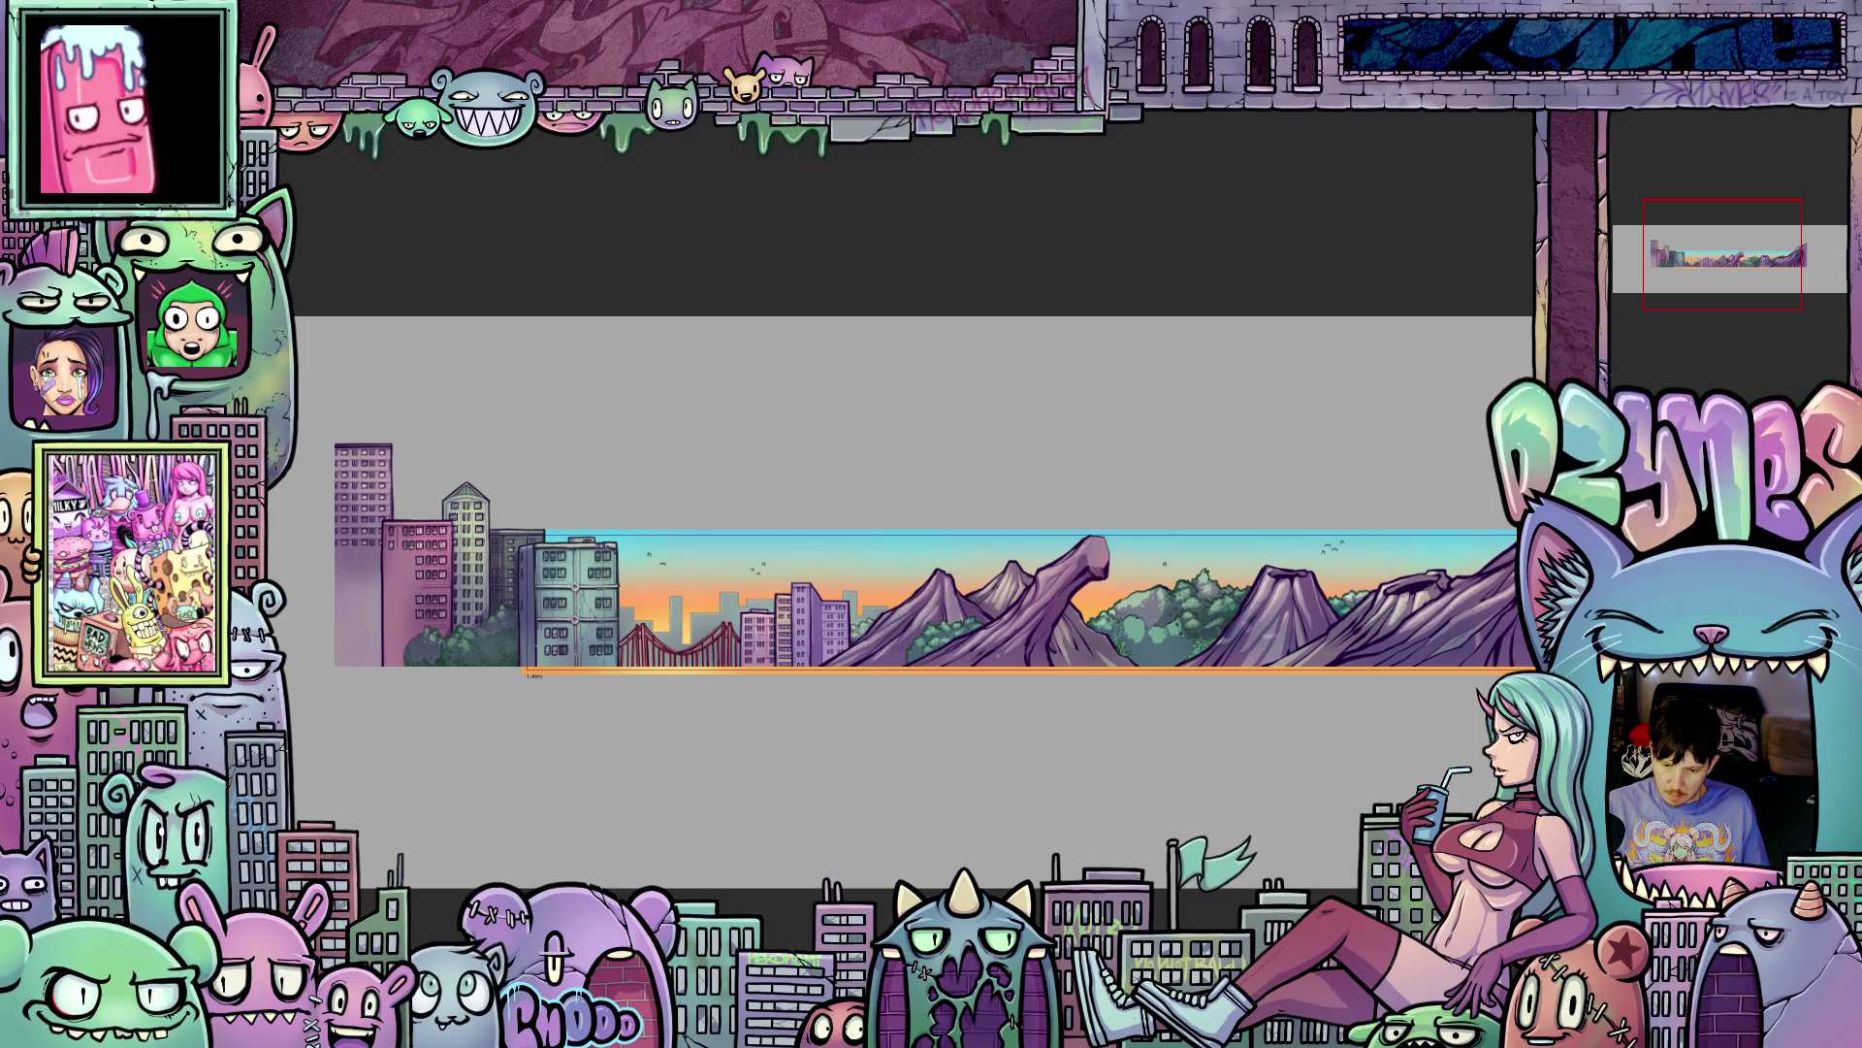
pyautogui.hotkey('ctrl', 'z')
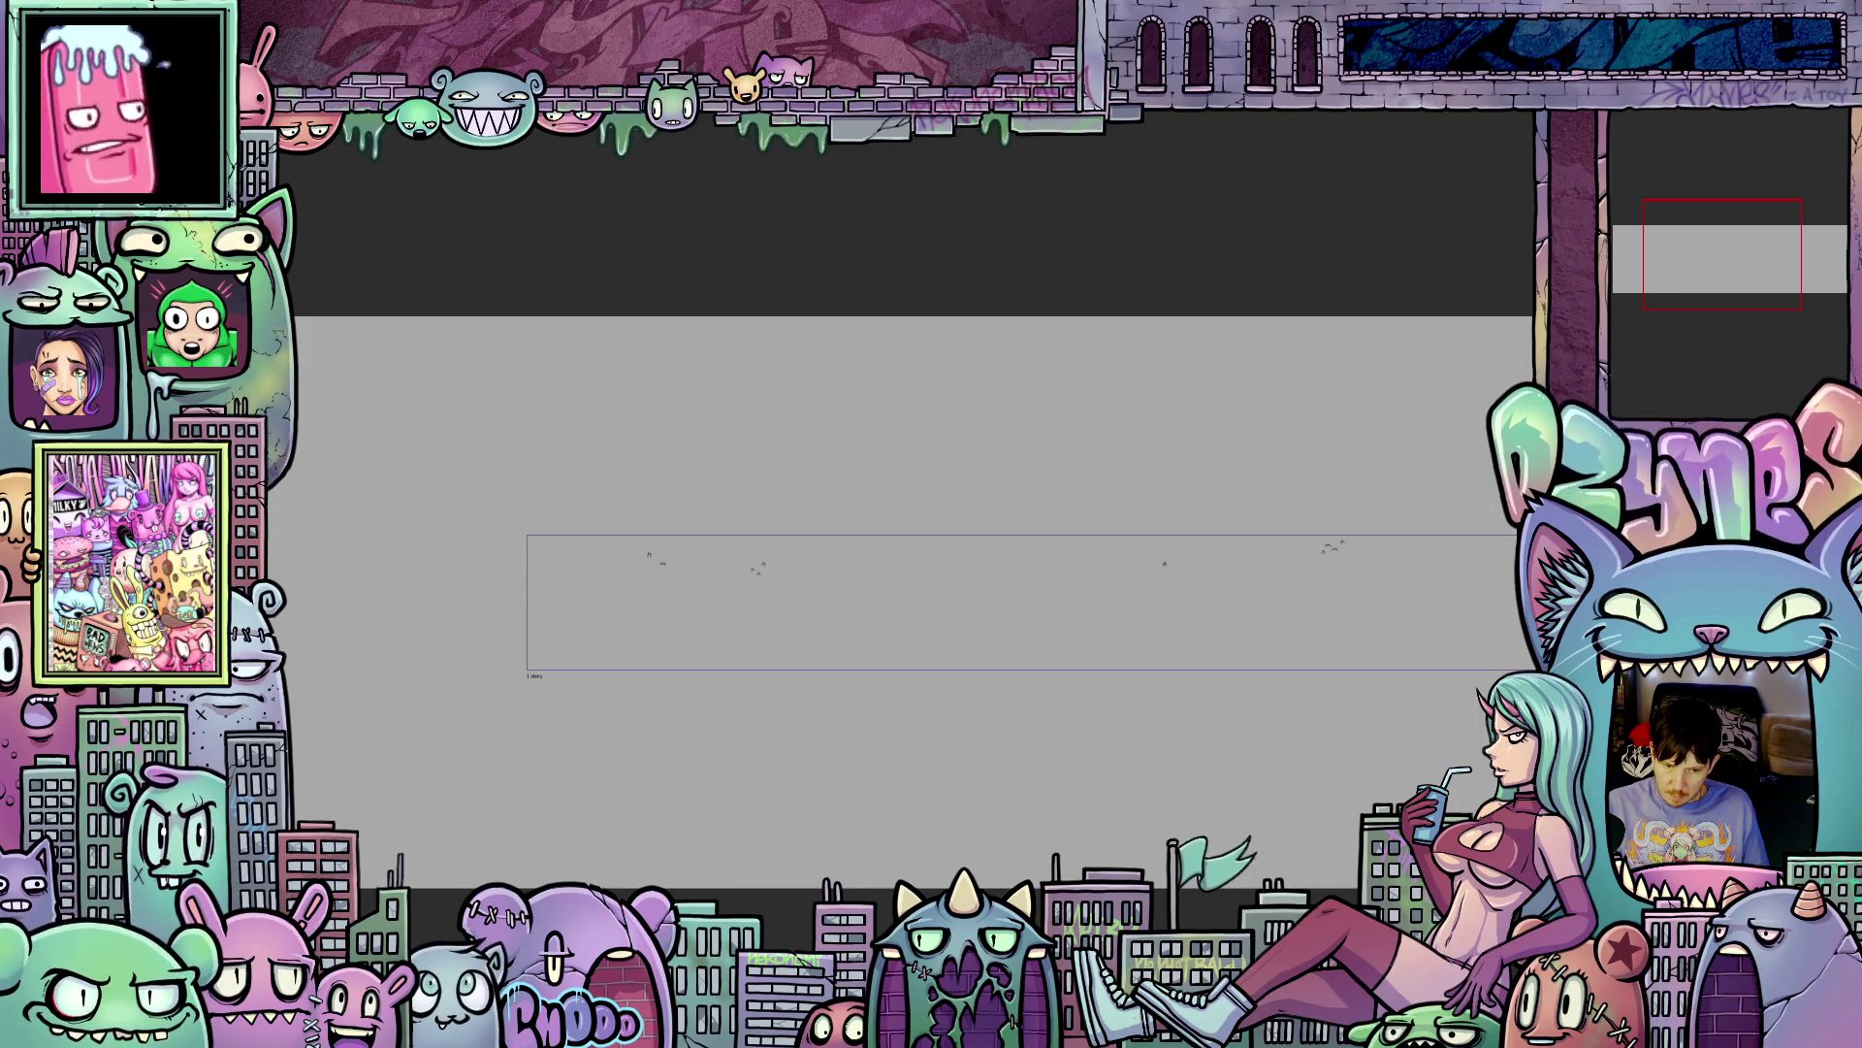
pyautogui.hotkey('ctrl', 'z')
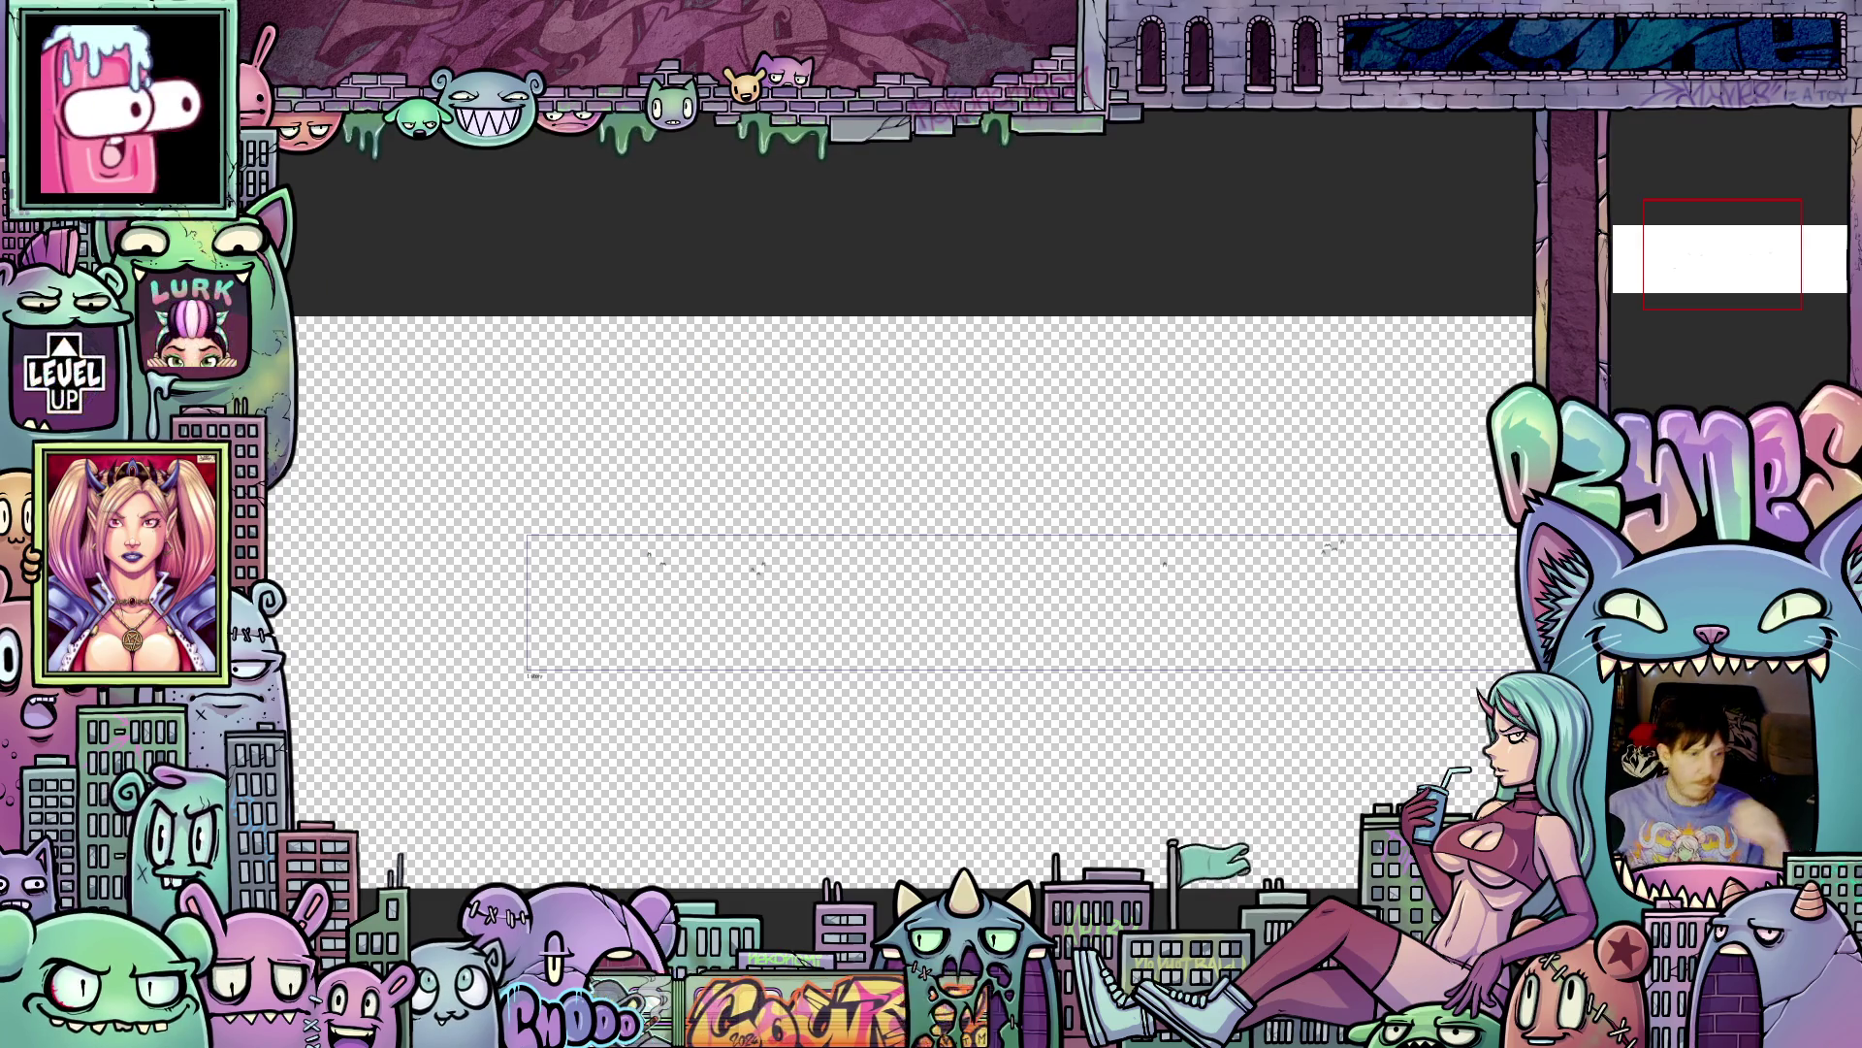
# - Open the Animated GIF export dialog: 560×74 px, frames 1–50, 8 fps, transparent background
pyautogui.press('Tab')
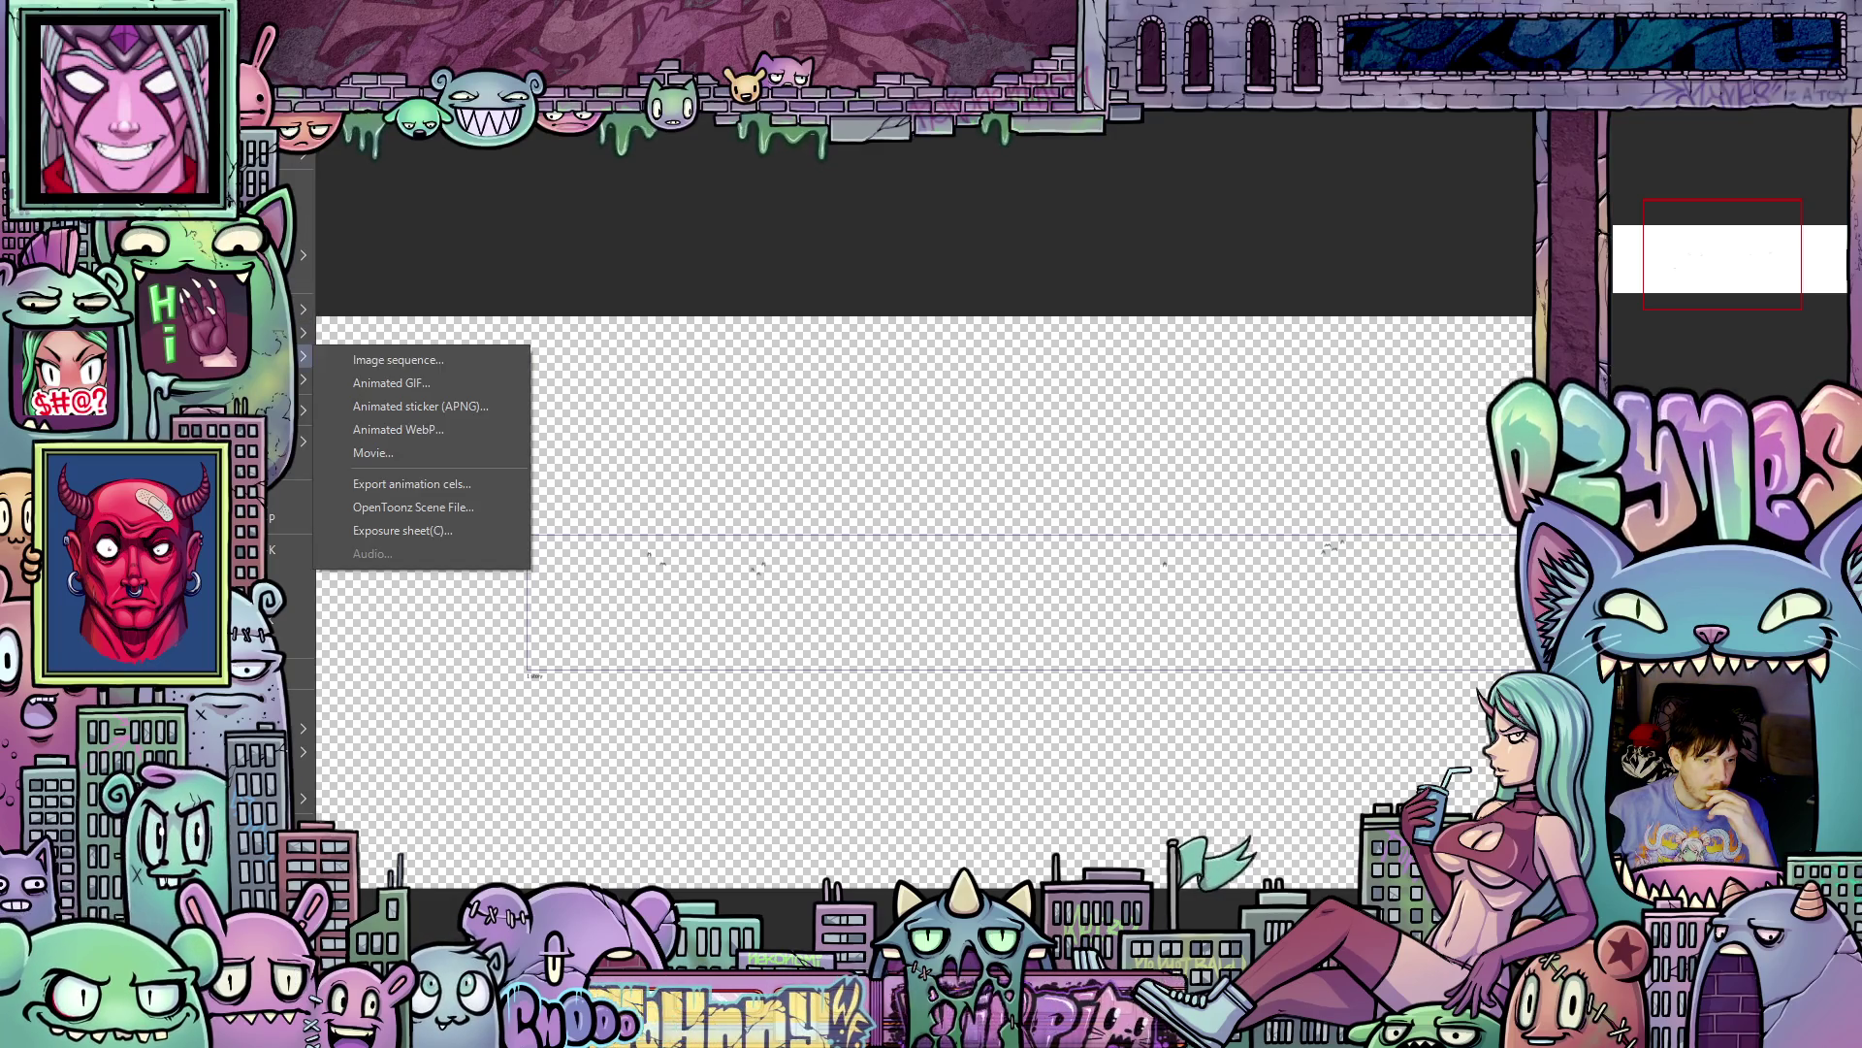
pyautogui.click(448, 384)
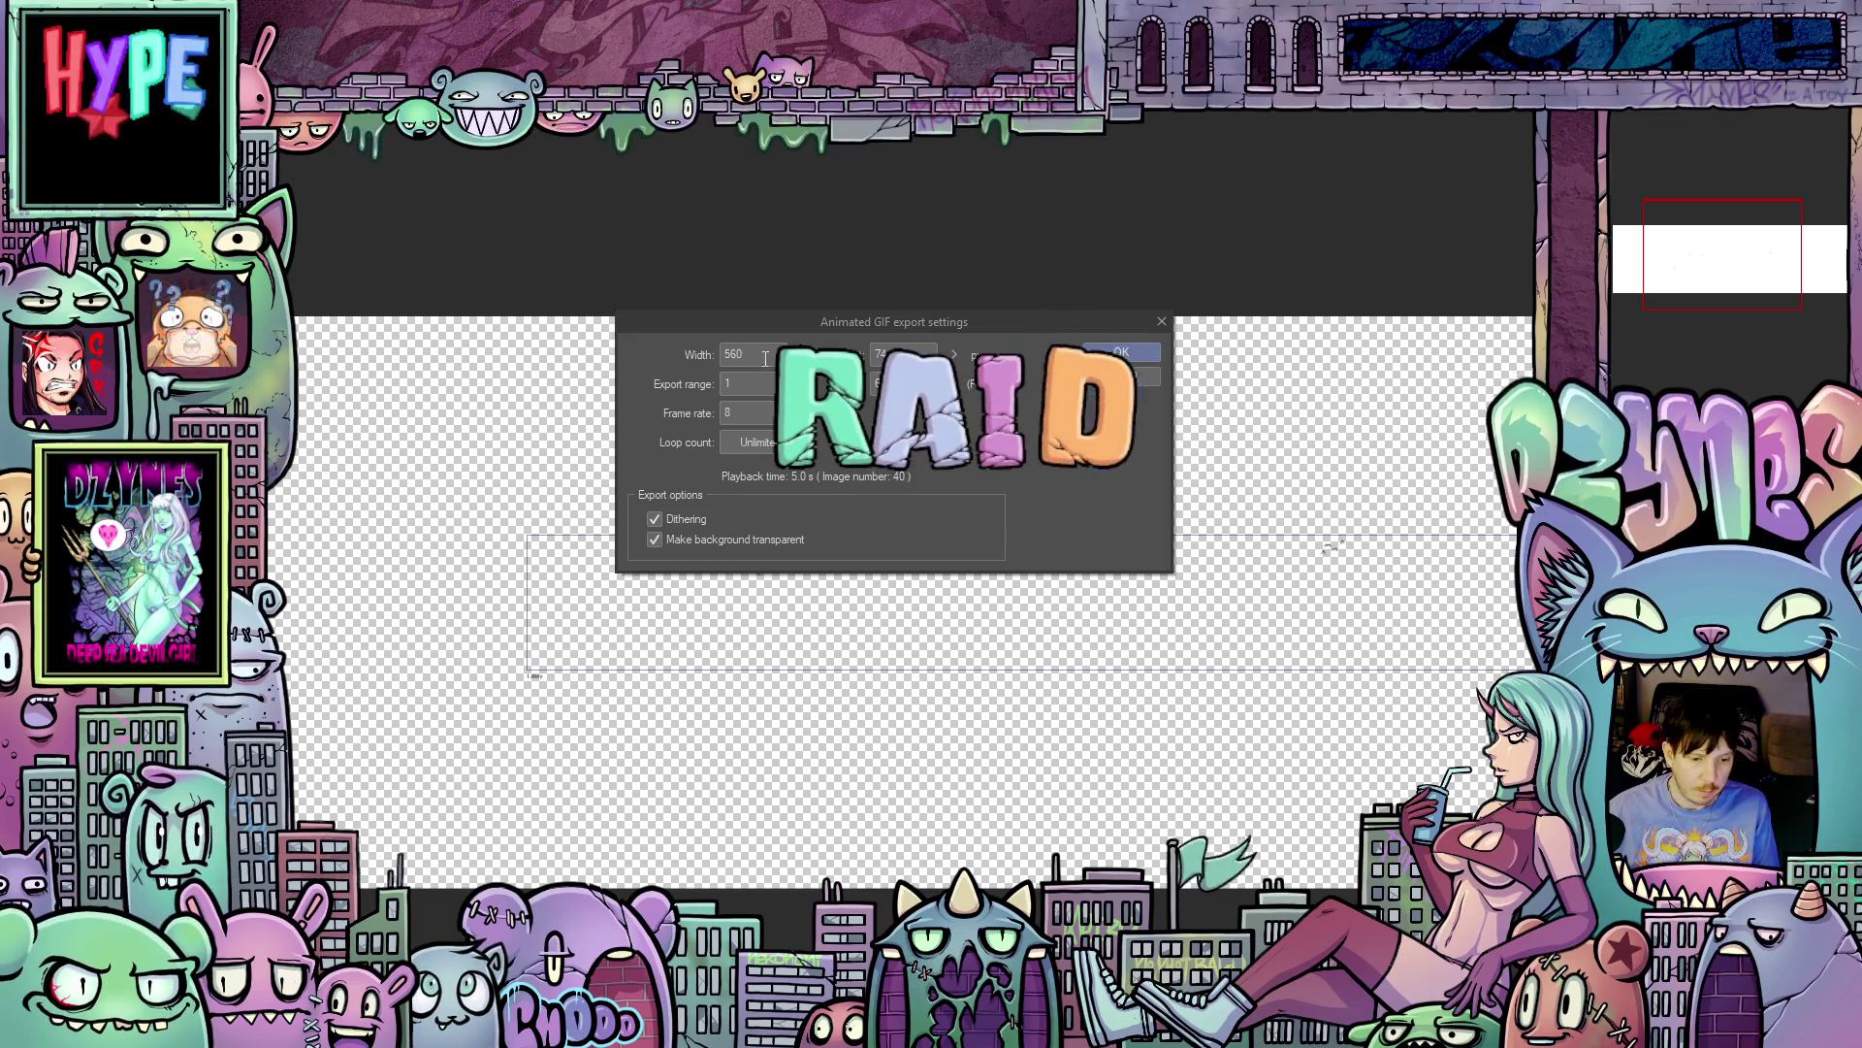
# - Export the transparent bird GIF at width 1180 and 12 fps, dismissing the file-size notice
pyautogui.click(689, 351)
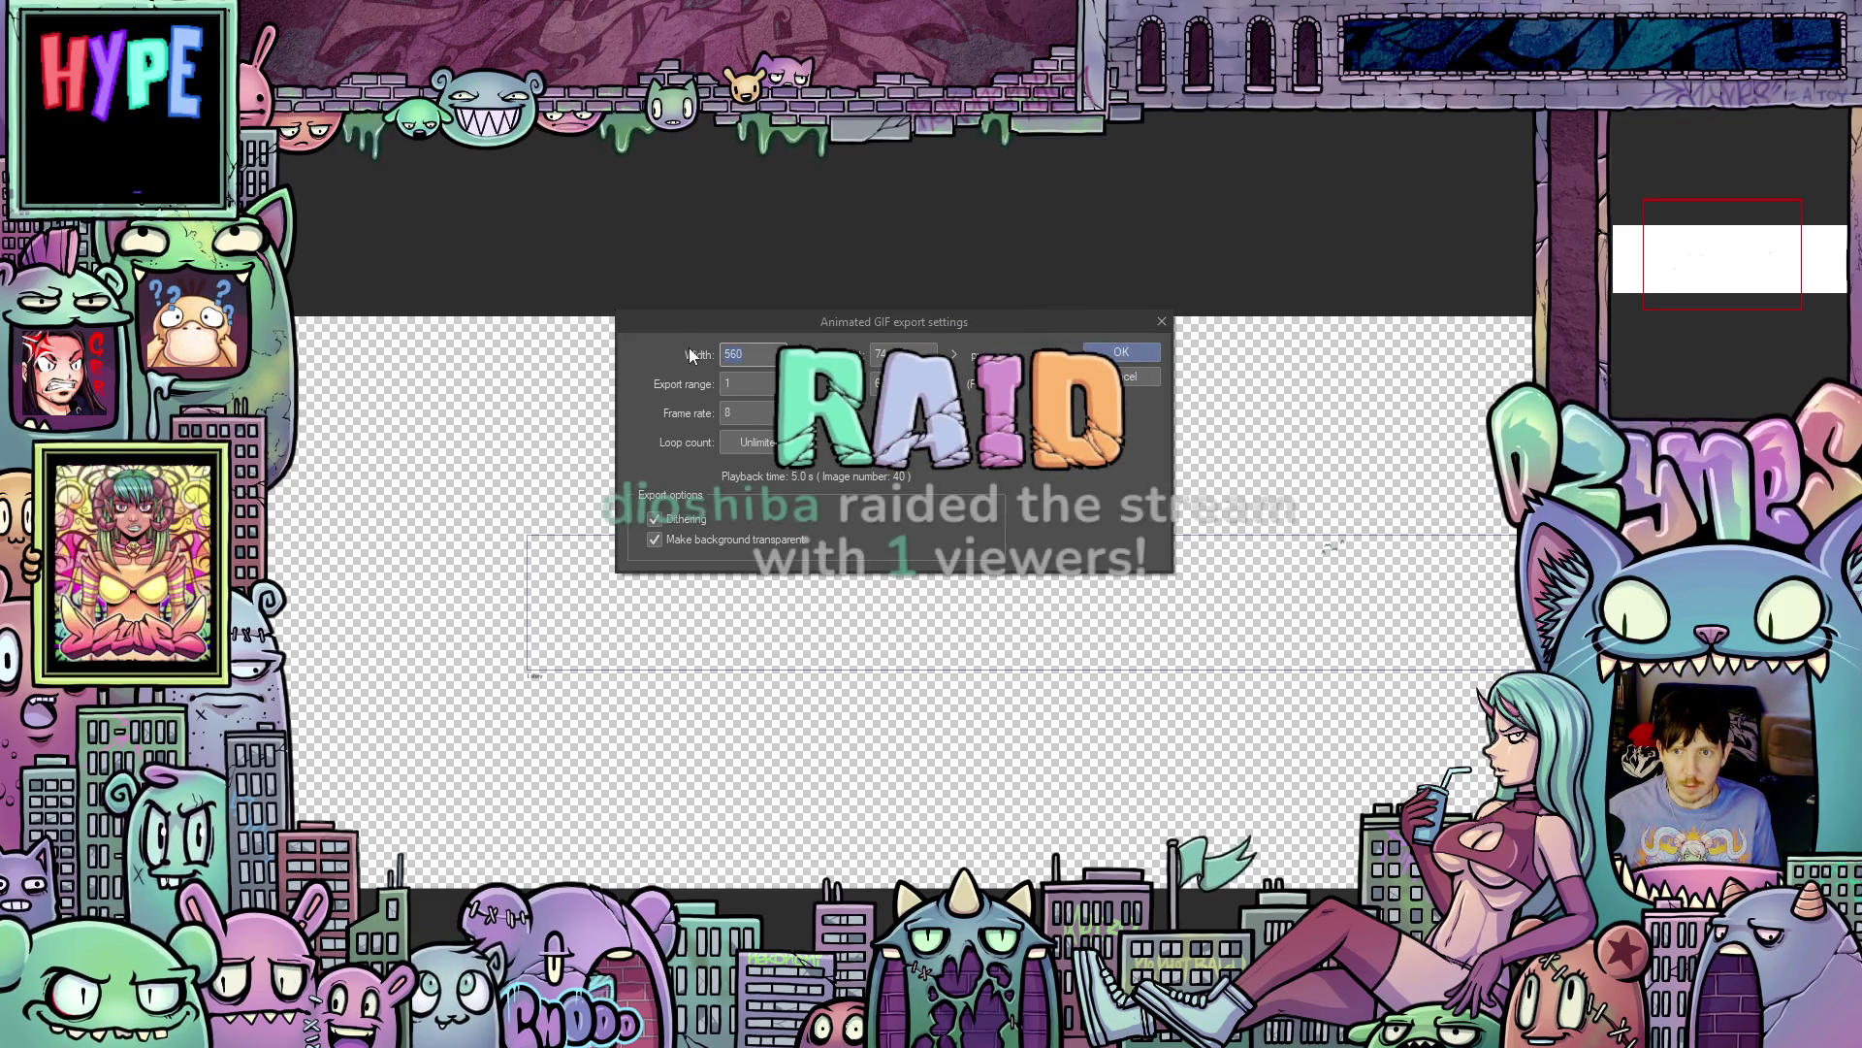
pyautogui.write('11')
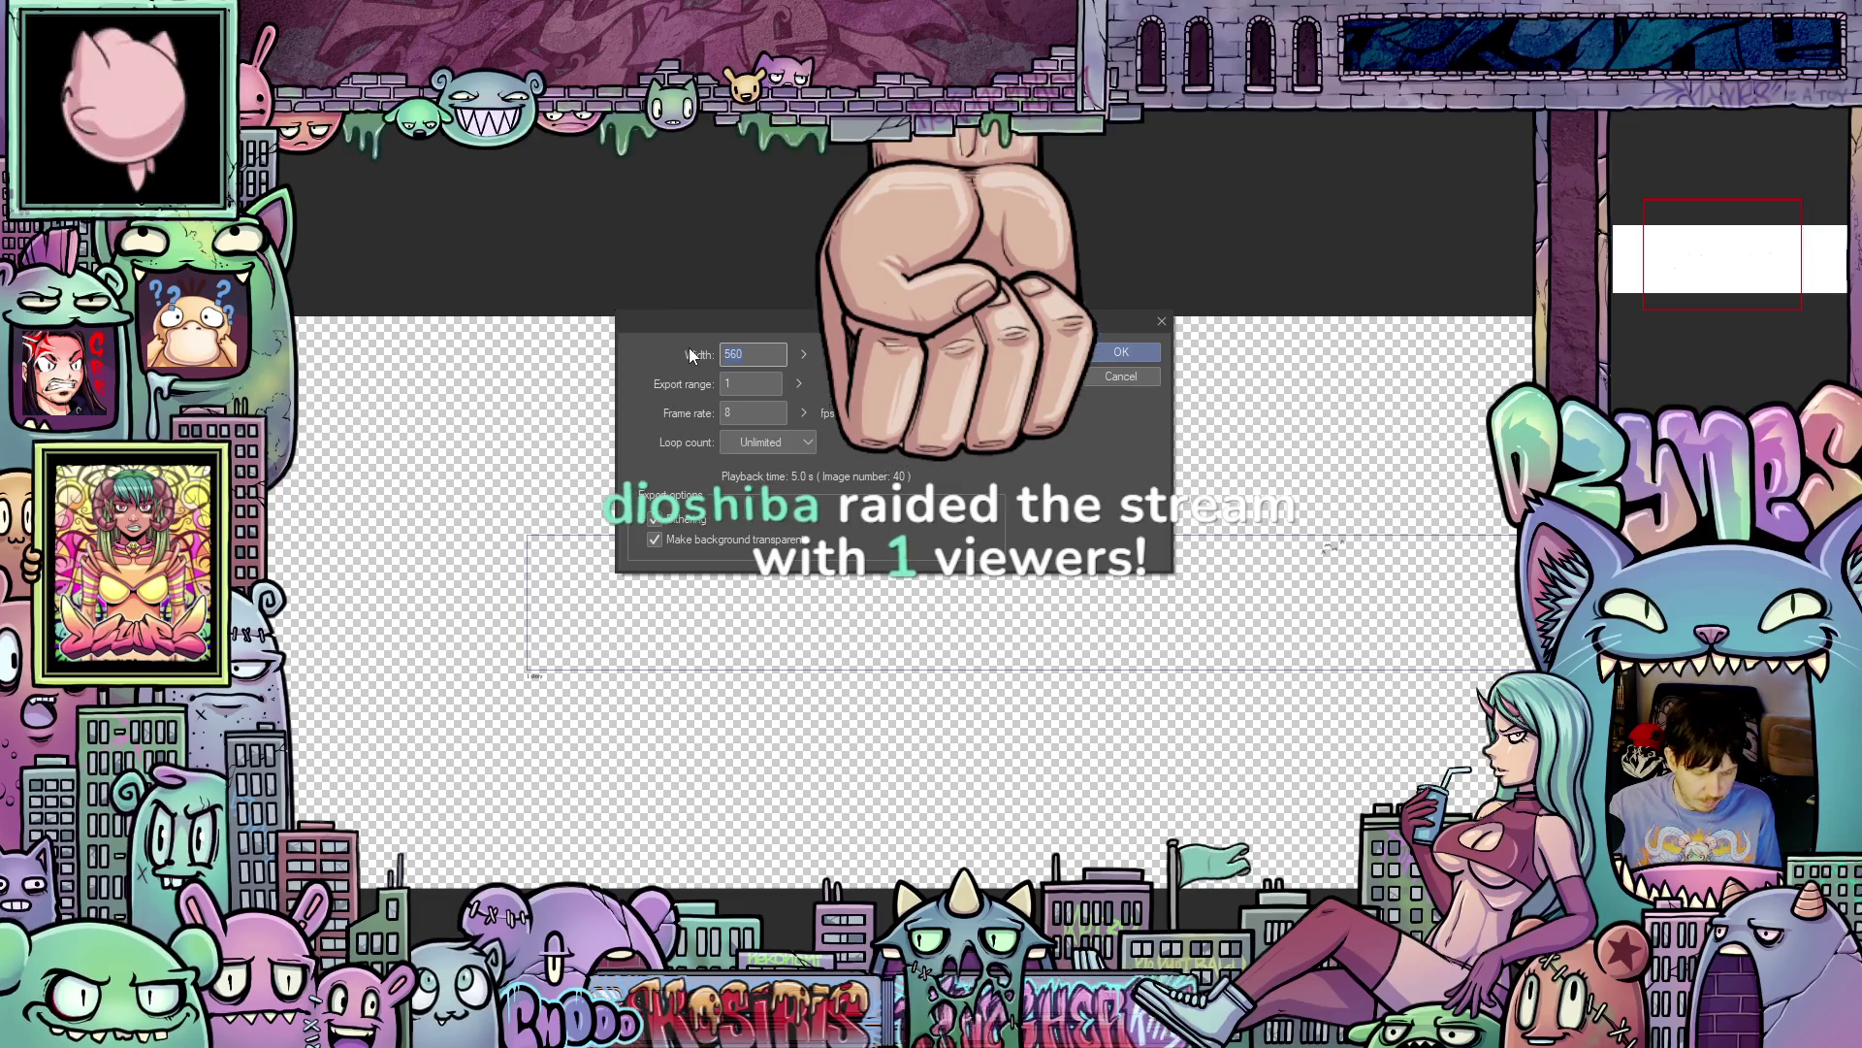
pyautogui.write('80')
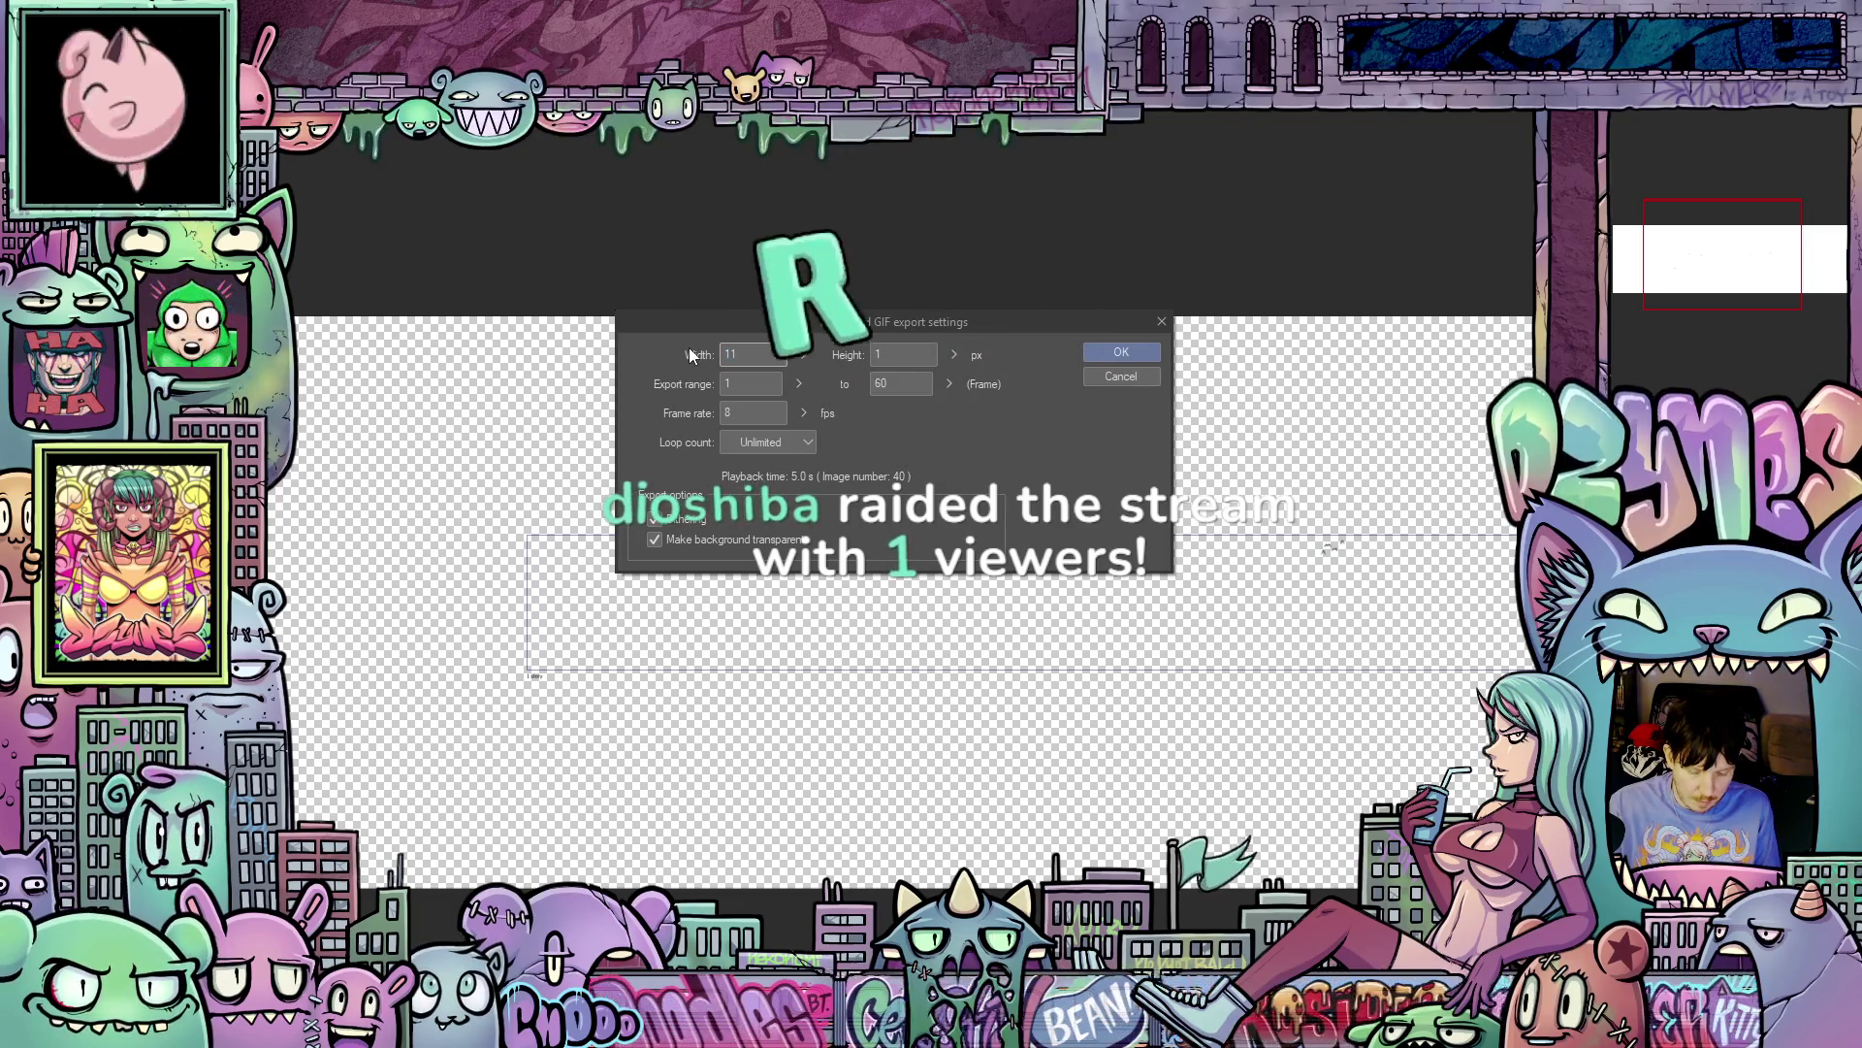
pyautogui.doubleClick(747, 413)
pyautogui.write('1')
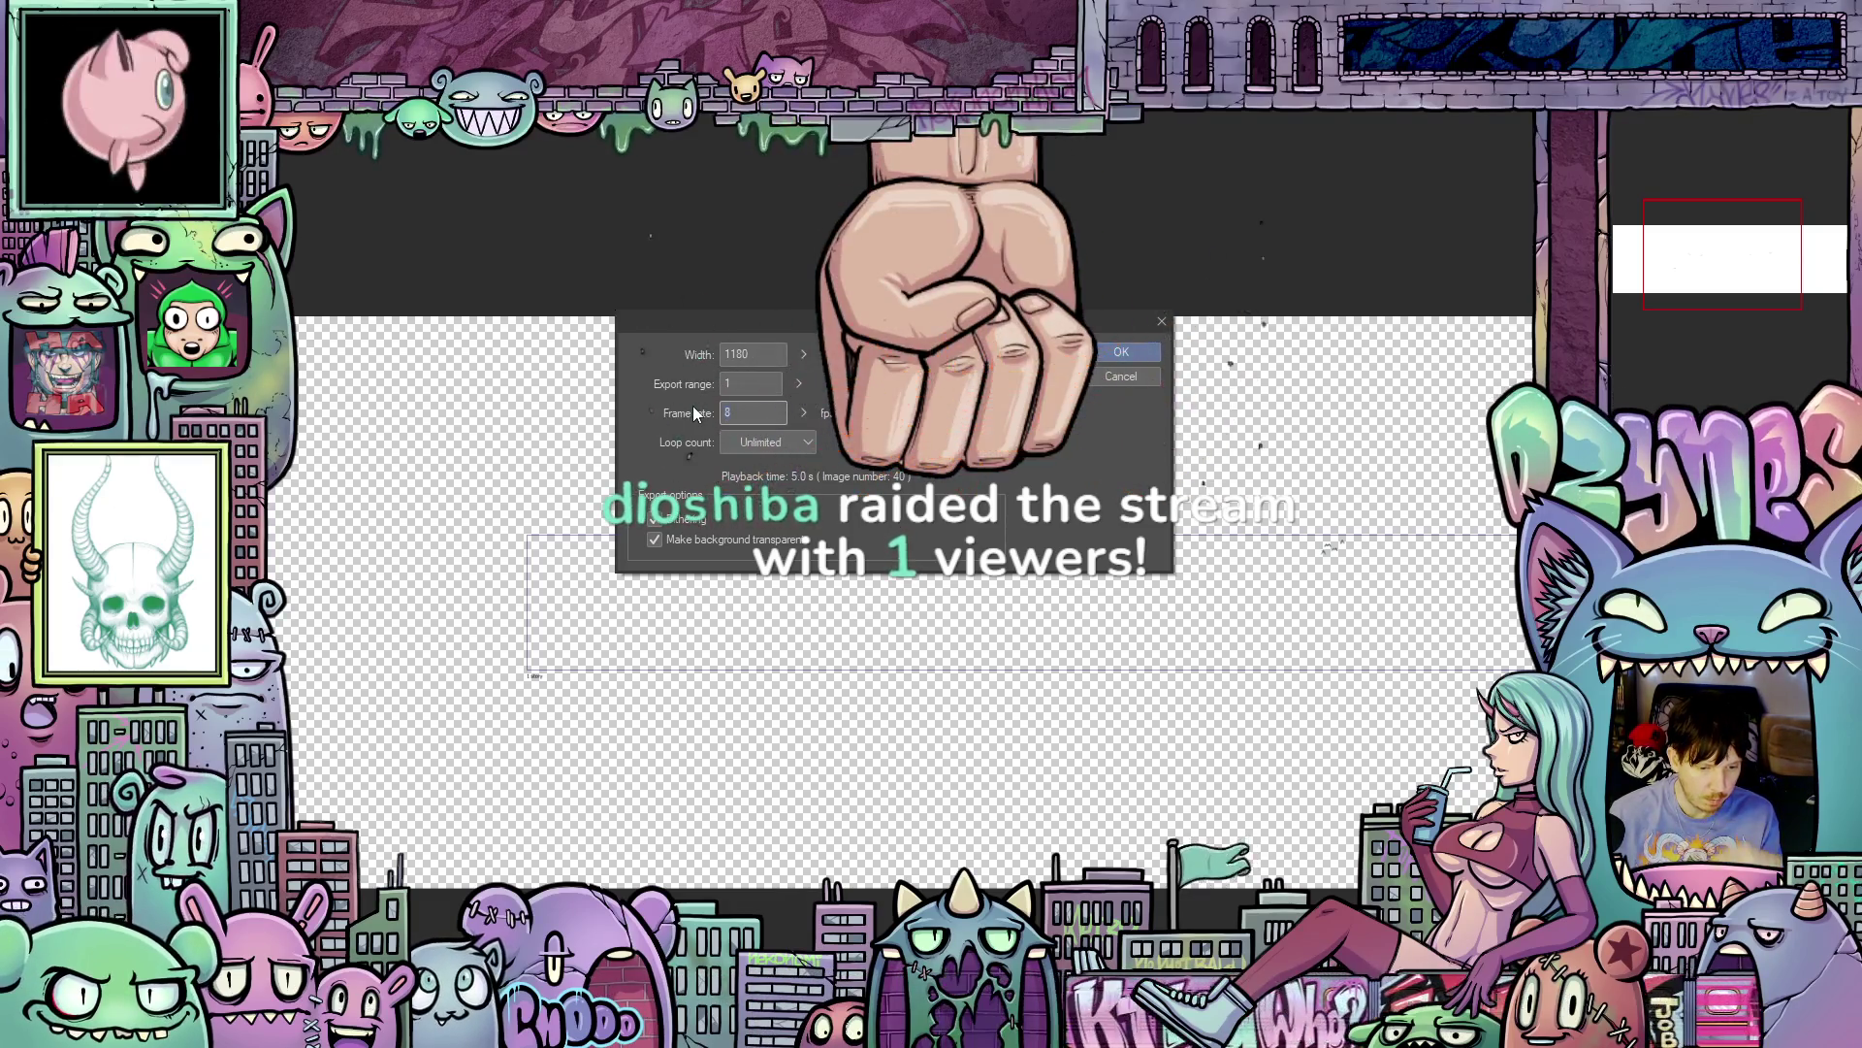
pyautogui.write('2')
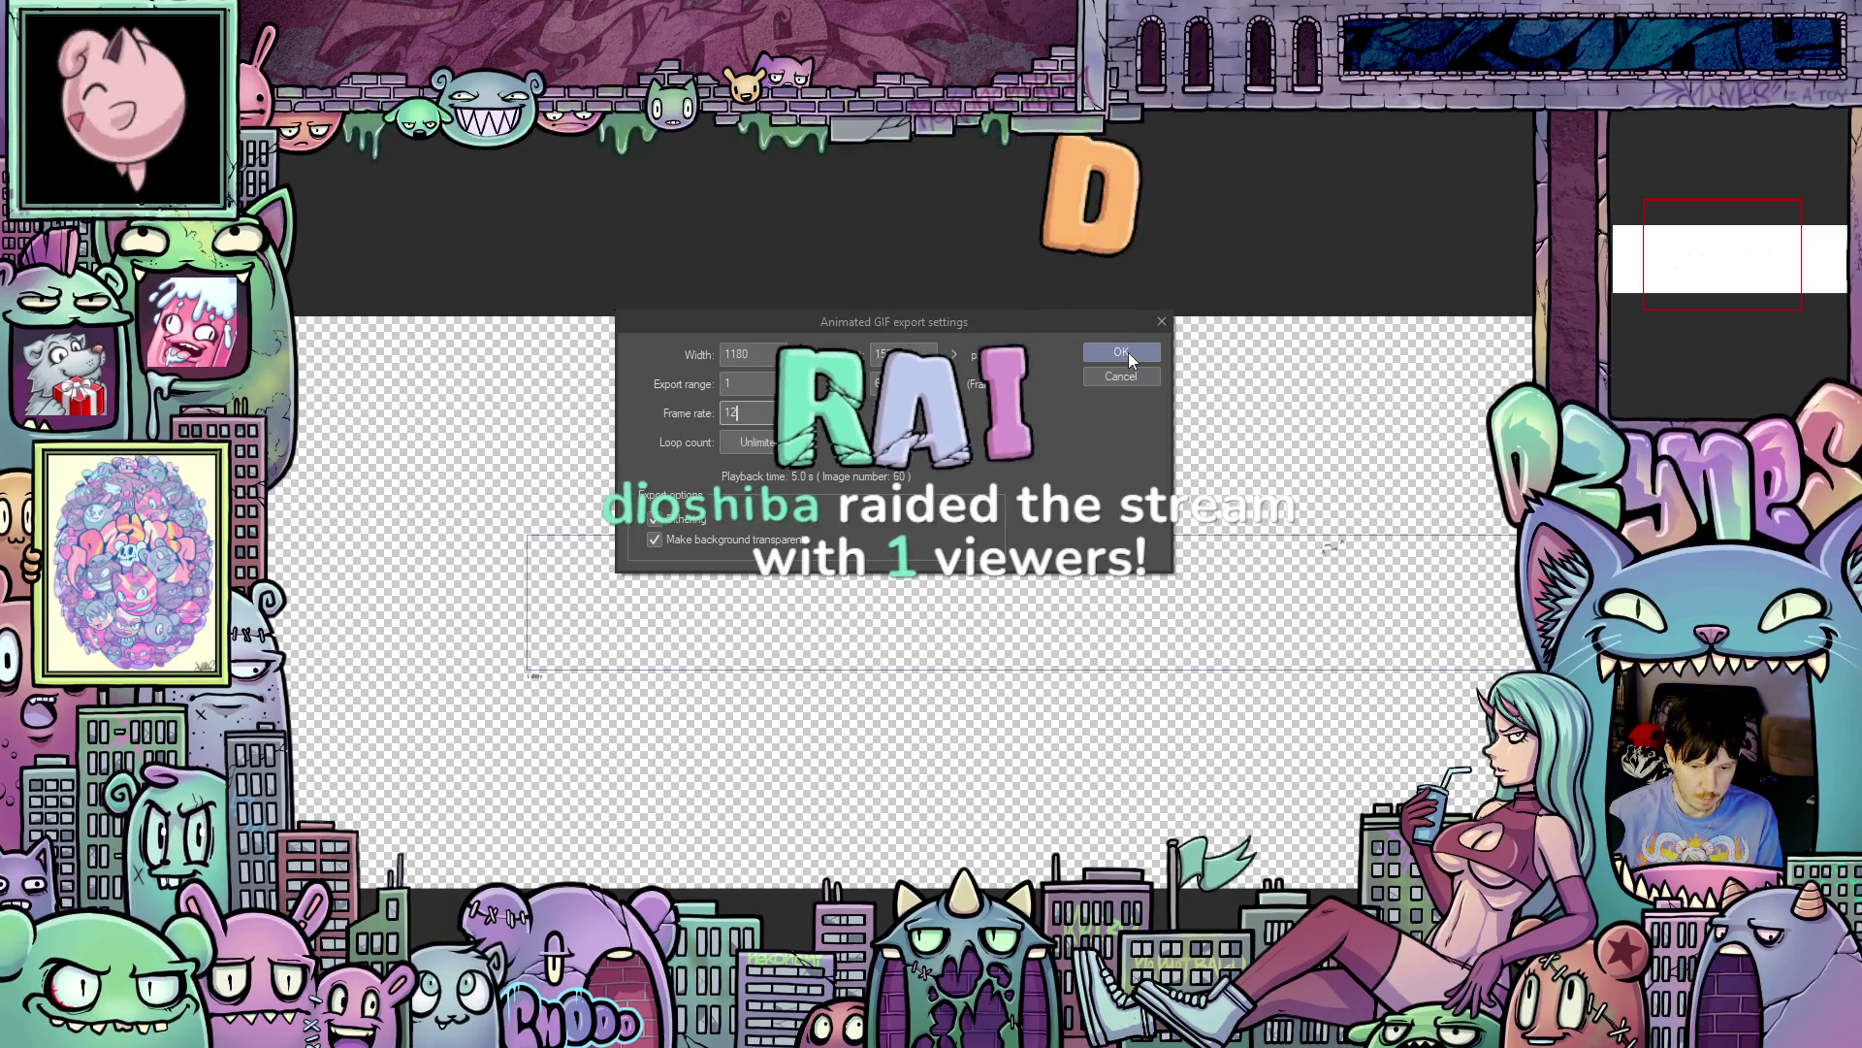
pyautogui.click(1127, 352)
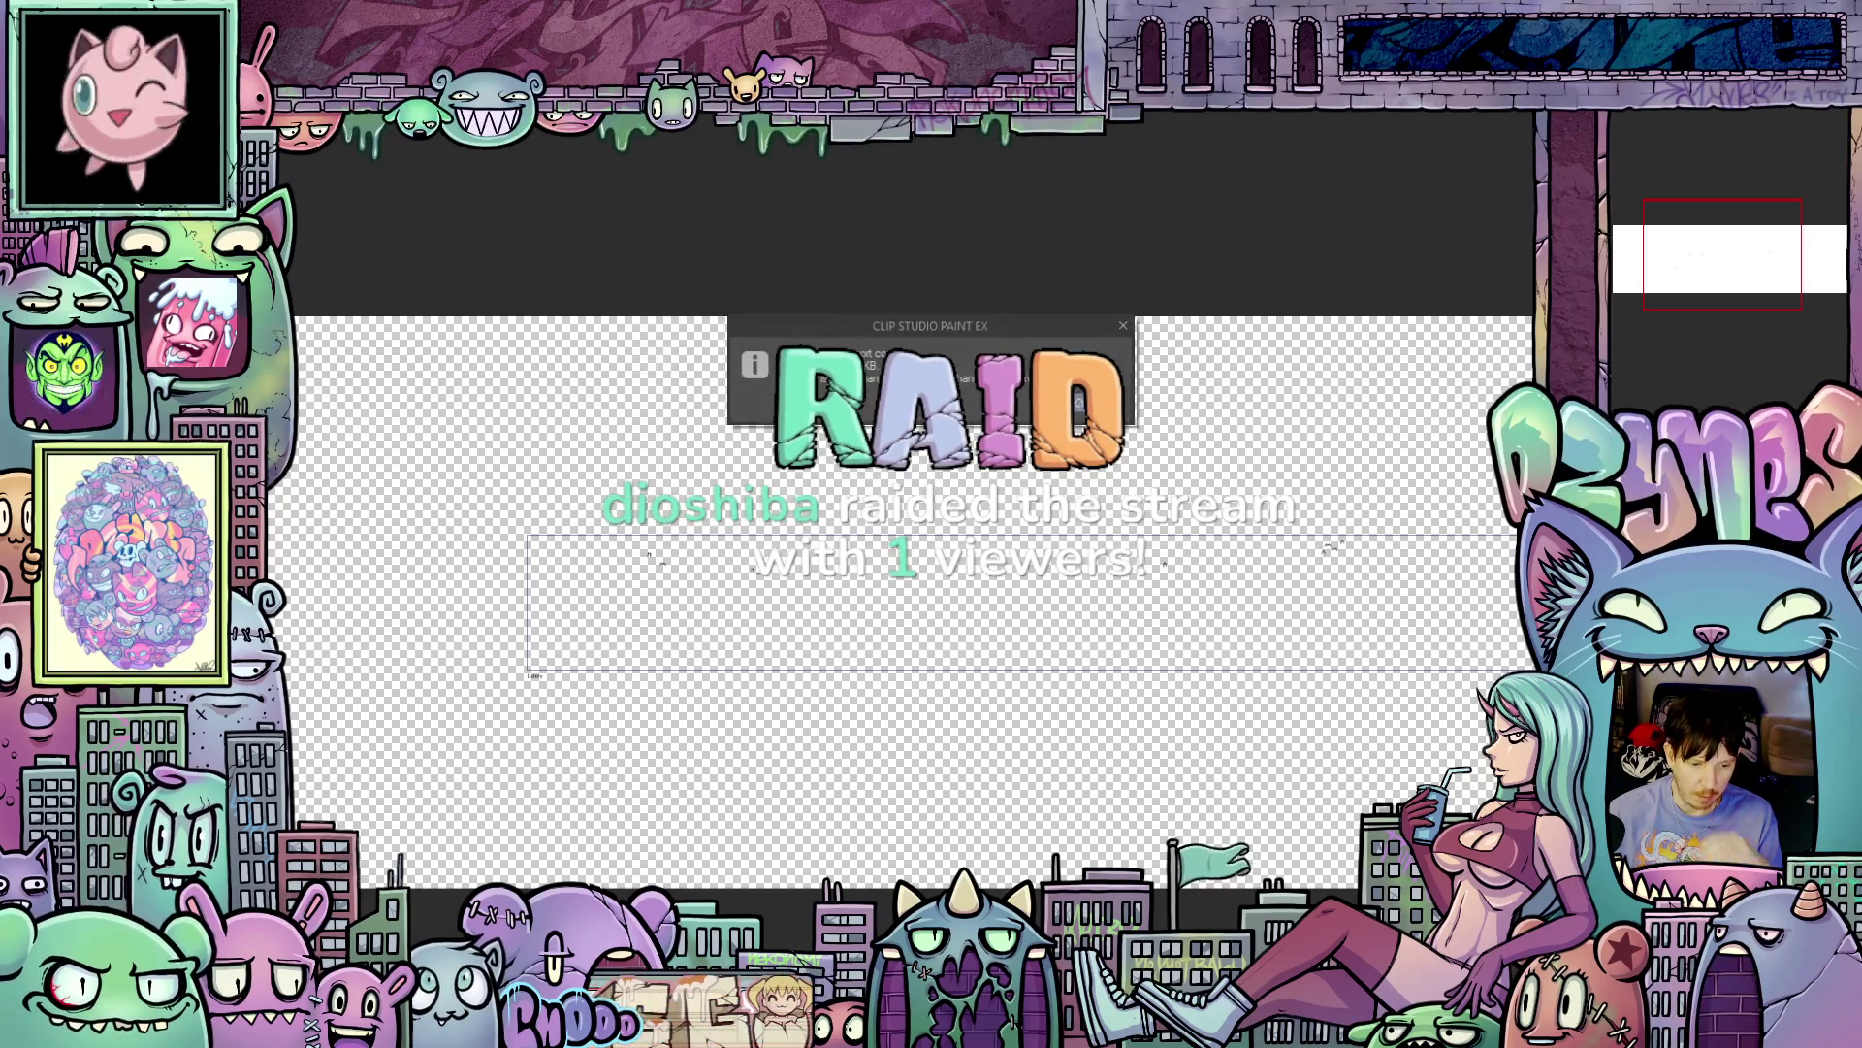
pyautogui.click(1111, 400)
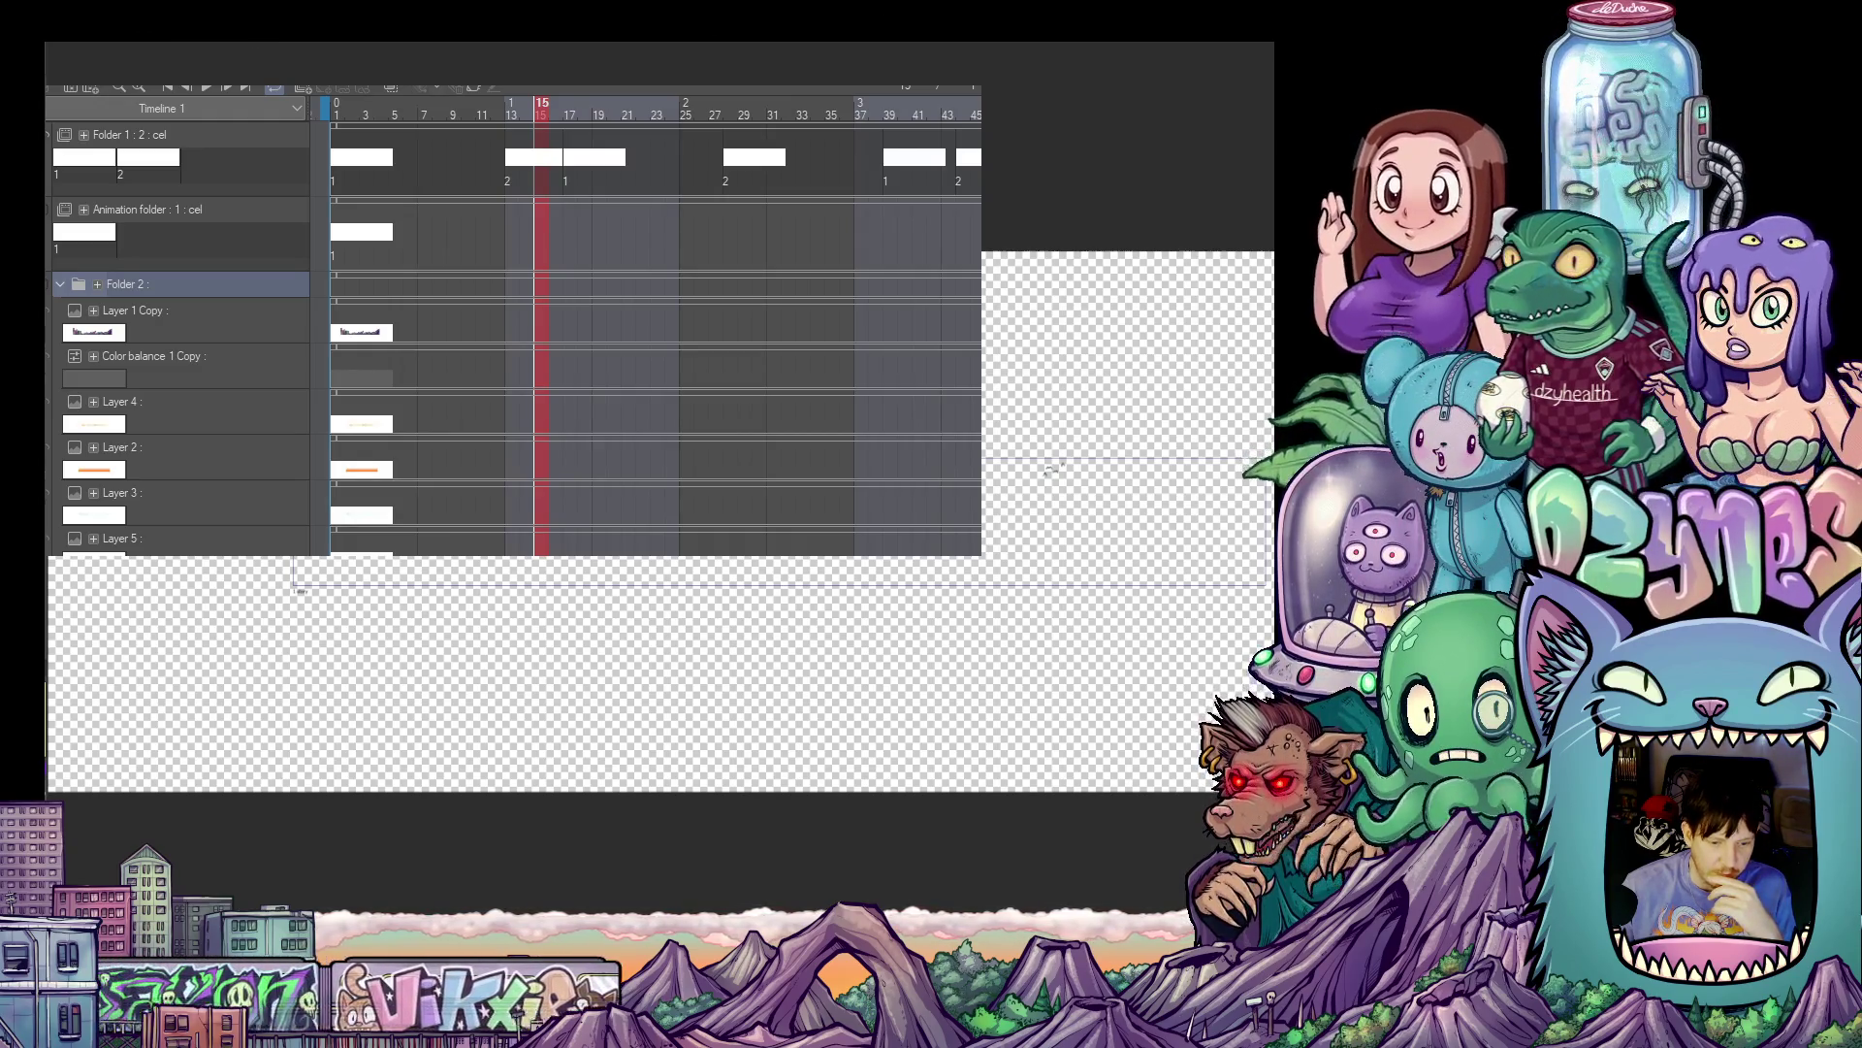
# - Toggle repeatedly between timeline frames 13 and 17, ending on frame 17's four-bird flock
pyautogui.scroll(2, 1052, 468)
pyautogui.click(570, 160)
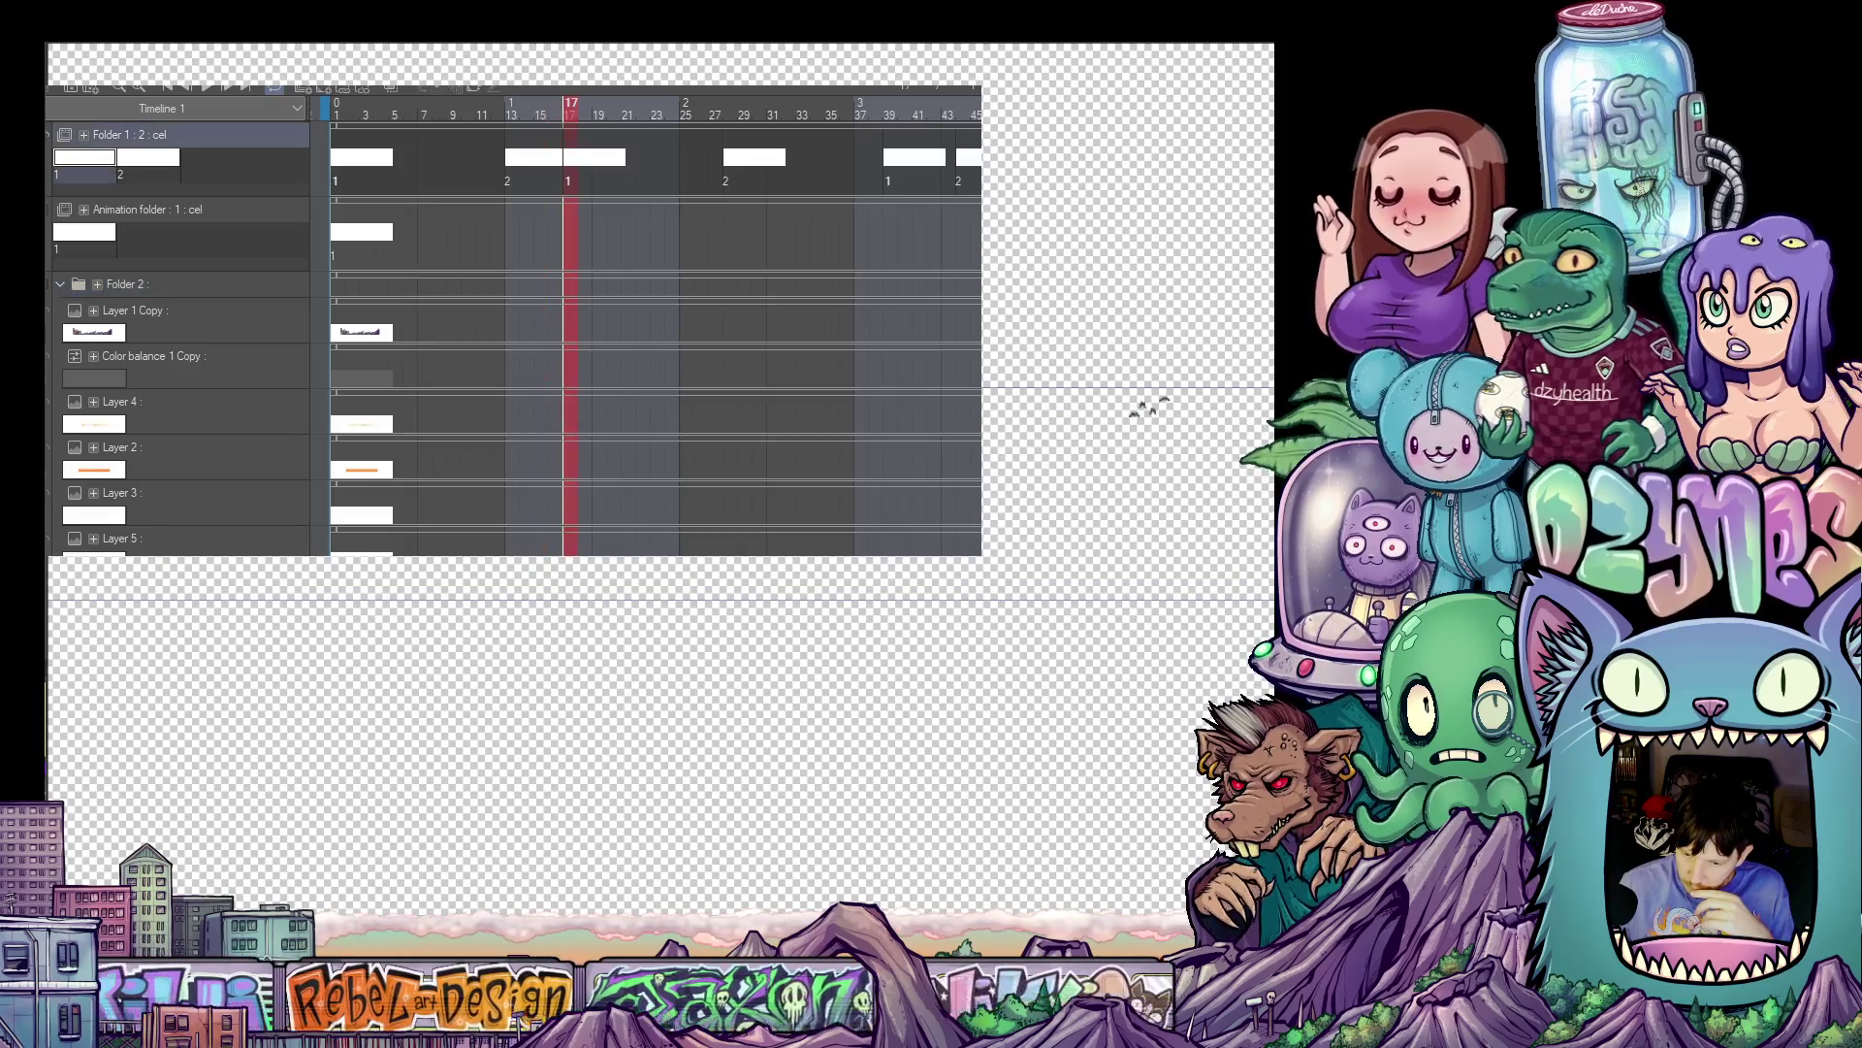
pyautogui.click(512, 160)
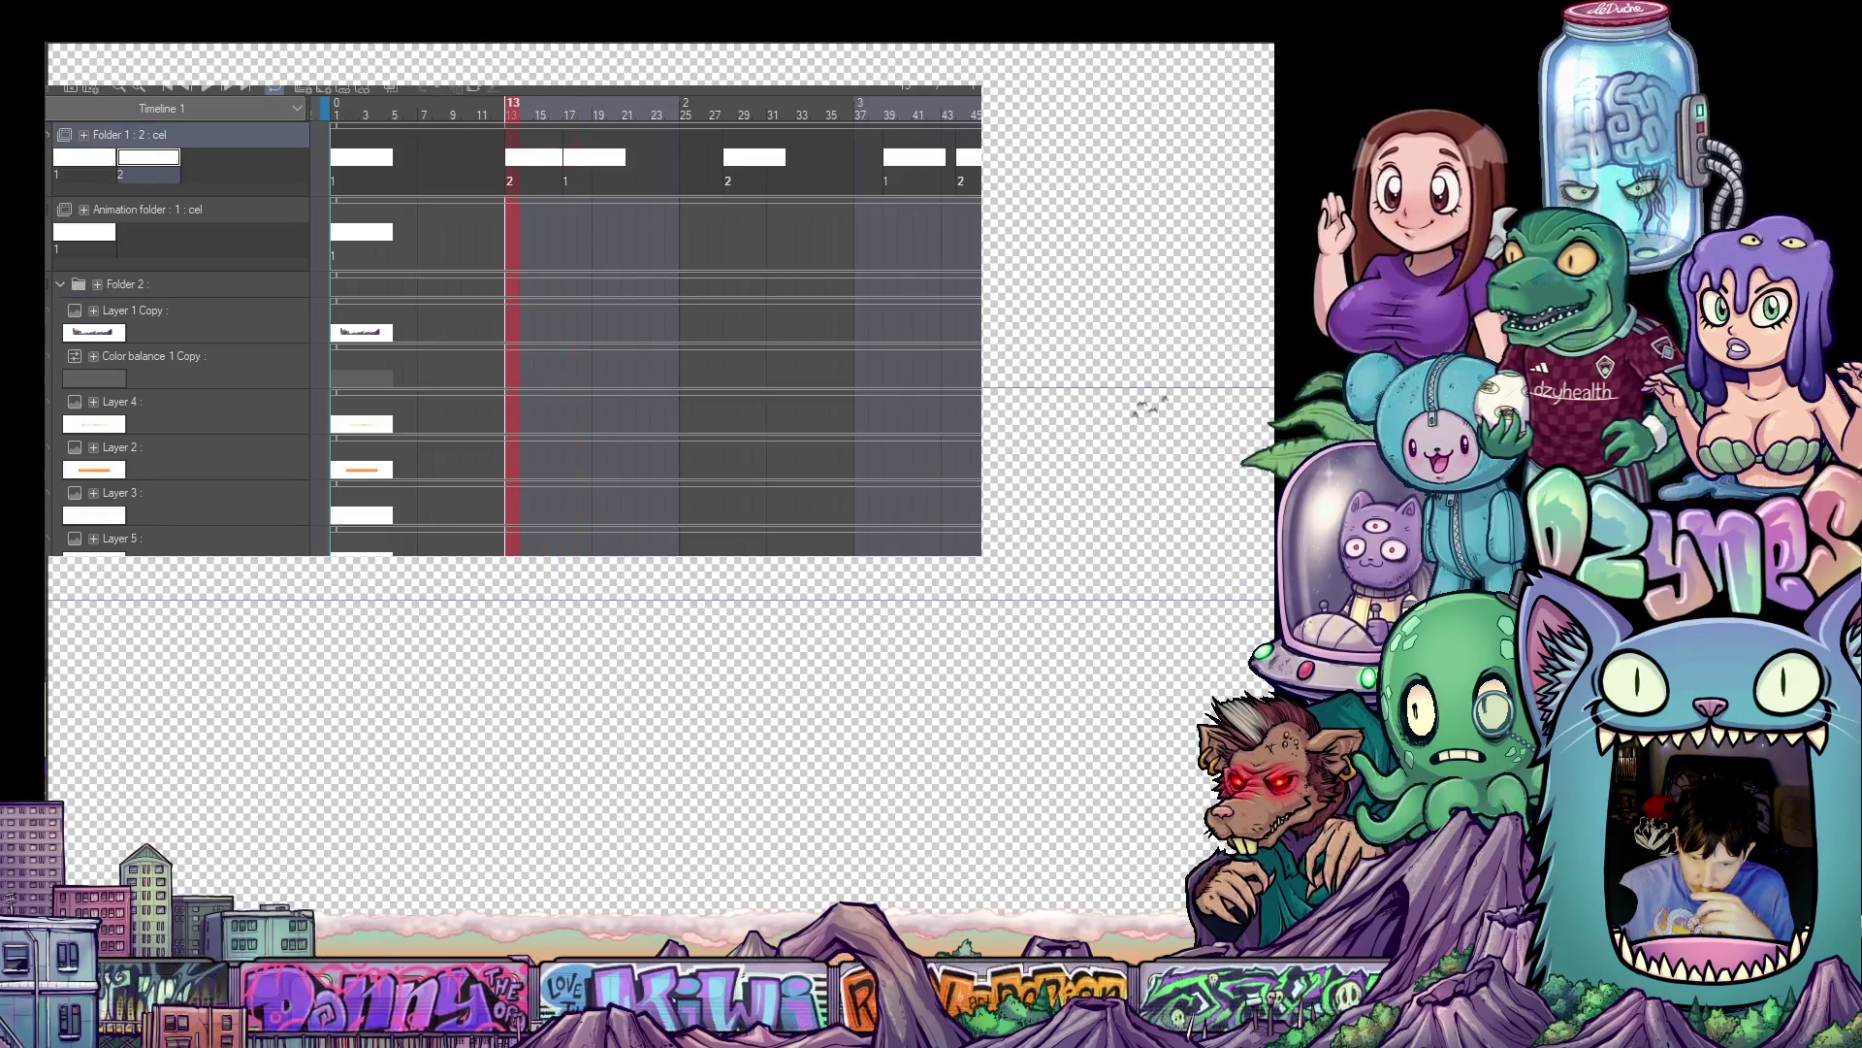
pyautogui.click(570, 160)
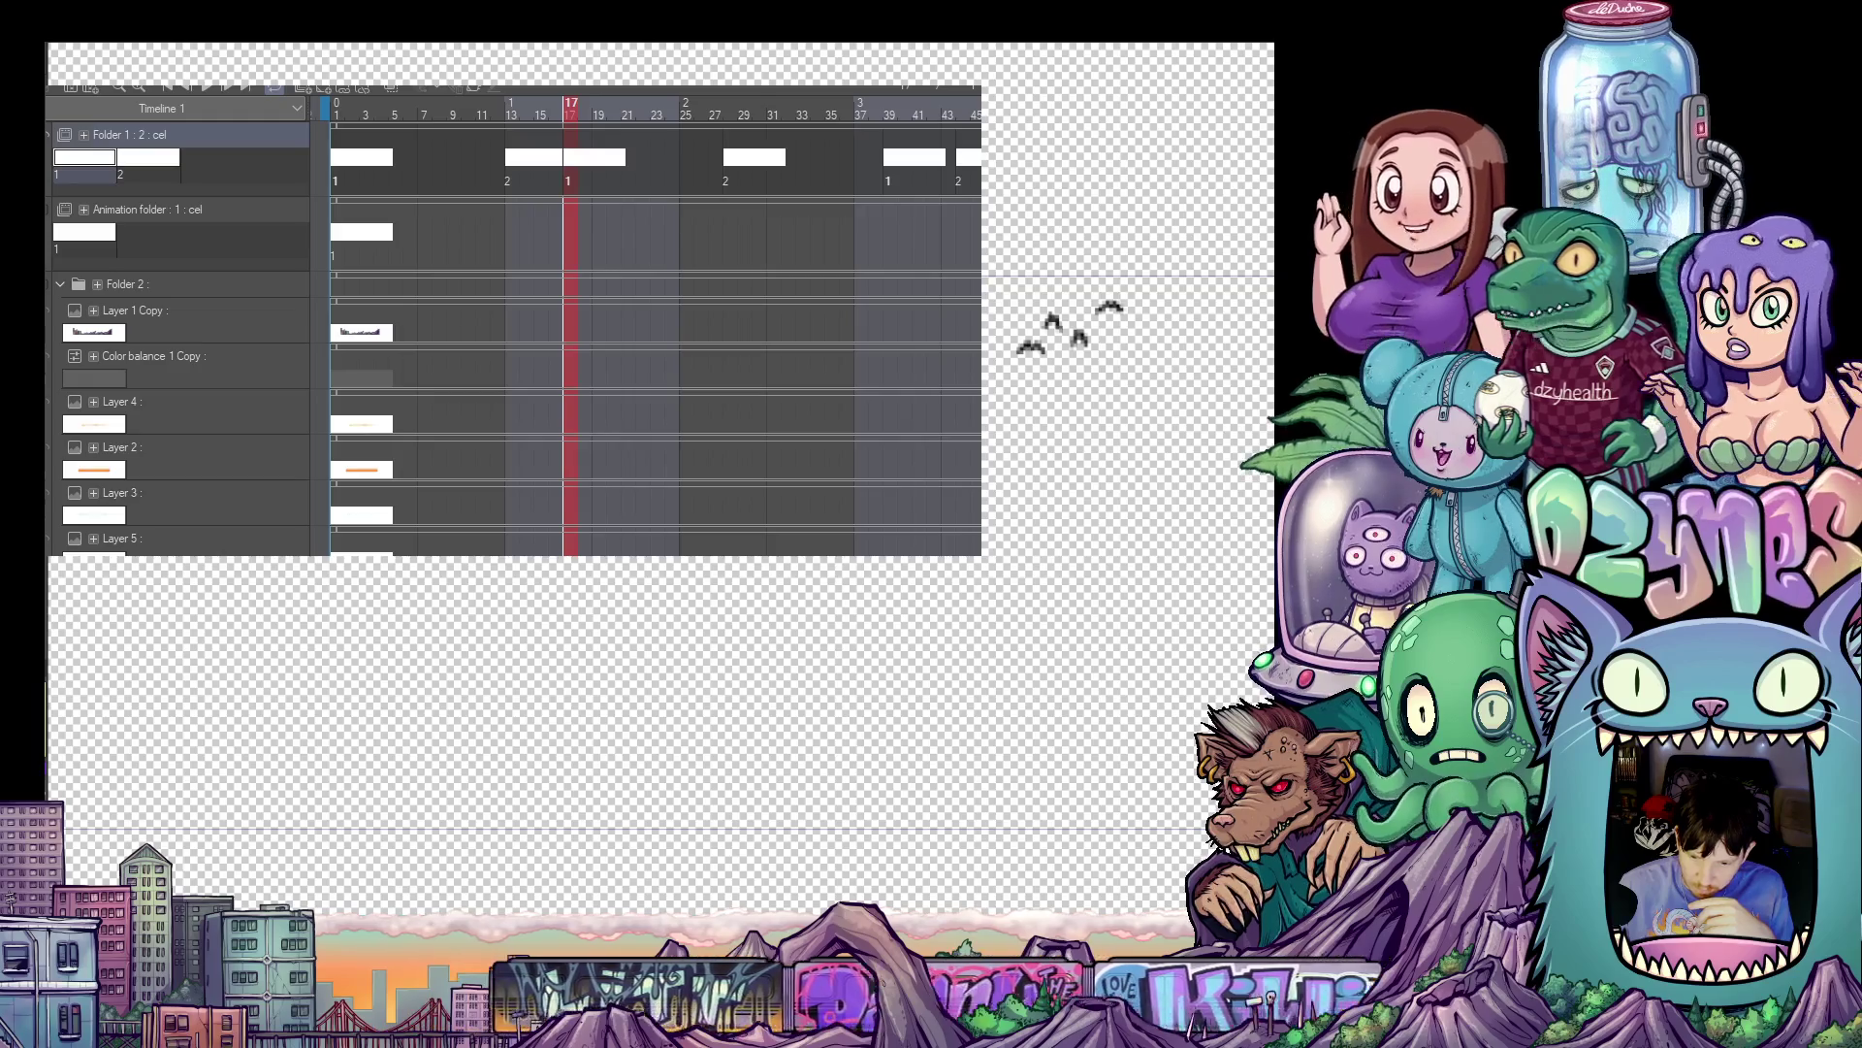
pyautogui.click(512, 160)
pyautogui.click(570, 160)
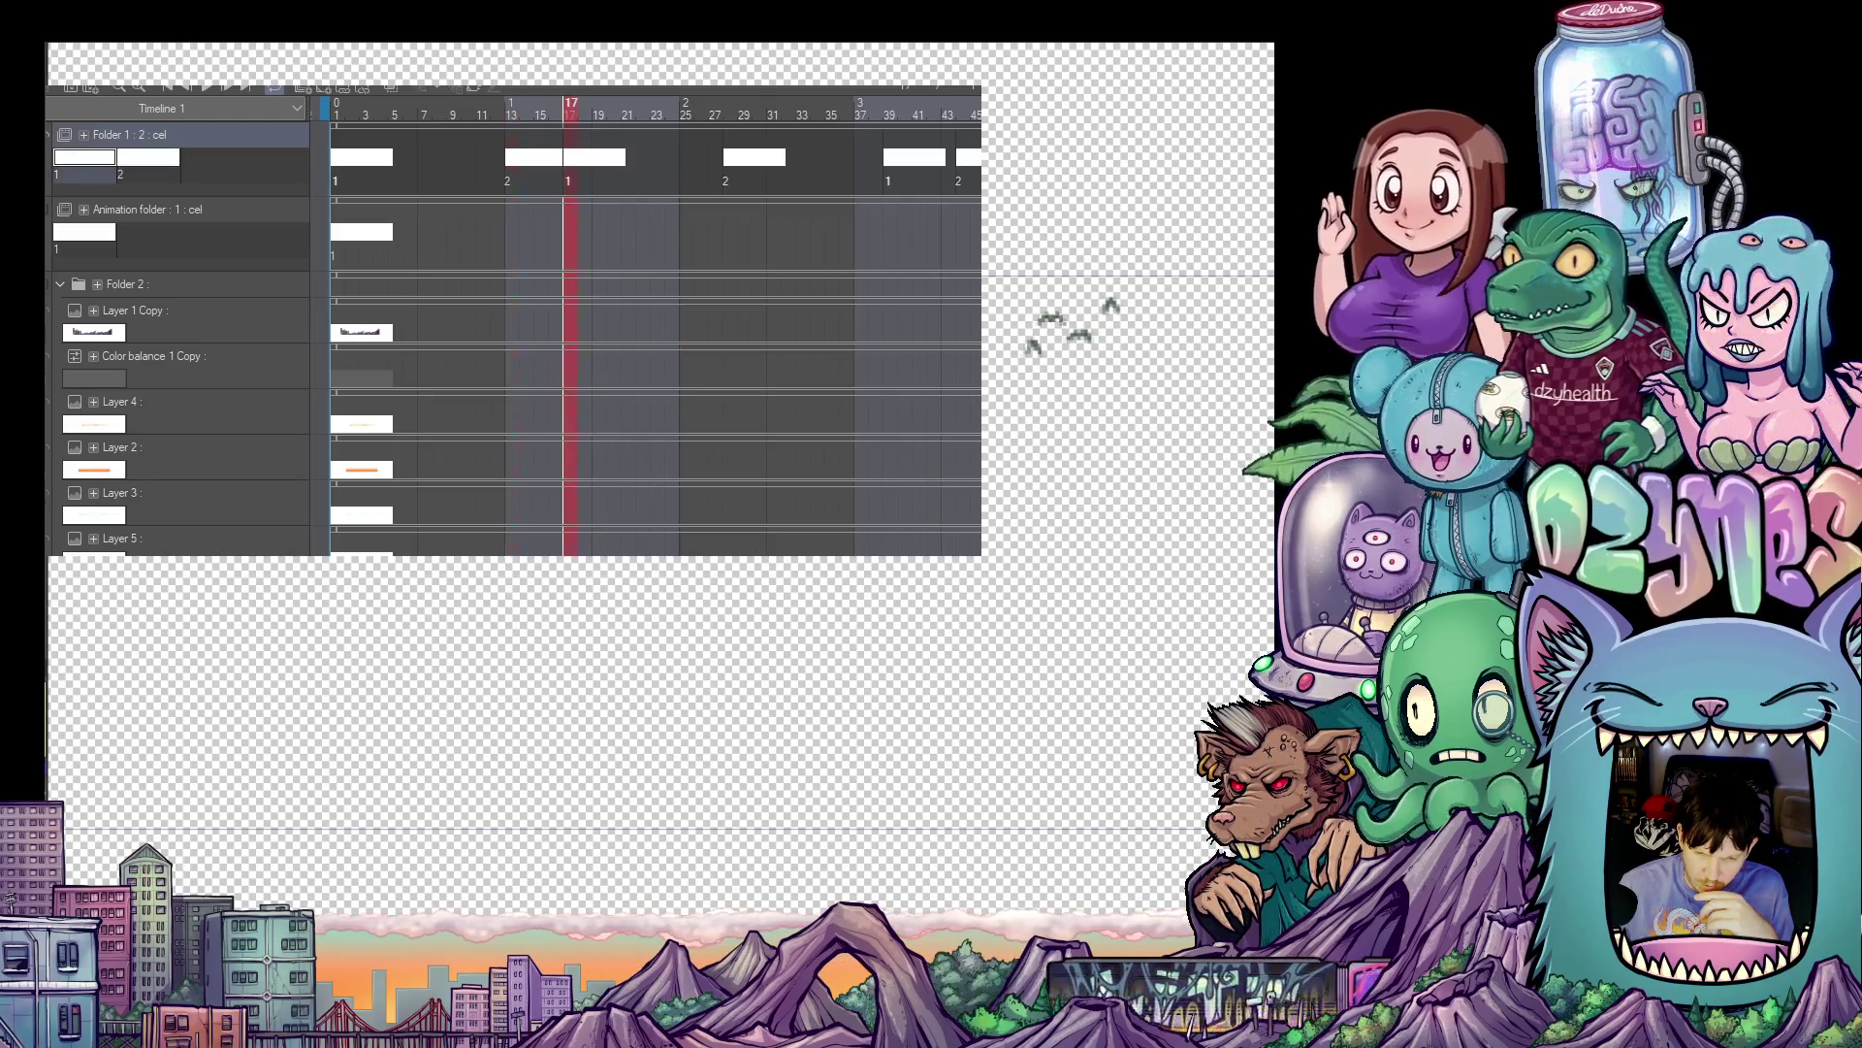
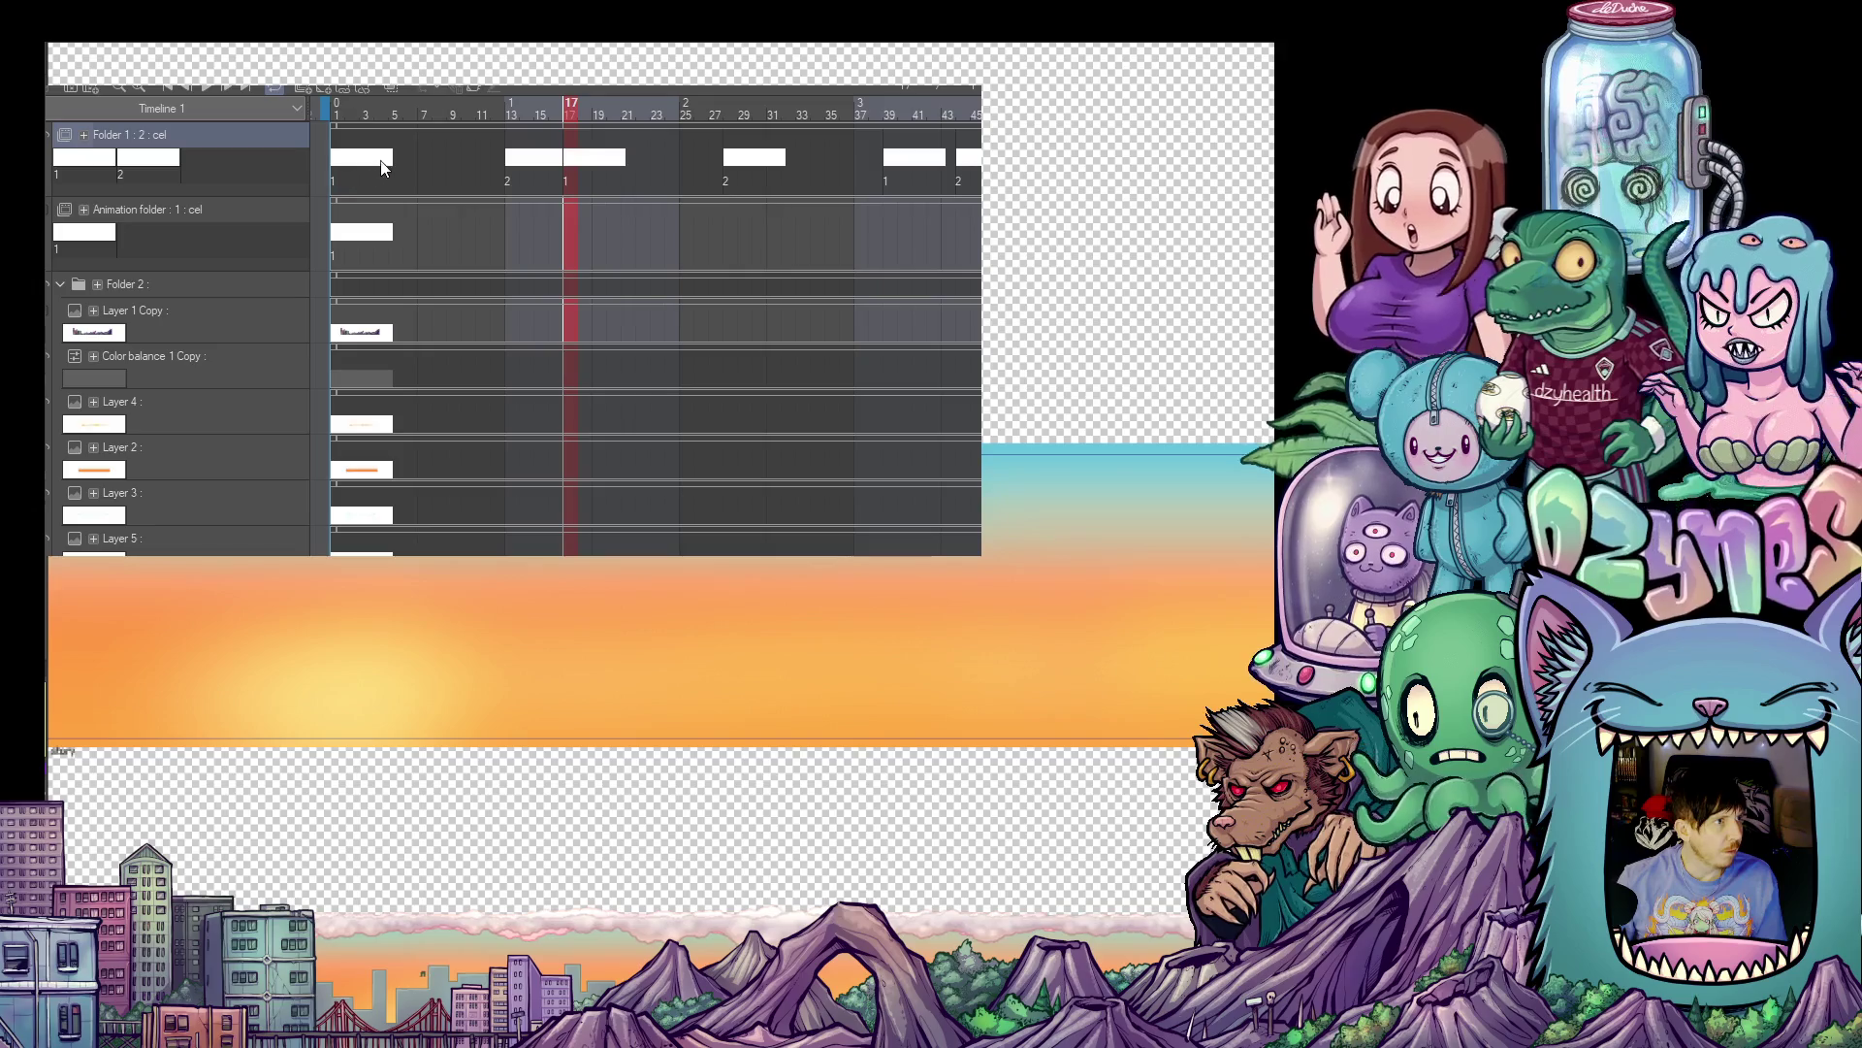
# - Create the empty animation folder Folder 3 at the top of the timeline with Ctrl+Shift+Alt+N
pyautogui.hotkey('ctrl', 'shift', 'alt', 'n')
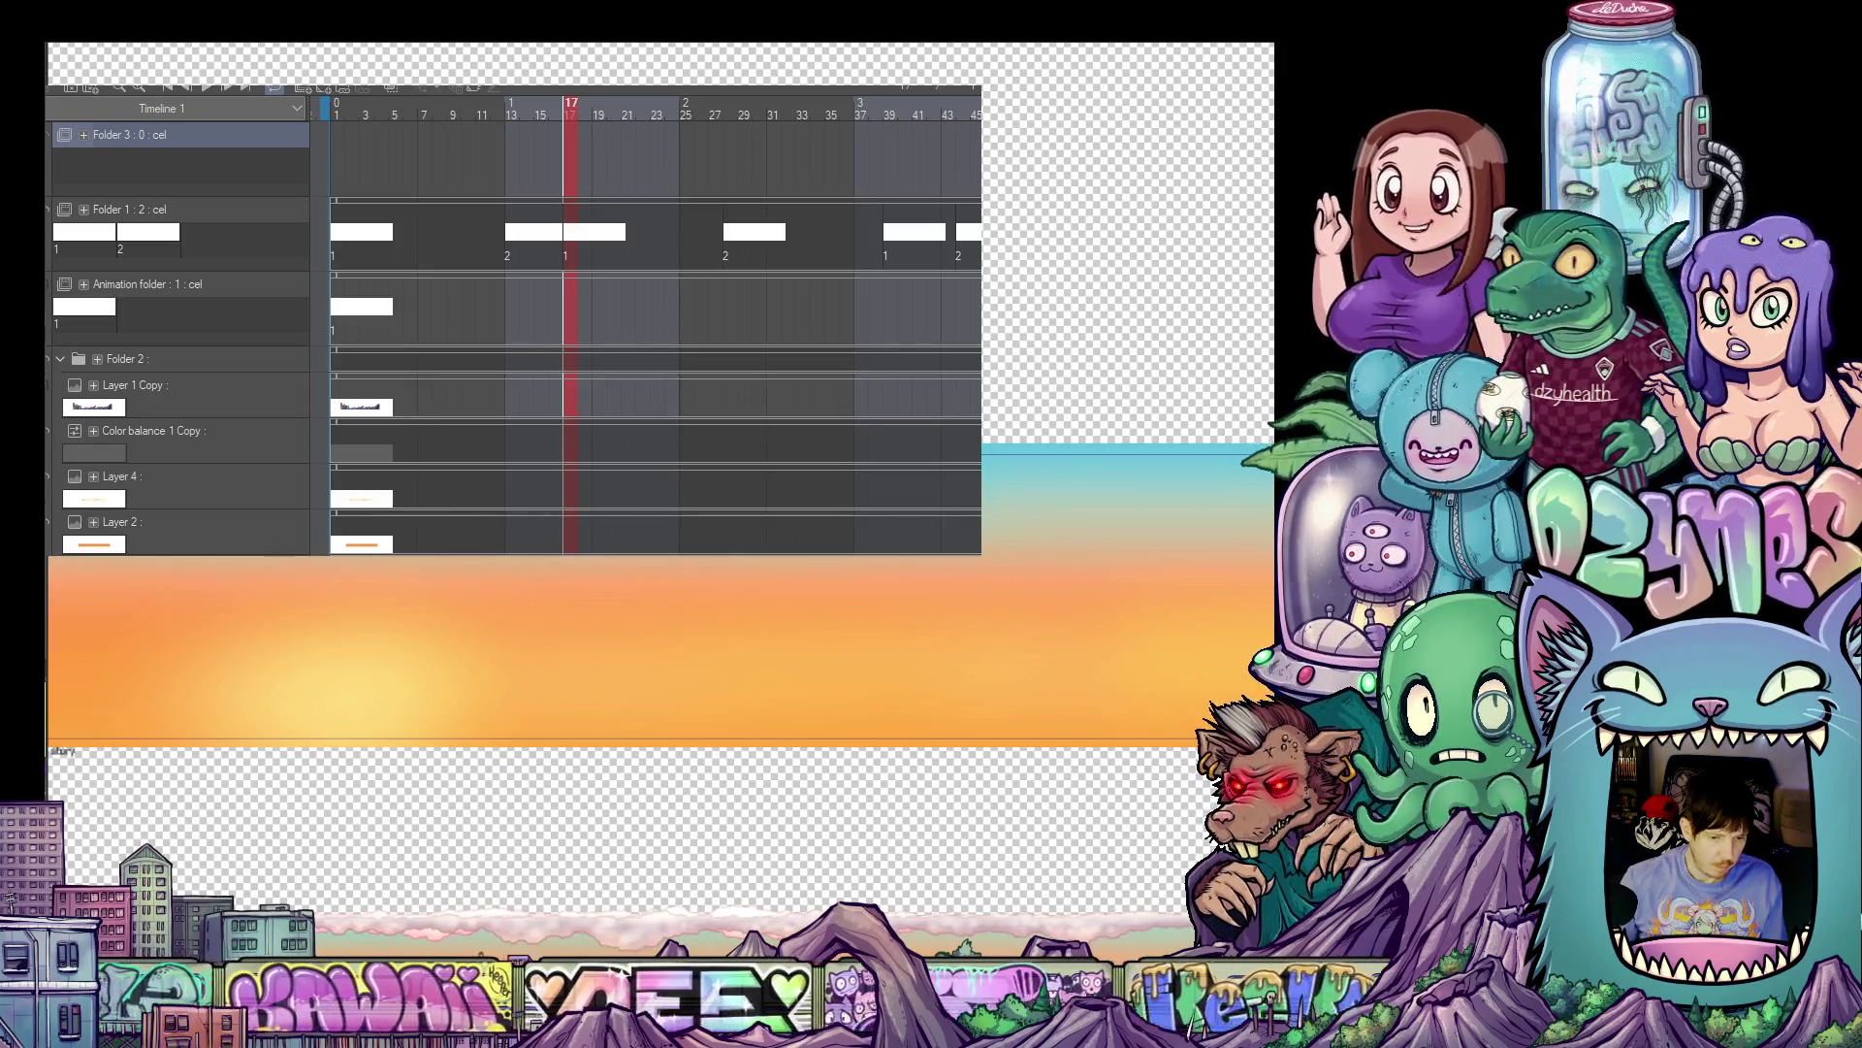
# - Add two new animation cels, 1 and 2, inside Folder 3
pyautogui.hotkey('ctrl', 'z')
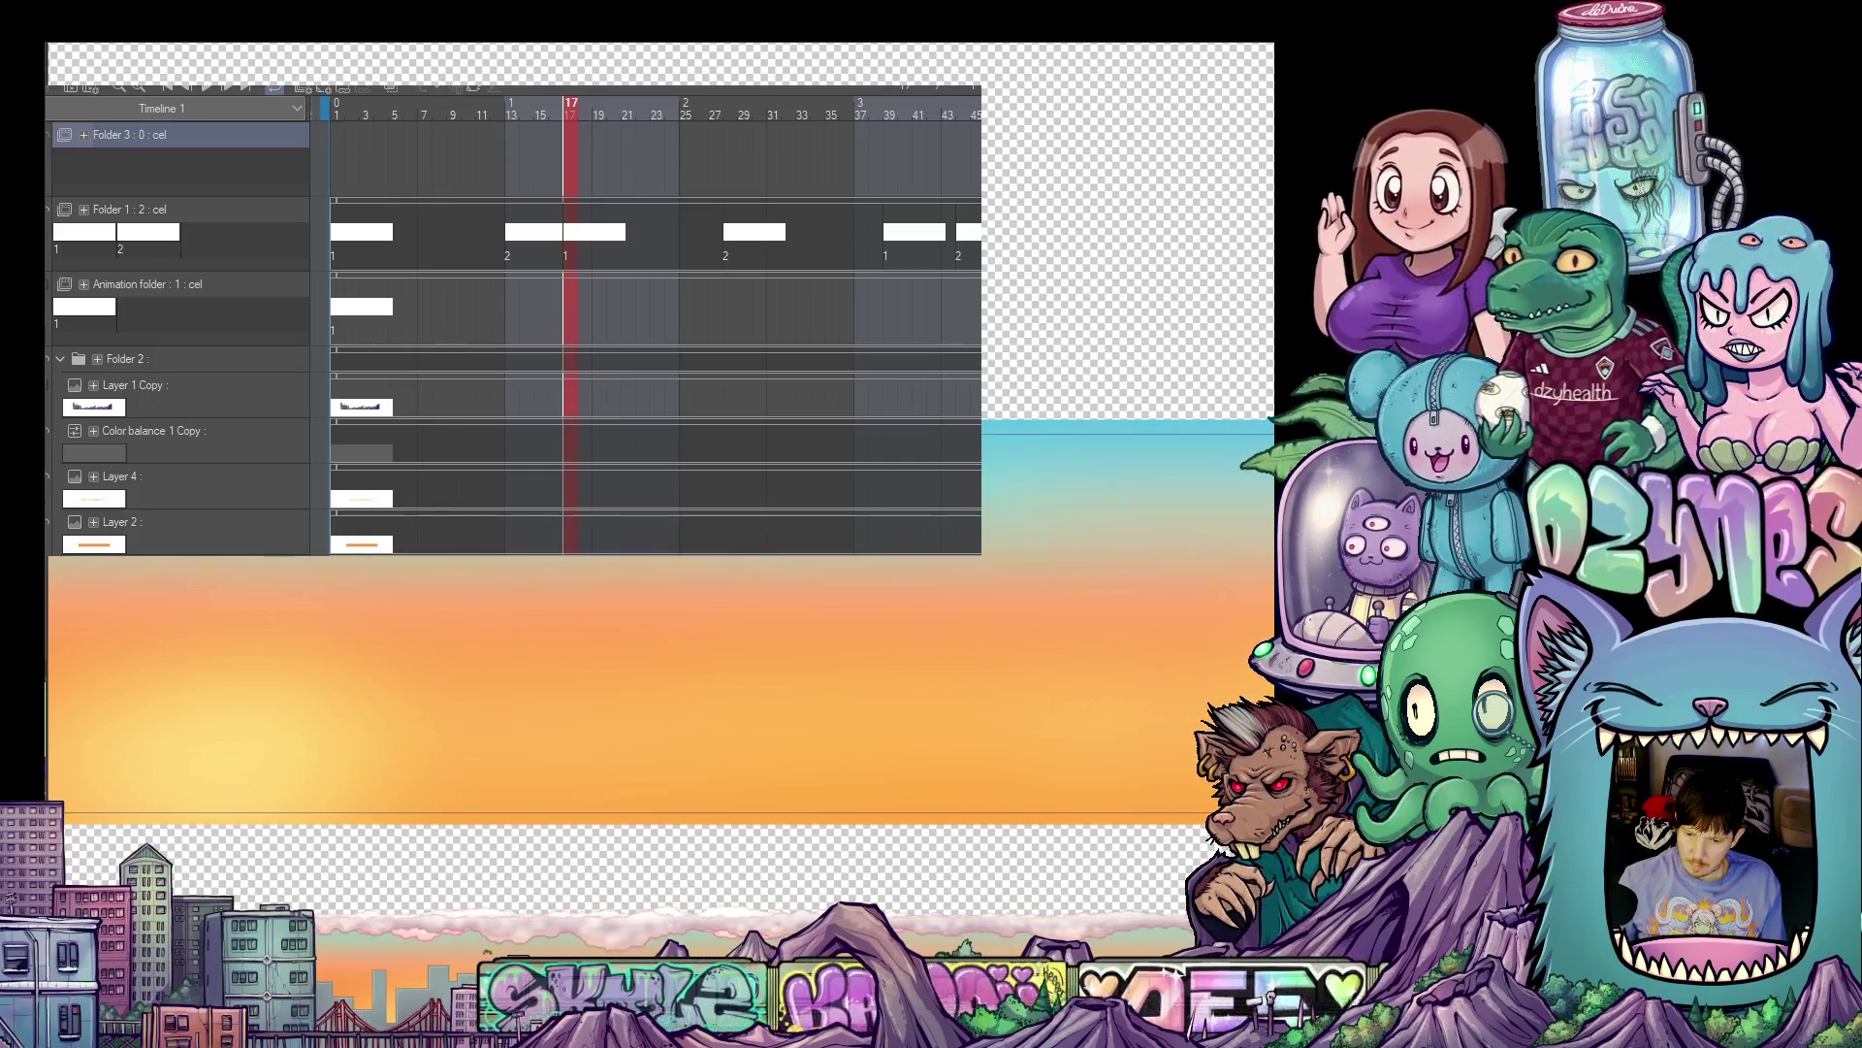
pyautogui.hotkey('ctrl', 'z')
pyautogui.hotkey('ctrl', 'z')
pyautogui.hotkey('ctrl', 'z')
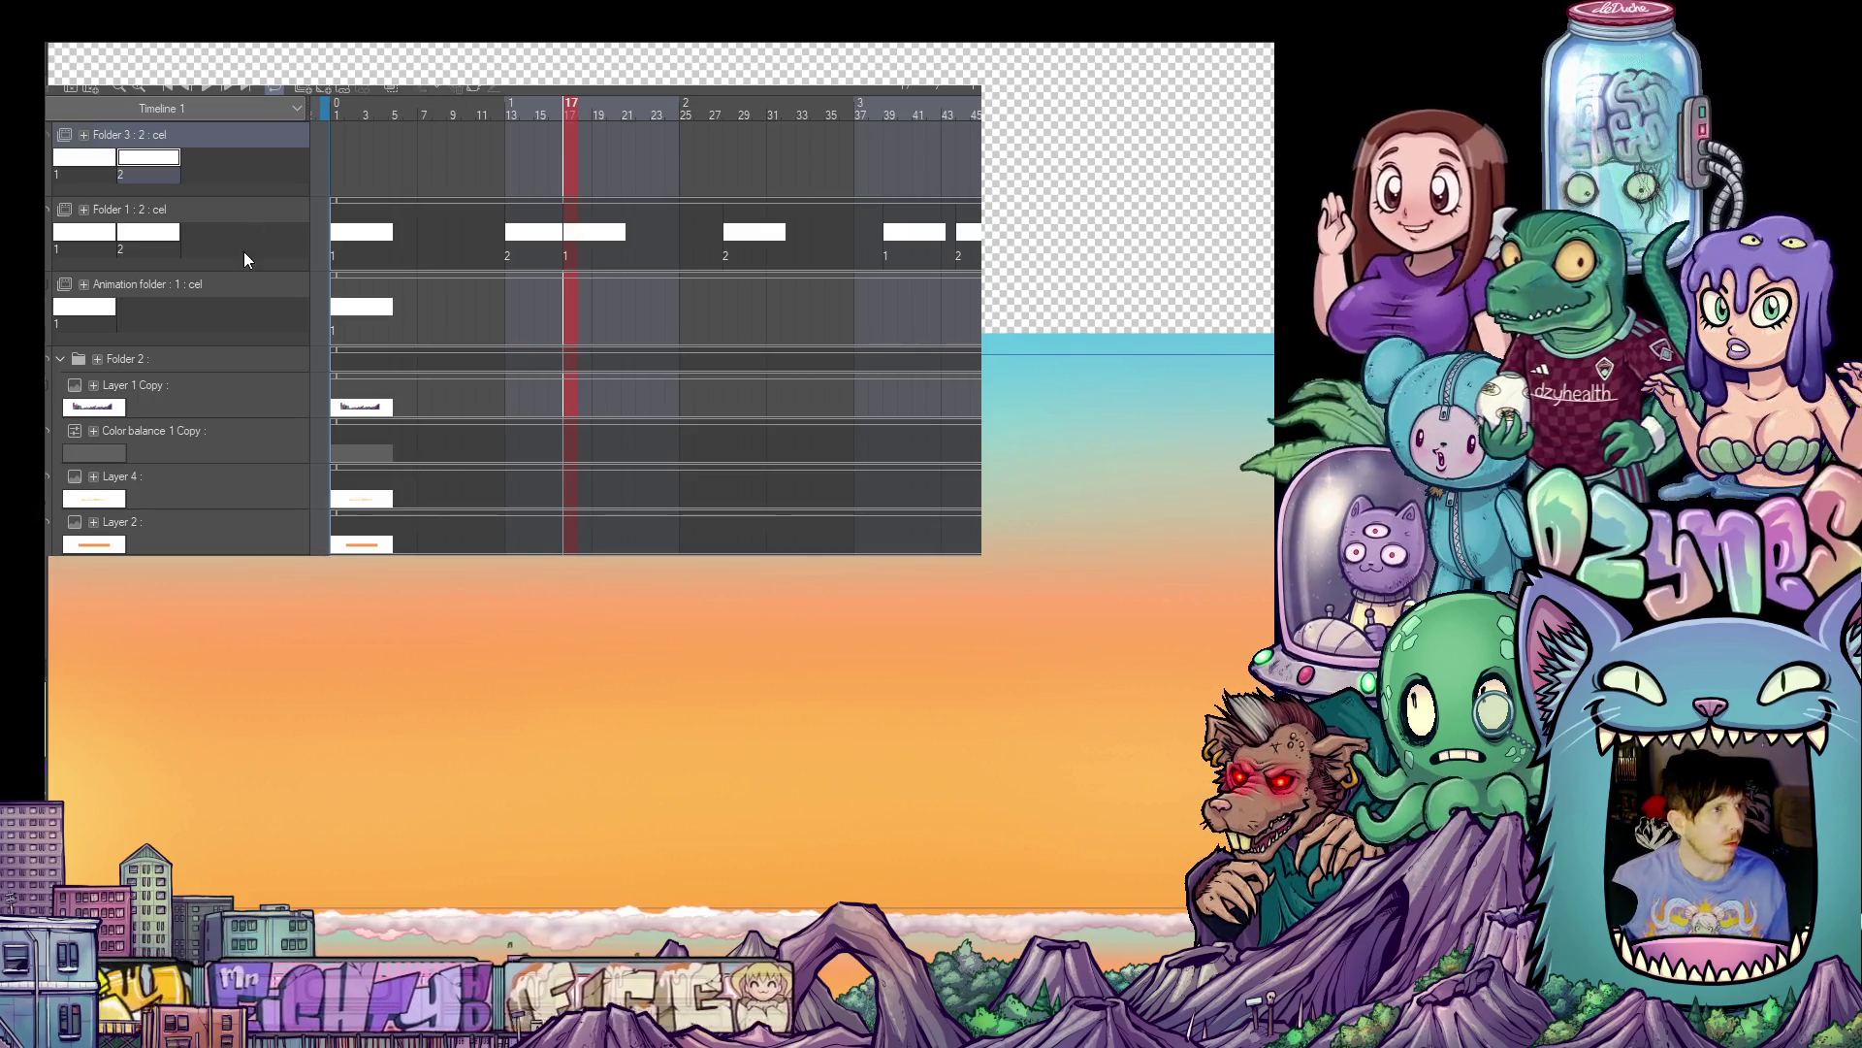
pyautogui.click(340, 160)
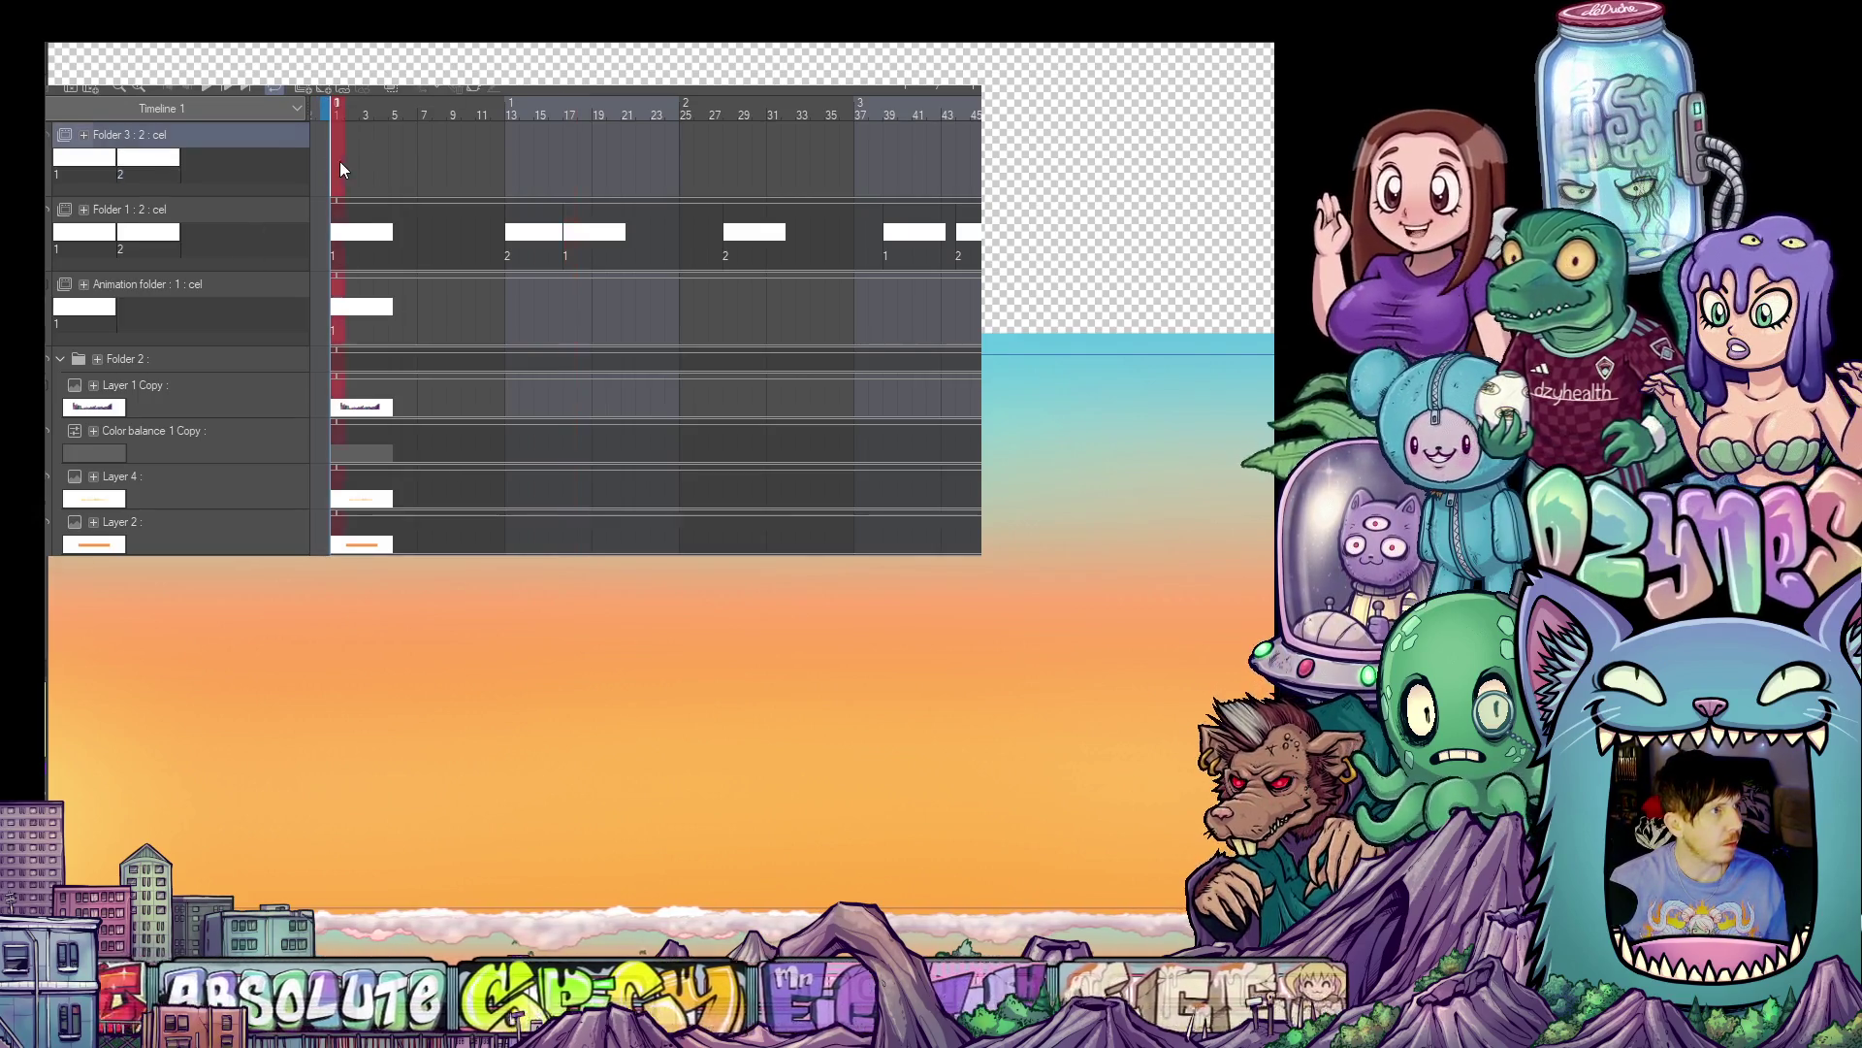
# - Assign cel 1 to frame 1 and cel 2 to frame 9 on Folder 3's track
pyautogui.press('1')
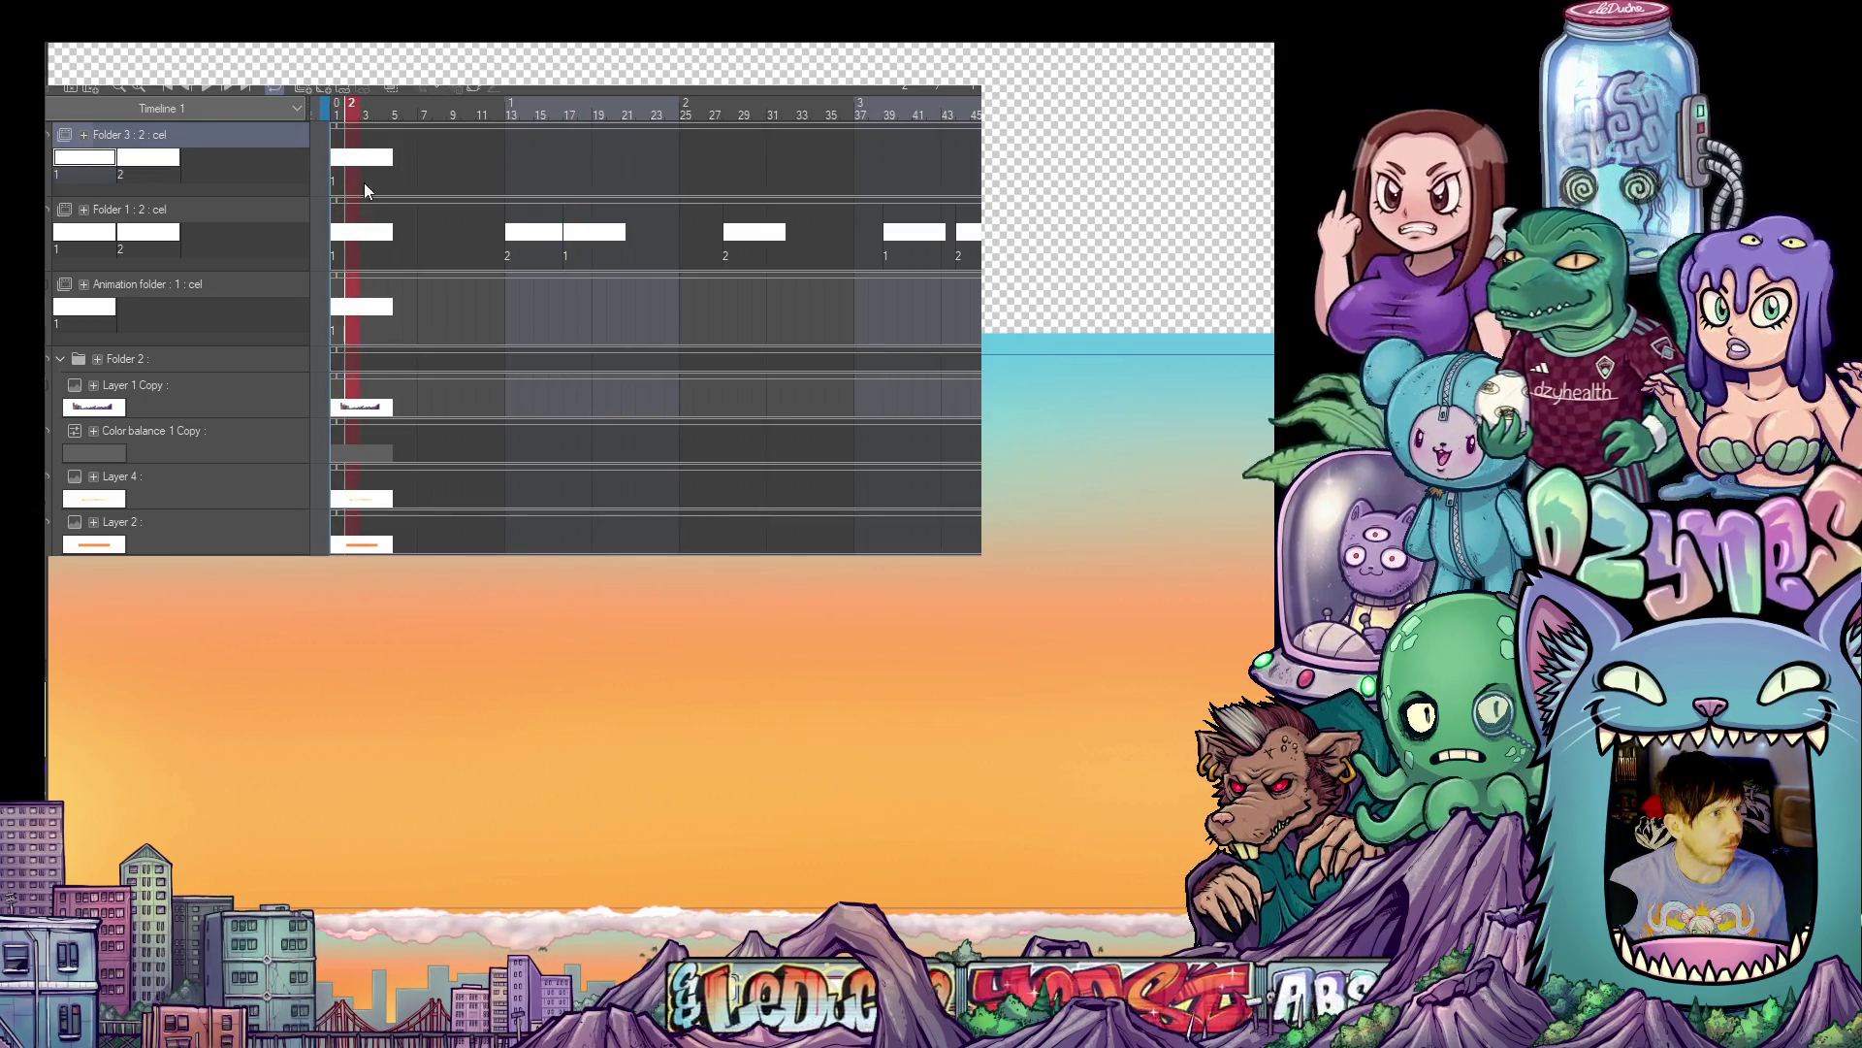
pyautogui.click(454, 175)
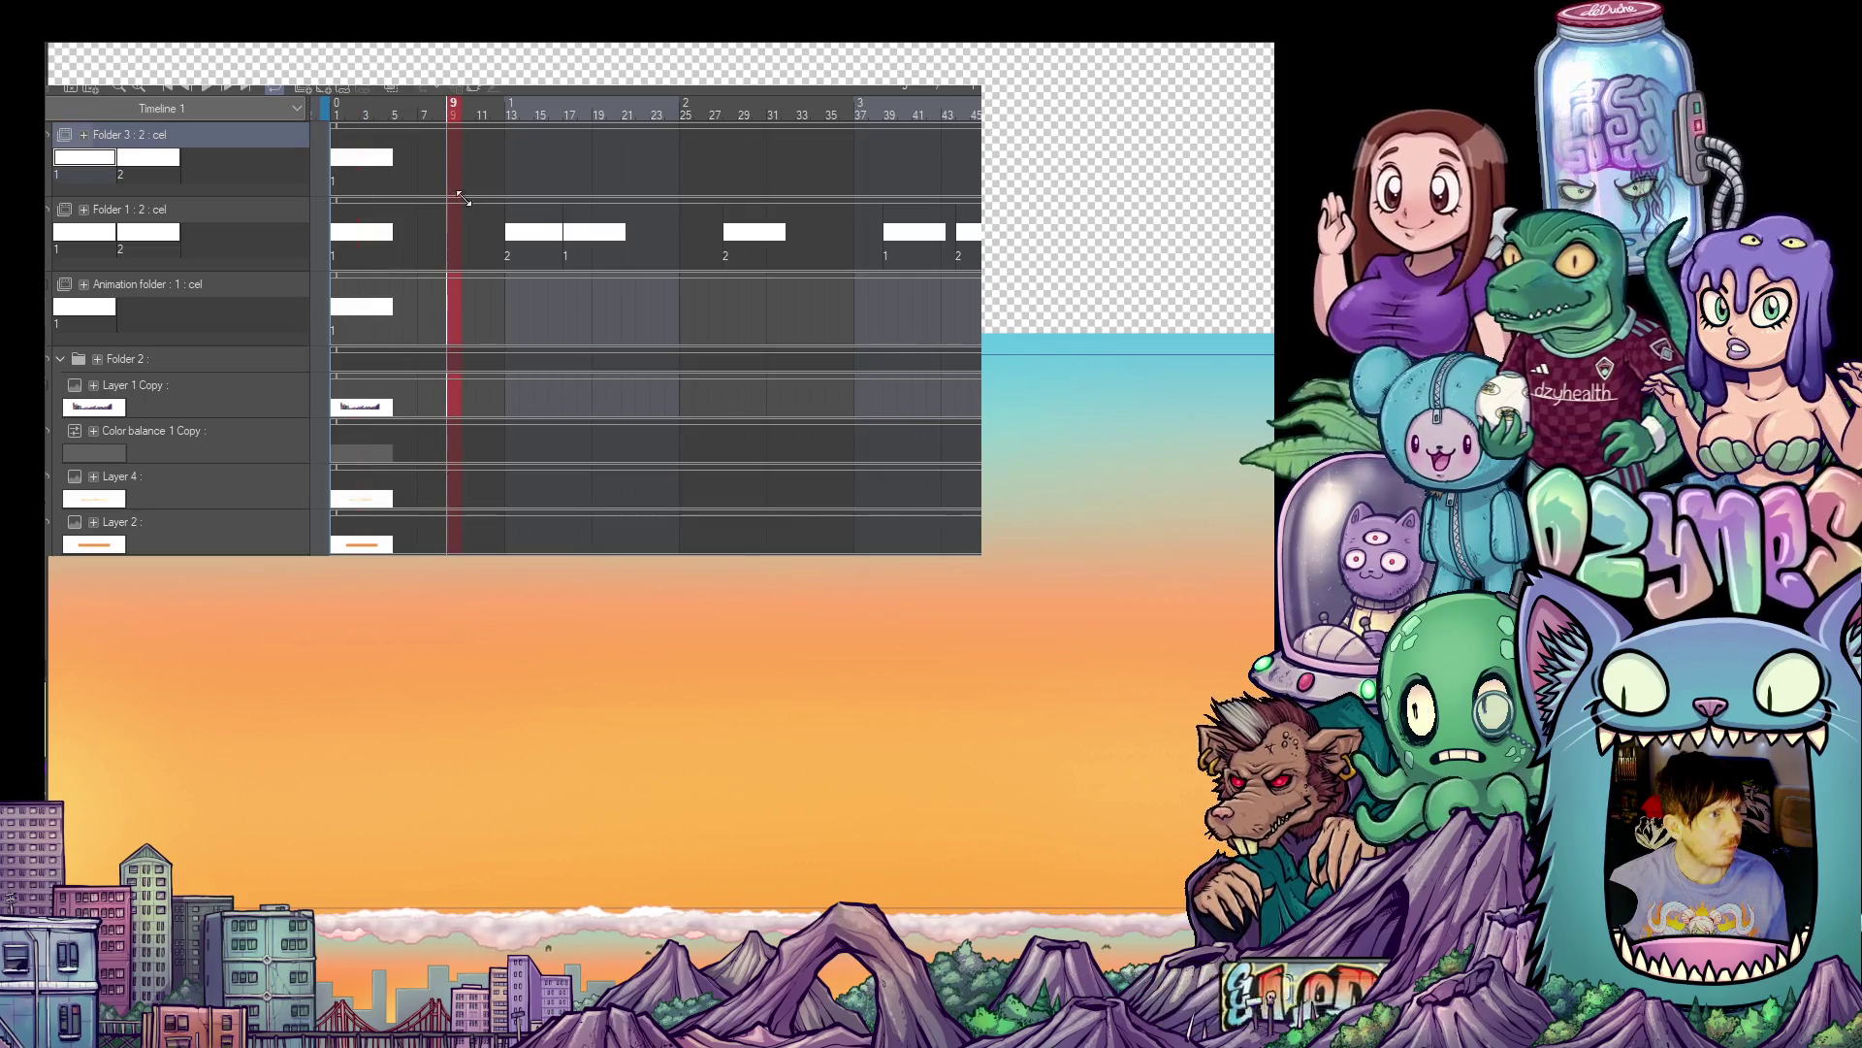
pyautogui.press('2')
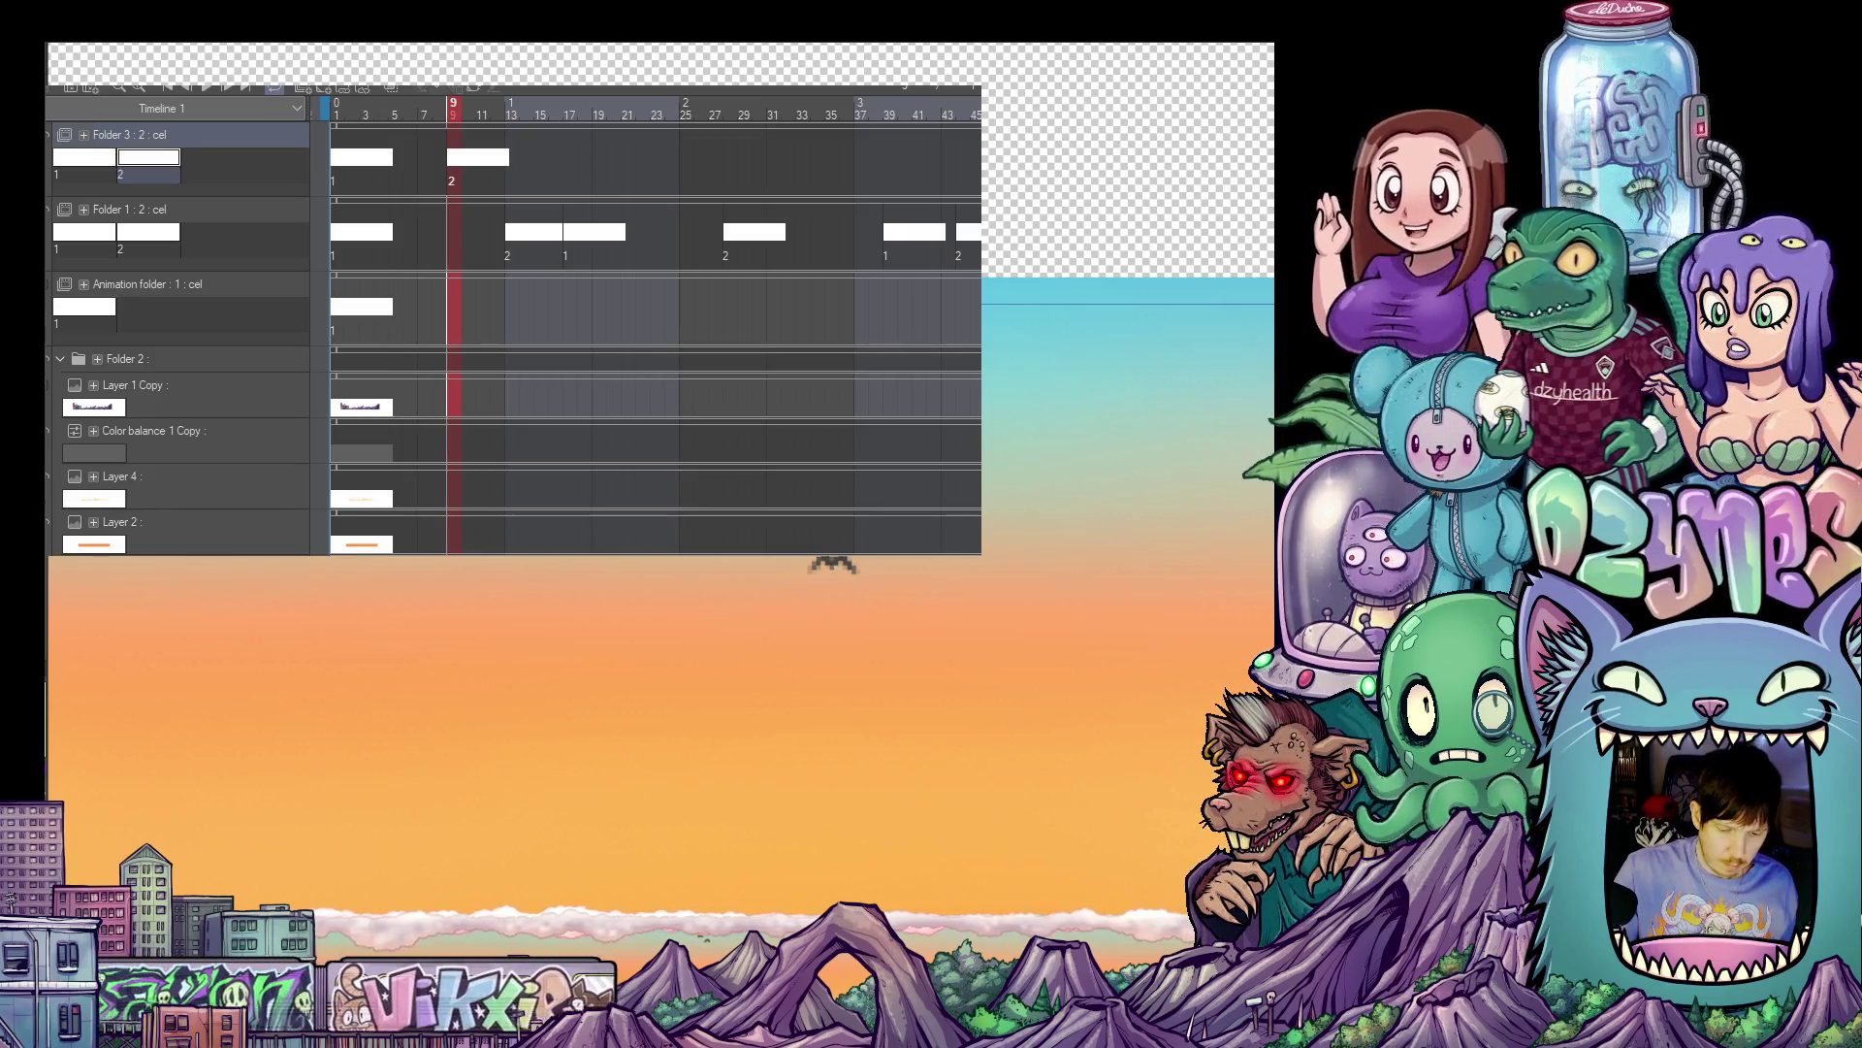
# - Rewind to frame 1, then zoom out and recentre to view the whole sunset sky
pyautogui.click(336, 108)
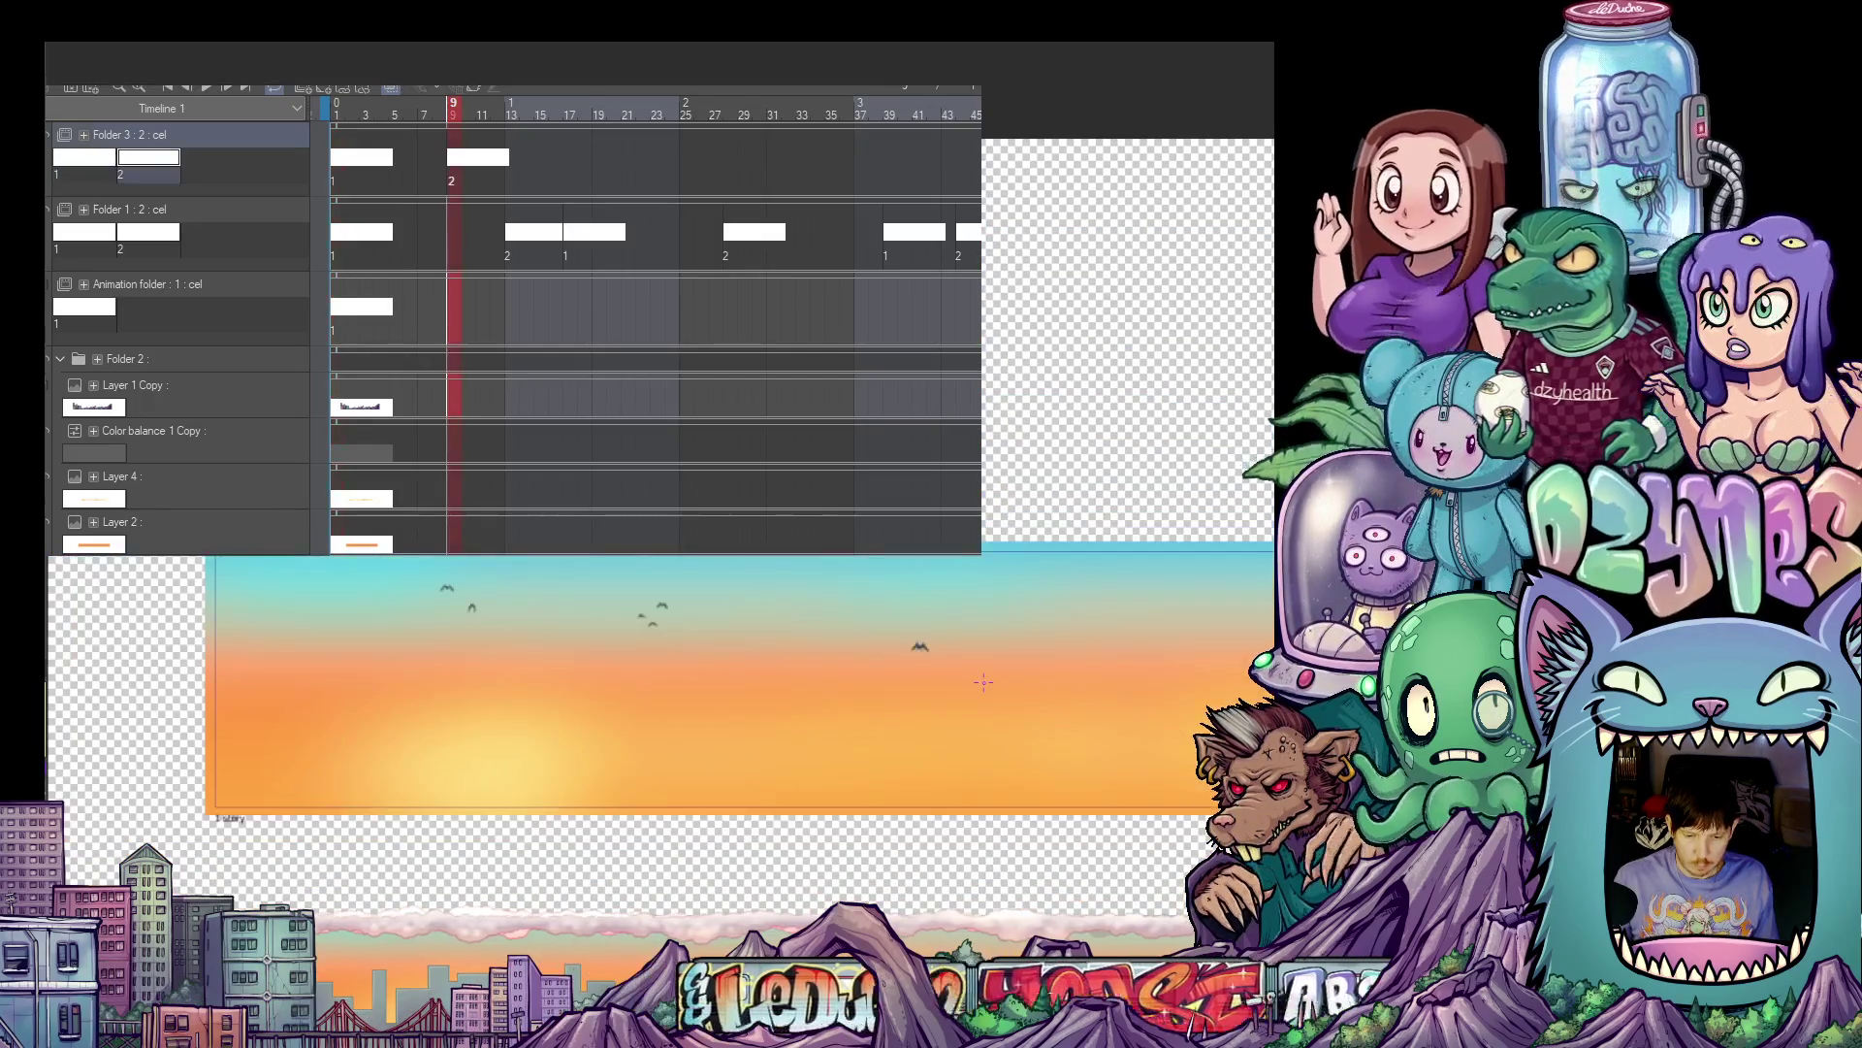
pyautogui.scroll(-1, 984, 682)
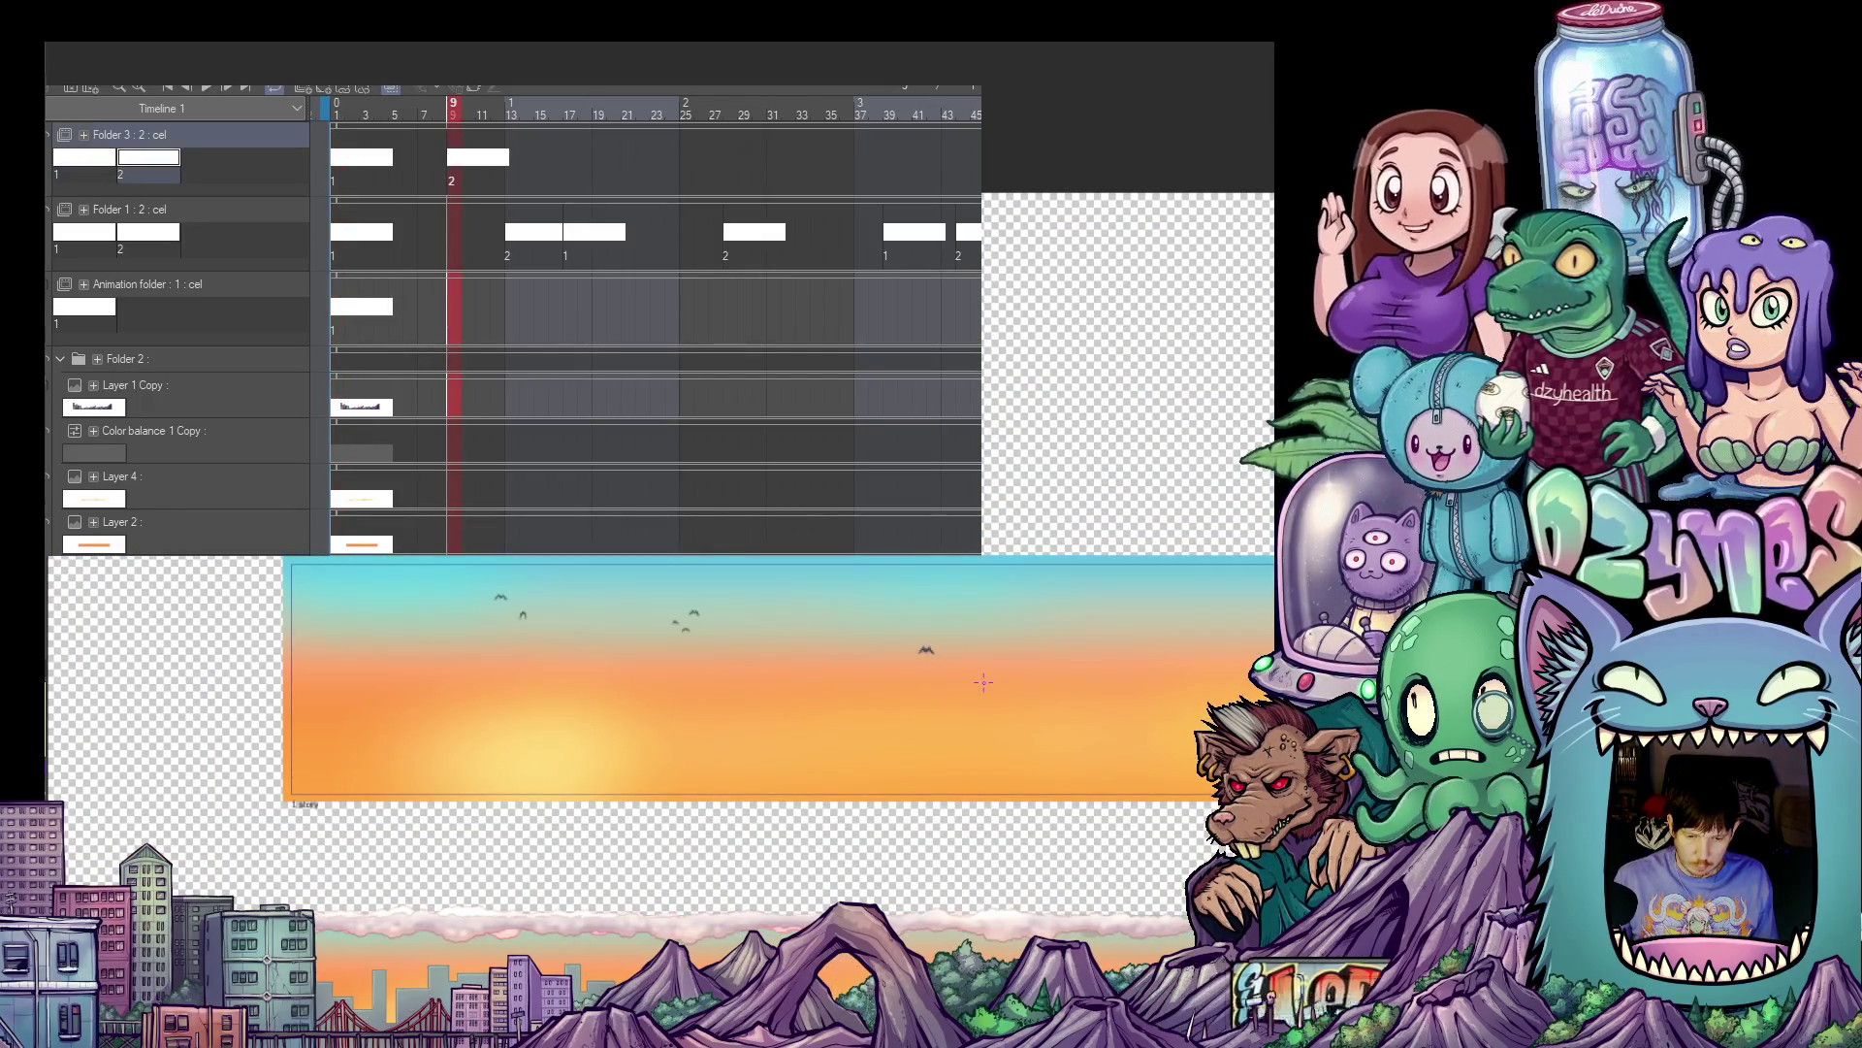
pyautogui.scroll(-1, 984, 682)
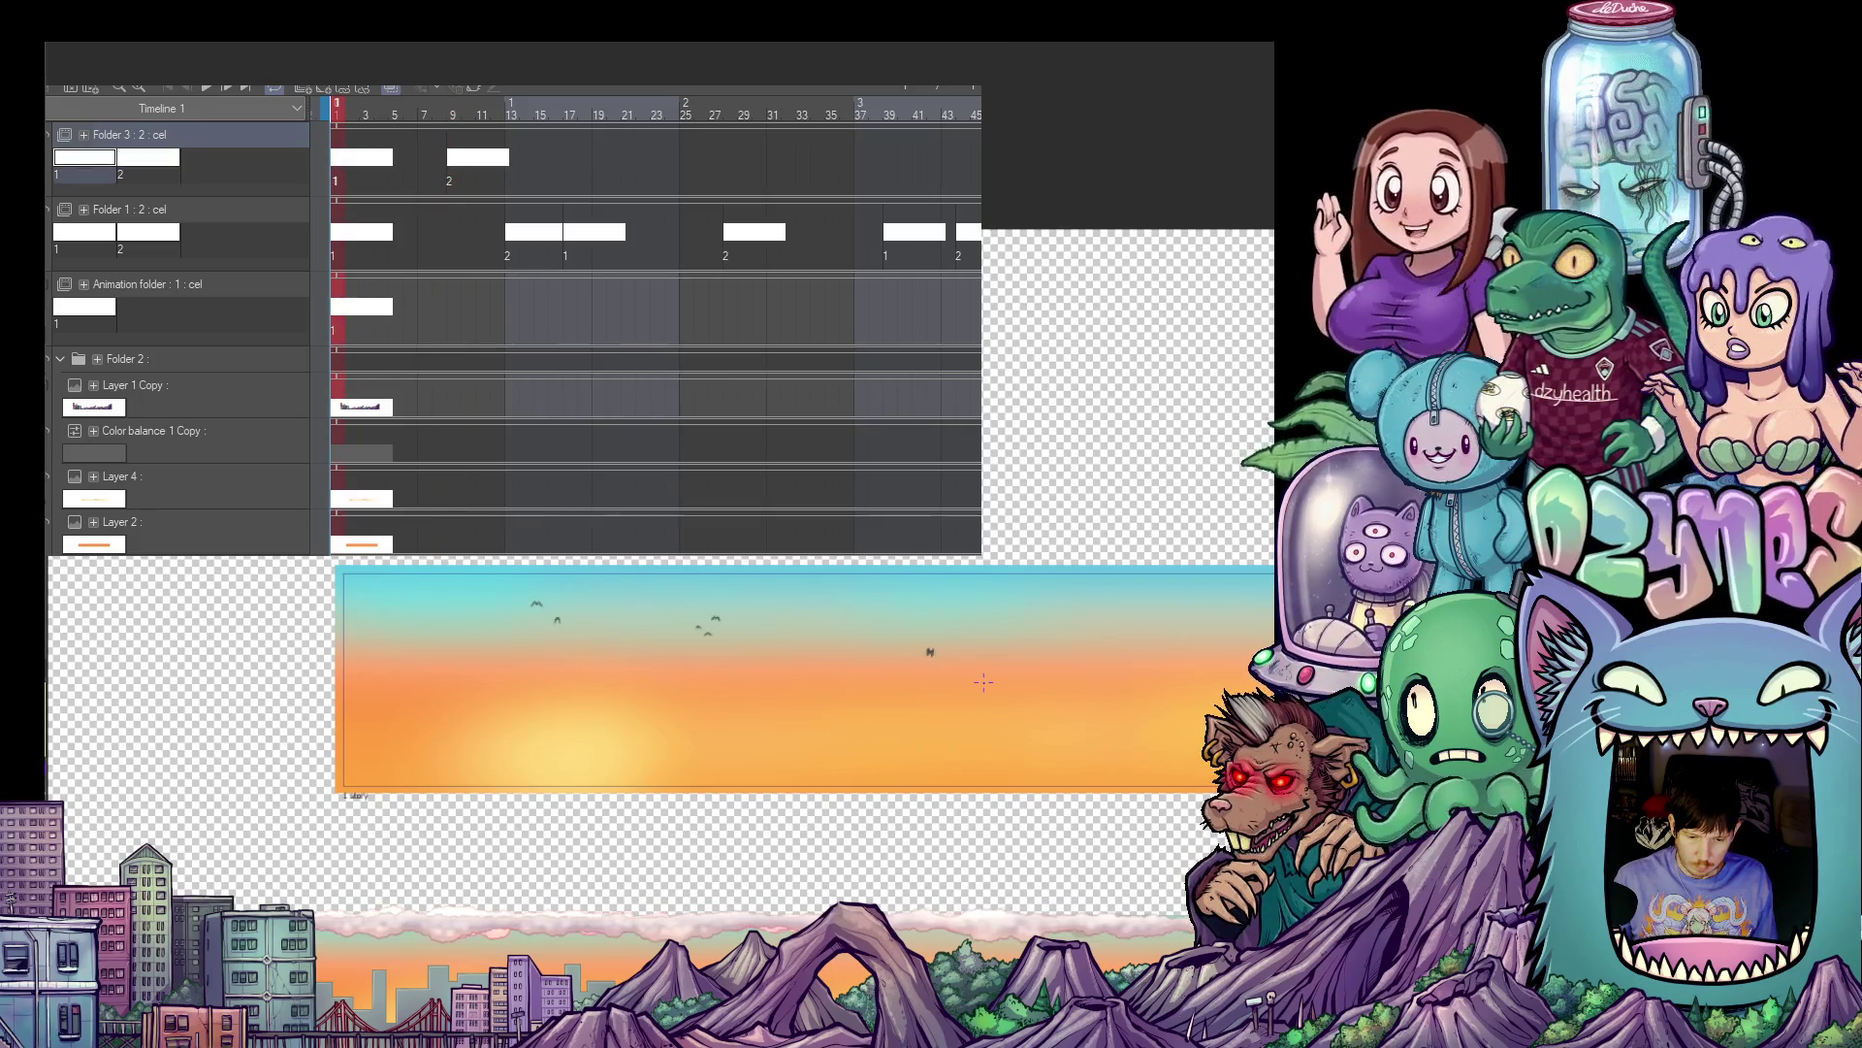
pyautogui.moveTo(1020, 692); pyautogui.dragTo(782, 663)
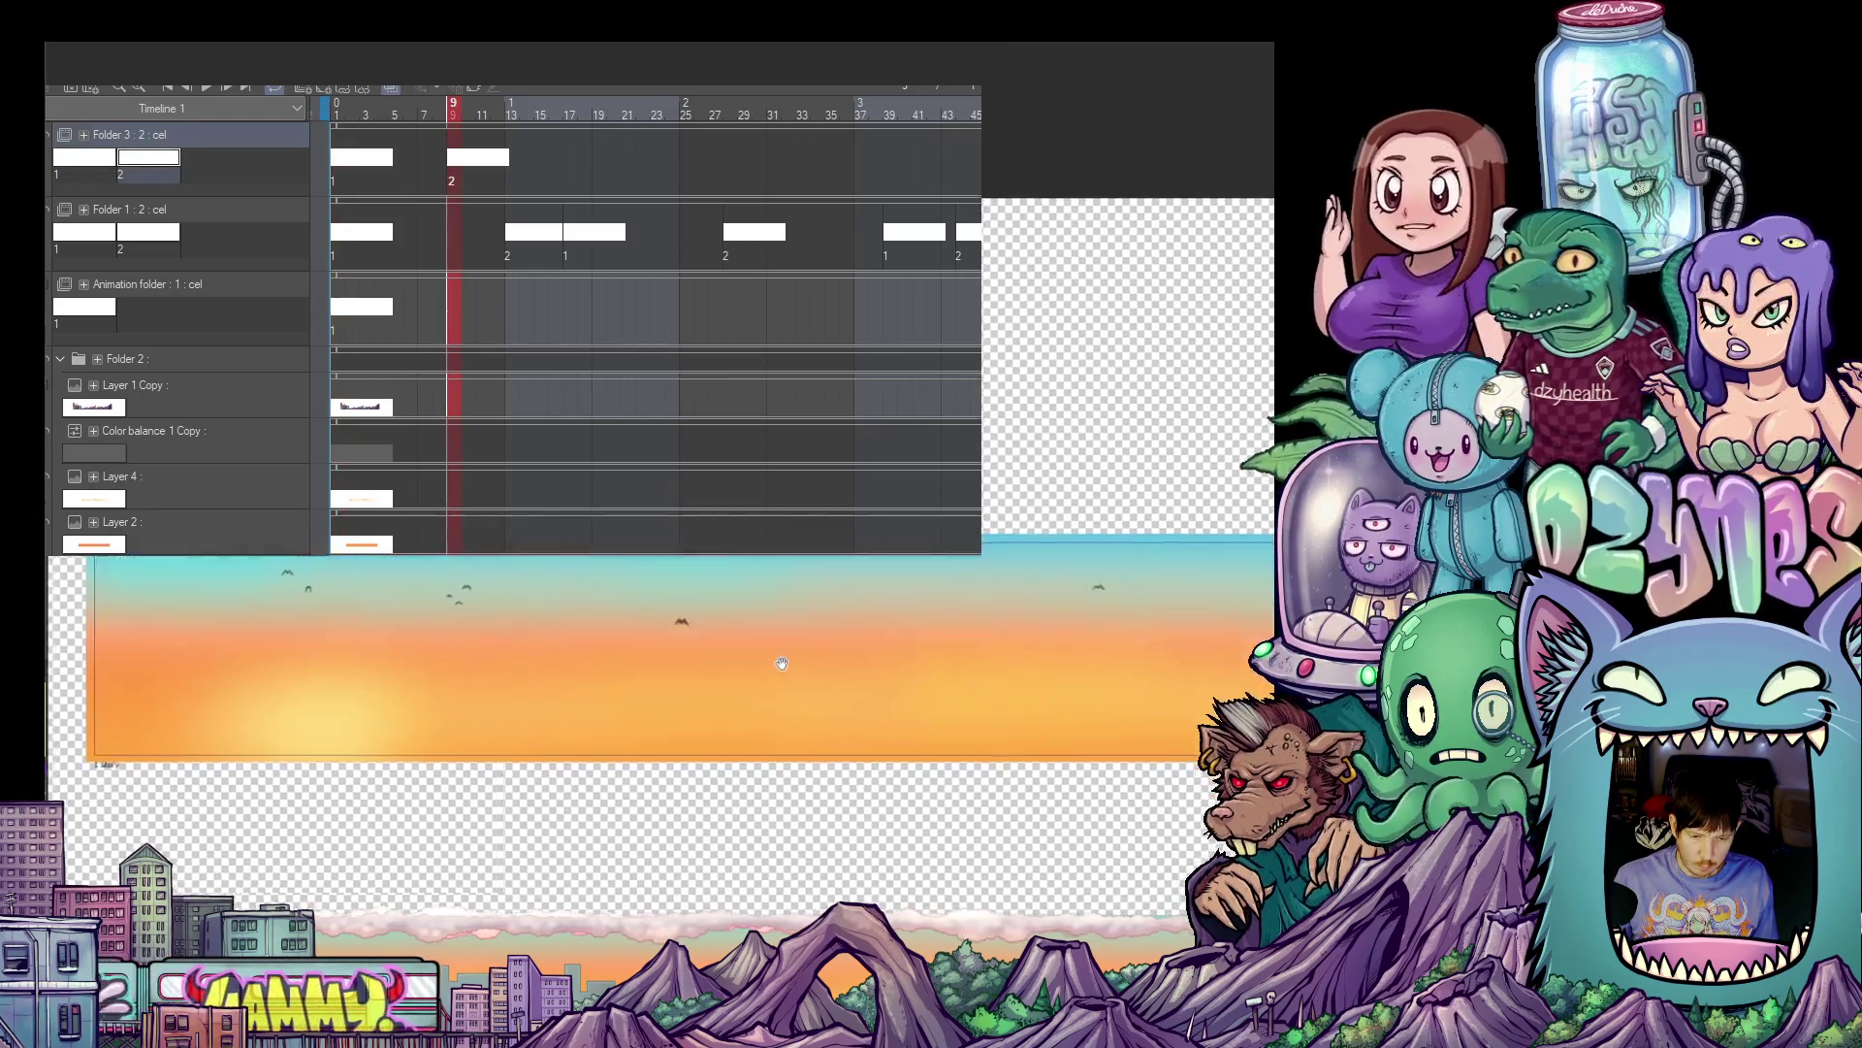
# - Play the two-pose bird animation from frame 1, then stop back at frame 1
pyautogui.scroll(3, 782, 663)
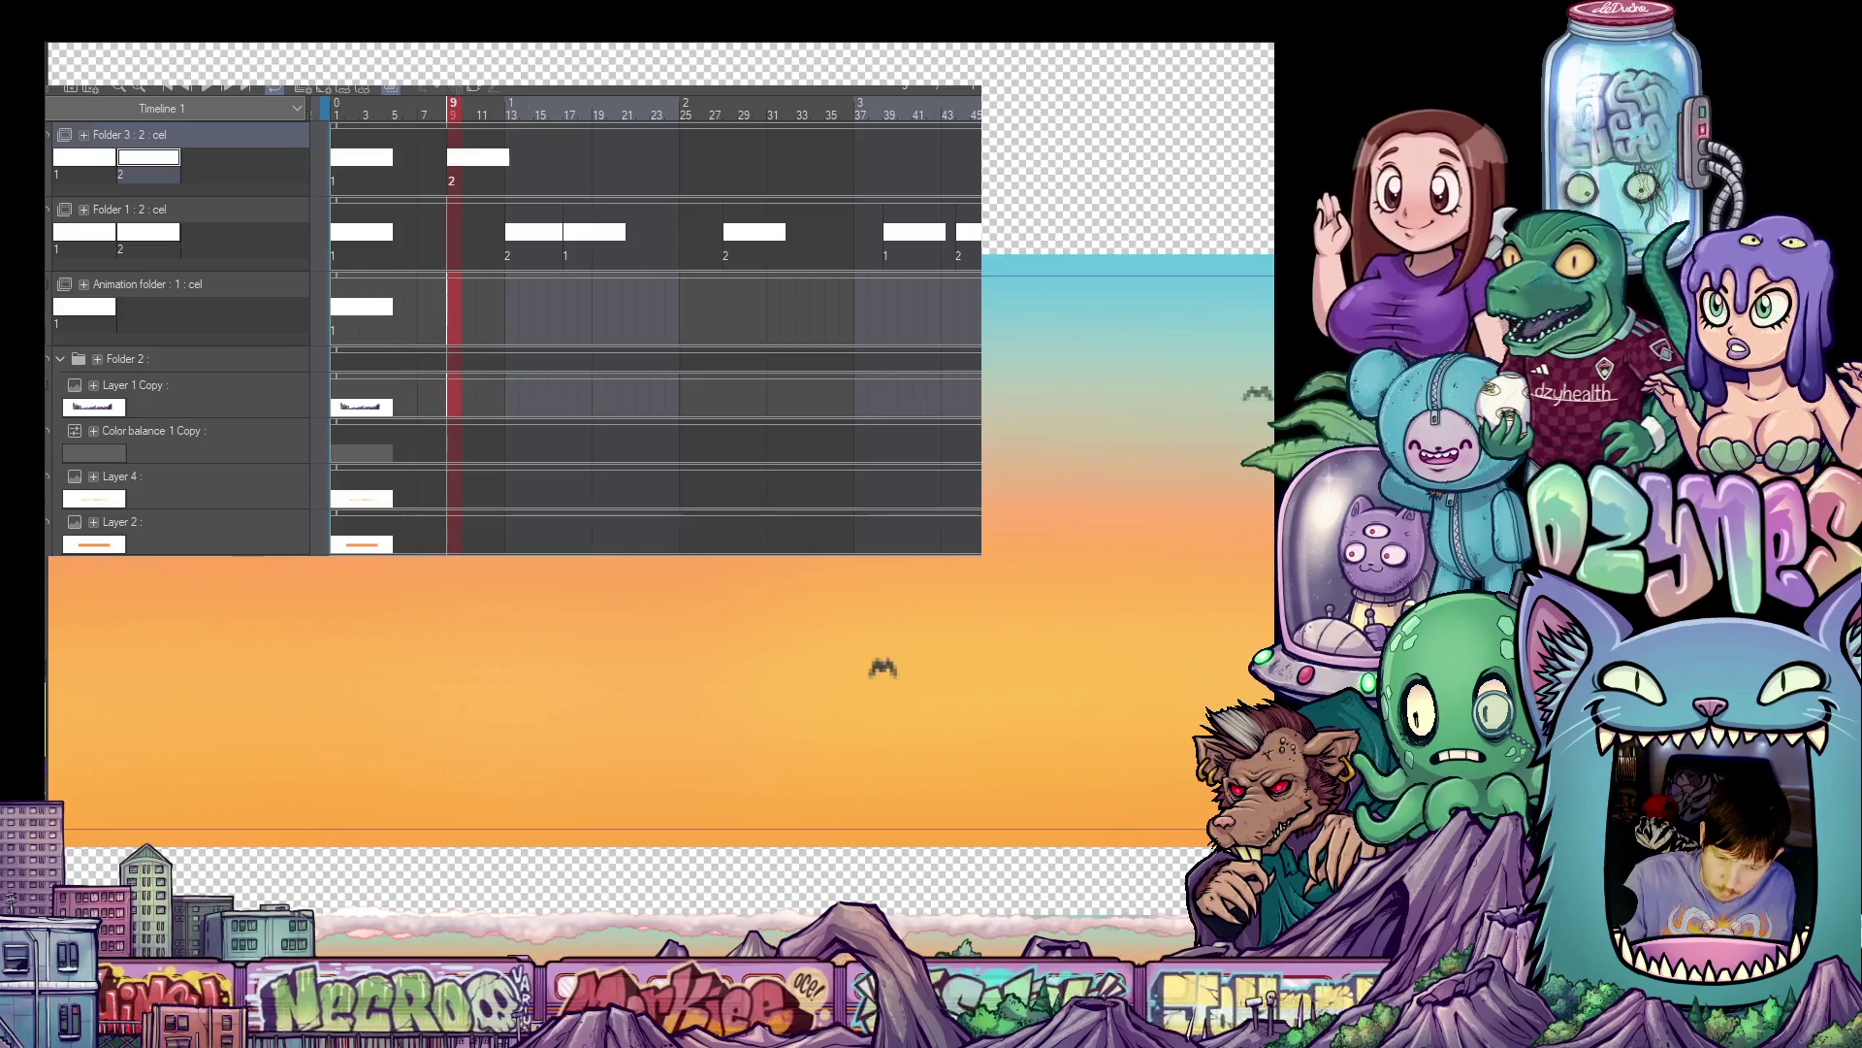
pyautogui.click(336, 109)
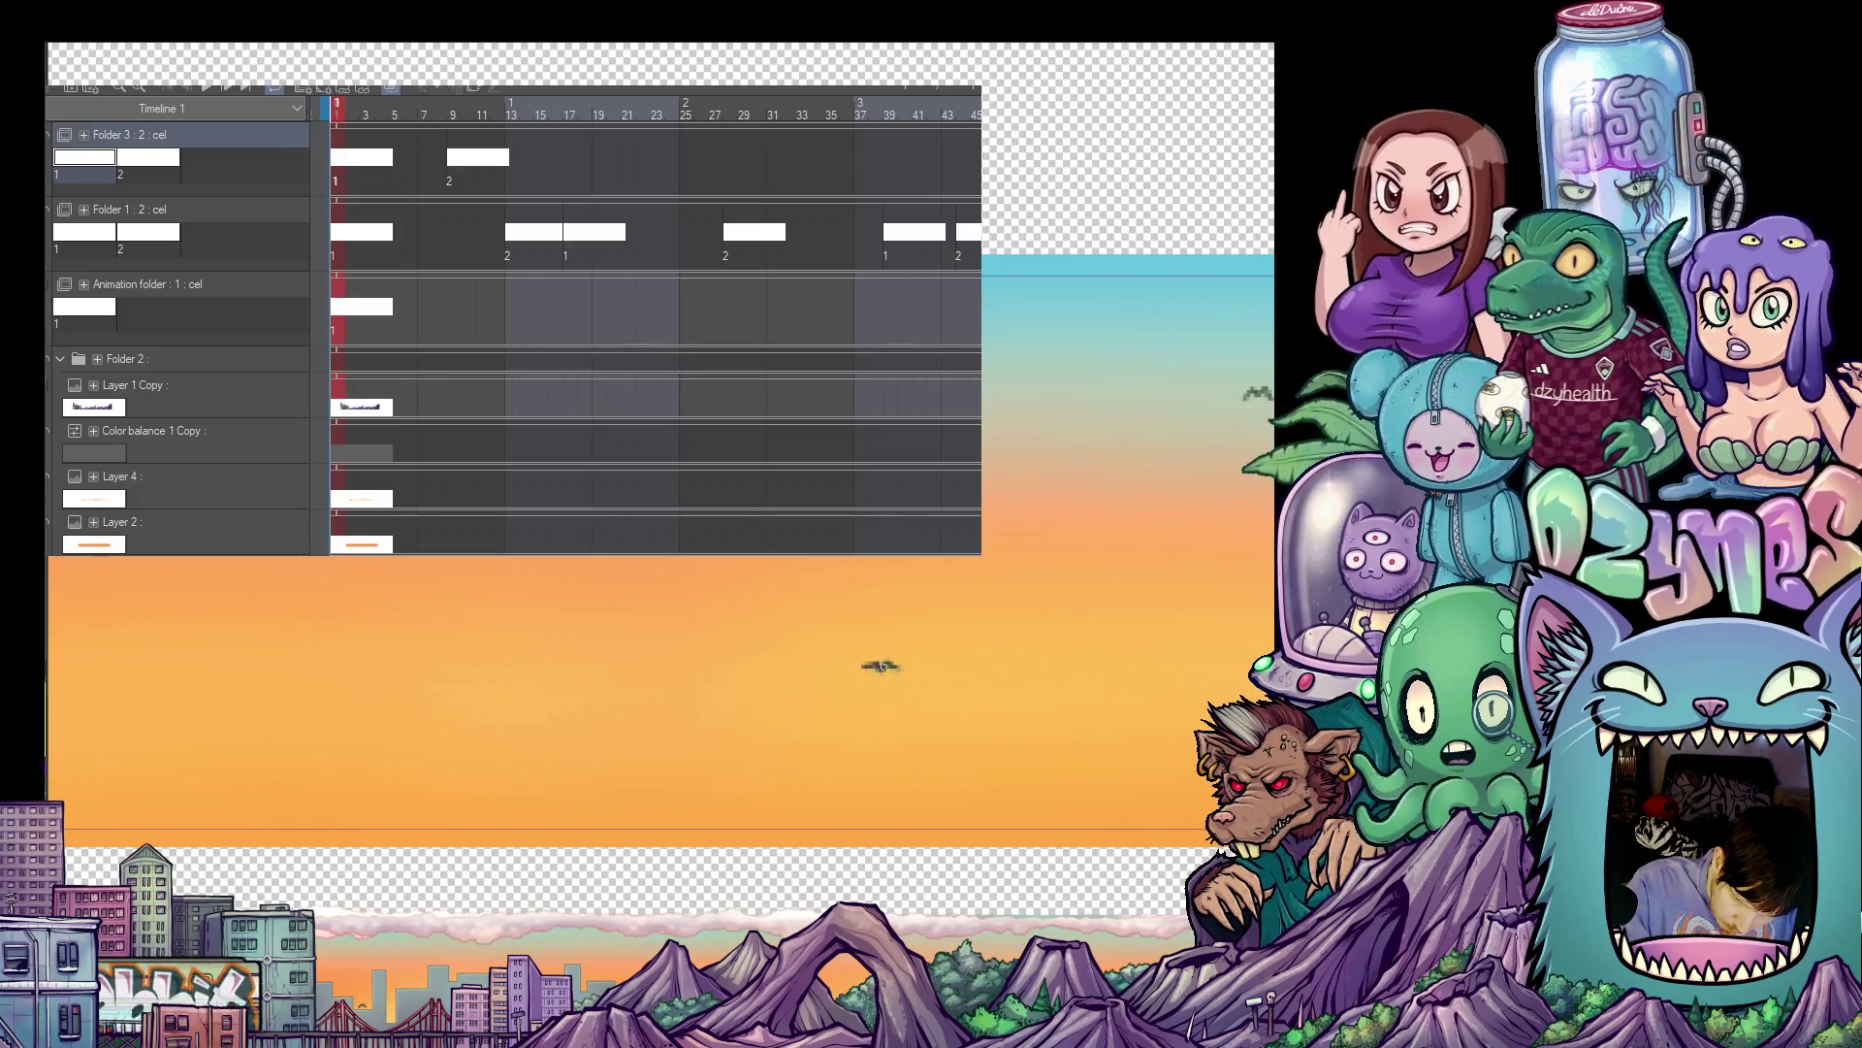
pyautogui.press('space')
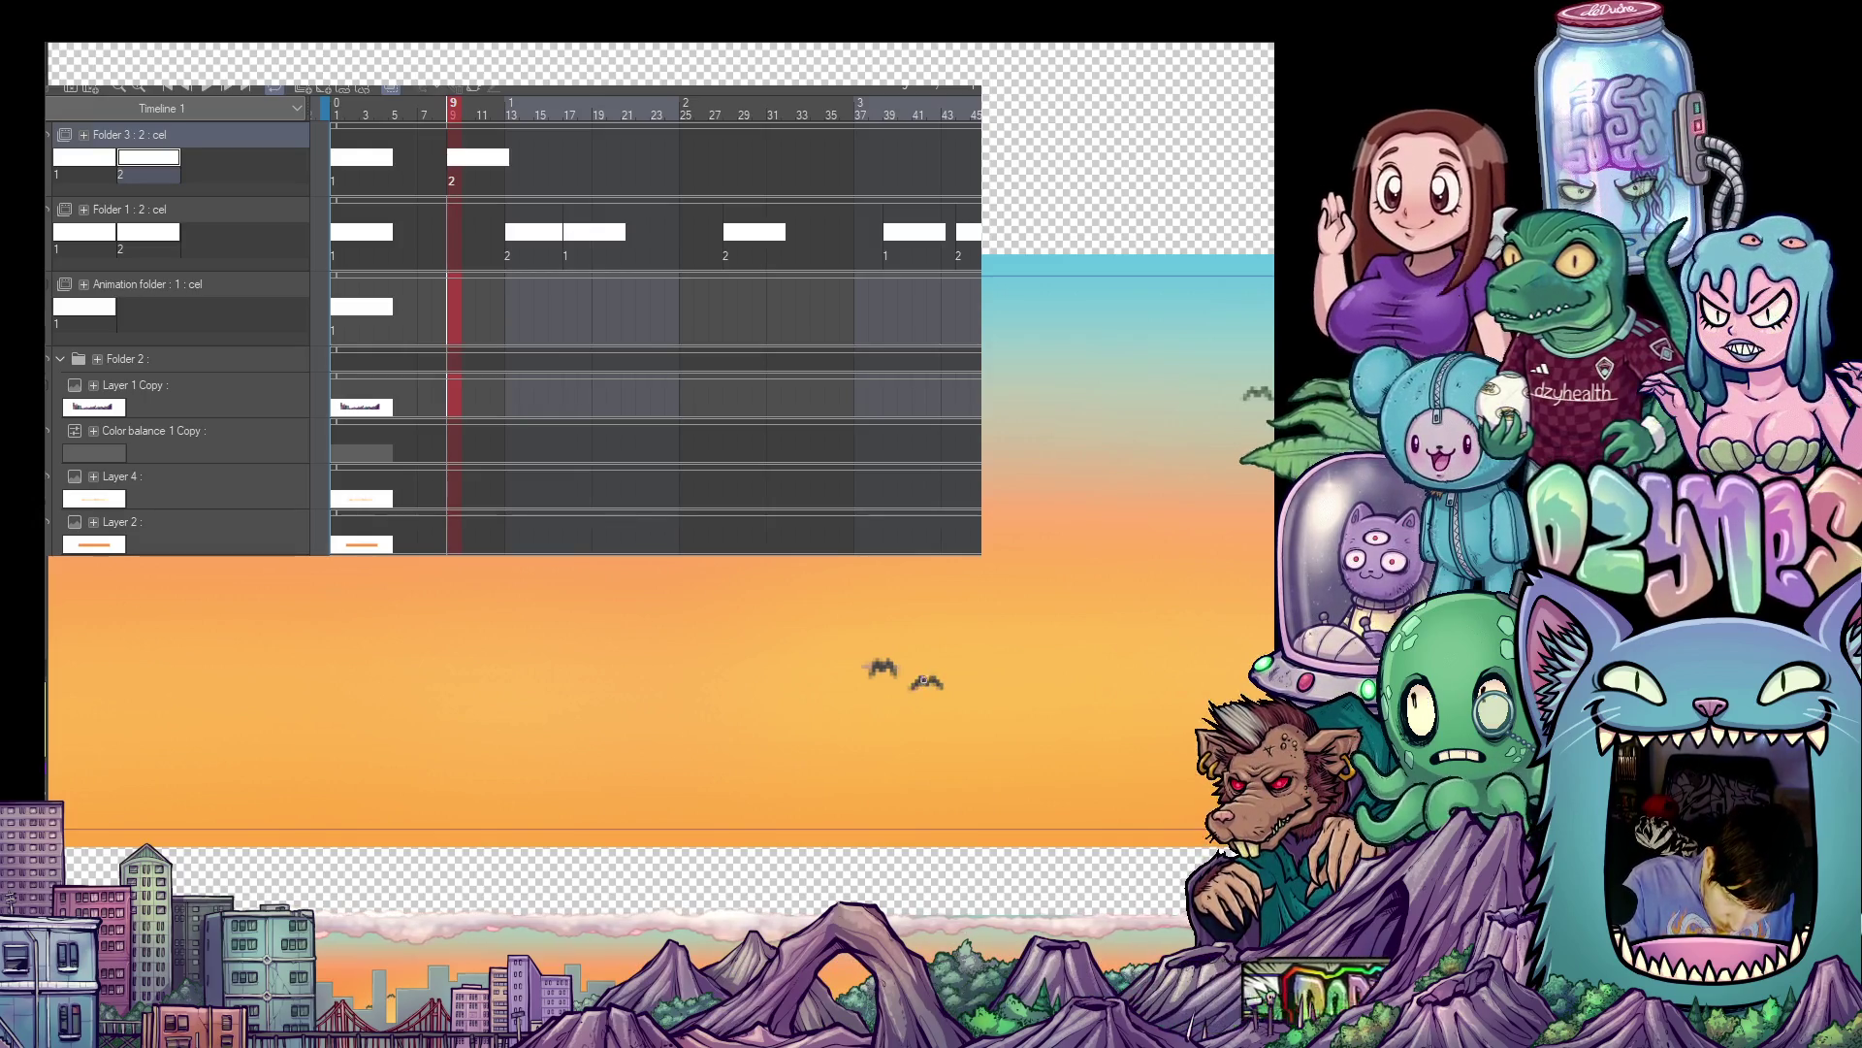
pyautogui.press('Home')
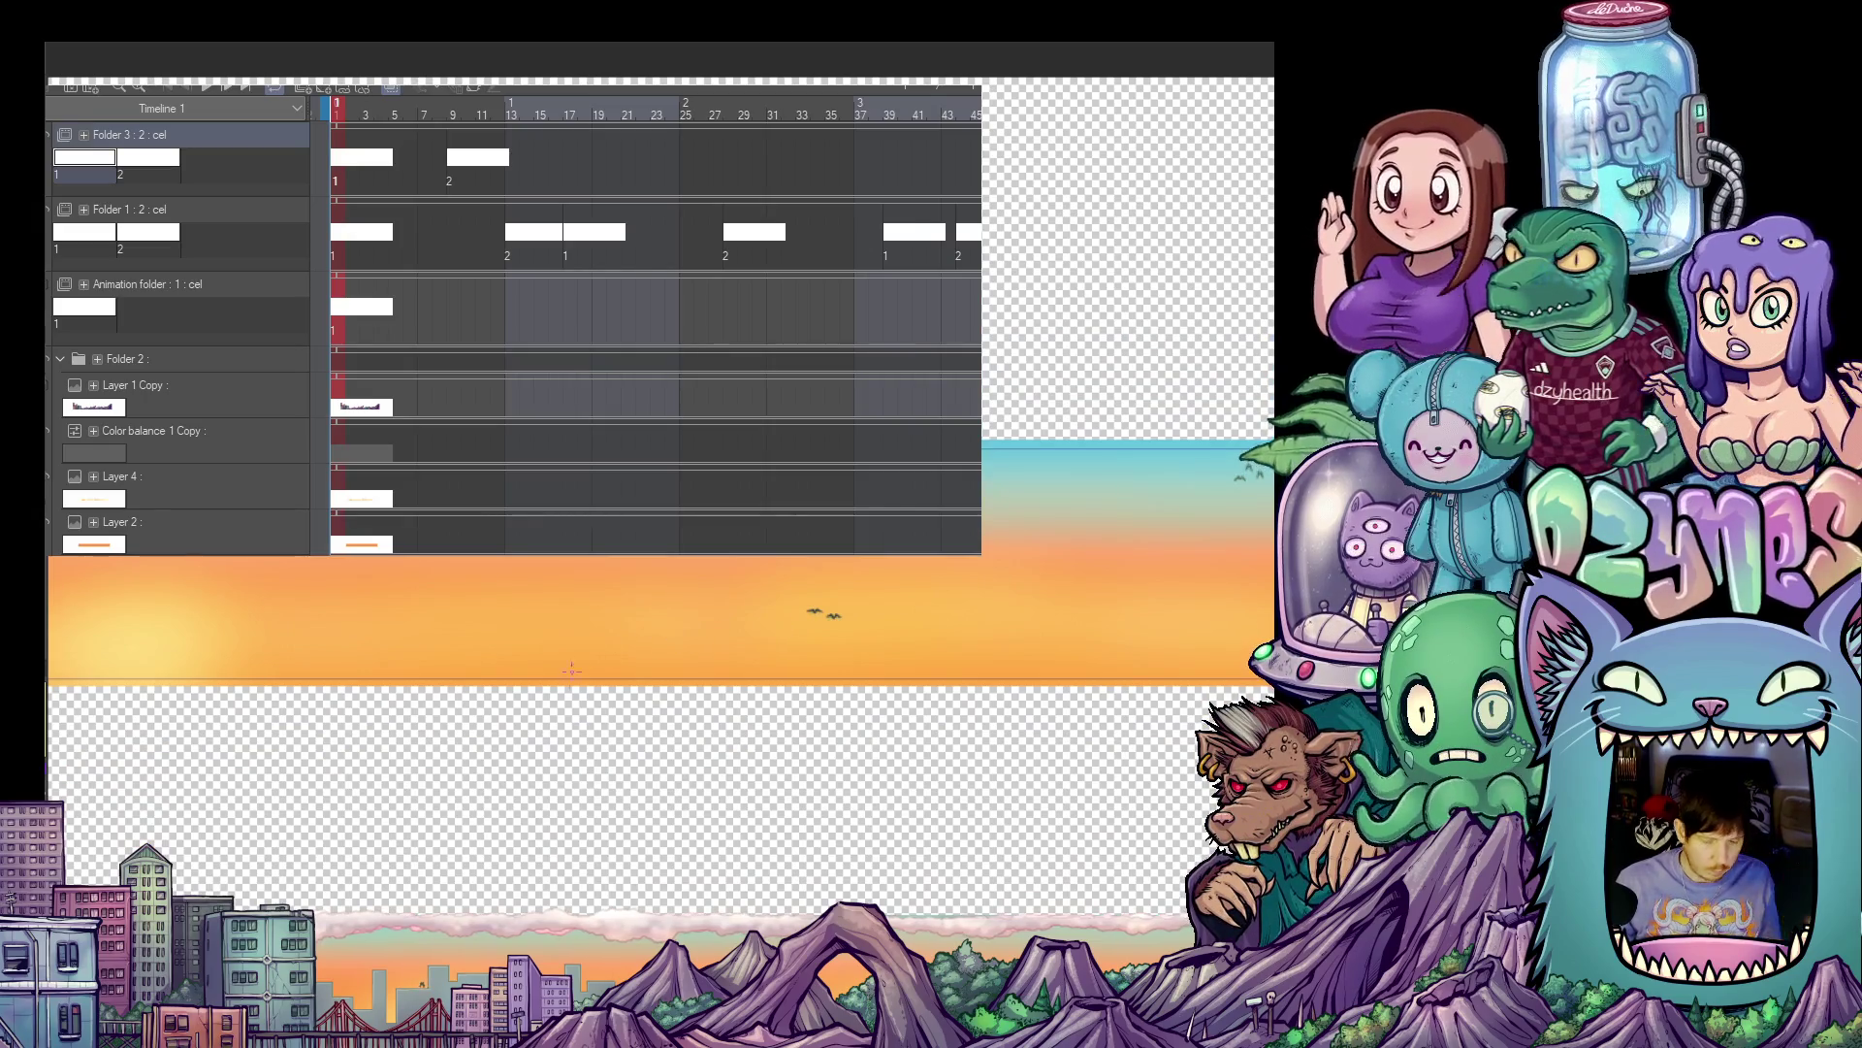
# - Zoom in on the sky and centre the view on a flying bird silhouette
pyautogui.moveTo(745, 631); pyautogui.dragTo(937, 716)
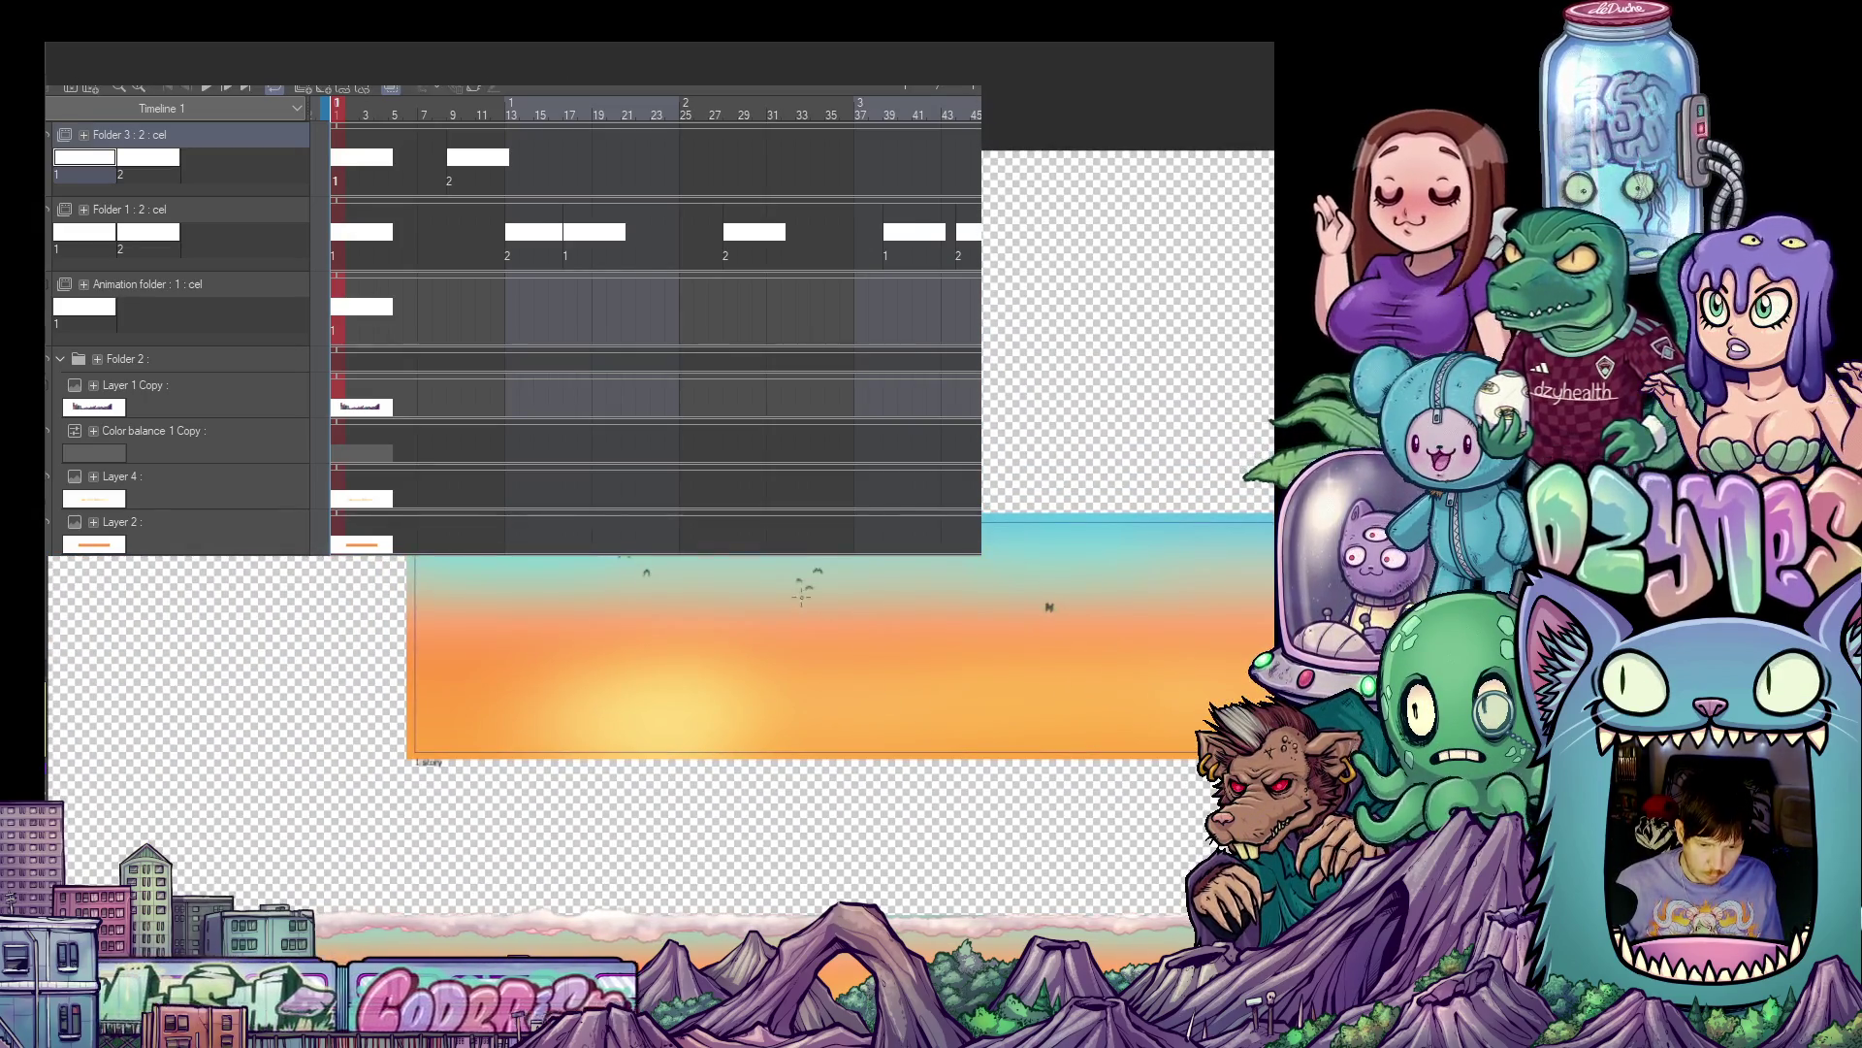
pyautogui.scroll(5, 608, 571)
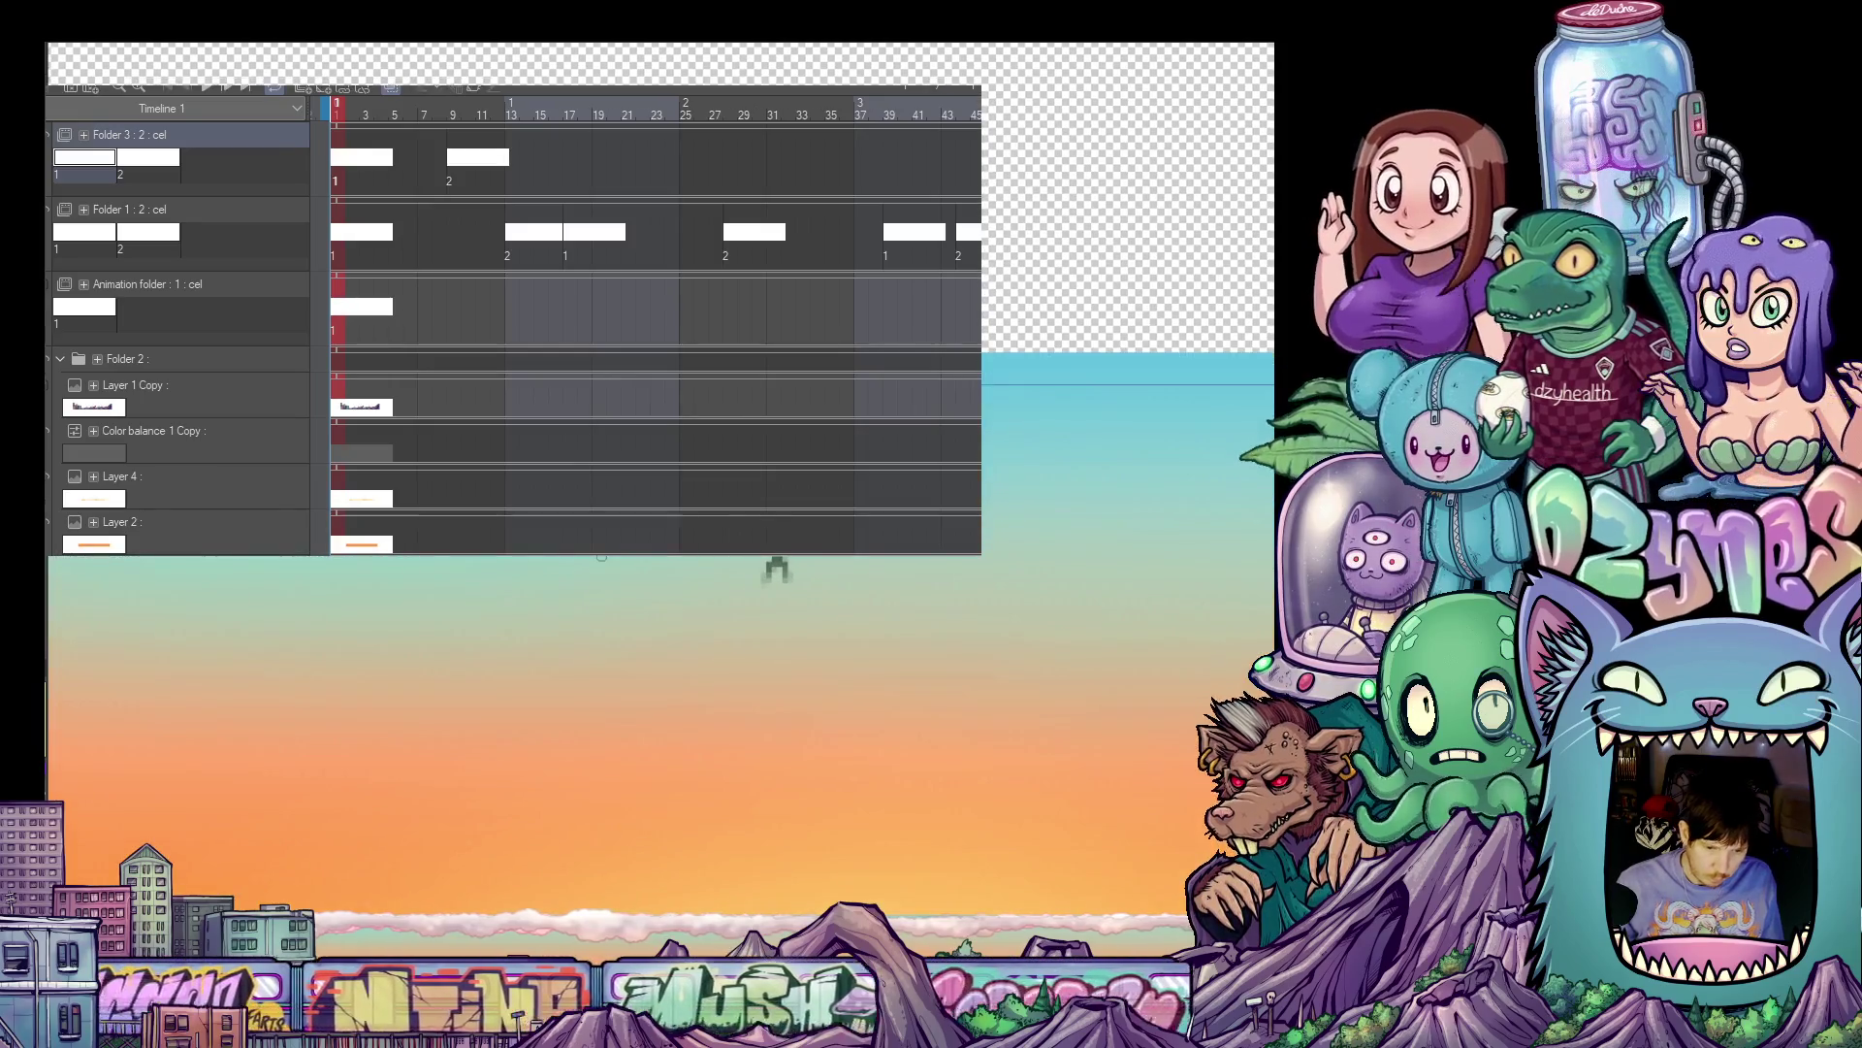
pyautogui.moveTo(602, 557); pyautogui.dragTo(710, 584)
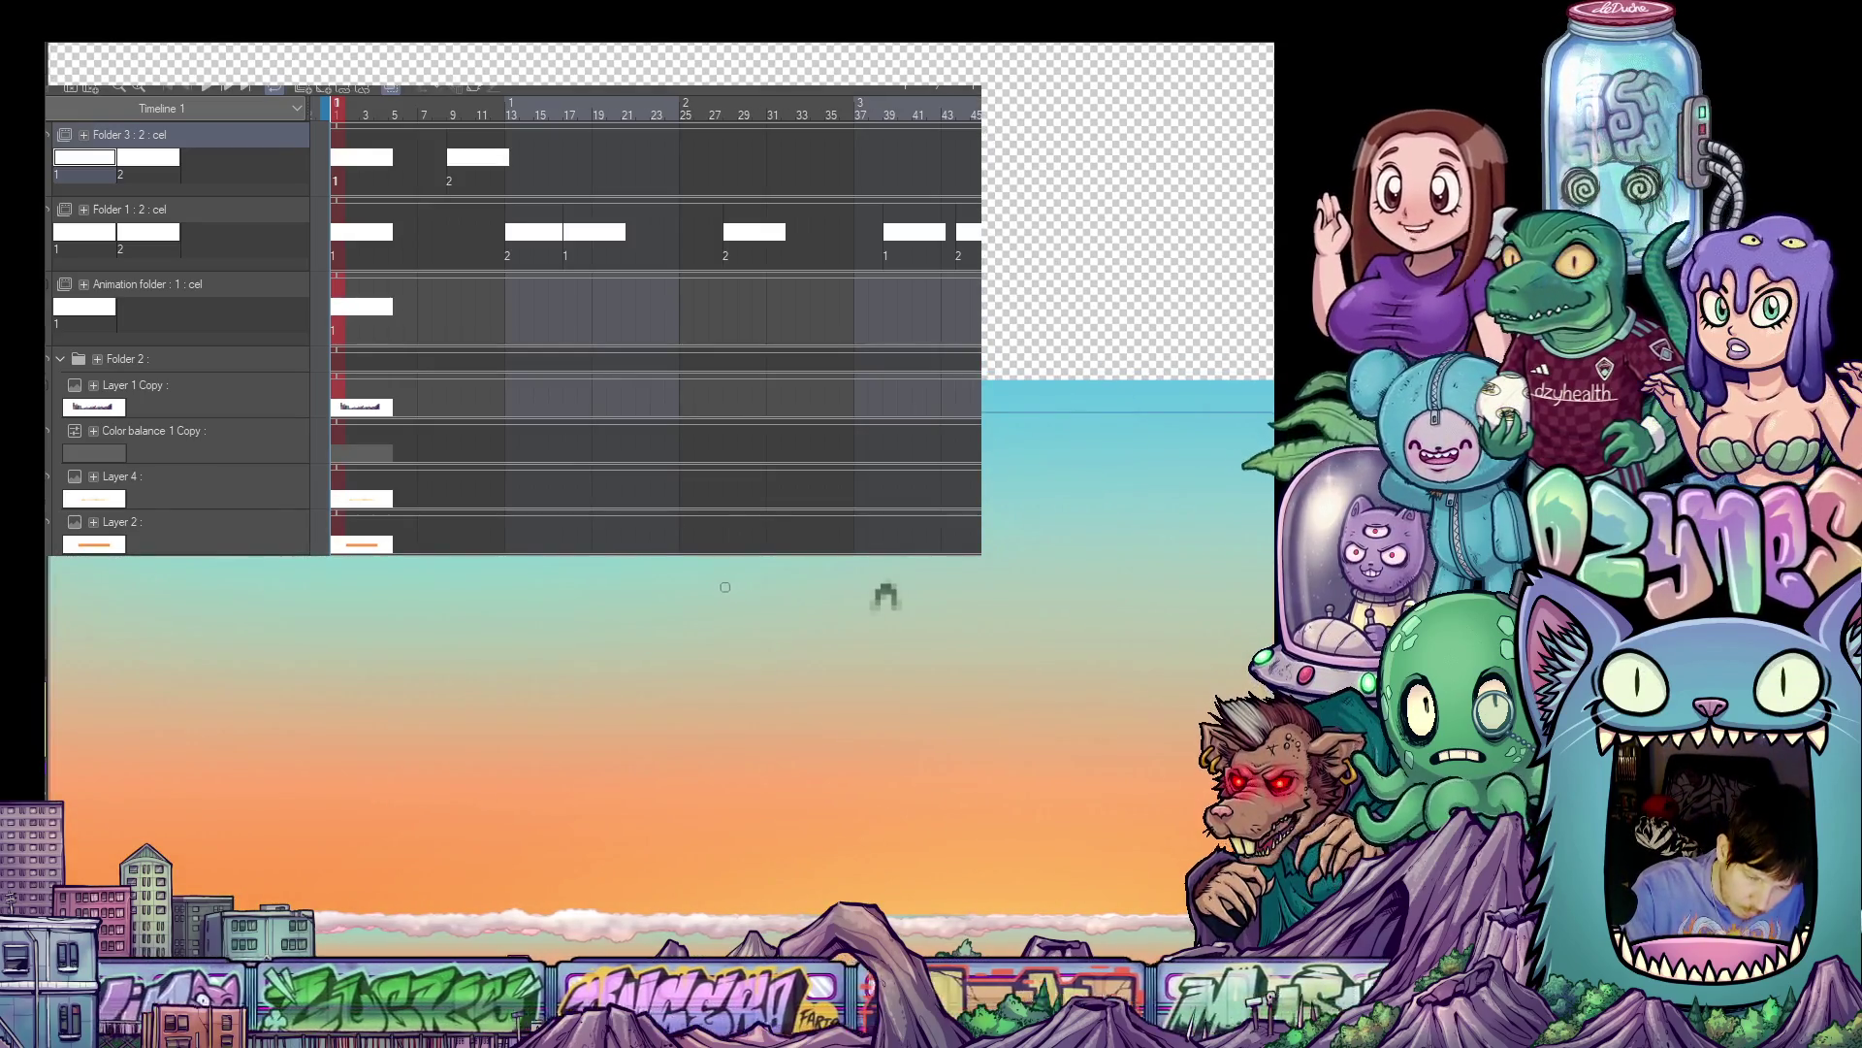